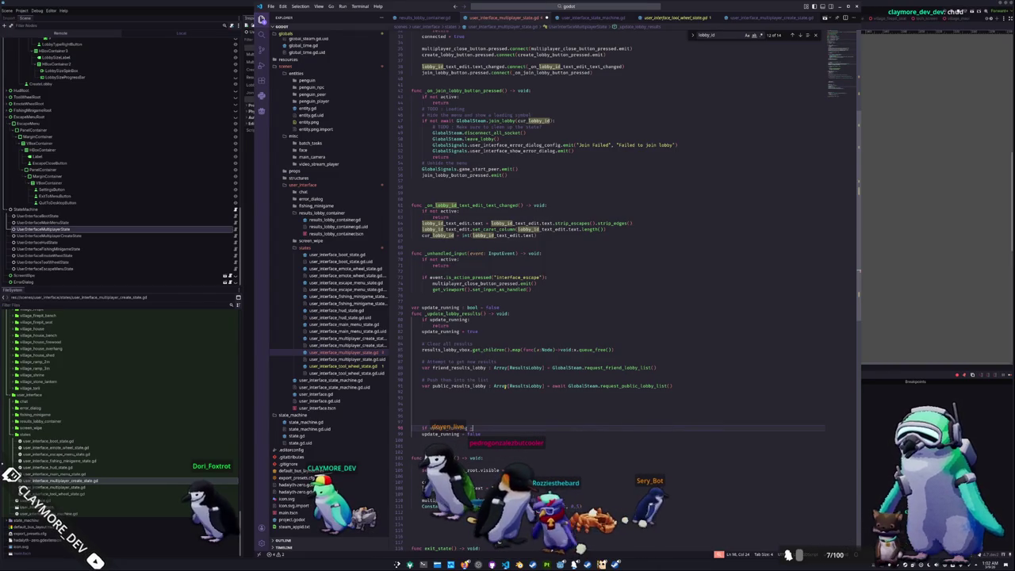
Add an 'if not update_running: return' check after fetching public lobbies and delete the stray blank line
text(:)
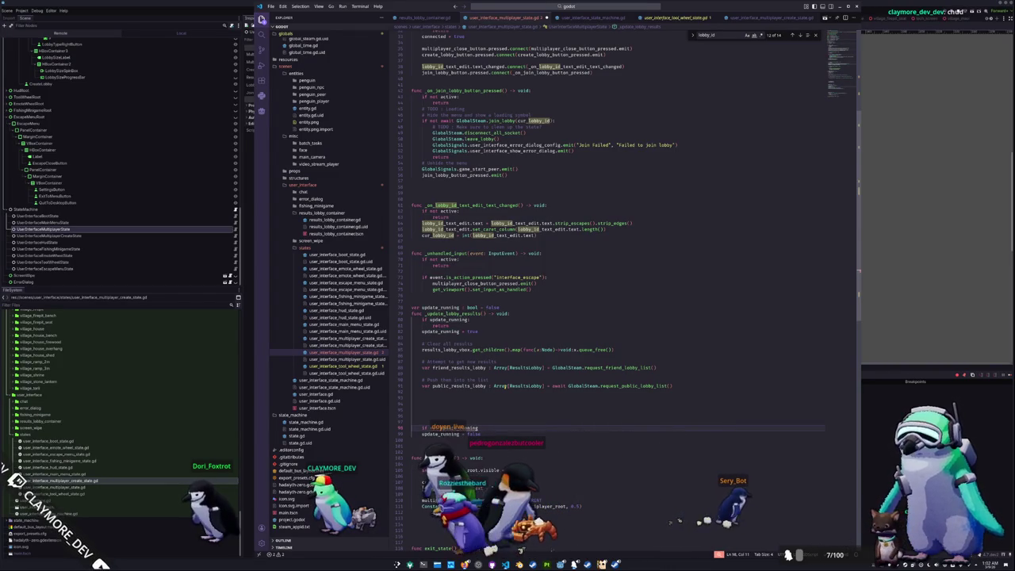
key(Return)
text(return)
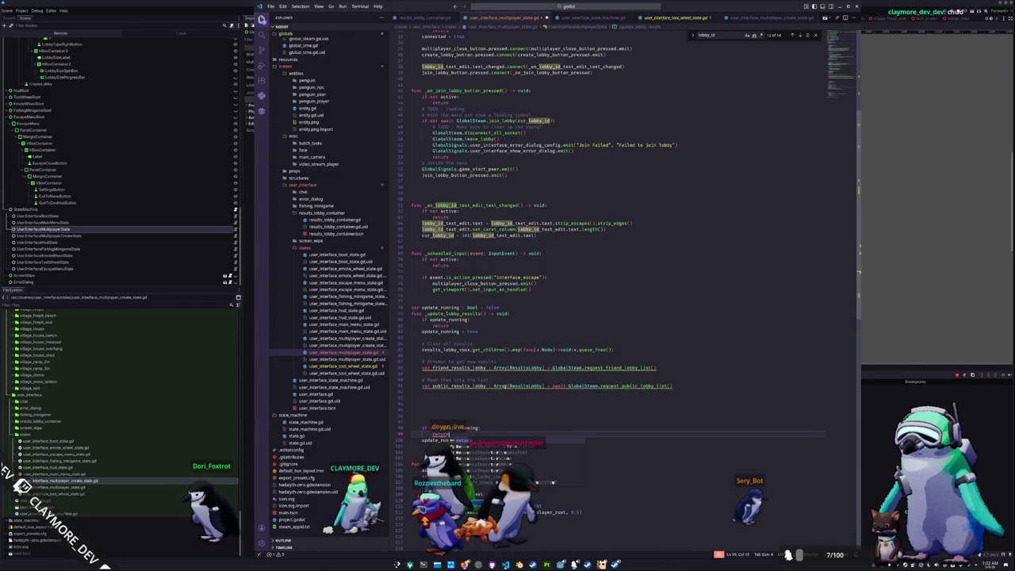
key(ctrl+v)
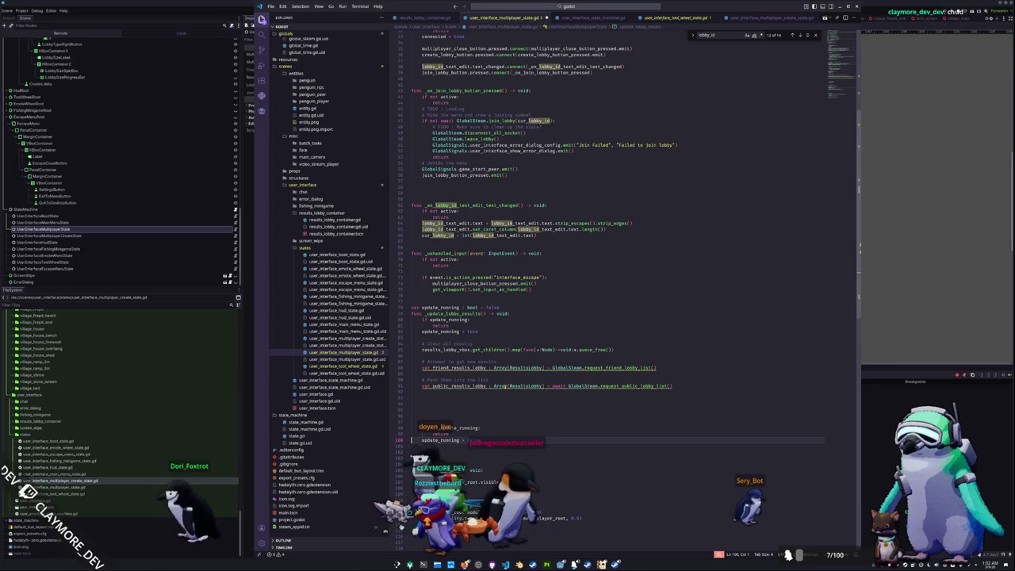
drag(411, 427, 411, 415)
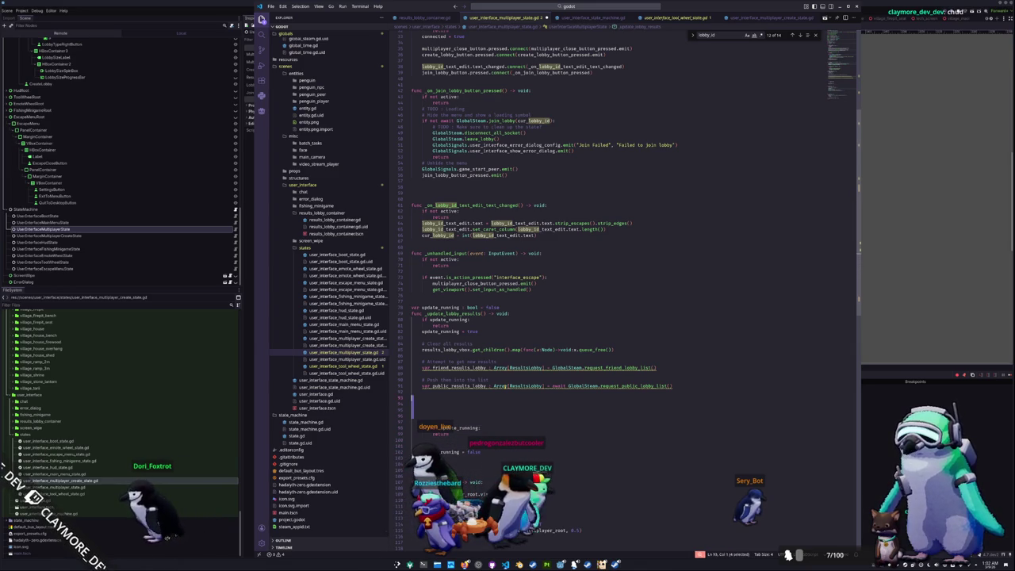
key(BackSpace)
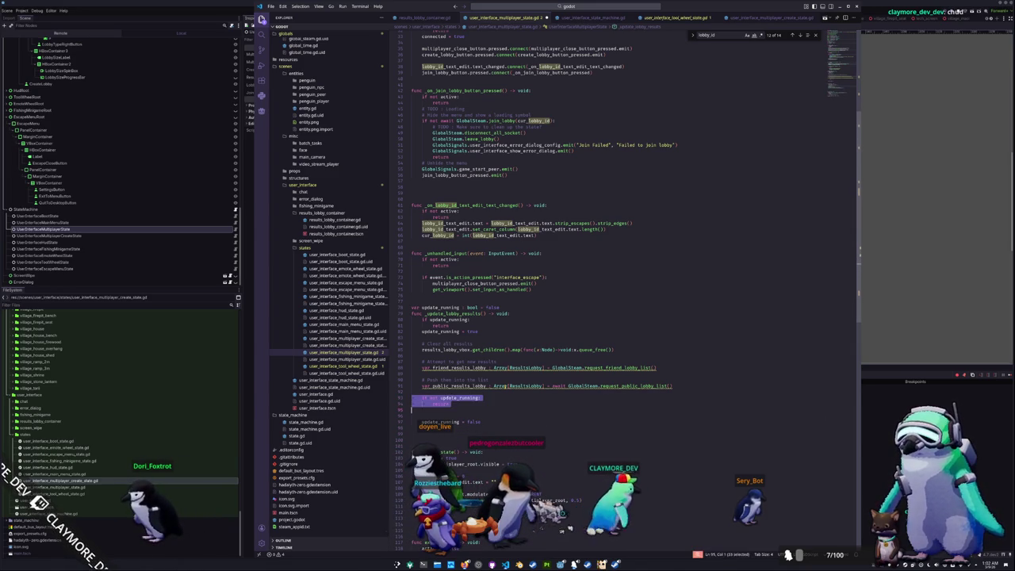
scroll(505, 386, down, 4)
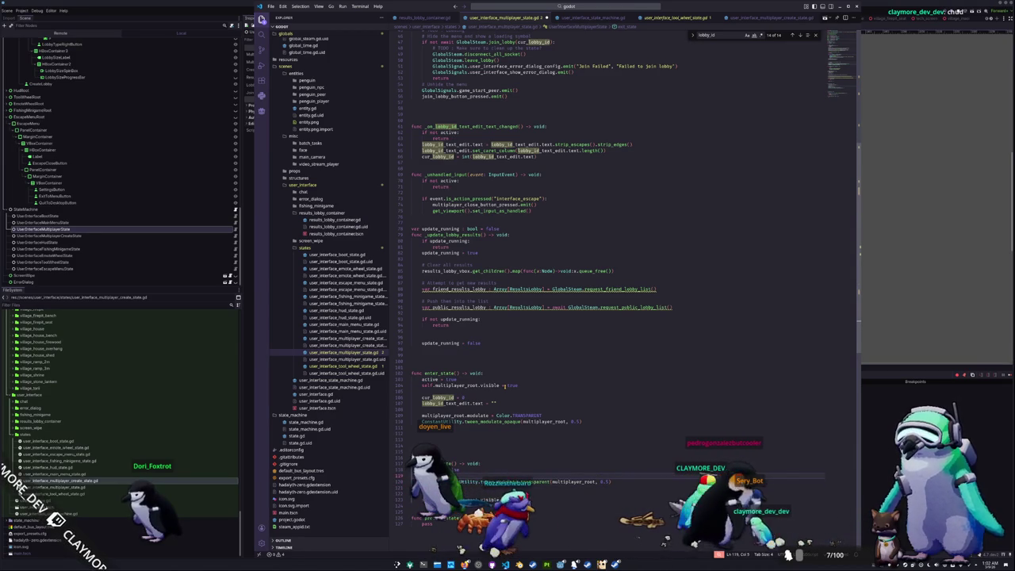
Insert 'update_running = false' into enter_state above the visibility line
text(upda)
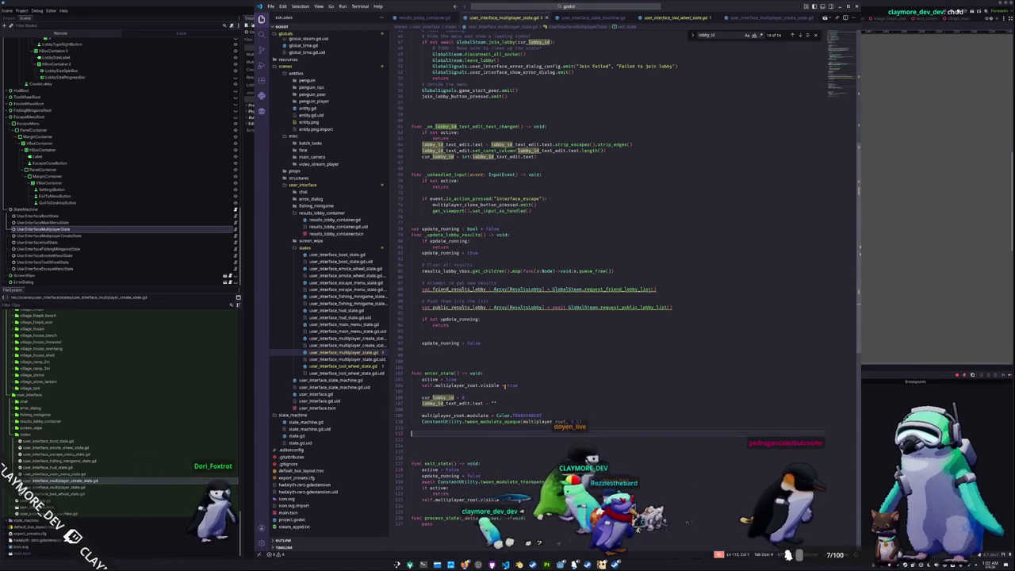
key(Up)
text(update_running = false)
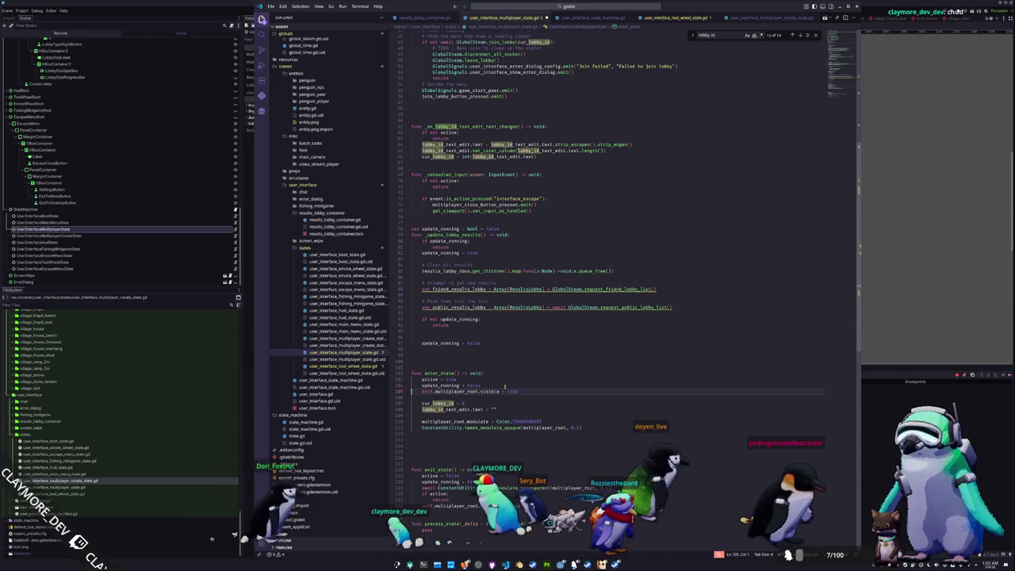
Add a _update_lobby_results() call right after the lobby id text is cleared
key(Down)
key(Down)
key(Down)
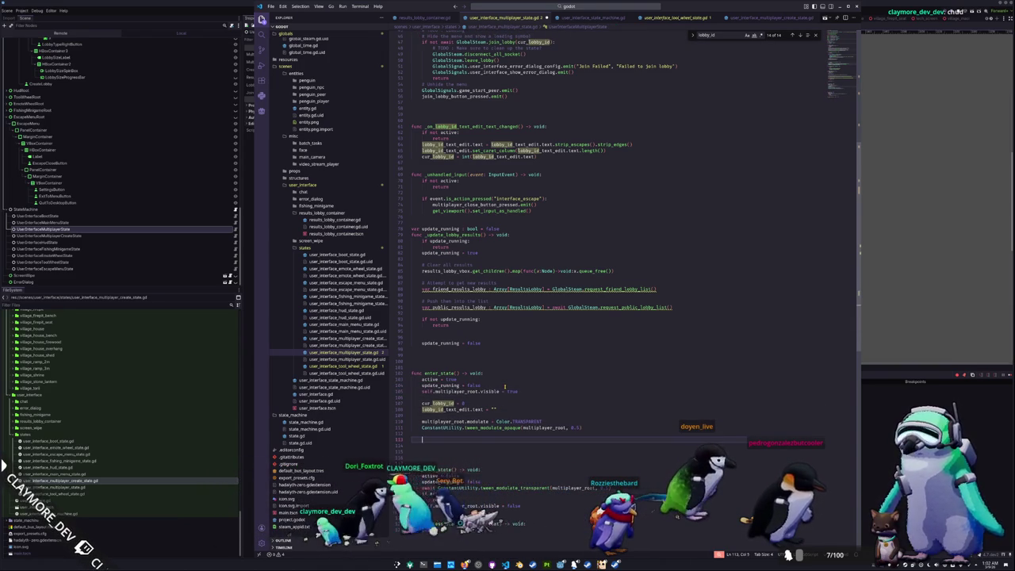
text(_update)
key(BackSpace)
key(BackSpace)
key(BackSpace)
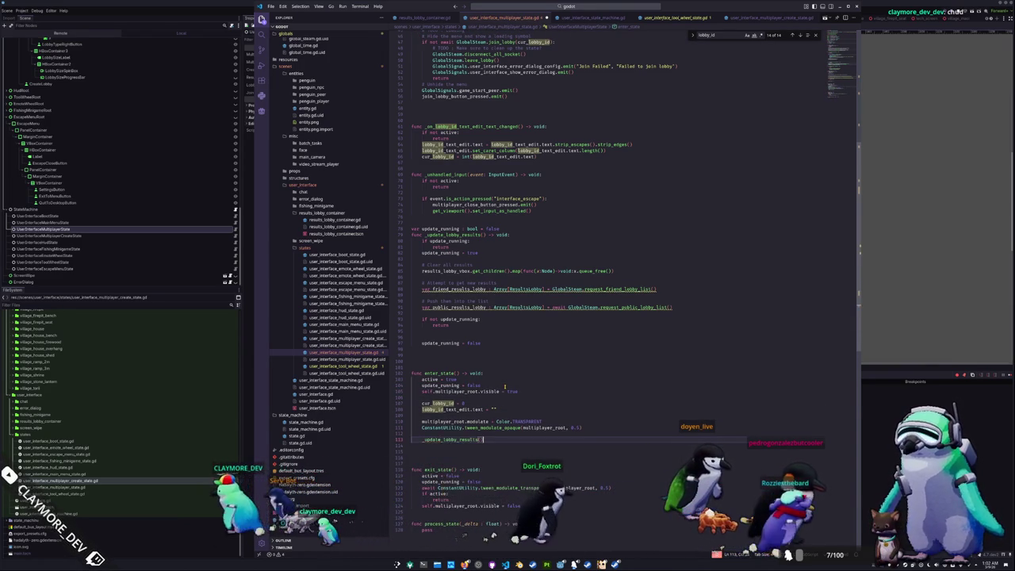
key(Up)
key(Up)
key(Up)
key(Return)
key(Down)
key(Down)
text(_update_lobby_results())
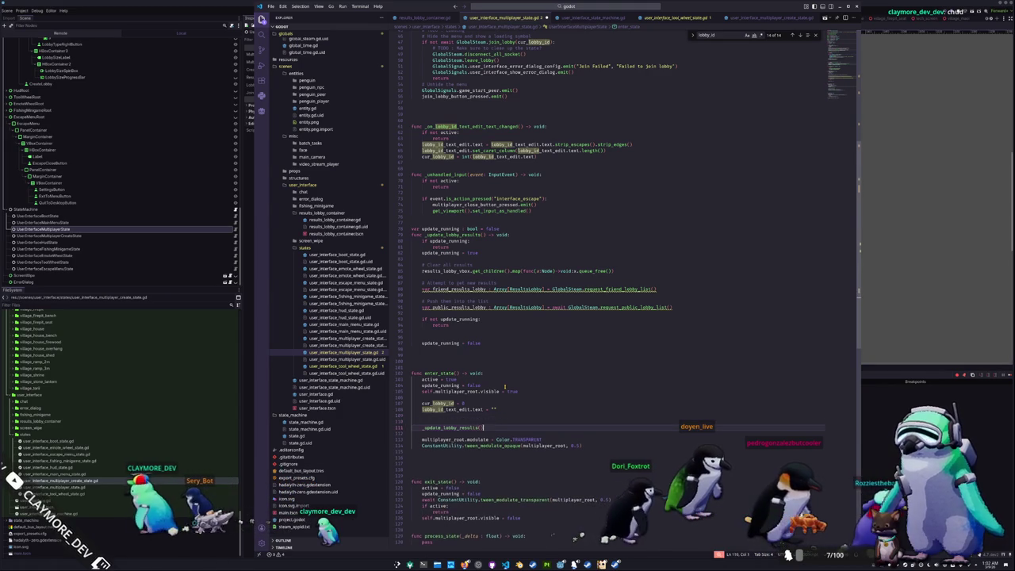
key(Return)
key(BackSpace)
key(End)
key(Return)
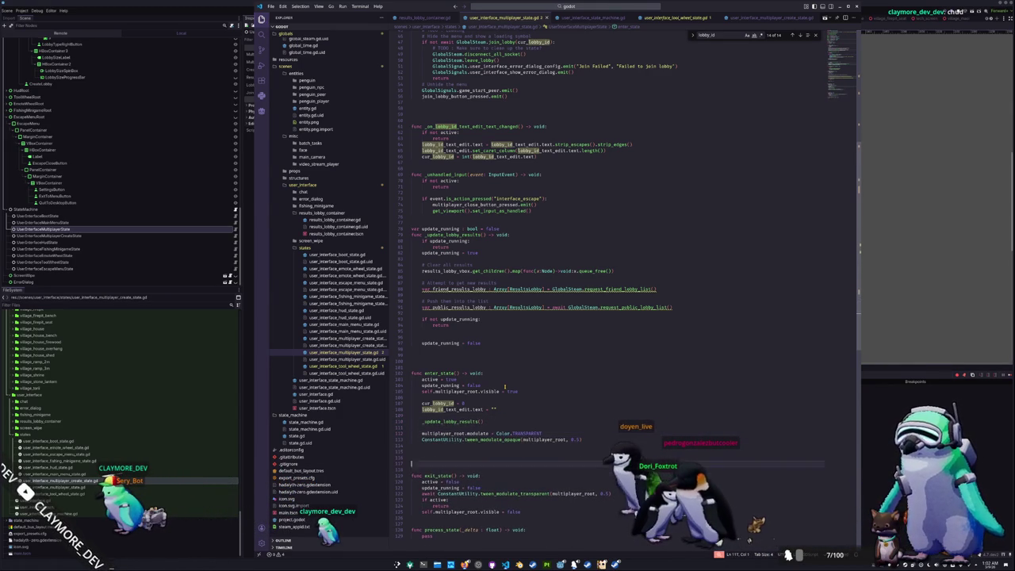
Add a '# Populate the lobby results' comment below the early return in _update_lobby_results
click(504, 386)
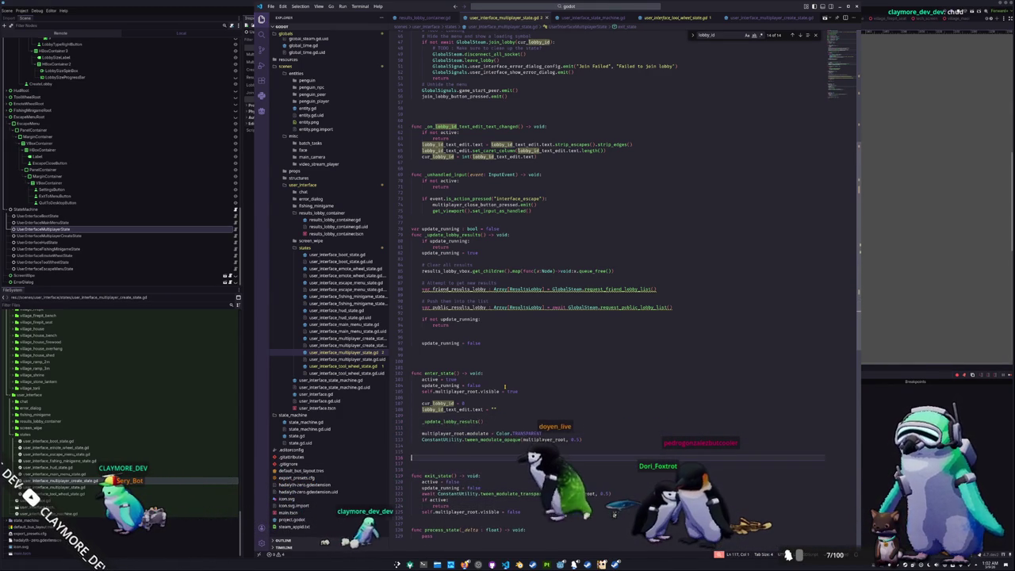
key(Up)
key(Up)
key(Up)
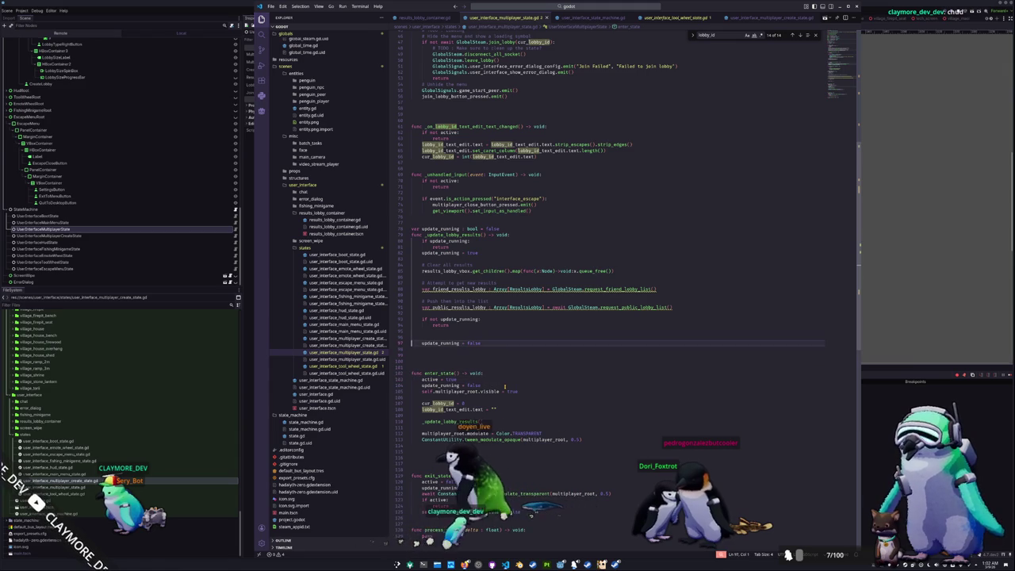
key(Return)
text(# Populate the)
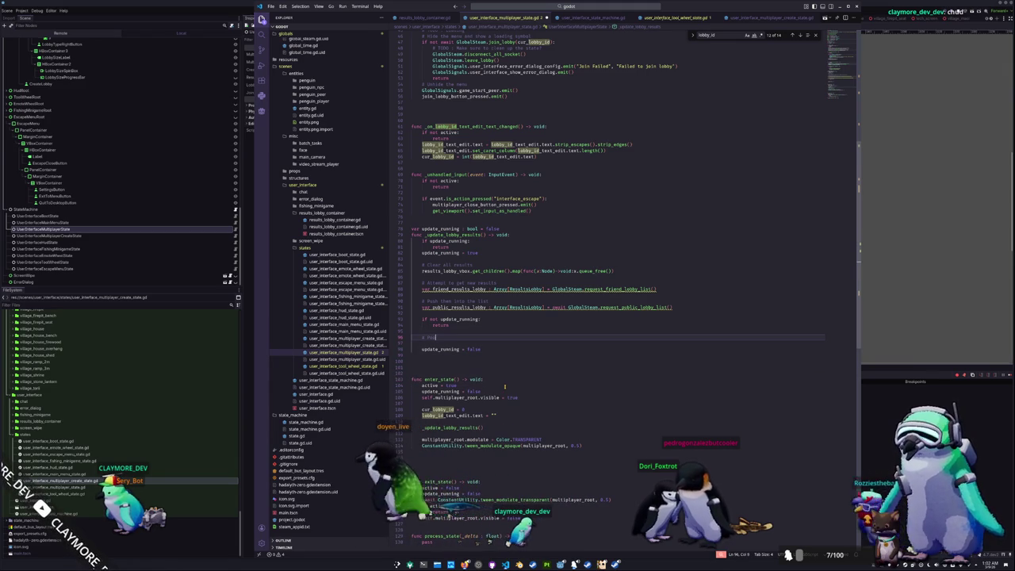
text( lobby results)
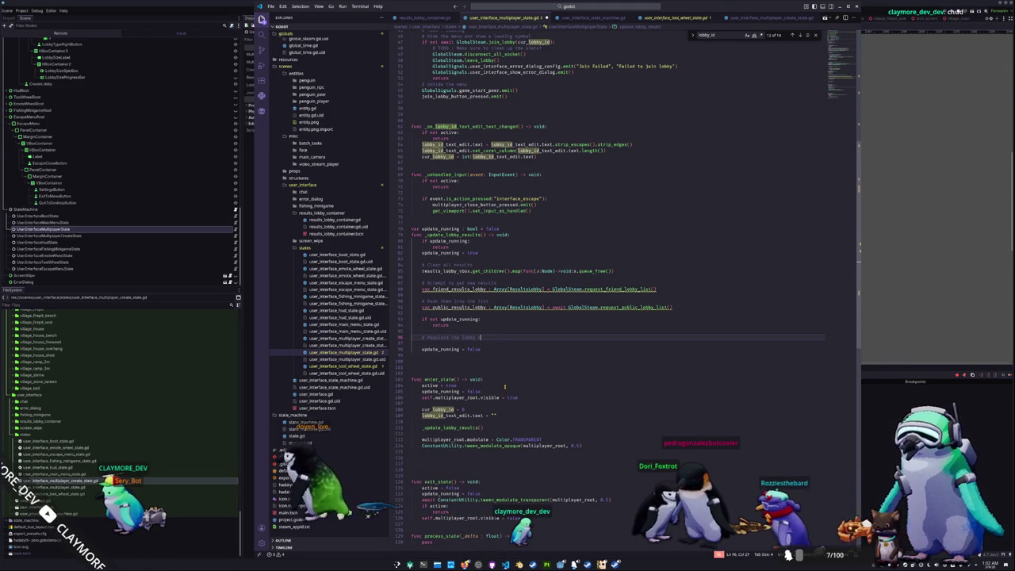
Write a 'for friend_results_lobby' loop header under the comment
key(Return)
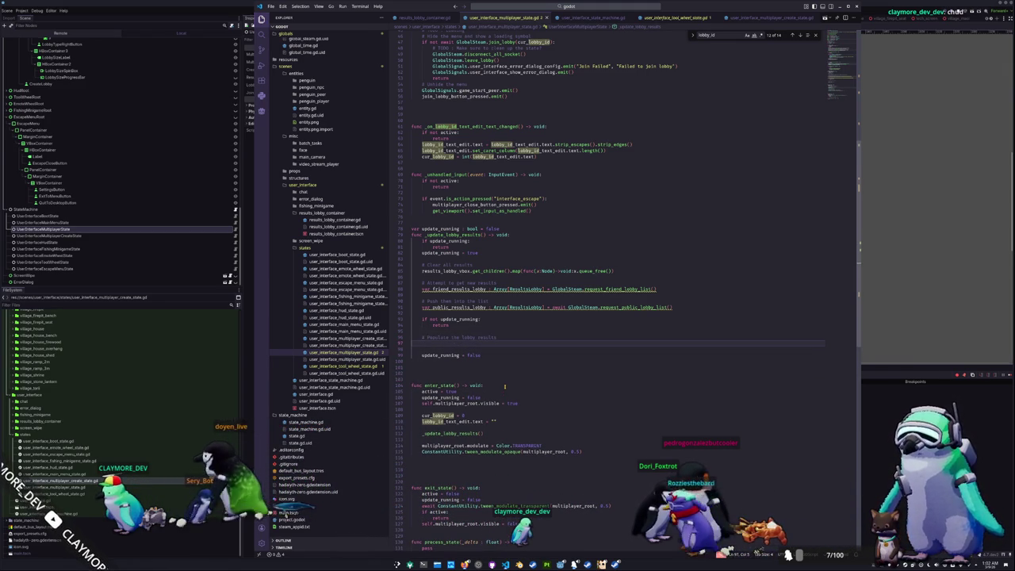
text(for frien)
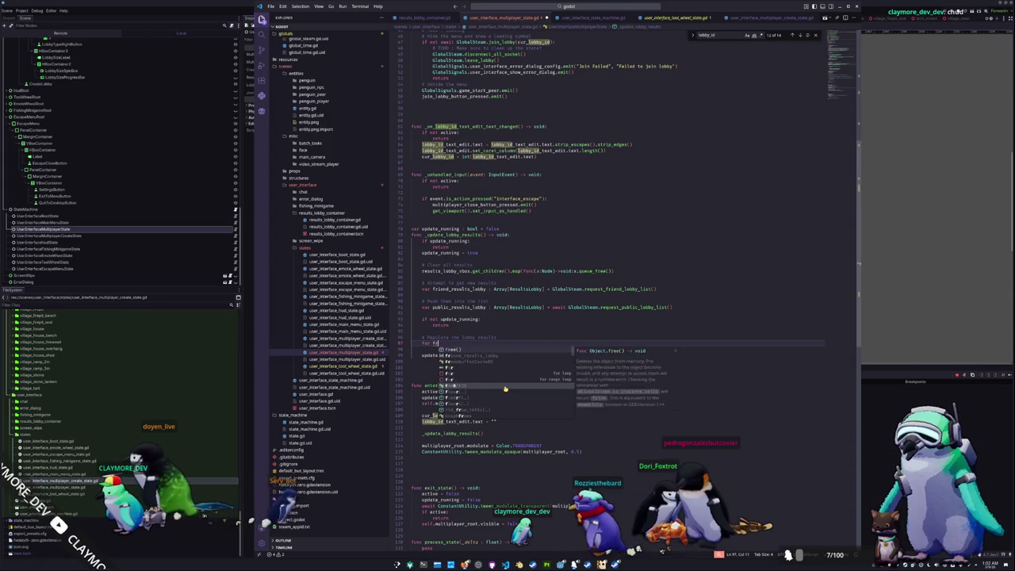
text(d)
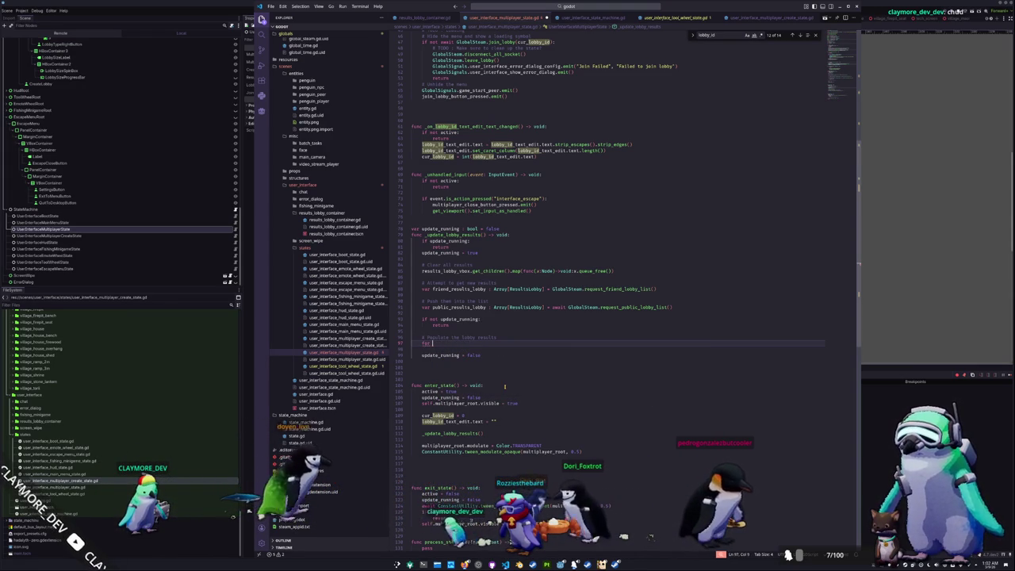
text(results_lobby)
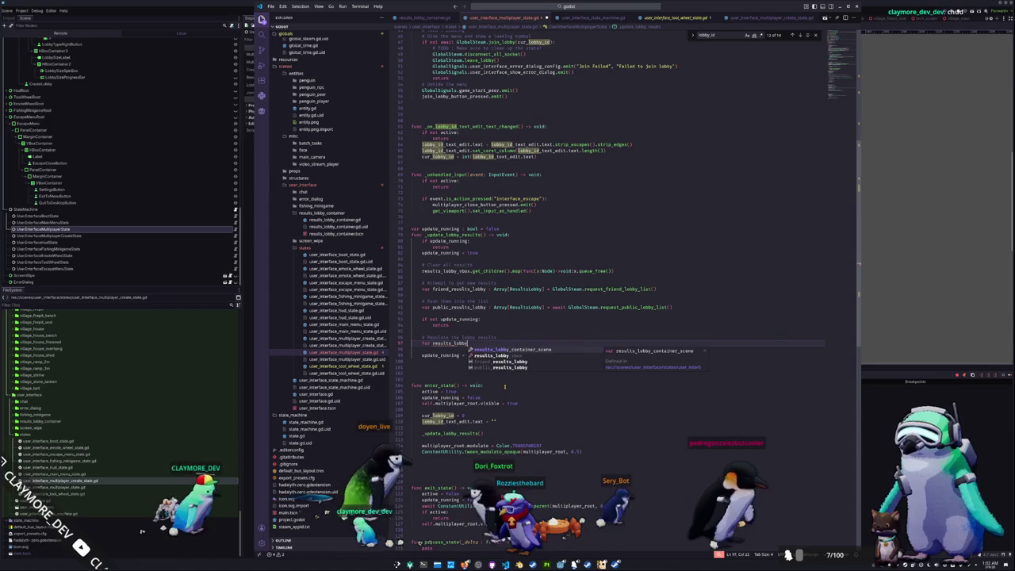
text(ResultsLobby in)
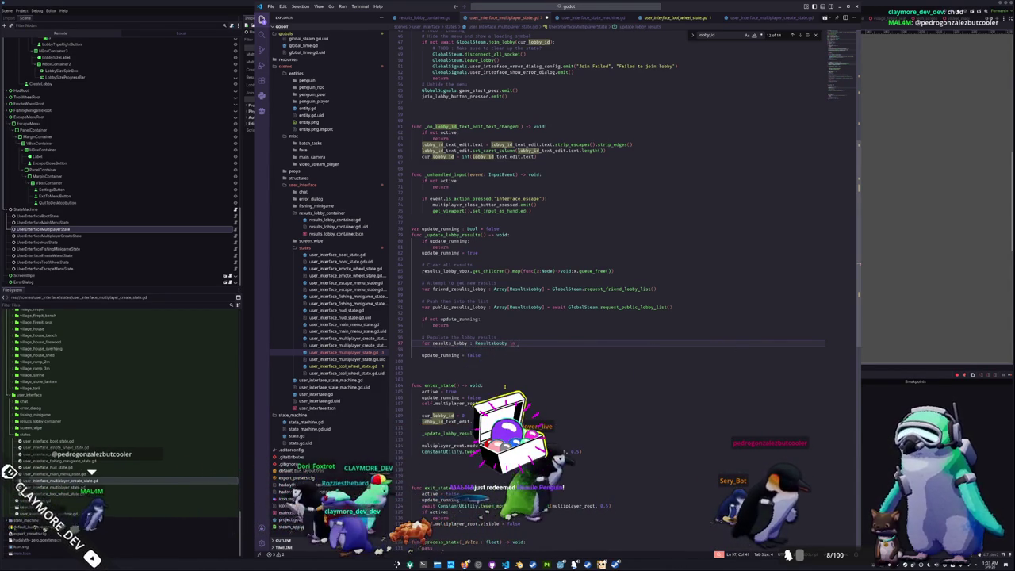
text(friend_results_lobby)
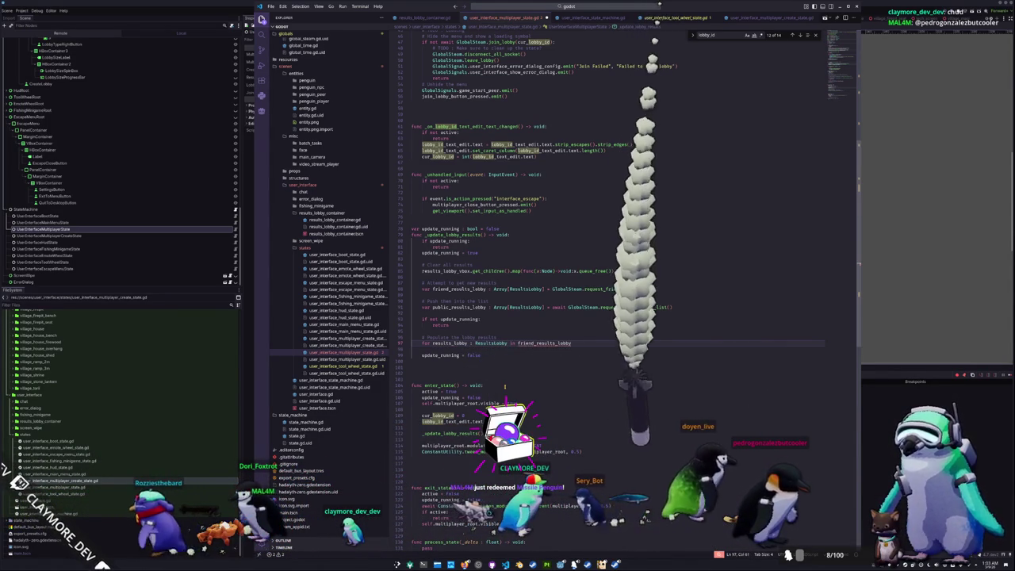
text(:)
key(Return)
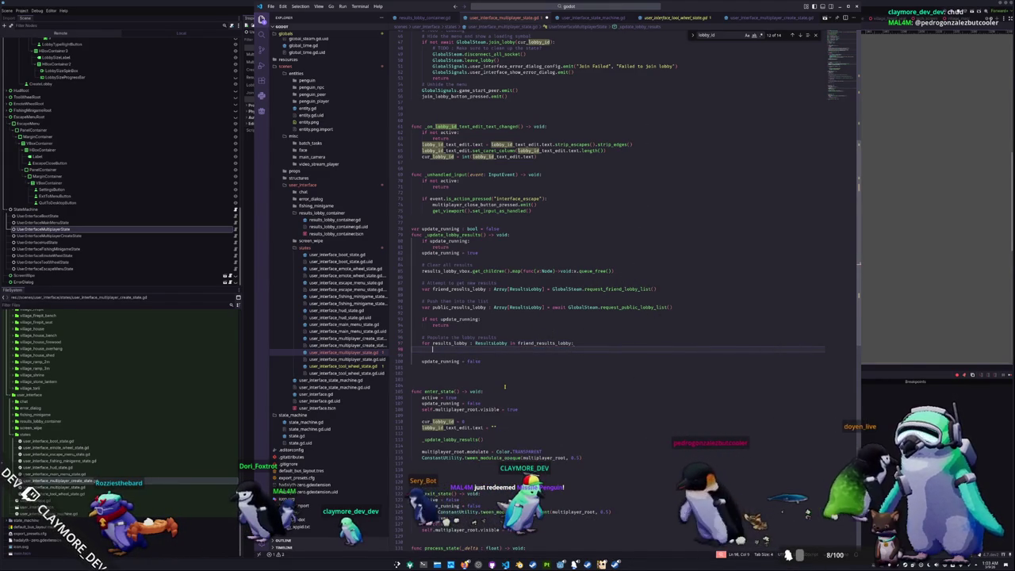
Declare results_lobby_container typed ResultsPanelContainer in the loop, then jump to that class's definition
text(var results_lobby)
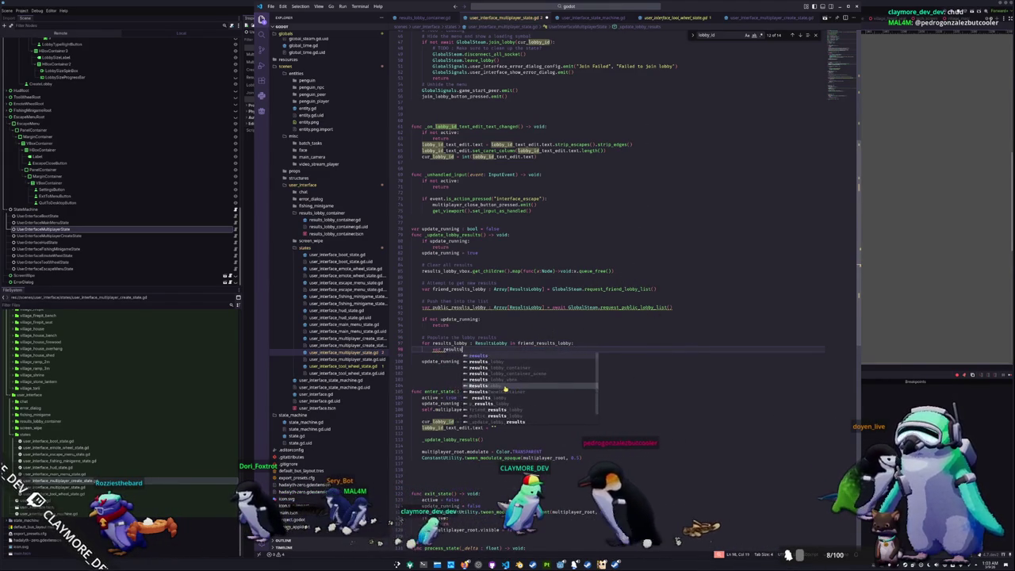
text(_container : Re)
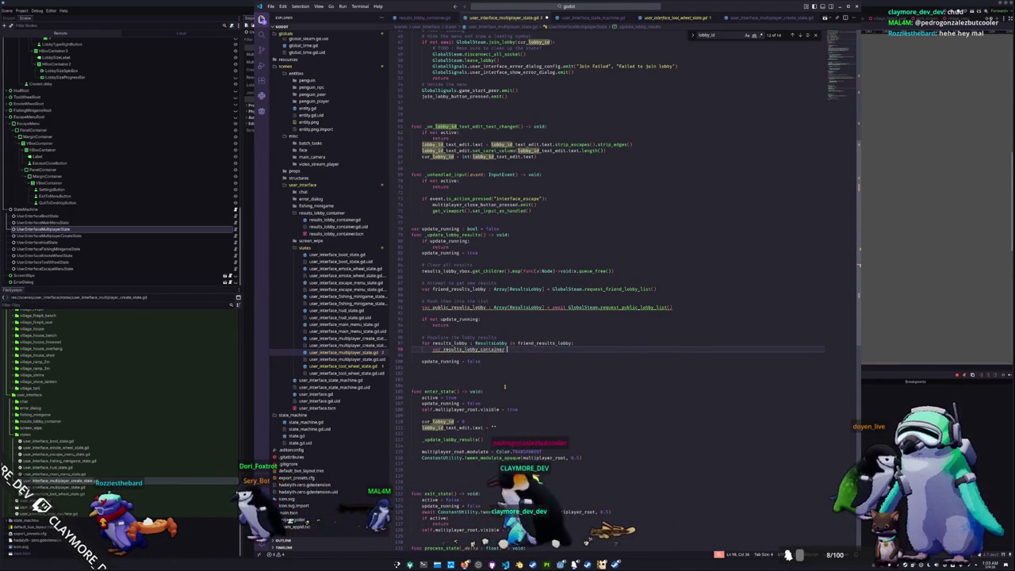
text(sults)
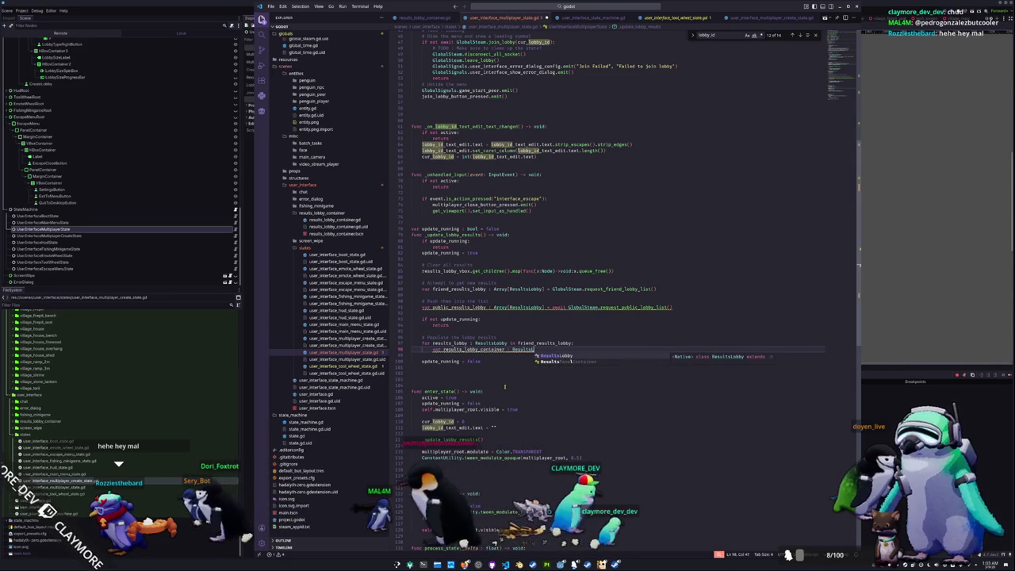
key(Down)
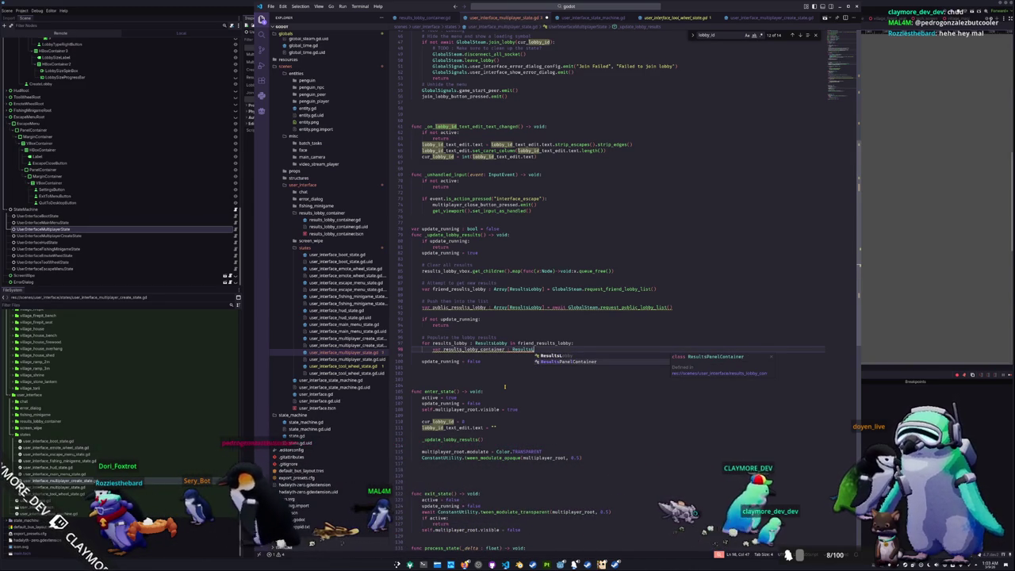
key(Return)
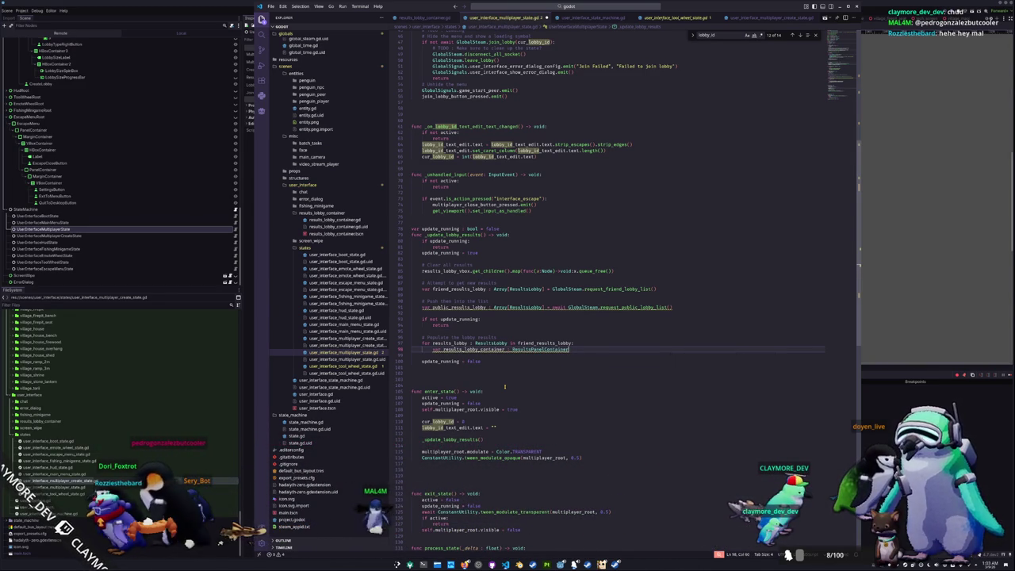
ctrl+click(539, 350)
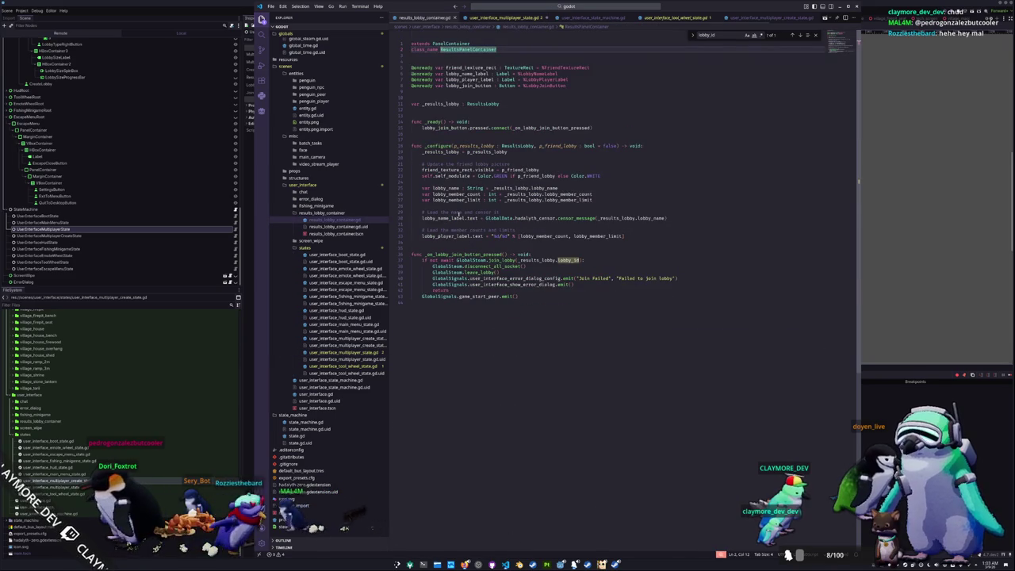
Rename the class_name in results_lobby_container.gd from ResultsPanelContainer to ResultsLobbyContainer
click(442, 49)
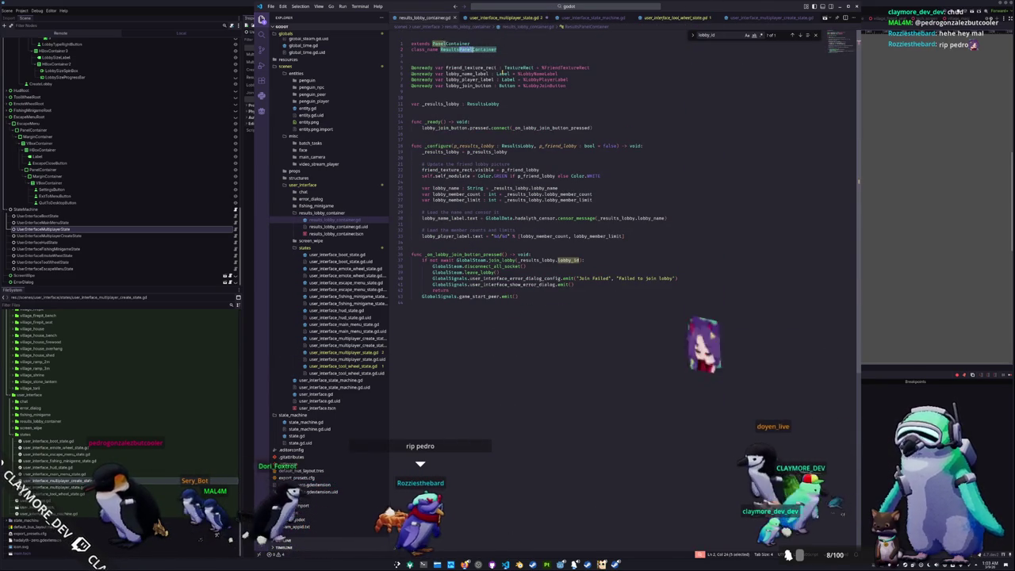
text(Lobbybby)
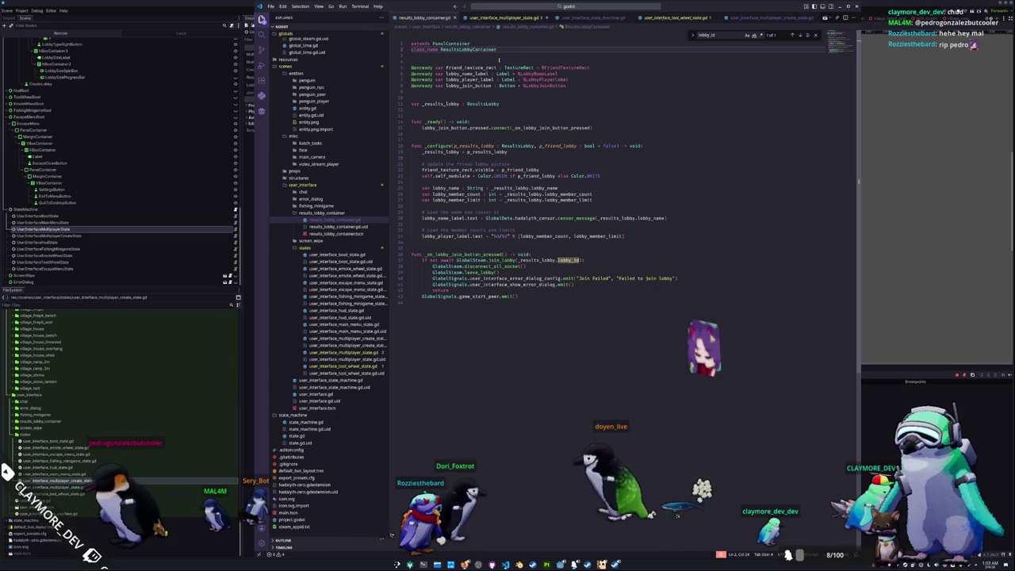
key(ctrl+Tab)
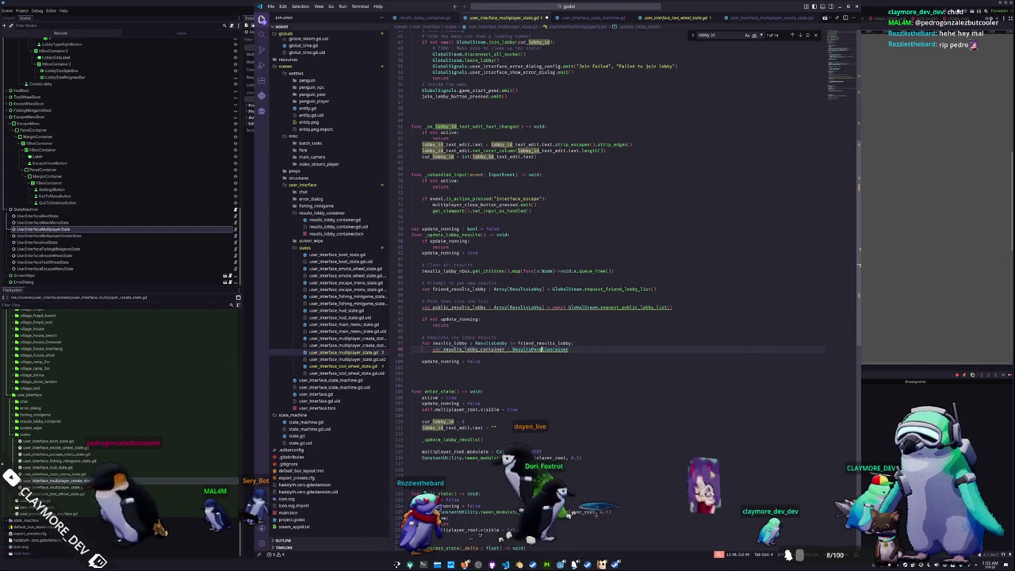
Retype the variable as ResultsLobbyContainer, save, and assign results_lobby_container_scene.instantiate()
text(Lobby)
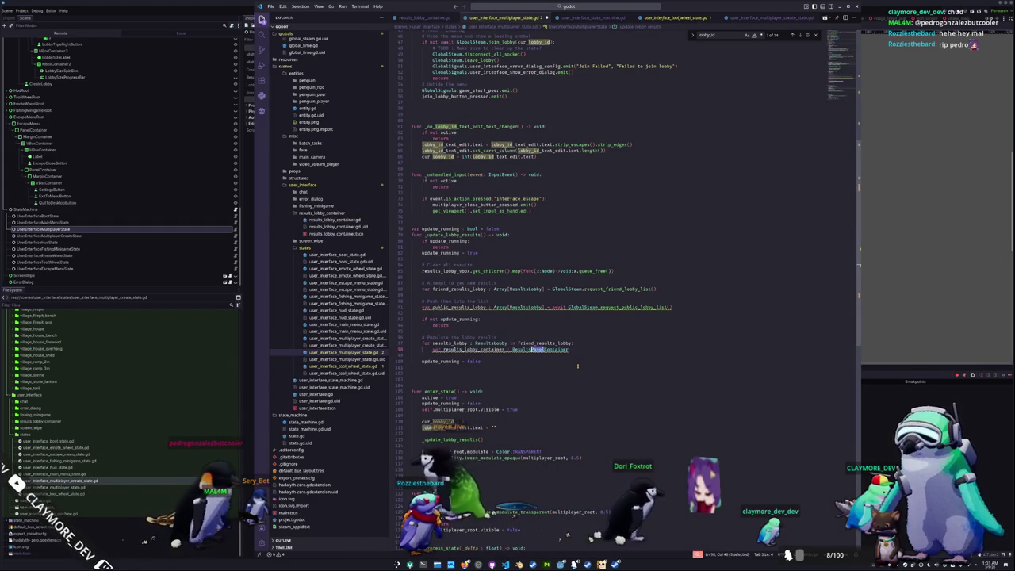
key(End)
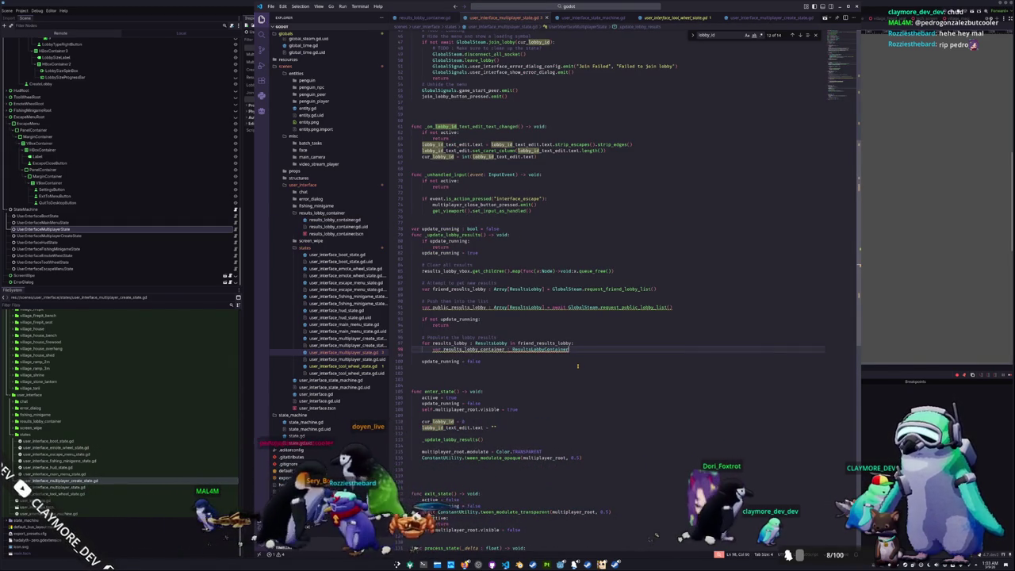
key(ctrl+s)
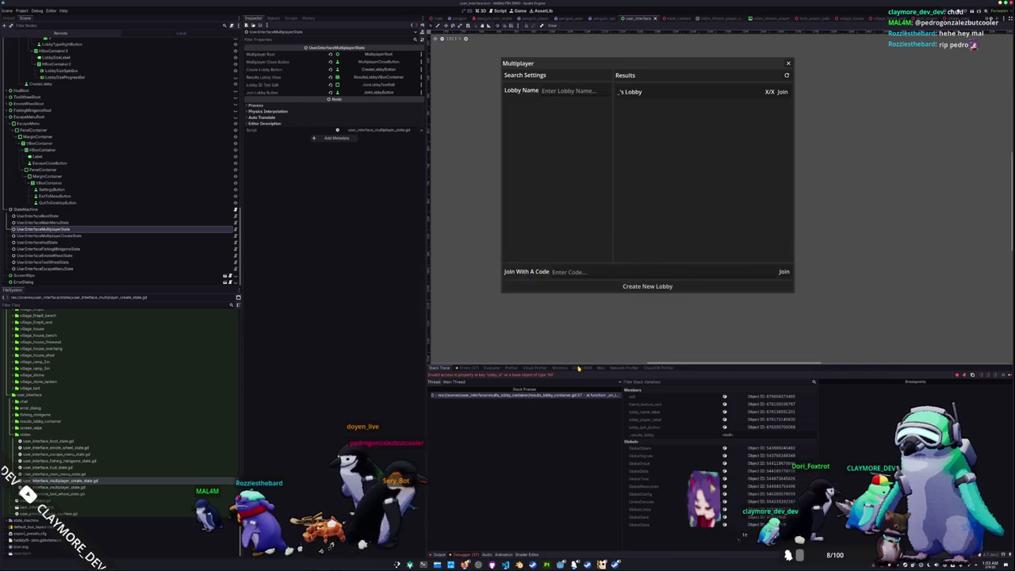
text(=)
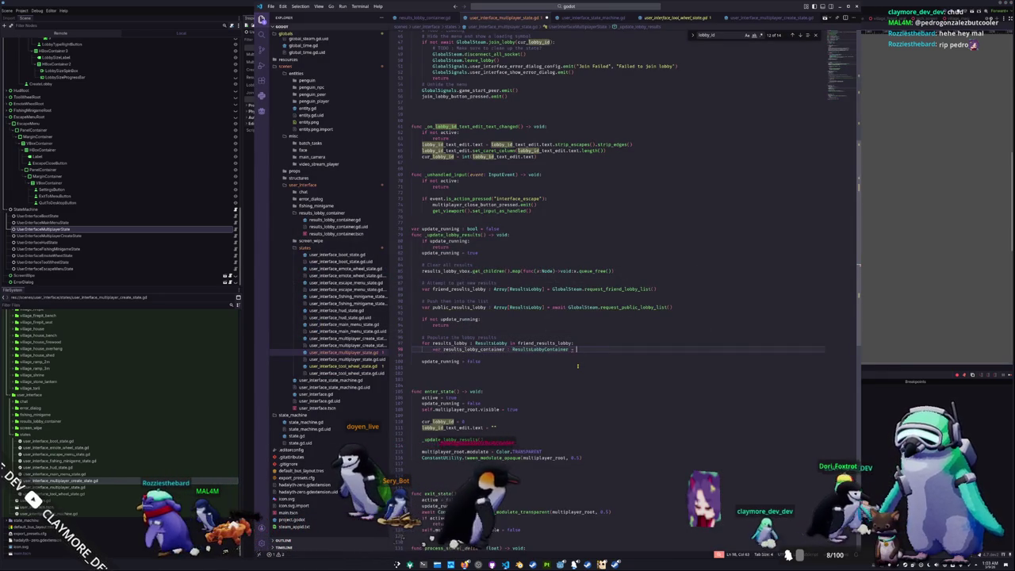
text( results_lobby_container_scene)
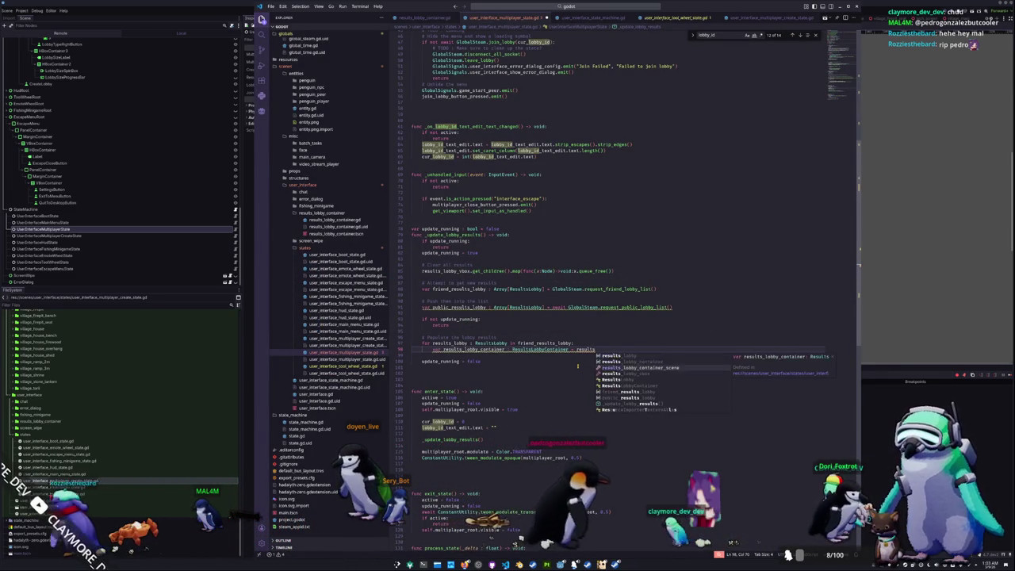
text(.instan)
key(Return)
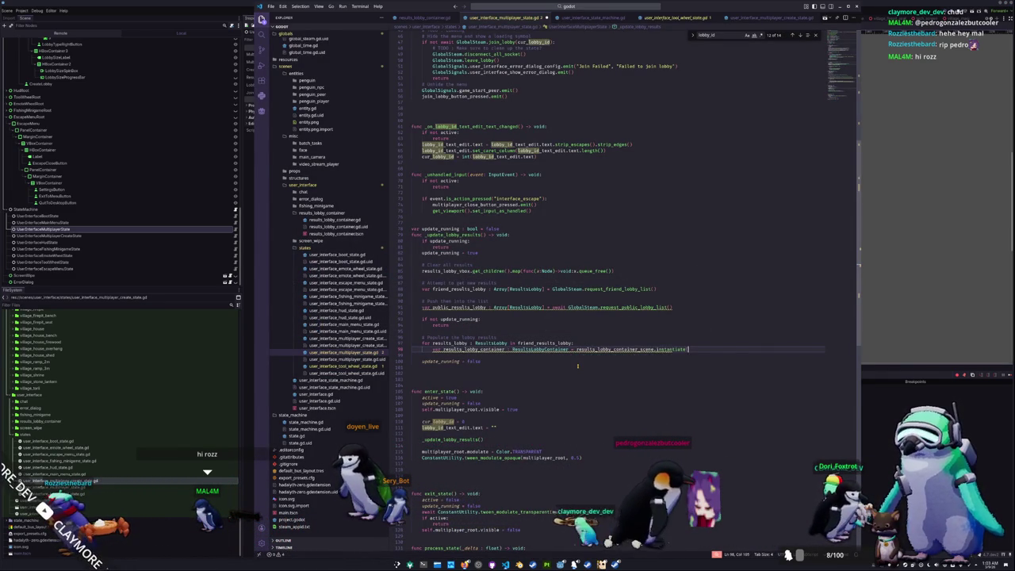
key(End)
key(Return)
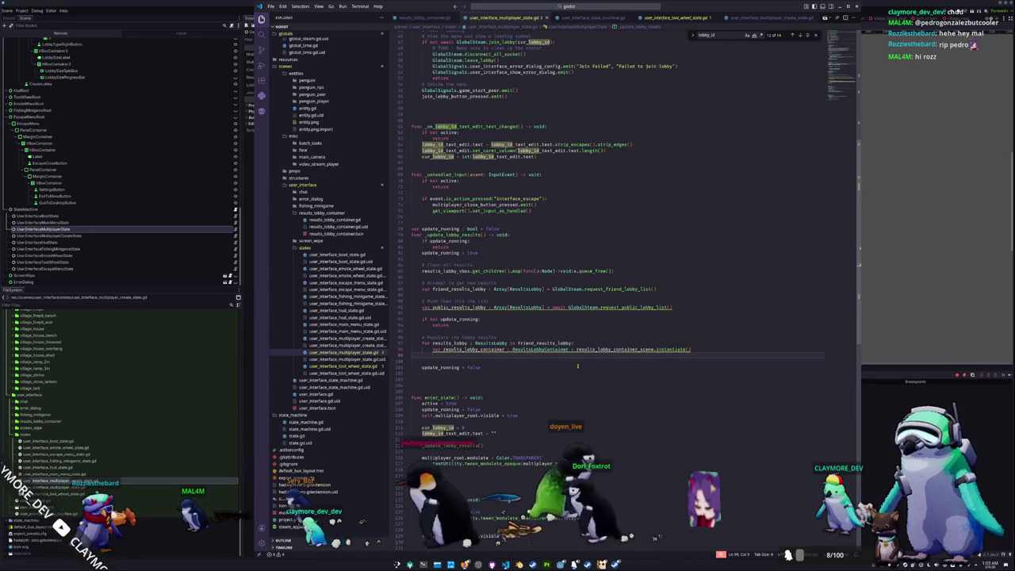
Add the container via results_lobby_vbox.add_child, call _configure(results_lobby, true), and run the project
text(resultts_lobby_)
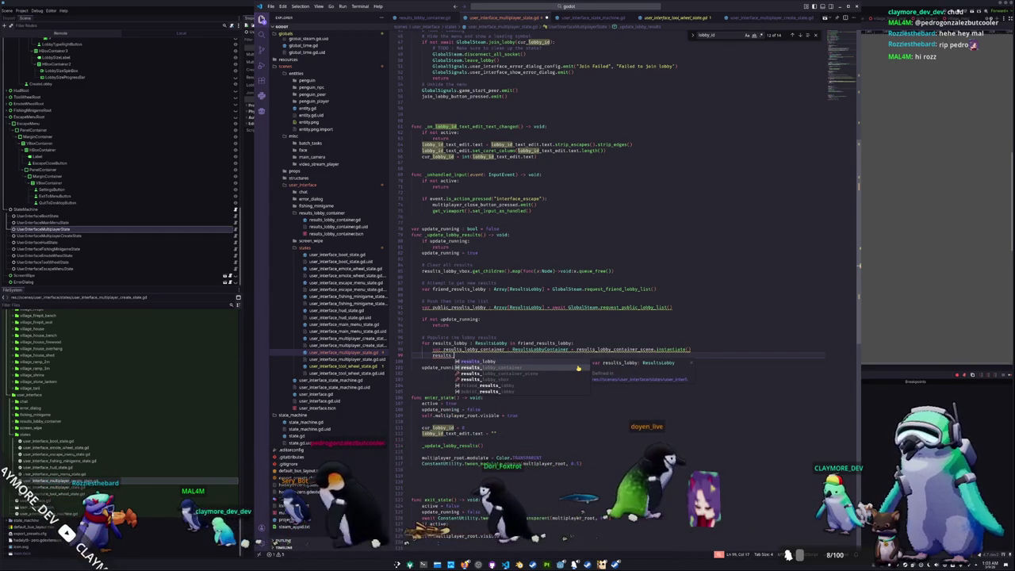
text(vbox.add_child()
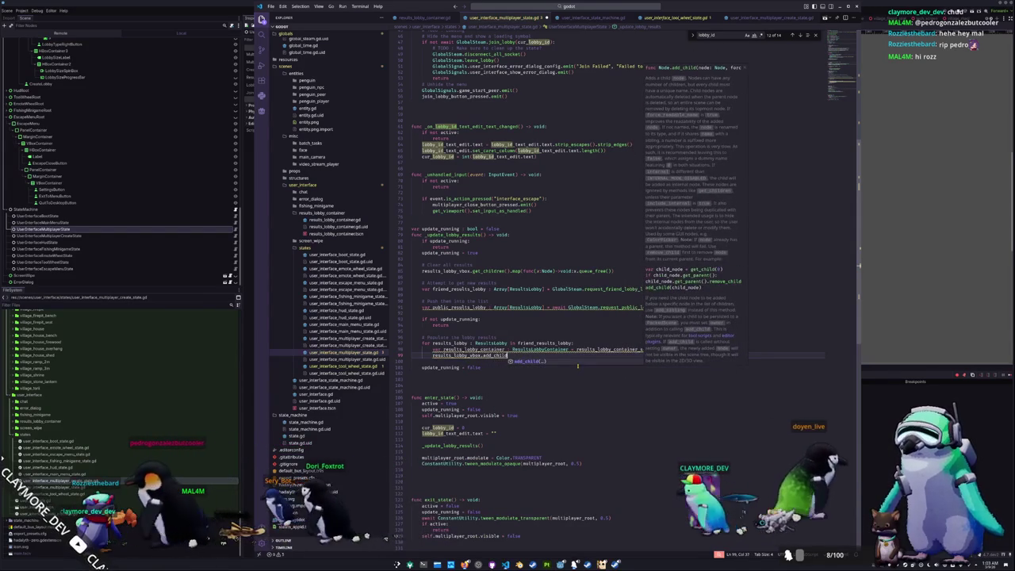
key(Return)
text(results_lobby_)
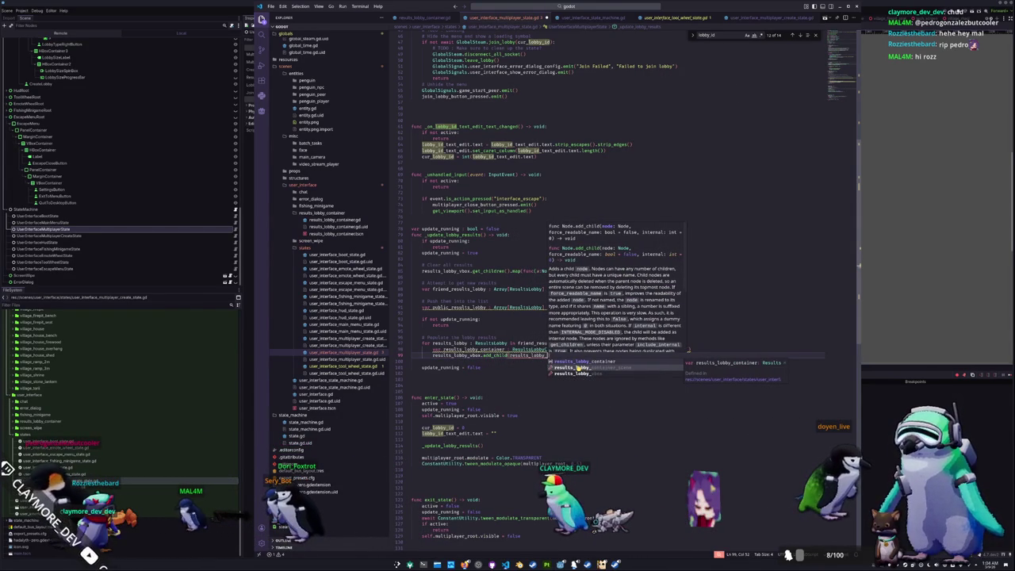
key(Return)
key(Return)
text(esults_lobby_container.)
key(Return)
text(res)
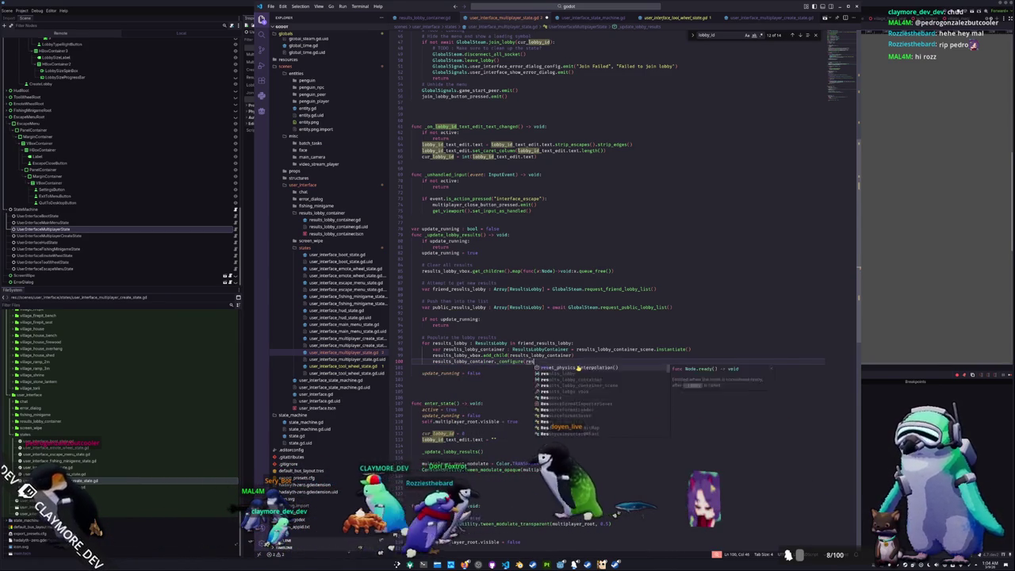
text(ults_lobby,)
text( tru)
text(e)
key(Down)
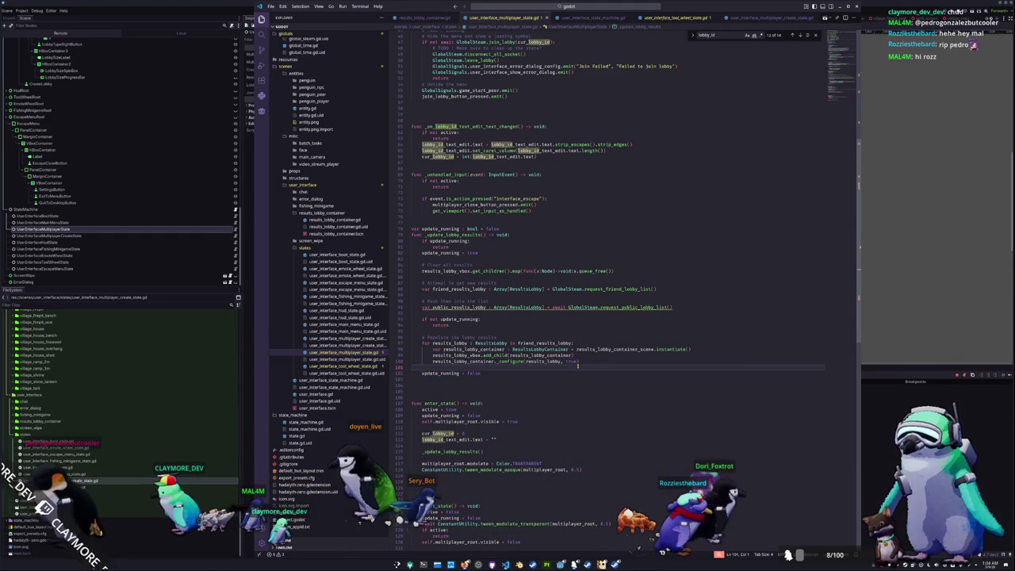
key(F5)
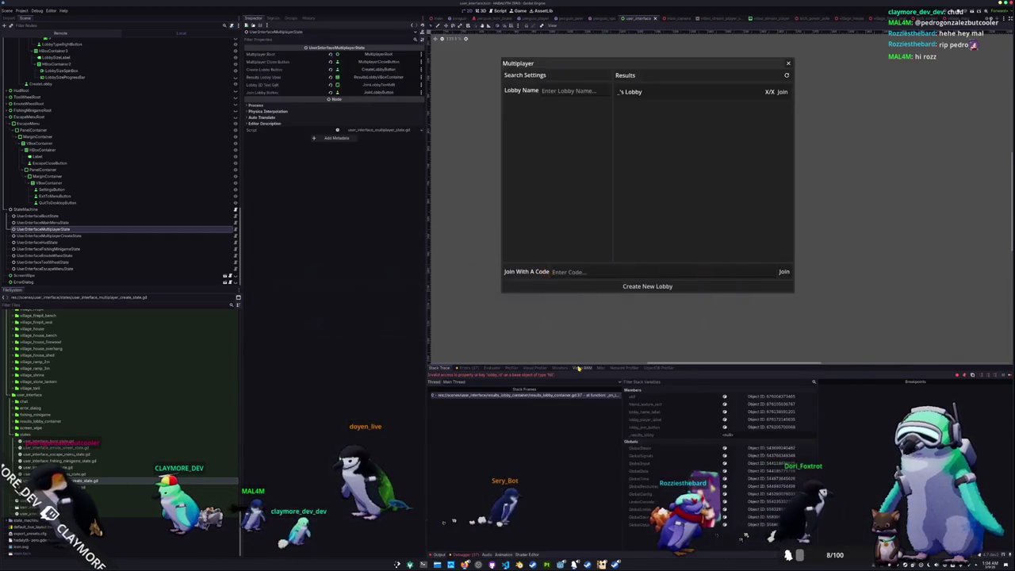
Export all presets as release builds from the Project menu's Export dialog
click(21, 11)
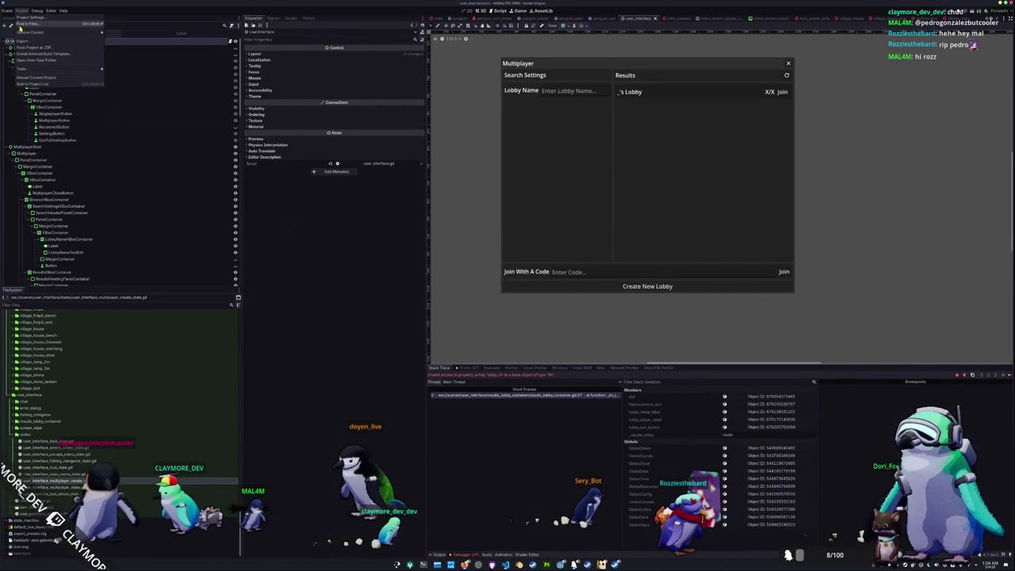
click(28, 41)
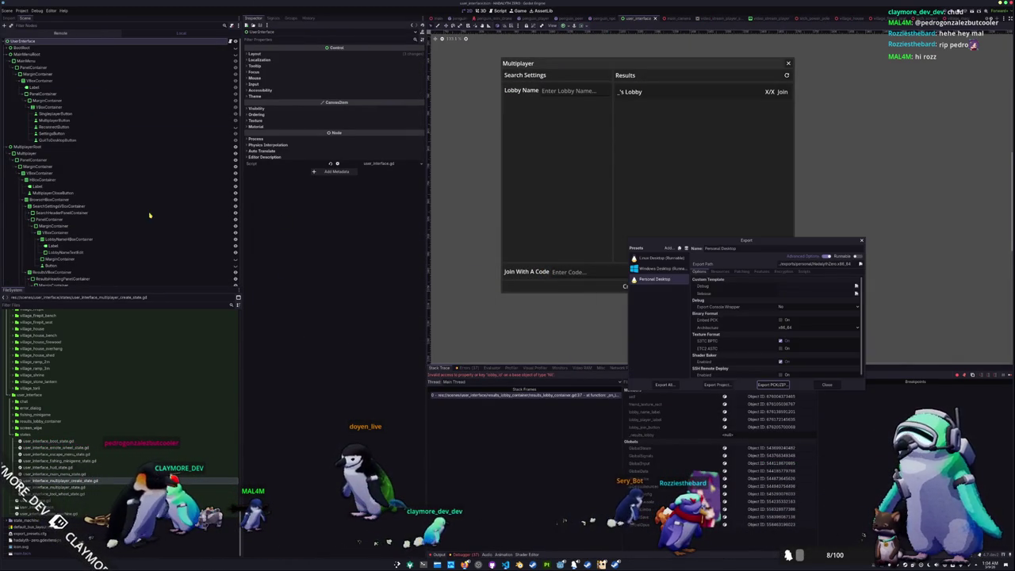
click(670, 386)
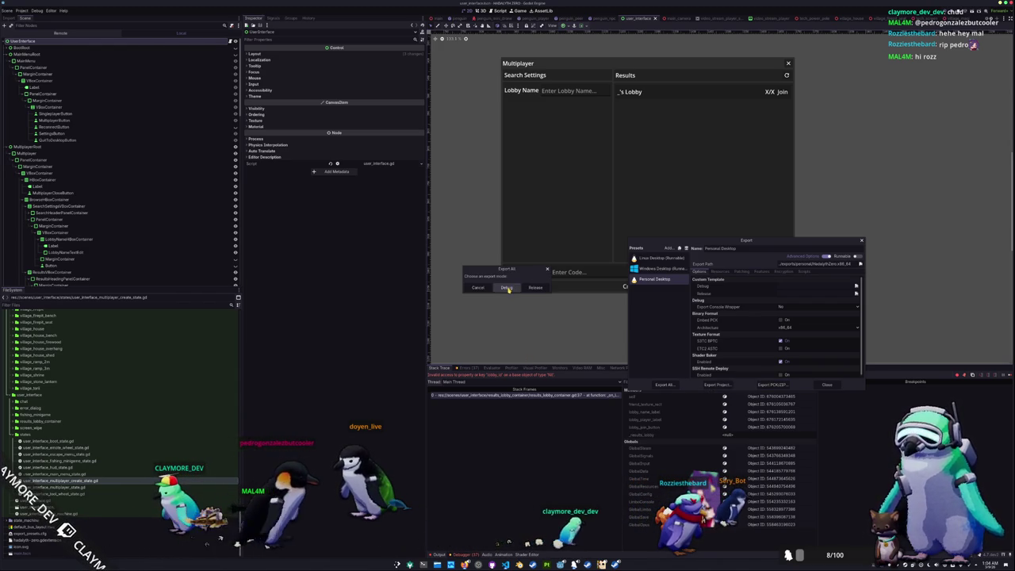
click(535, 288)
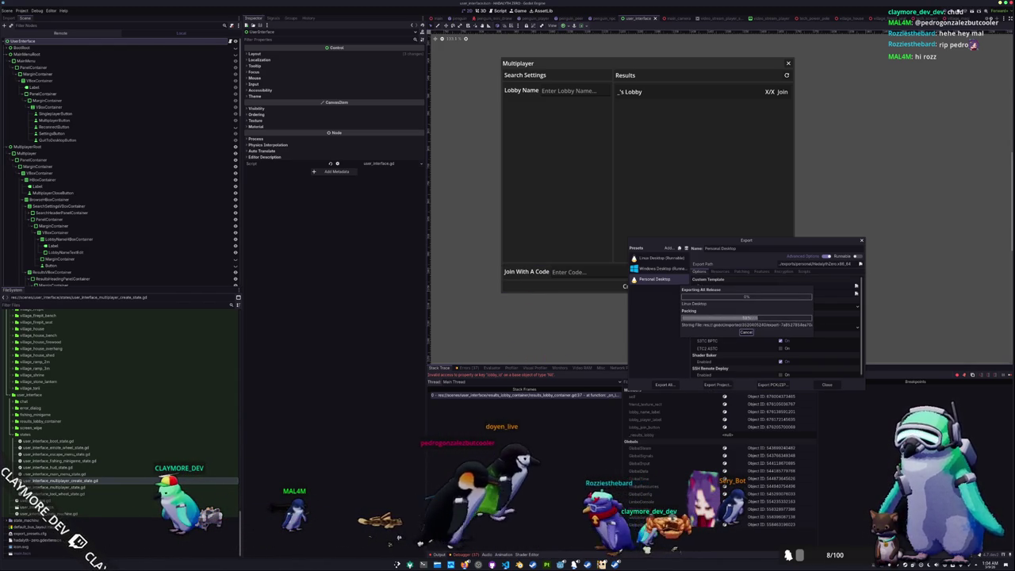
key(alt+Tab)
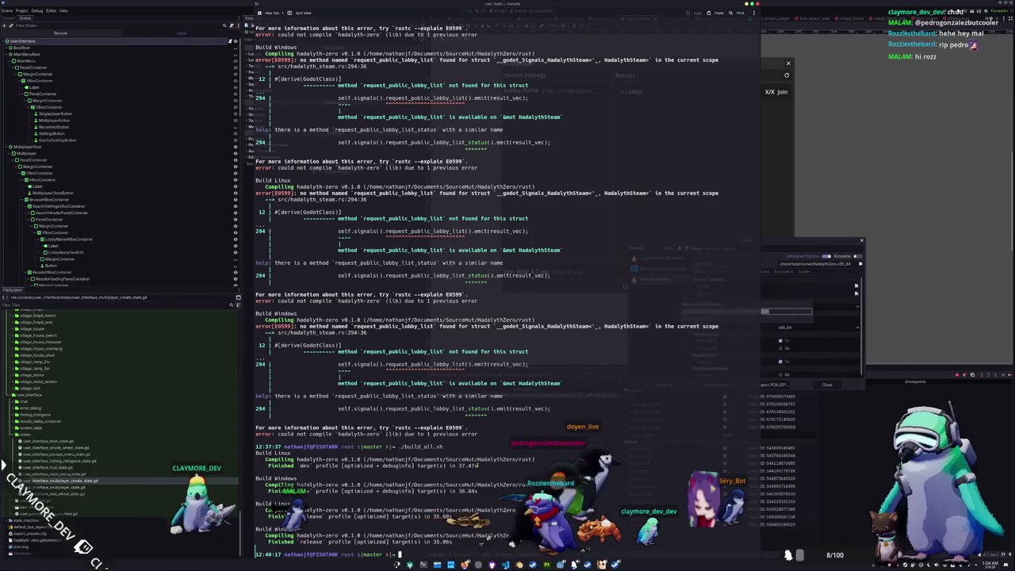
Snap the terminal to the lower half, hide it, and close Godot's Export dialog
key(super+Down)
key(alt+Tab)
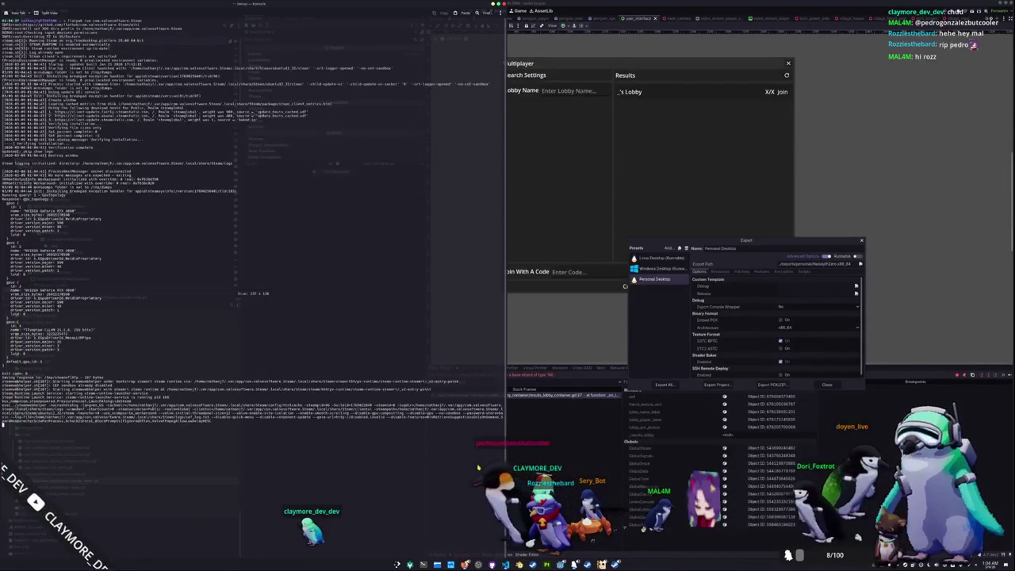
click(826, 385)
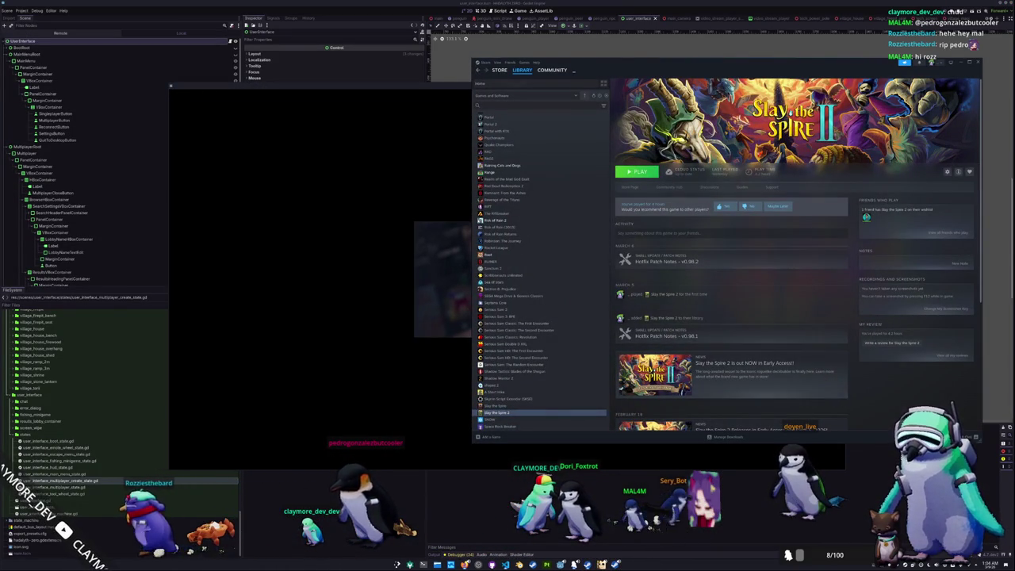
Search the library for 'hada' to find HADALYTH ZERO, then open the HadalythZero.x86_64 build
scroll(548, 208, up, 3)
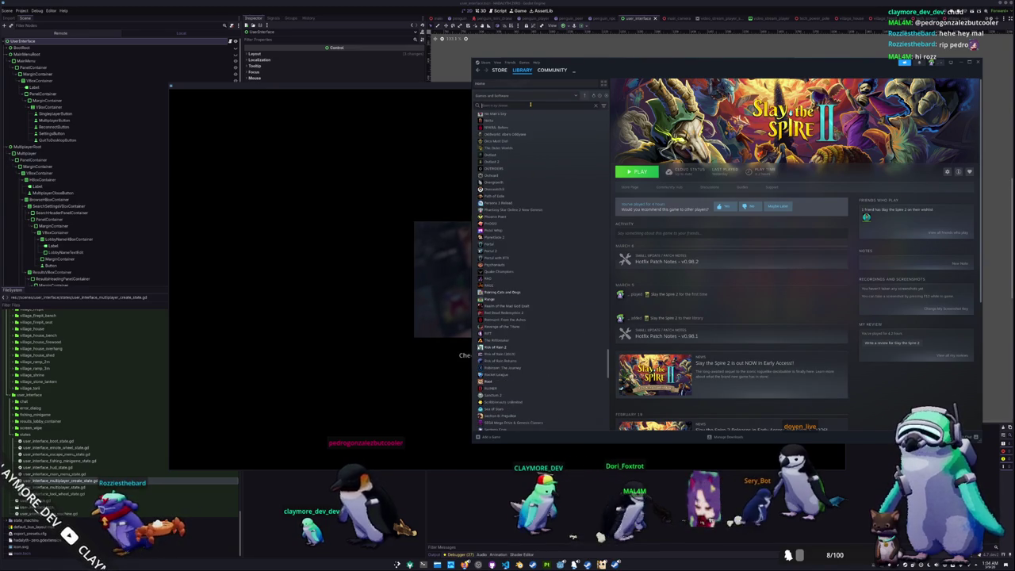
text(hada)
click(506, 135)
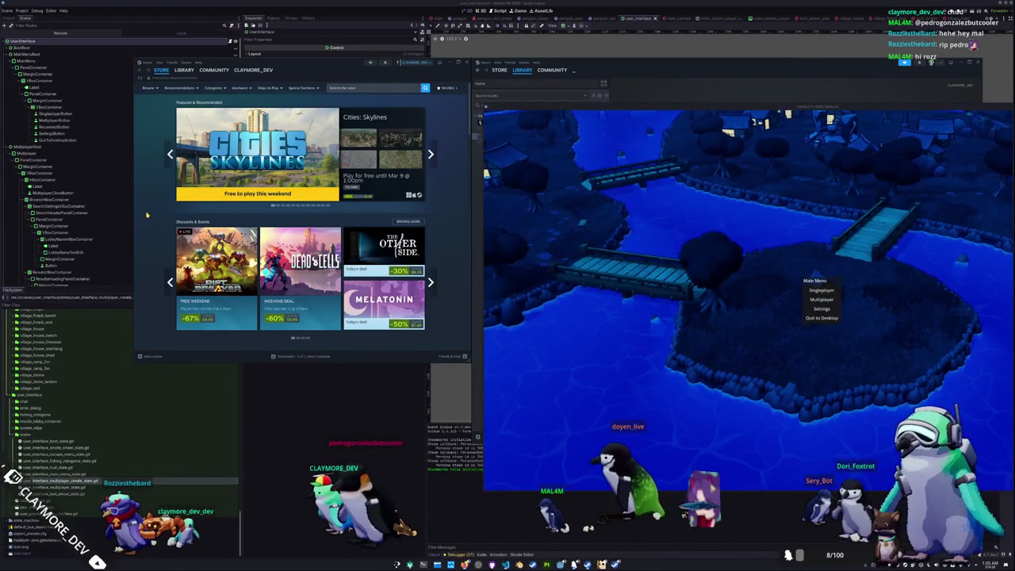
click(184, 70)
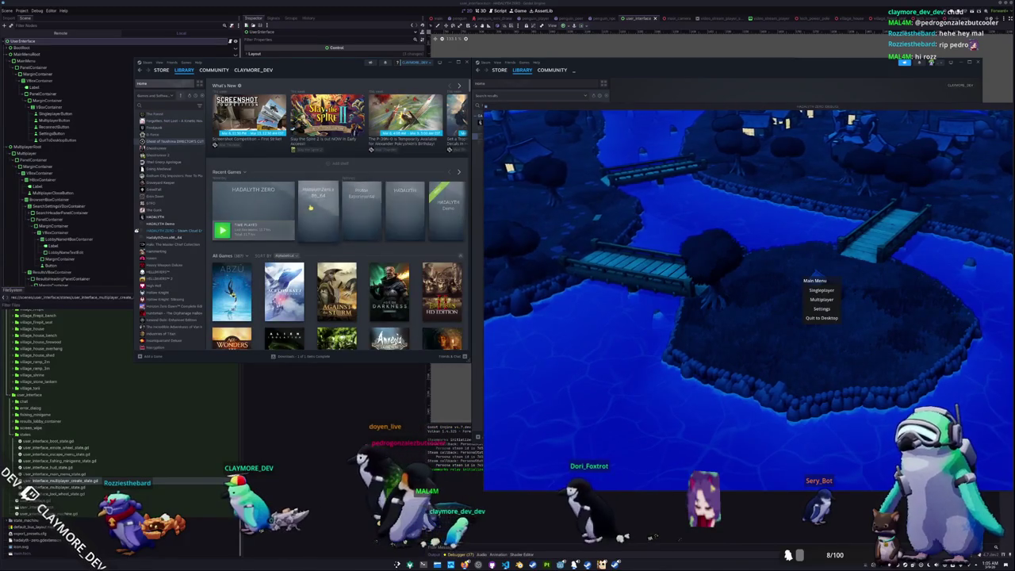
click(230, 183)
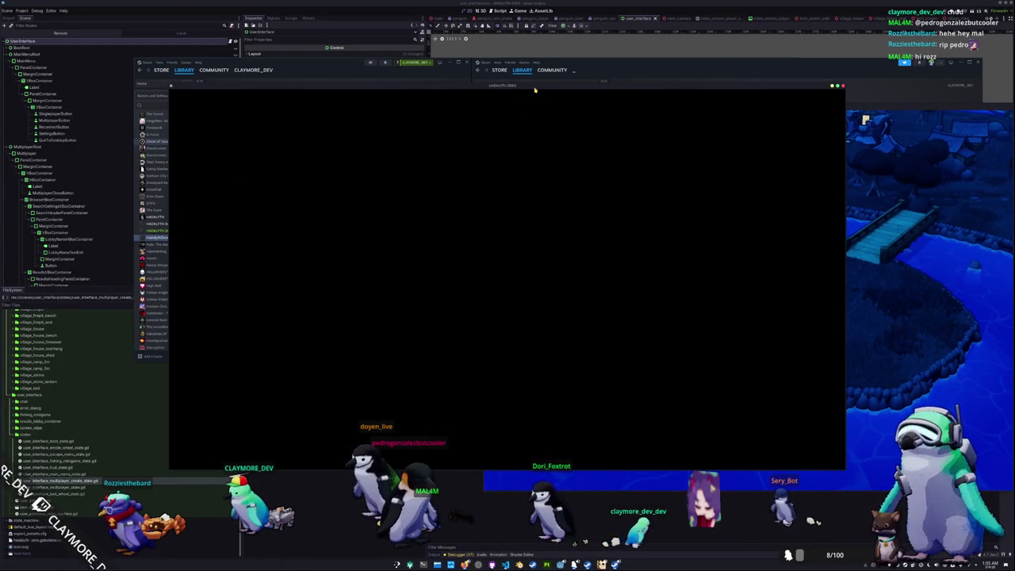
Create a Friends-Only lobby from the game's Multiplayer menu, then open the lobby browser in the other window
click(812, 300)
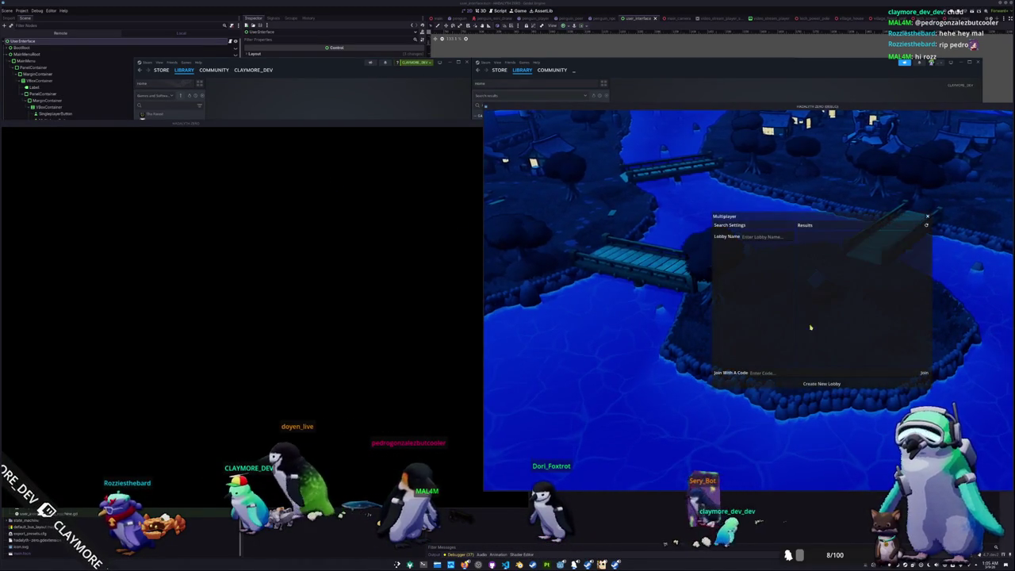
click(821, 383)
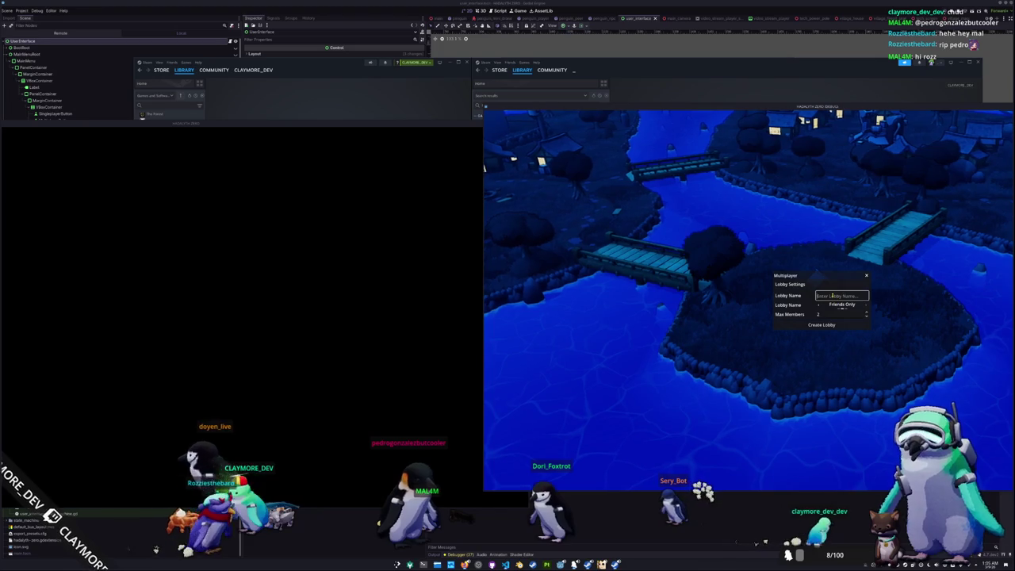
click(830, 326)
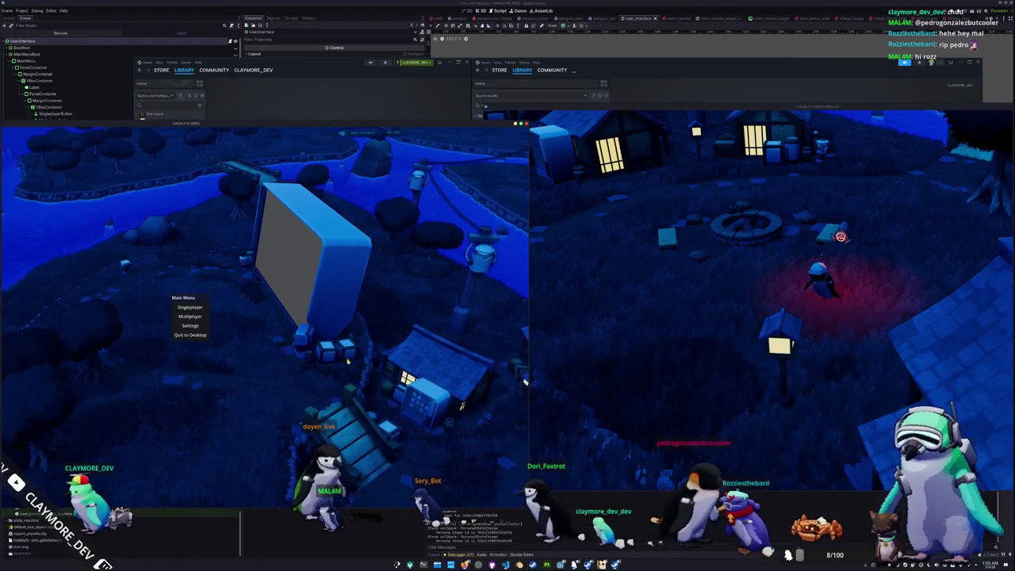
click(190, 316)
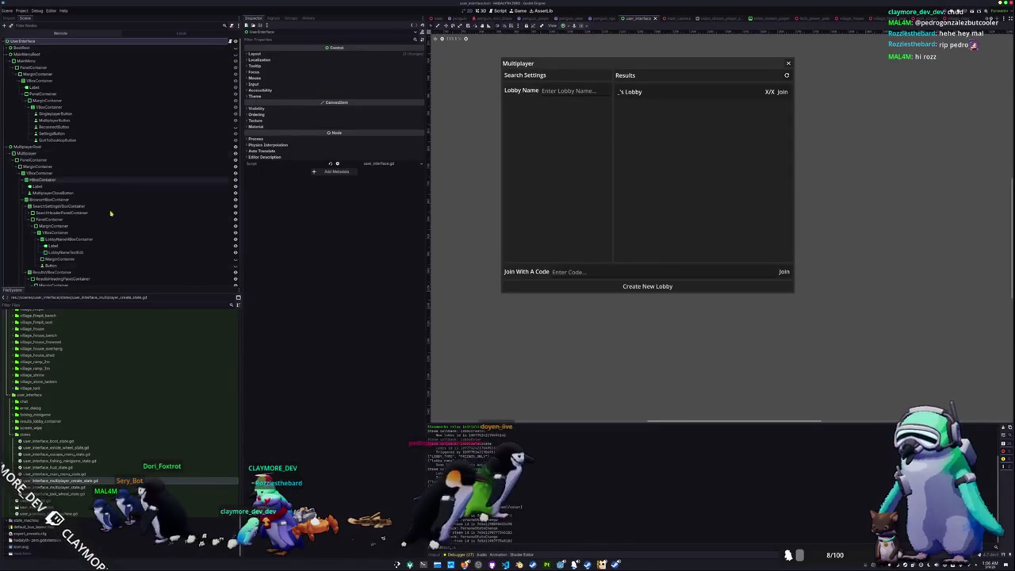
Export all presets as debug builds, then return to Visual Studio Code
click(23, 41)
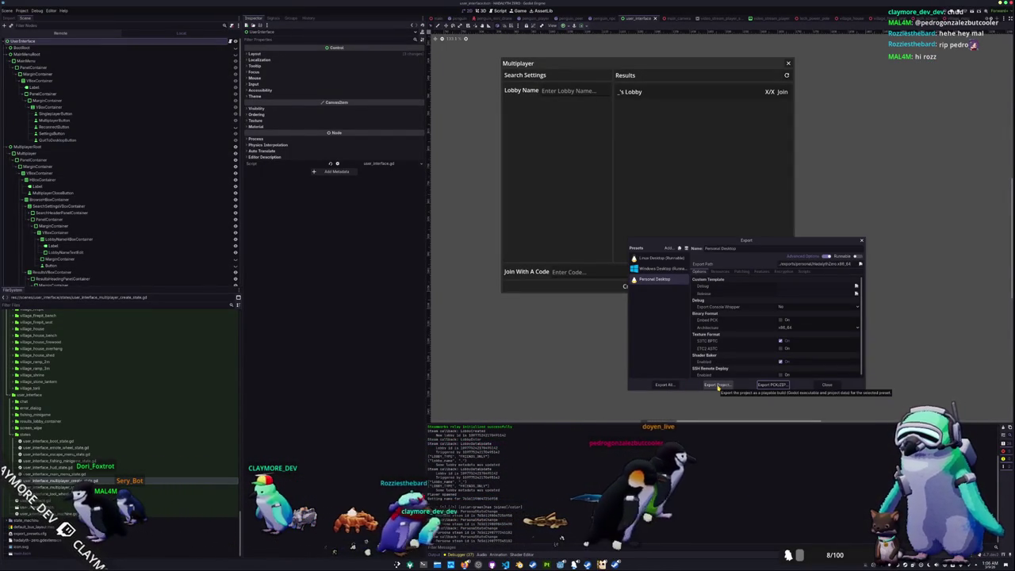
click(664, 385)
click(506, 287)
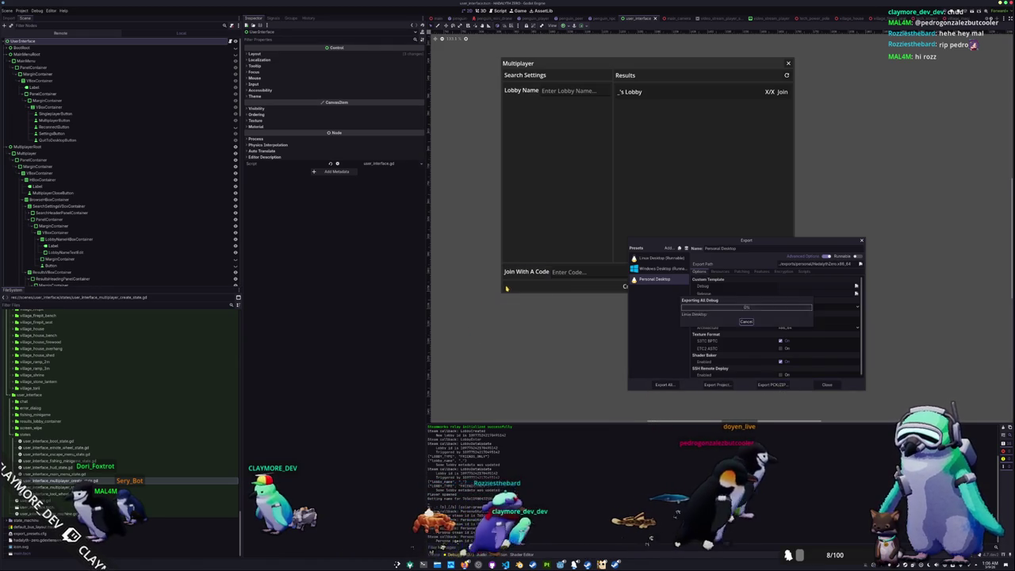
key(alt+Tab)
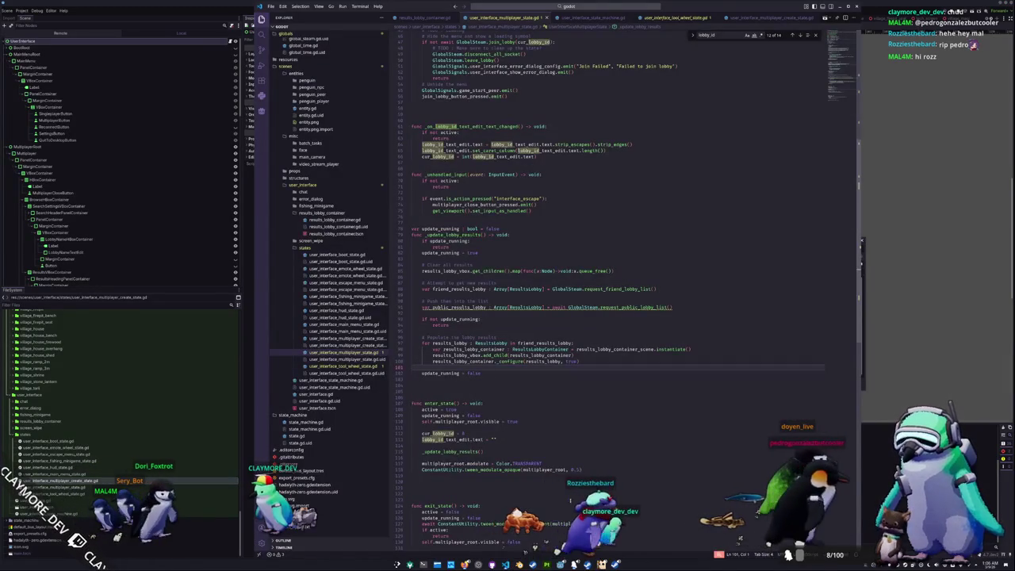
Inspect the update_running guard and the early return after the public lobby request
scroll(469, 293, up, 2)
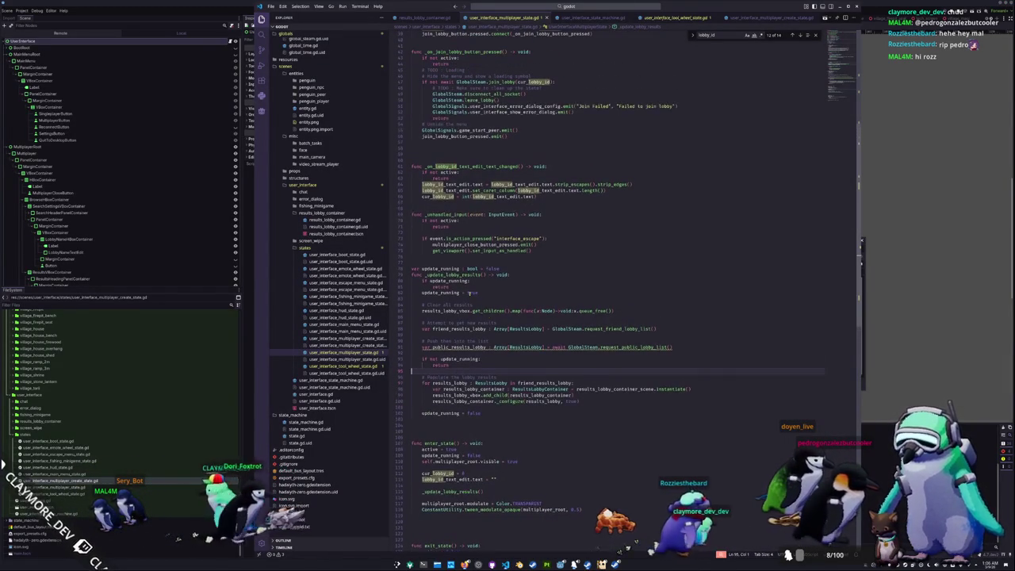
double_click(448, 281)
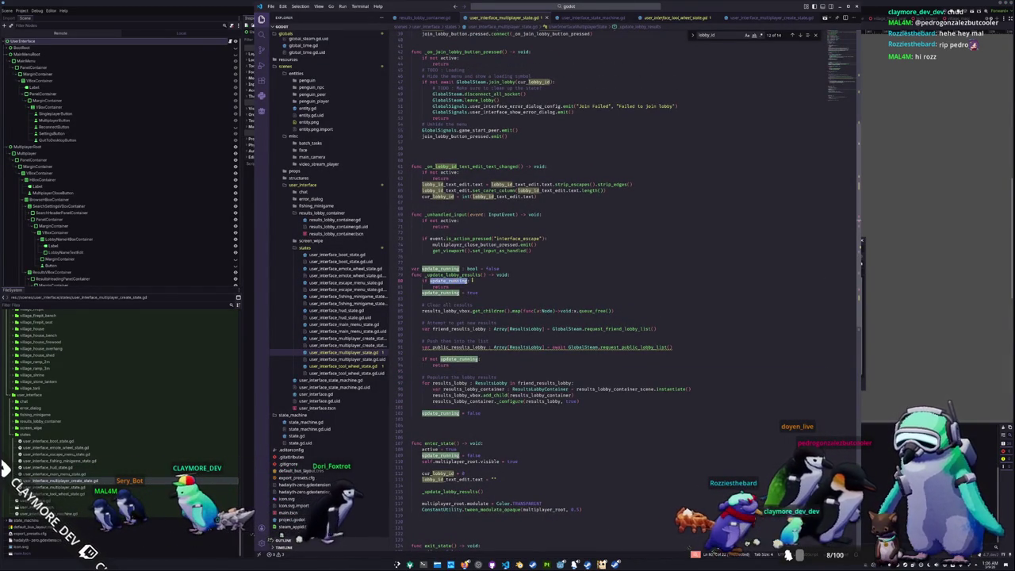
click(471, 281)
click(404, 280)
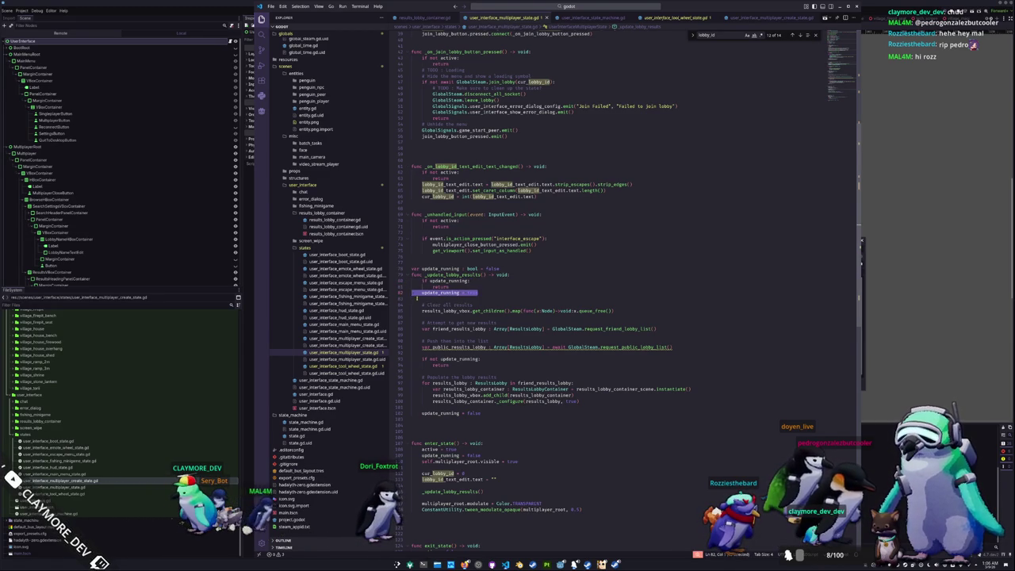
scroll(416, 297, down, 2)
drag(421, 333, 446, 338)
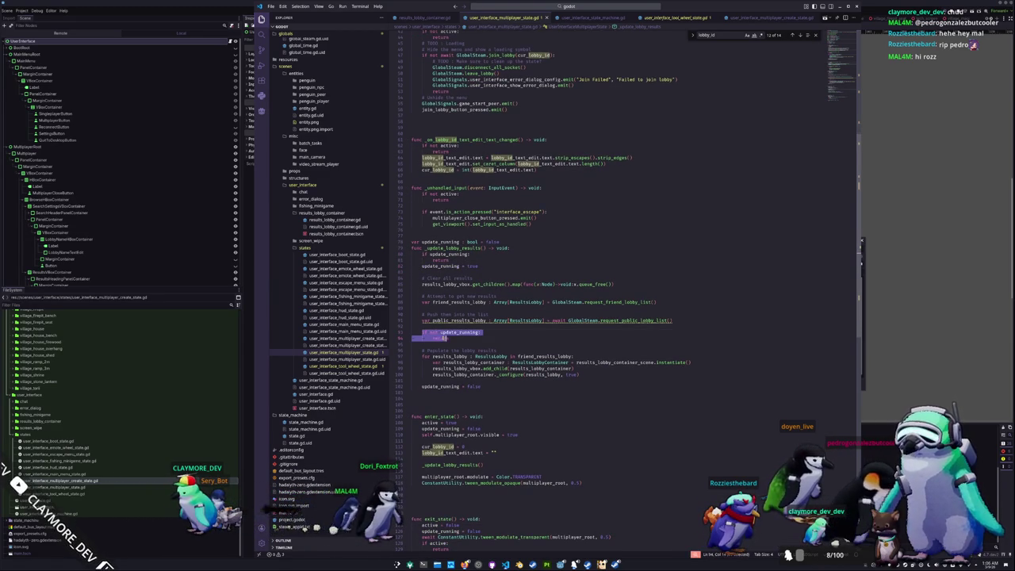
click(451, 343)
Check the request_friend_lobby_list call and the _update_lobby_results call in enter_state, then return to Godot
scroll(453, 341, down, 2)
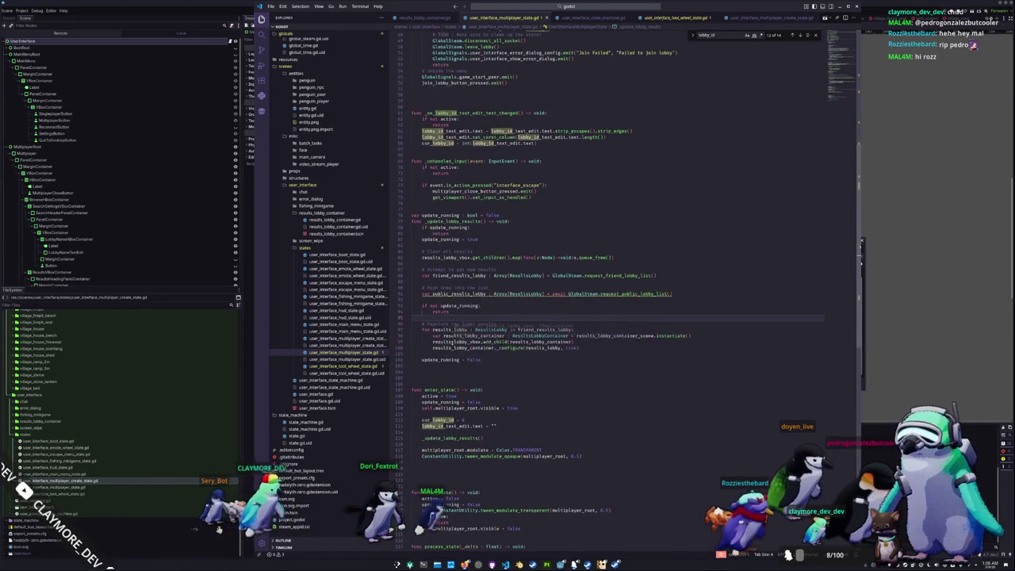
click(583, 348)
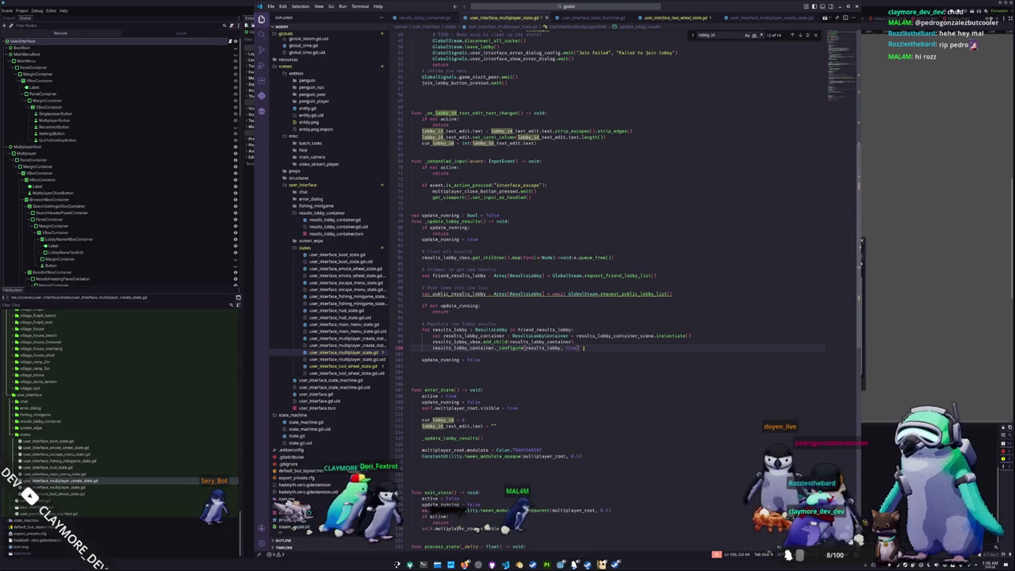
double_click(595, 276)
scroll(599, 318, down, 2)
scroll(599, 318, down, 2)
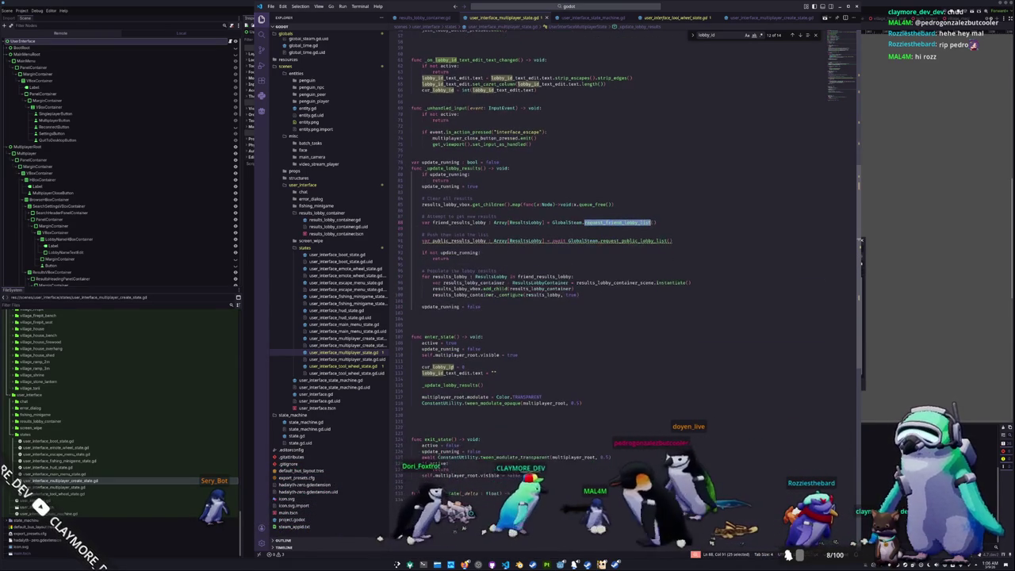
click(450, 388)
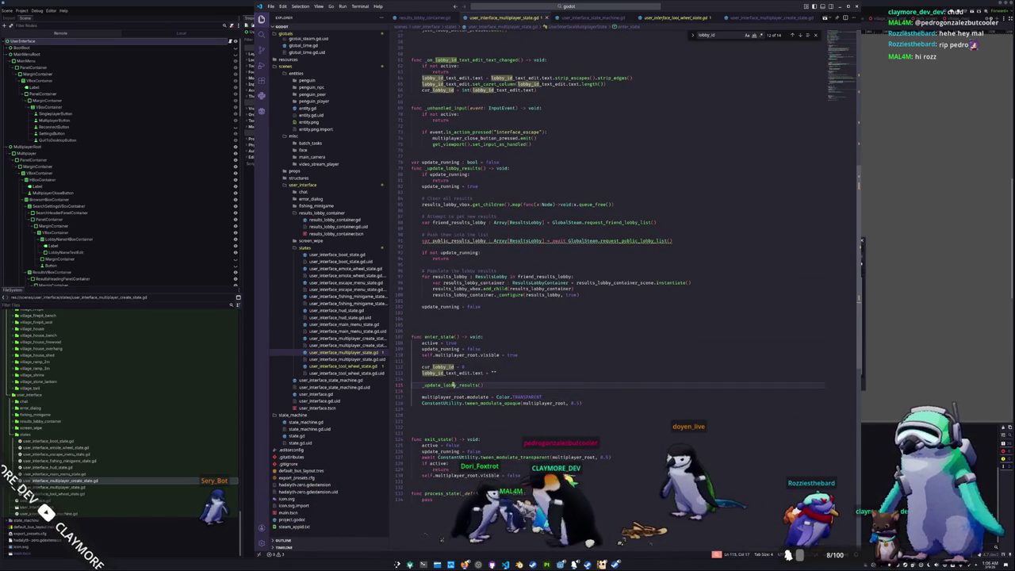
double_click(450, 384)
key(alt+Tab)
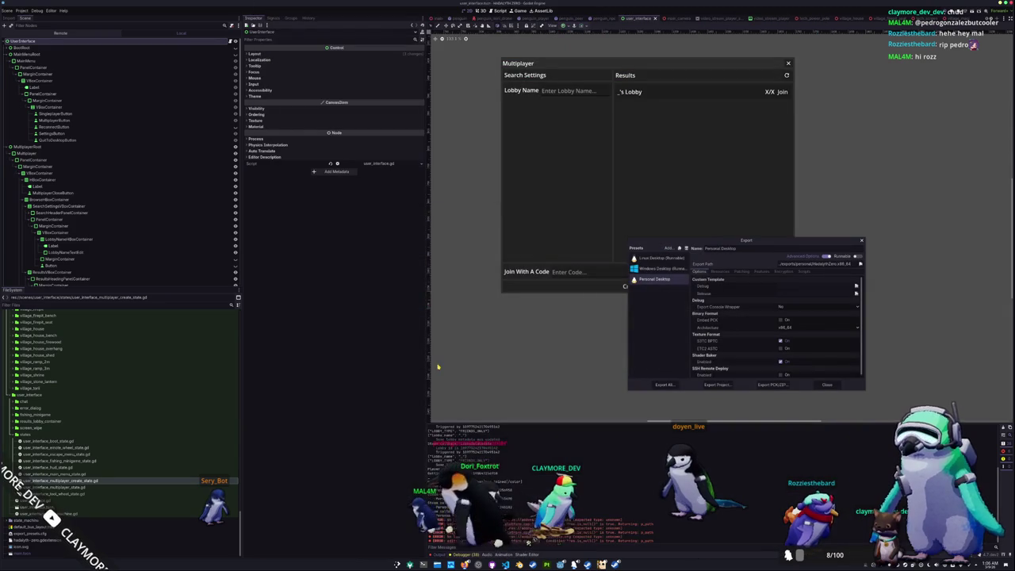
Close the Export dialog and launch HadalythZero from its Steam library page
click(827, 386)
click(588, 564)
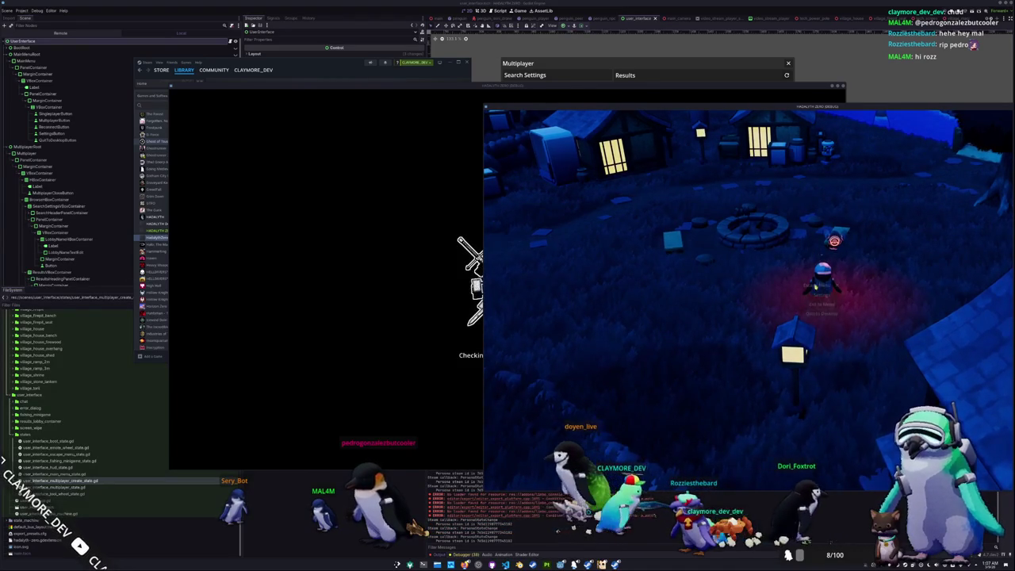
Exit to the main menu and create a friends-only lobby through Multiplayer > Create New Lobby
click(821, 305)
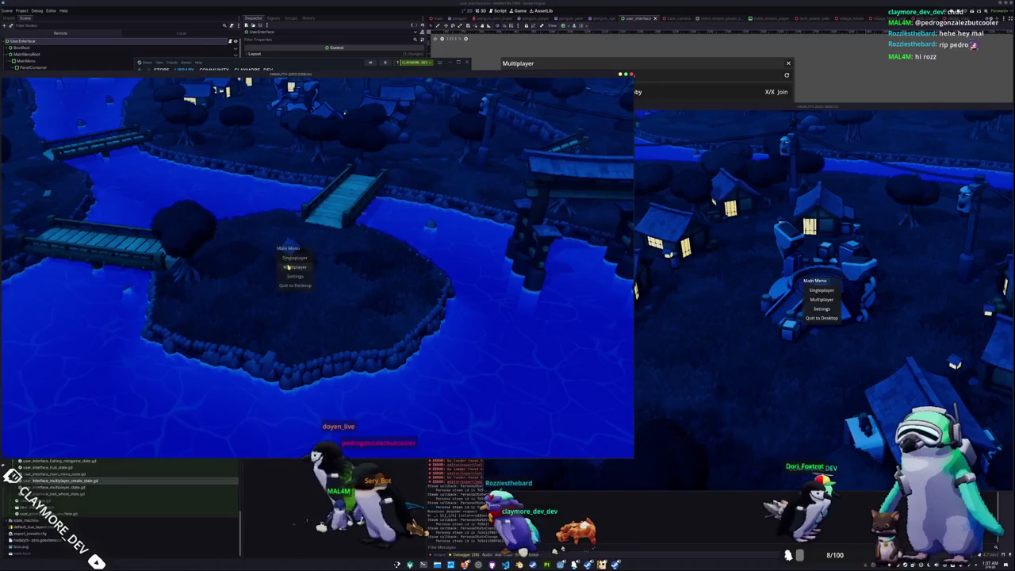
click(288, 267)
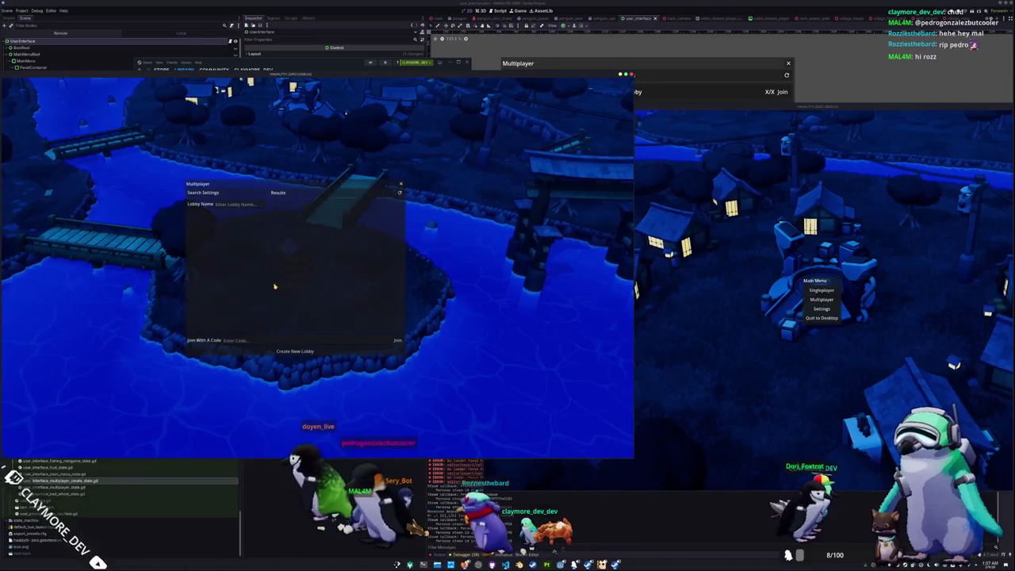
click(295, 351)
click(292, 292)
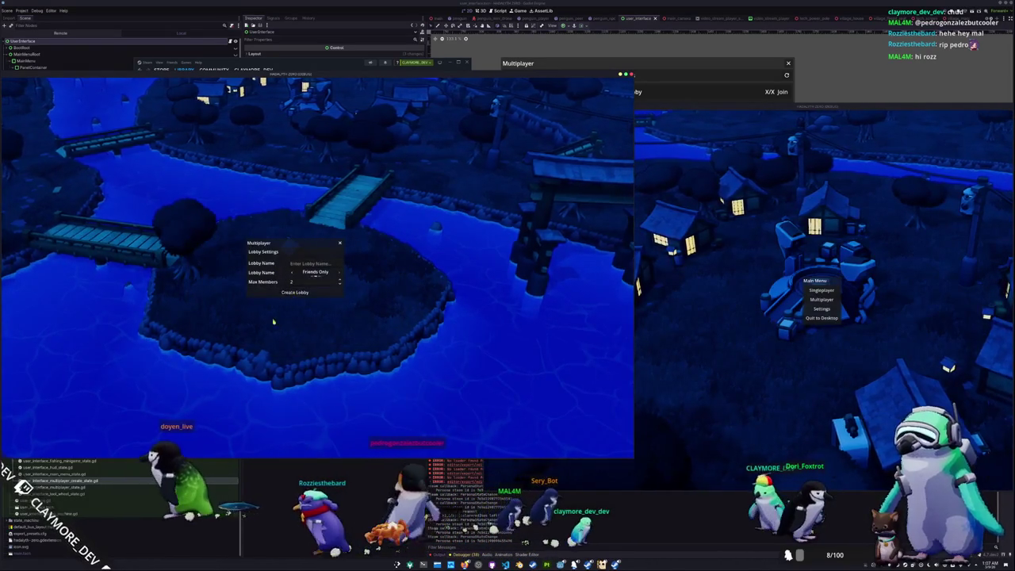
Look at the lobby browser in the second game window, then stop both instances with F8
click(821, 299)
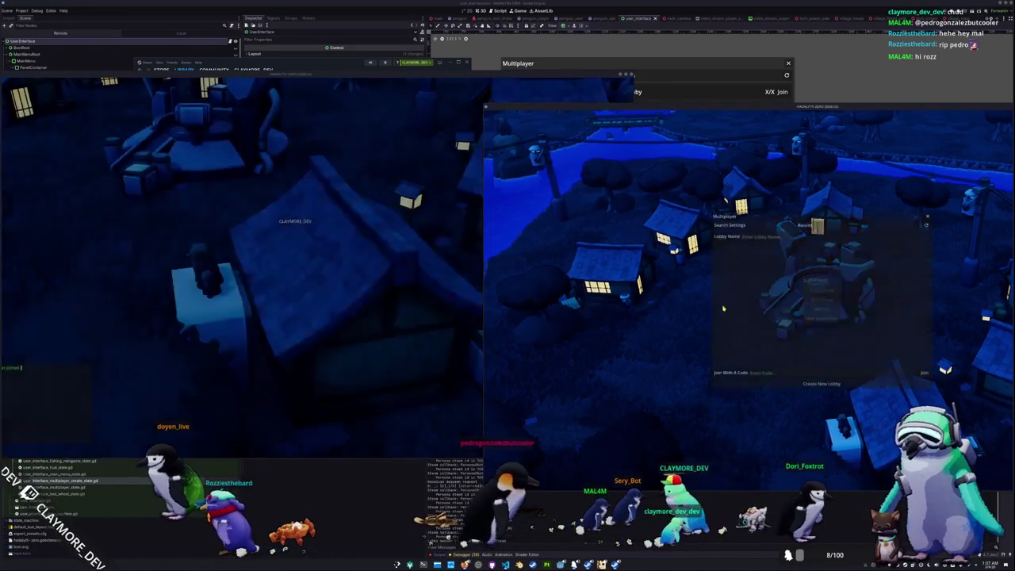
key(Escape)
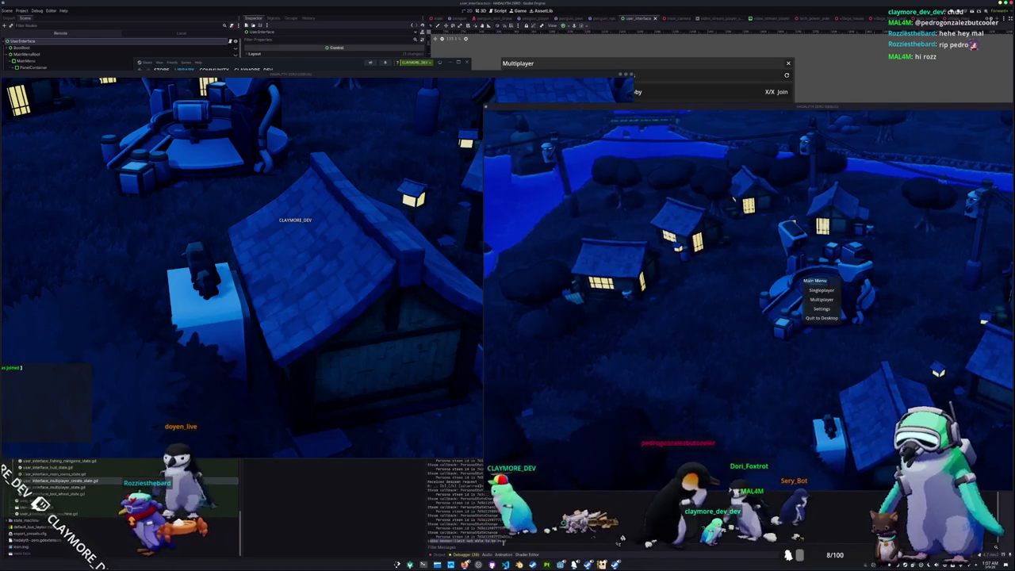
key(F8)
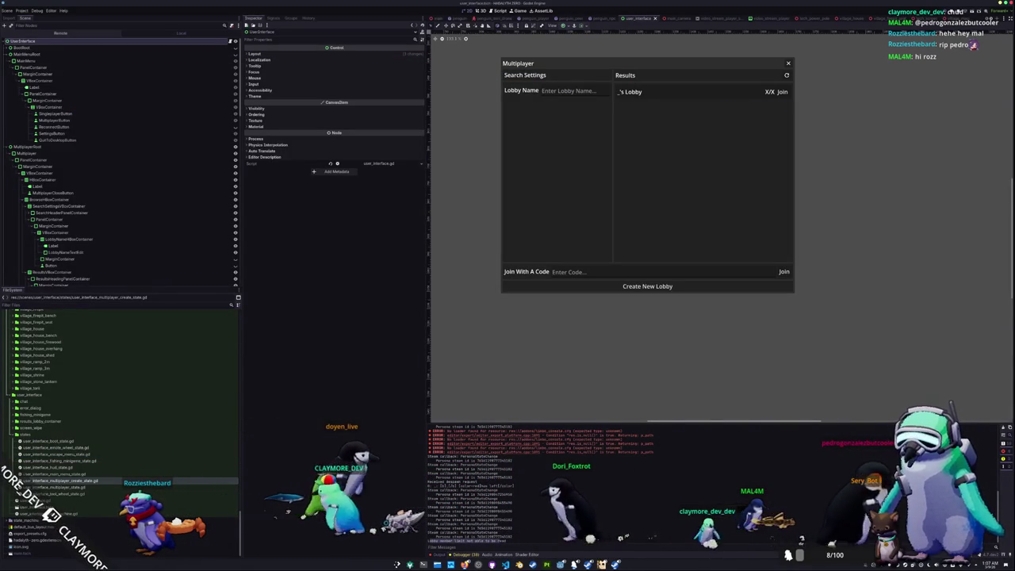
key(alt+Tab)
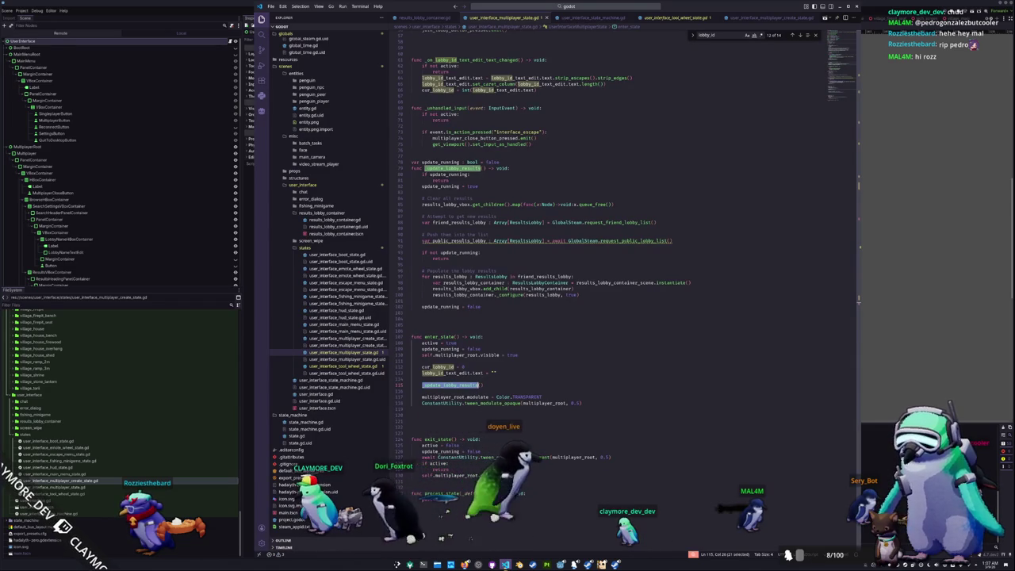
Delete the lobby member count and limit lookups from request_friends_lobby_list in hadalyth_steam.rs
key(alt+Tab)
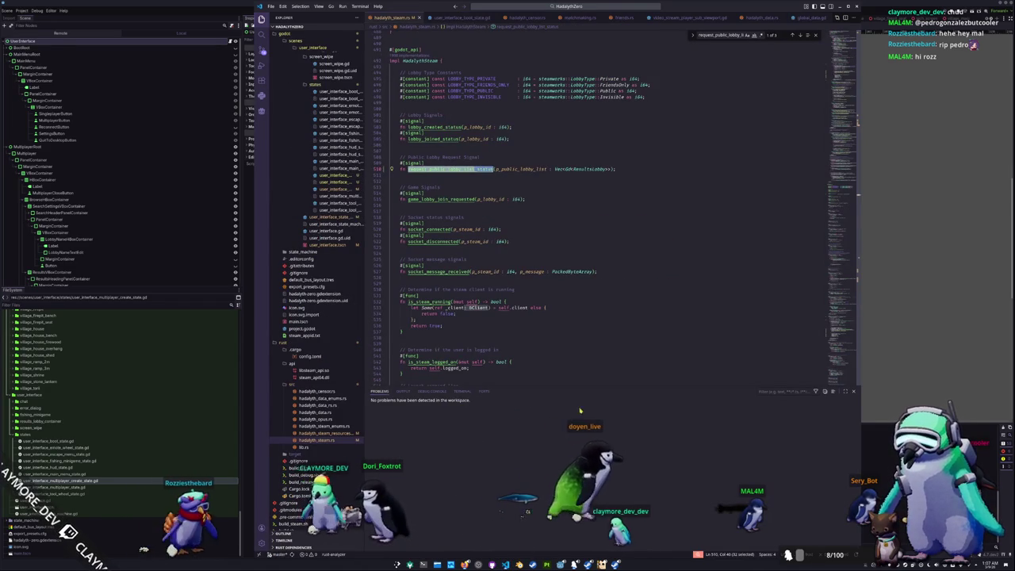
drag(602, 388, 603, 436)
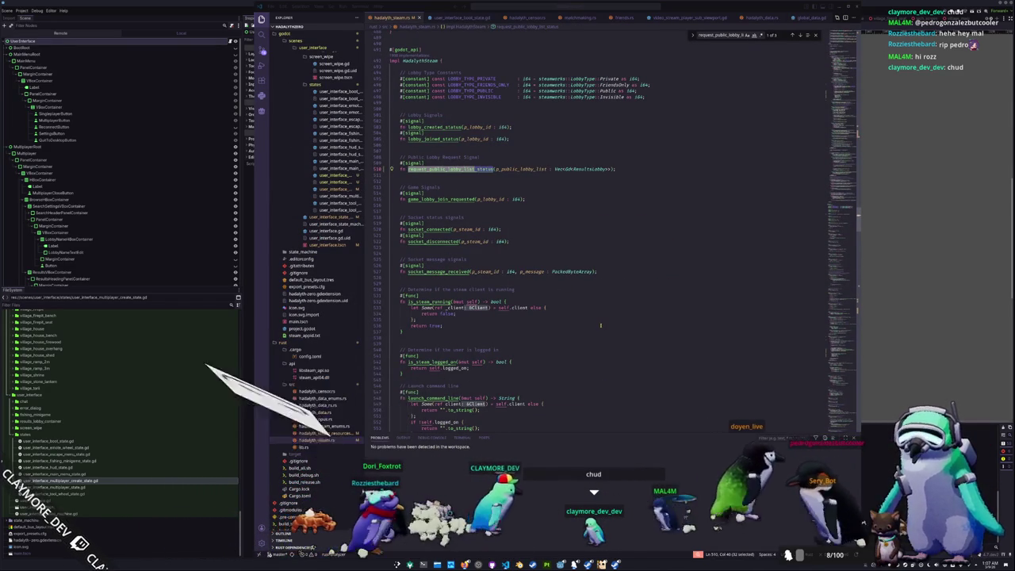
click(442, 325)
scroll(546, 128, up, 1)
scroll(842, 184, down, 15)
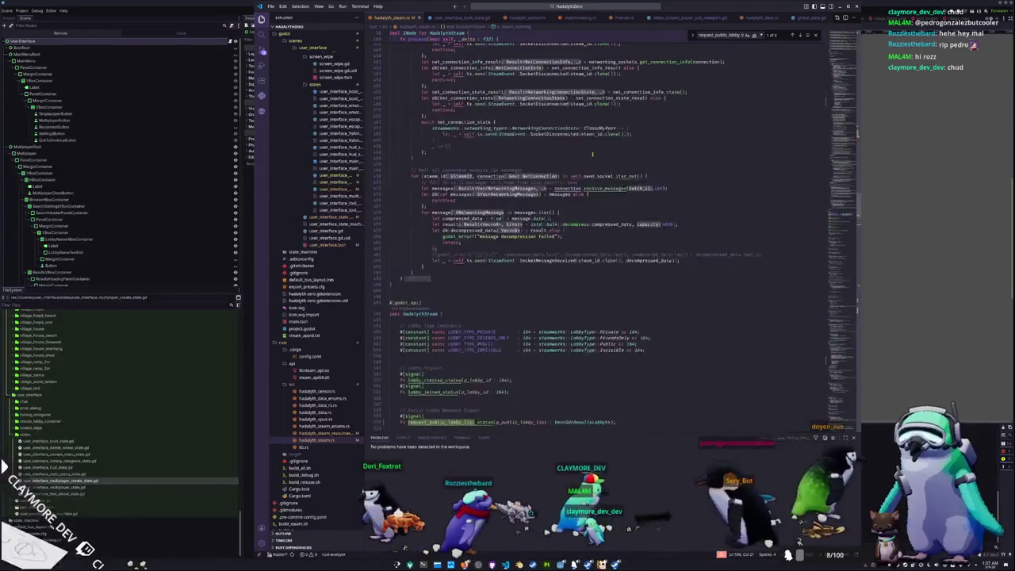
mouse_move(842, 185)
mouse_down()
mouse_move(846, 128)
mouse_move(837, 305)
mouse_up()
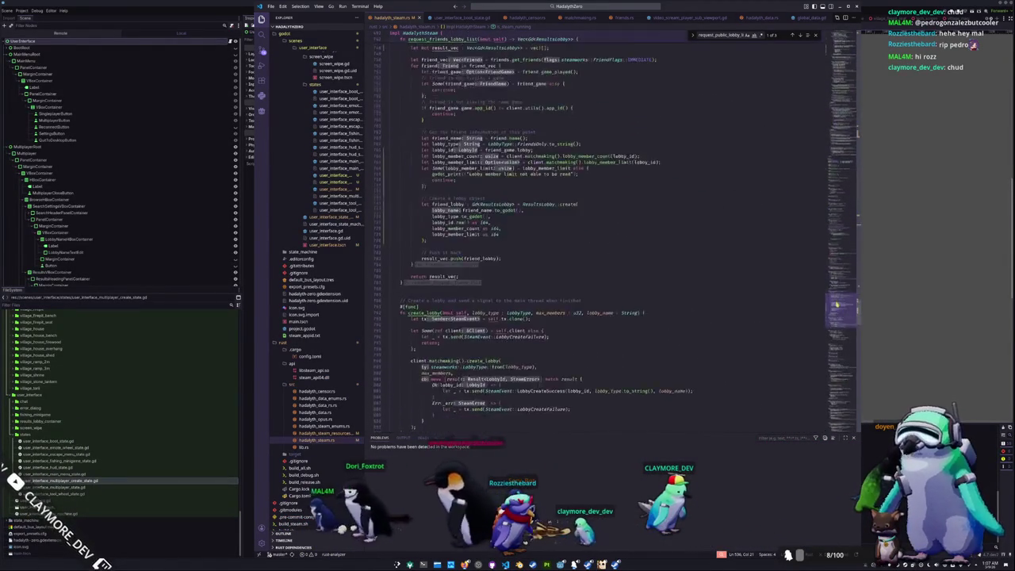
scroll(628, 241, up, 2)
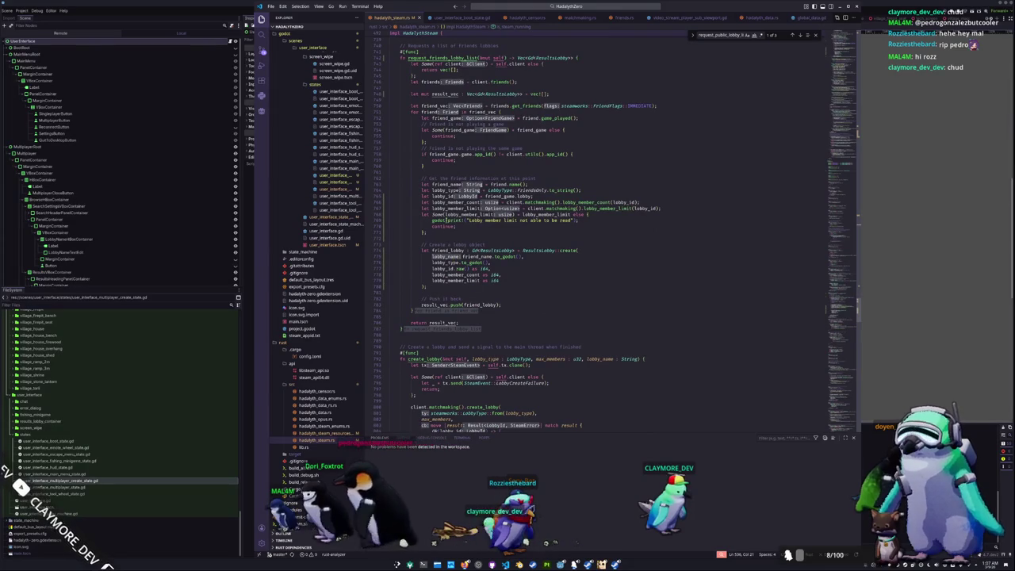
click(458, 203)
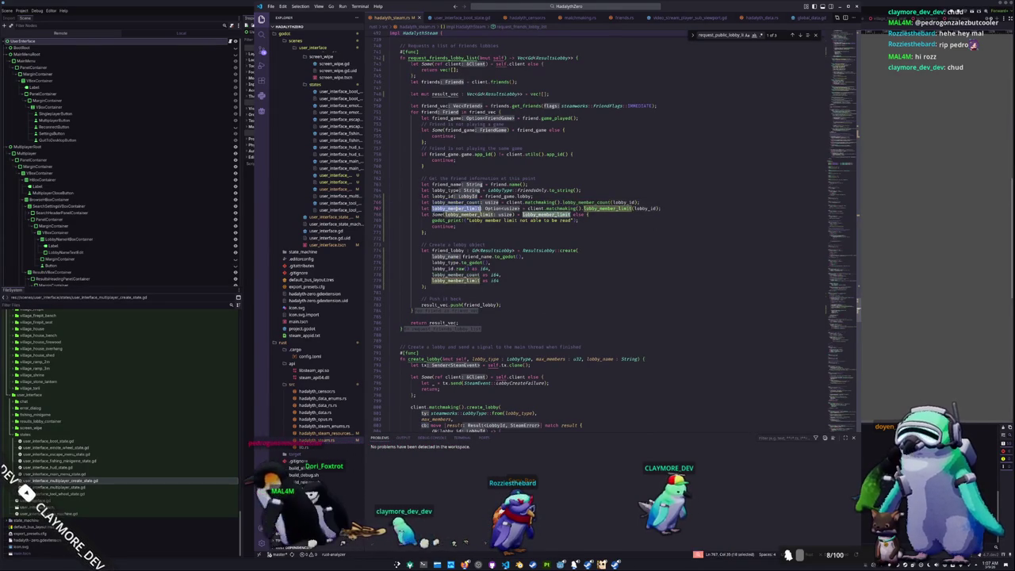
shift+click(501, 209)
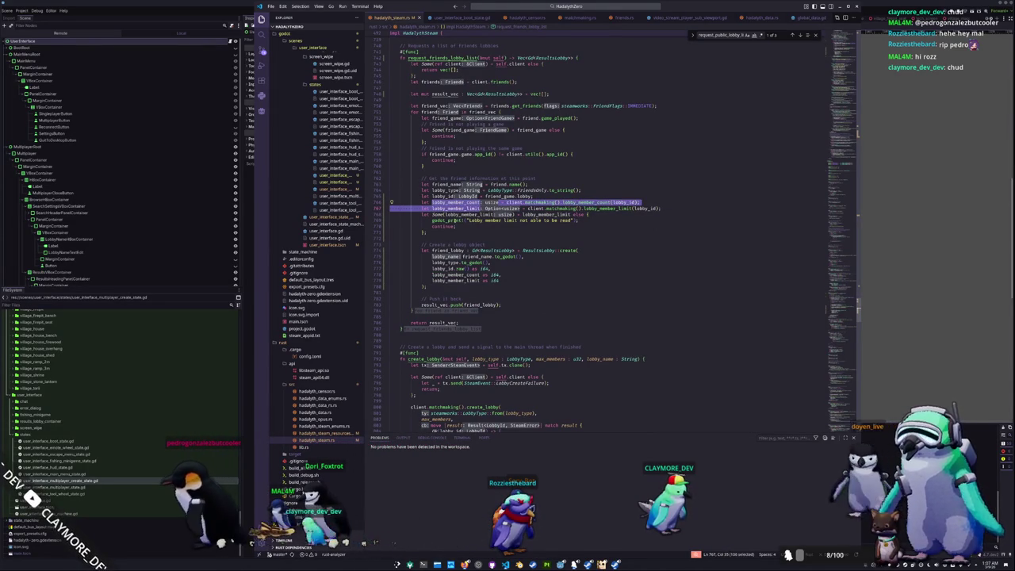
mouse_move(428, 235)
mouse_down()
mouse_move(401, 230)
mouse_move(390, 204)
mouse_up()
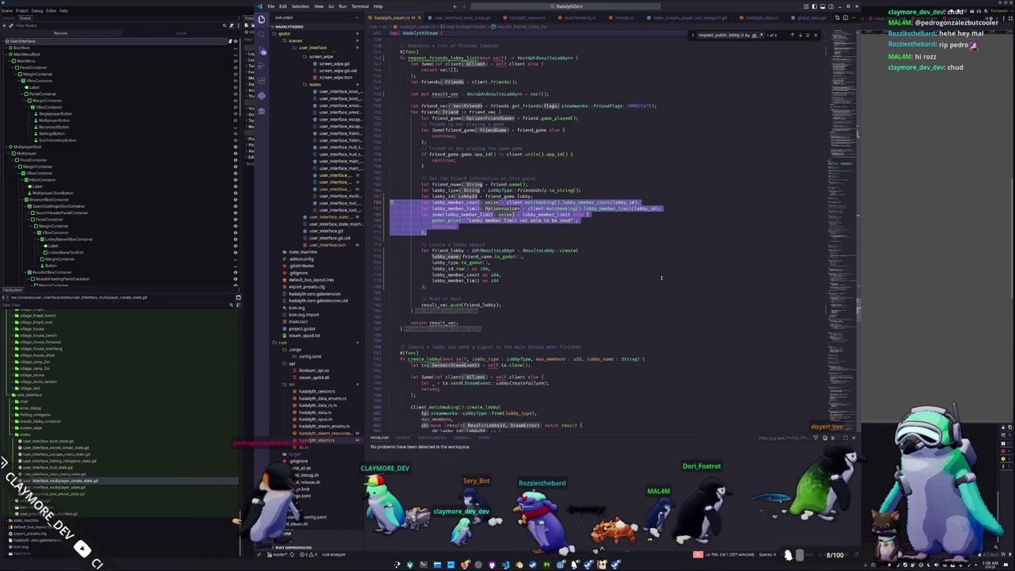
key(Delete)
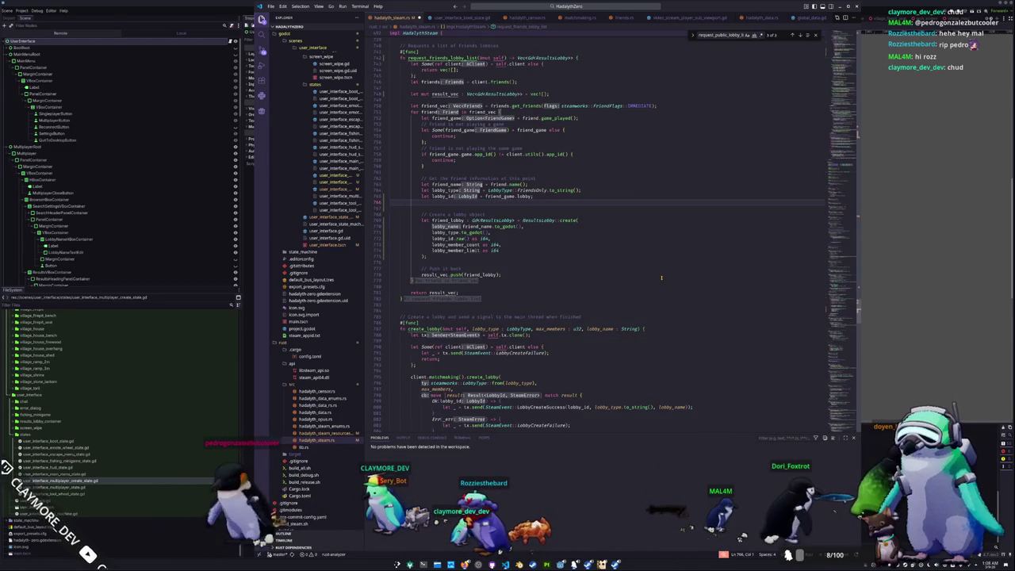
Set both lobby count fields to the placeholder 0.0 with multiple carets and save the file
key(Down)
key(ctrl+alt+Down)
key(ctrl+alt+Down)
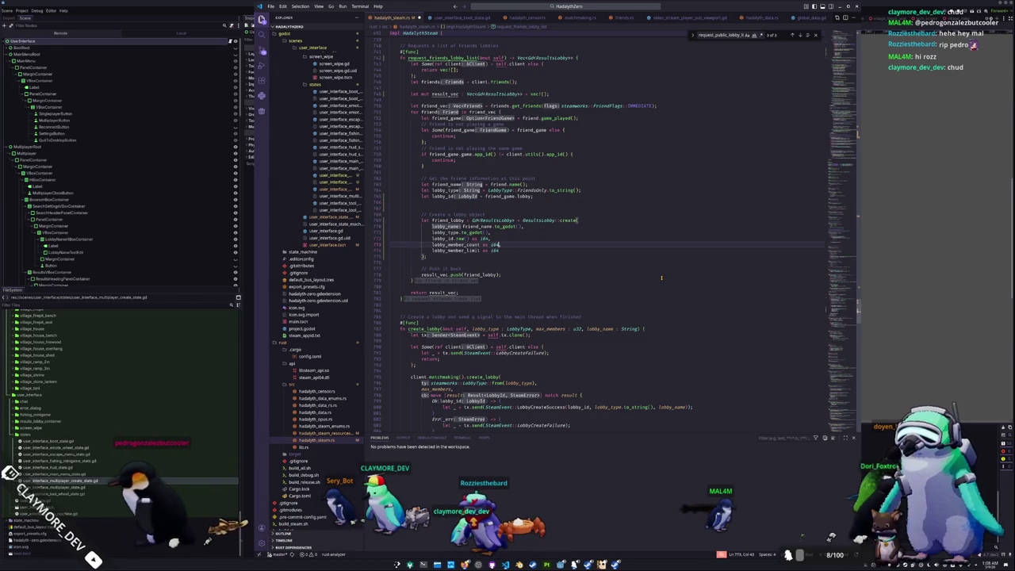
key(shift+End)
text(0.0)
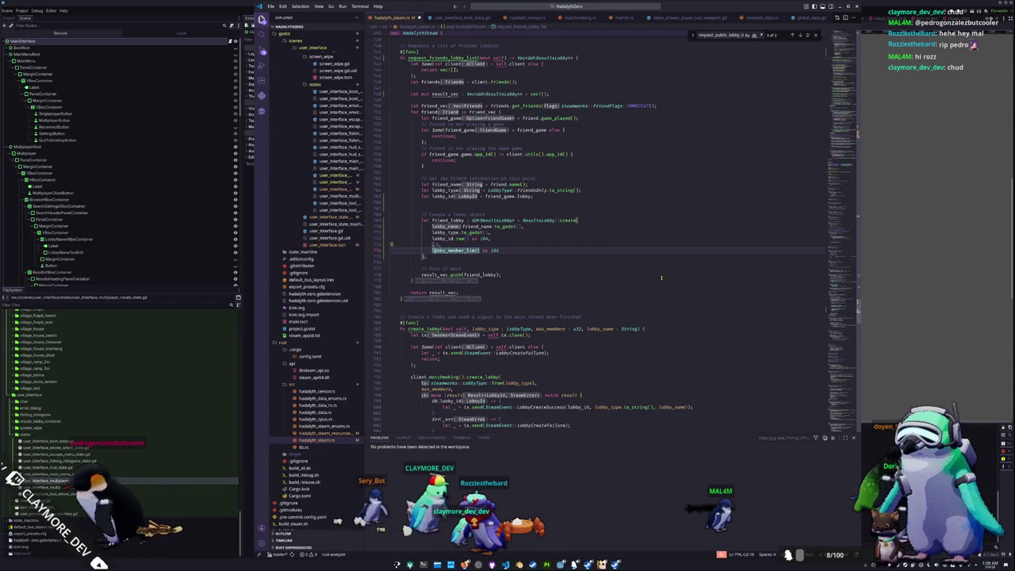
key(Up)
key(Up)
key(Up)
key(ctrl+s)
key(Up)
key(Down)
key(Down)
key(Down)
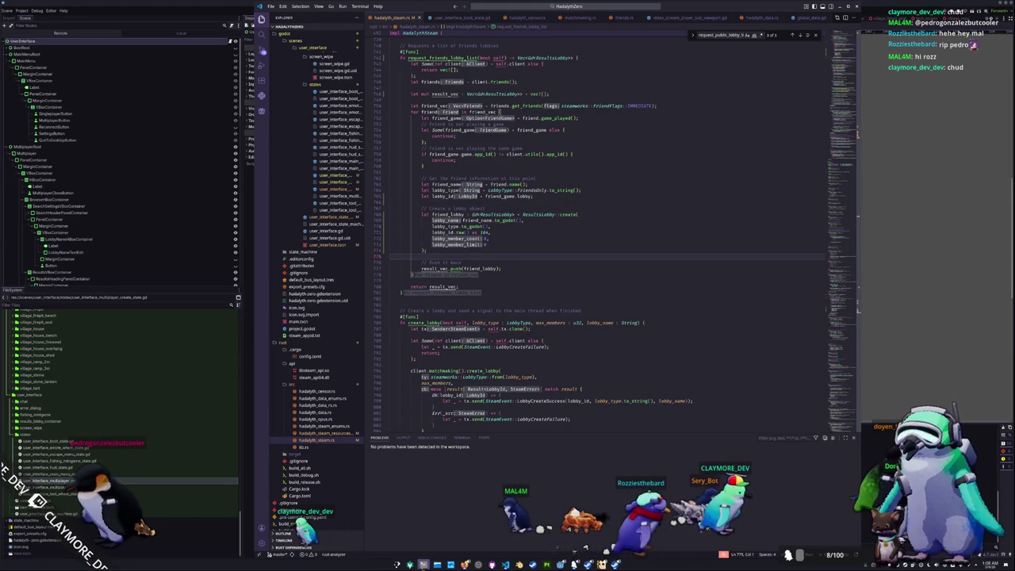
key(alt+Tab)
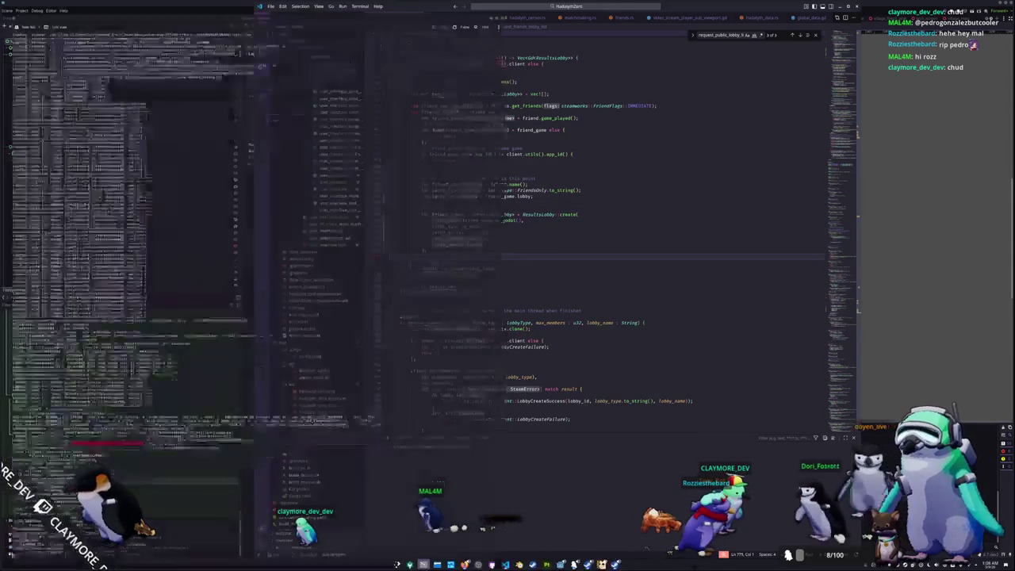
In Konsole, enter Documents/Source/Hadalyth/ and run ./build_all.sh
key(alt+Tab)
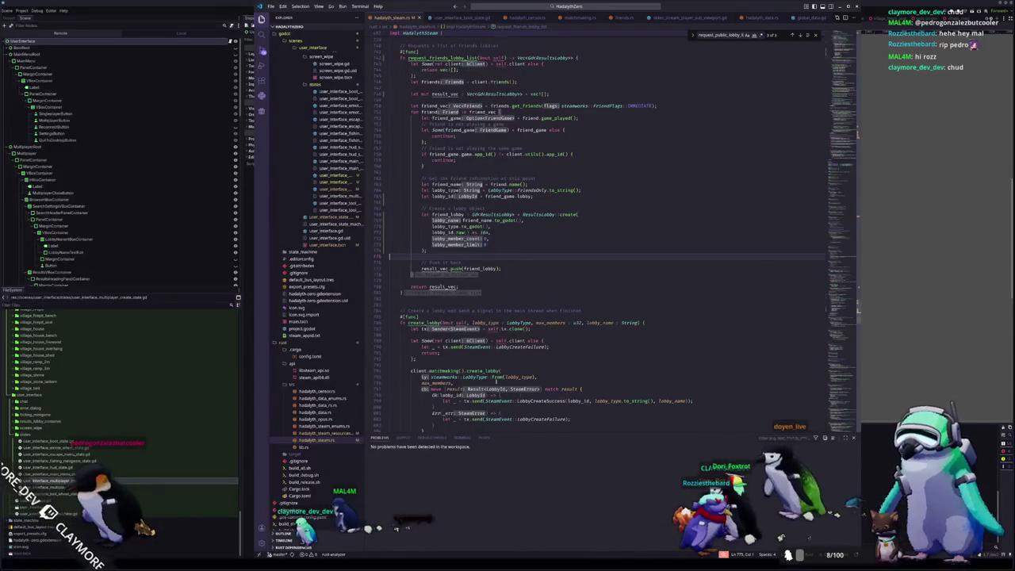
key(alt+Tab)
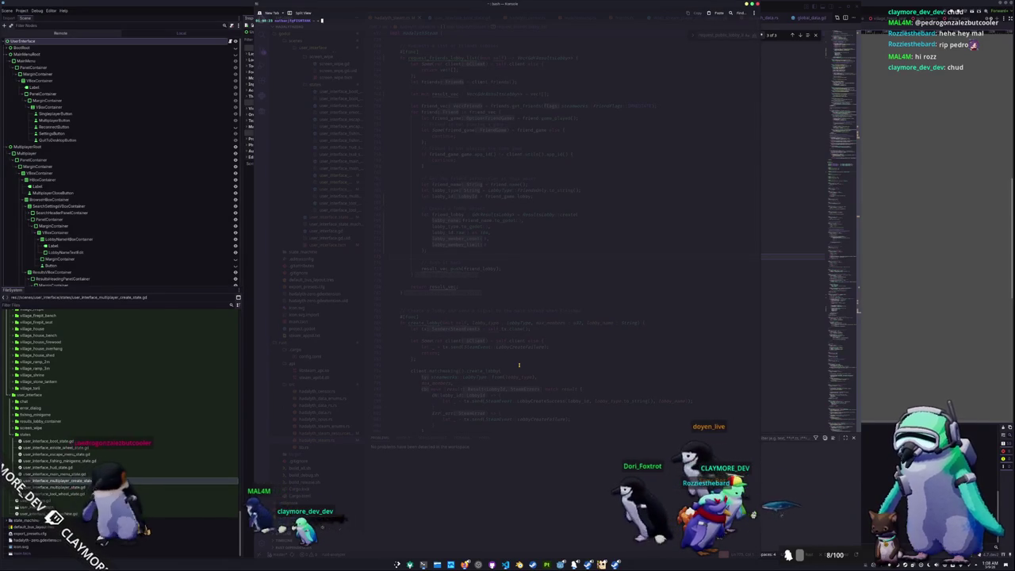
text(Documents/Source/Hadalyth/)
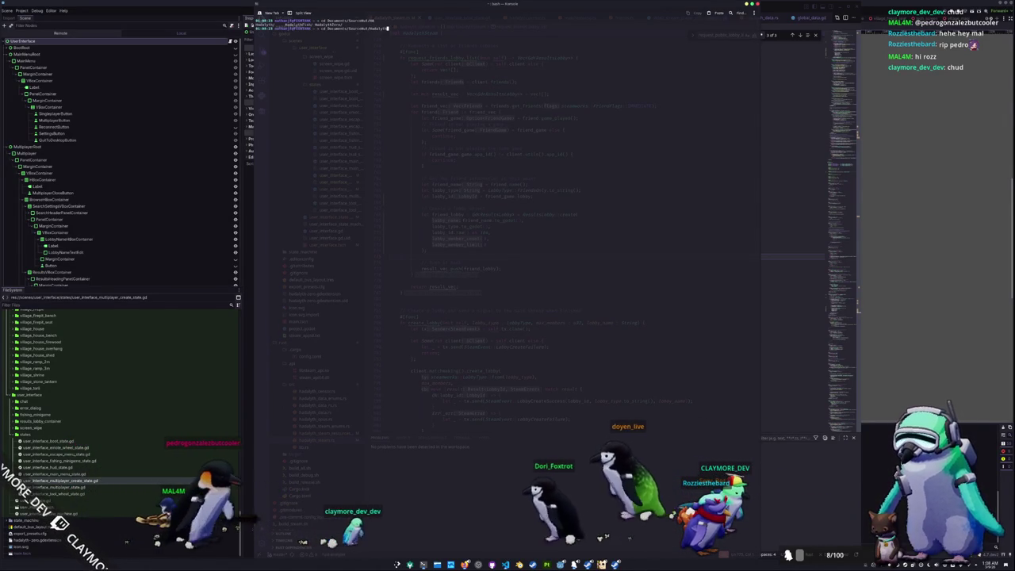
key(Return)
text(cargo run)
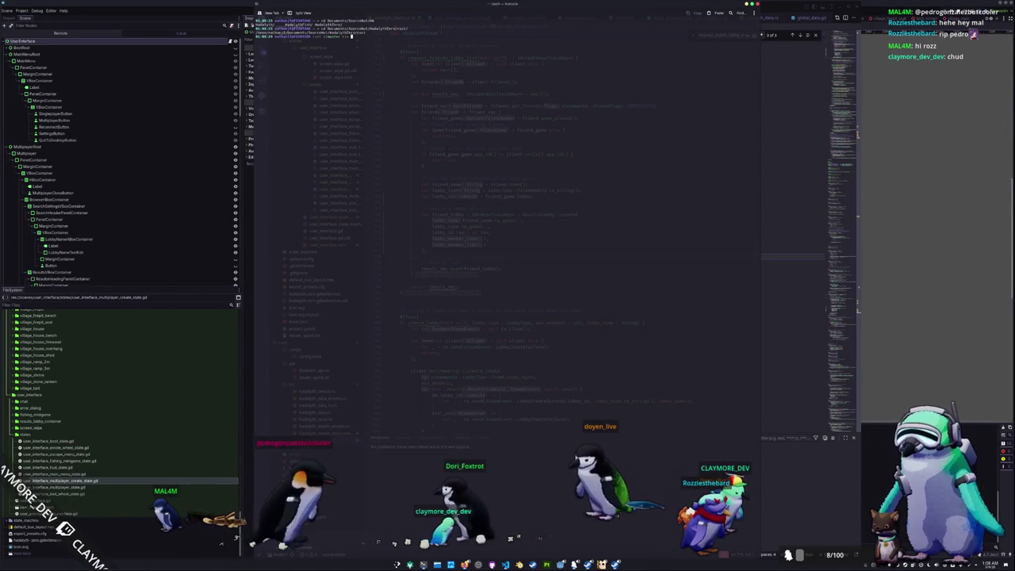
key(Tab)
key(Tab)
text(all.sh)
key(Return)
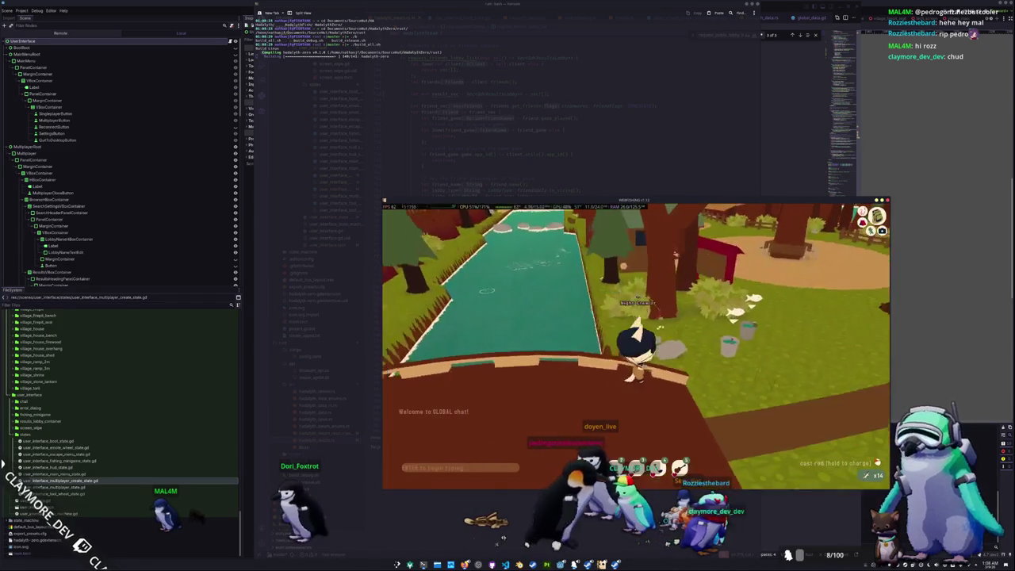
Dismiss the catch dialog, walk onto the bridge, then cast and reel in a fish
key(e)
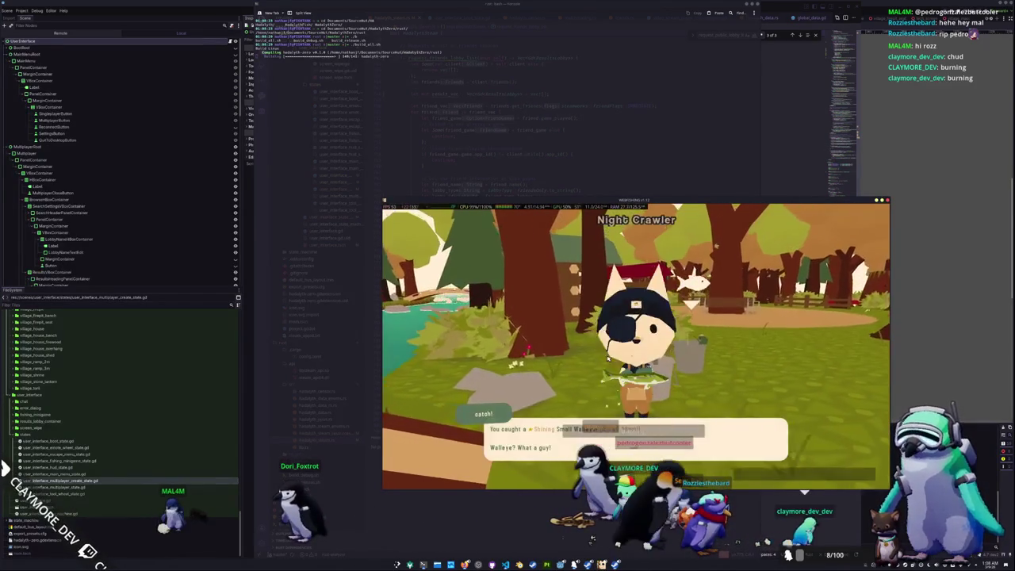
key(e)
key(e)
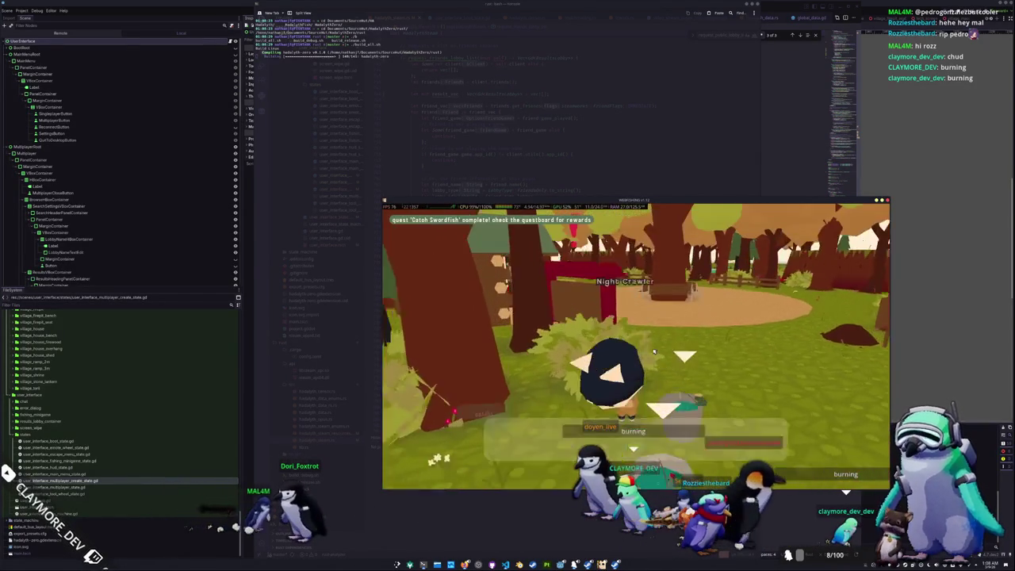
key(e)
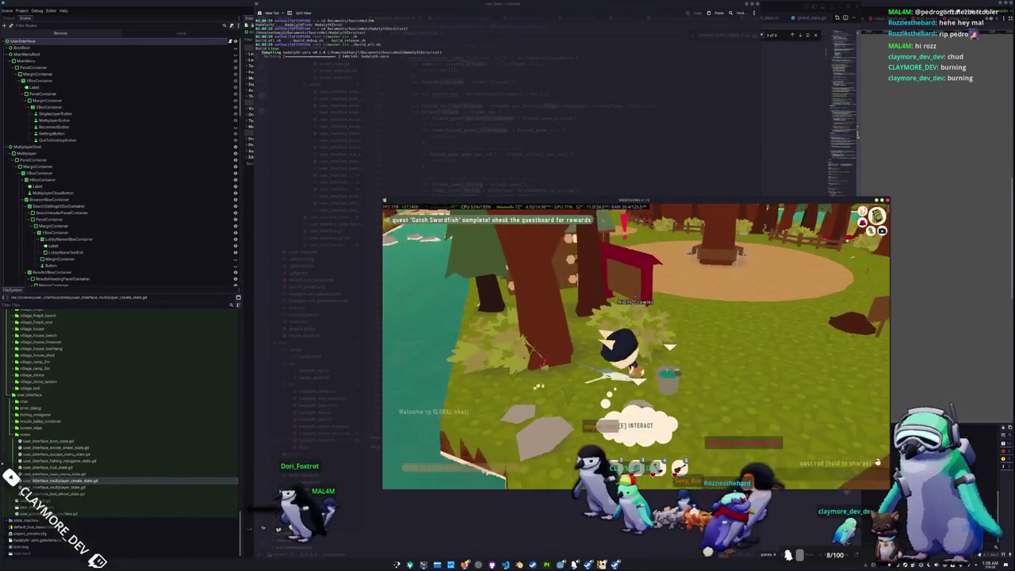
key(w)
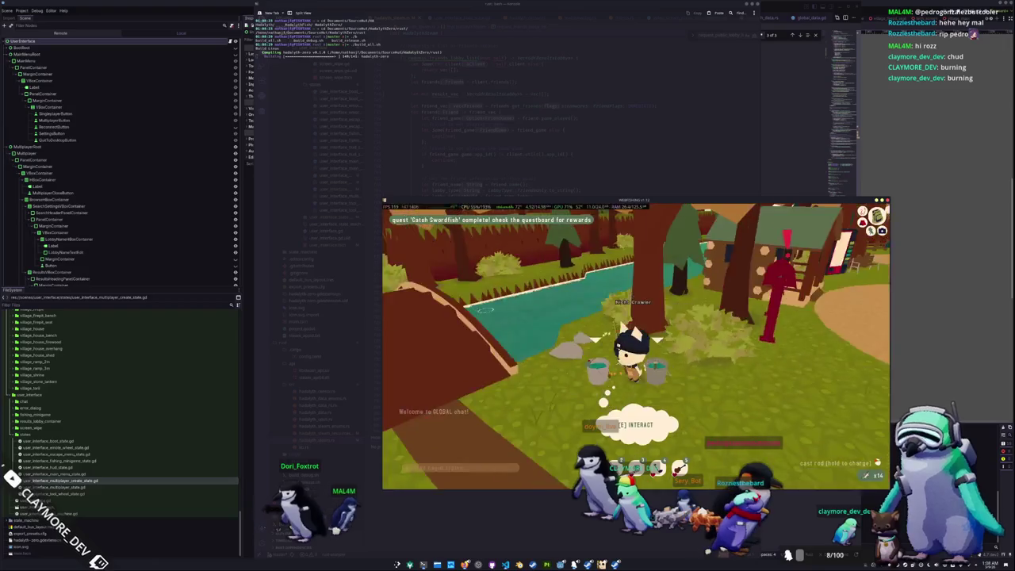
key(w)
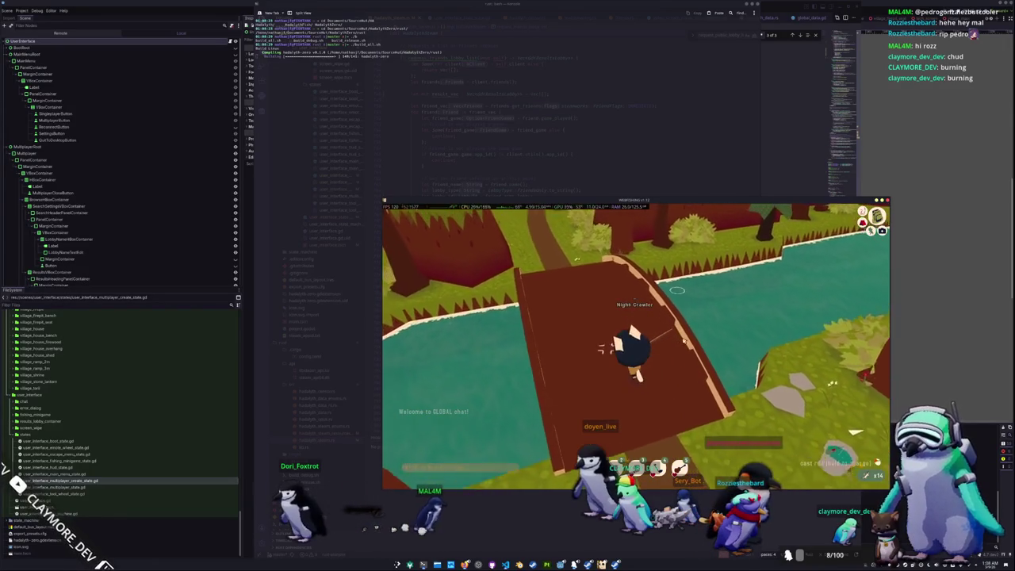
key(w)
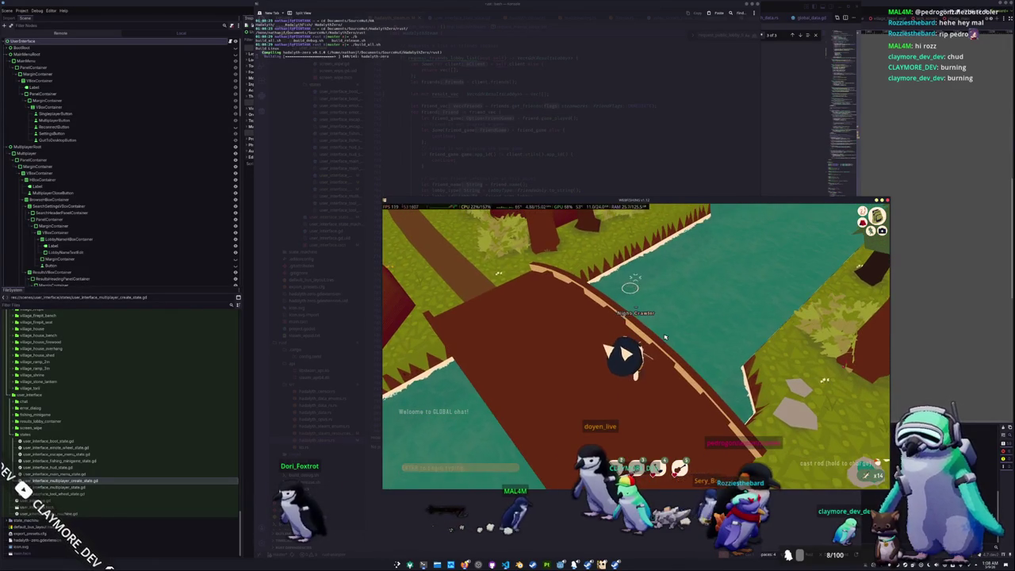
click(666, 337)
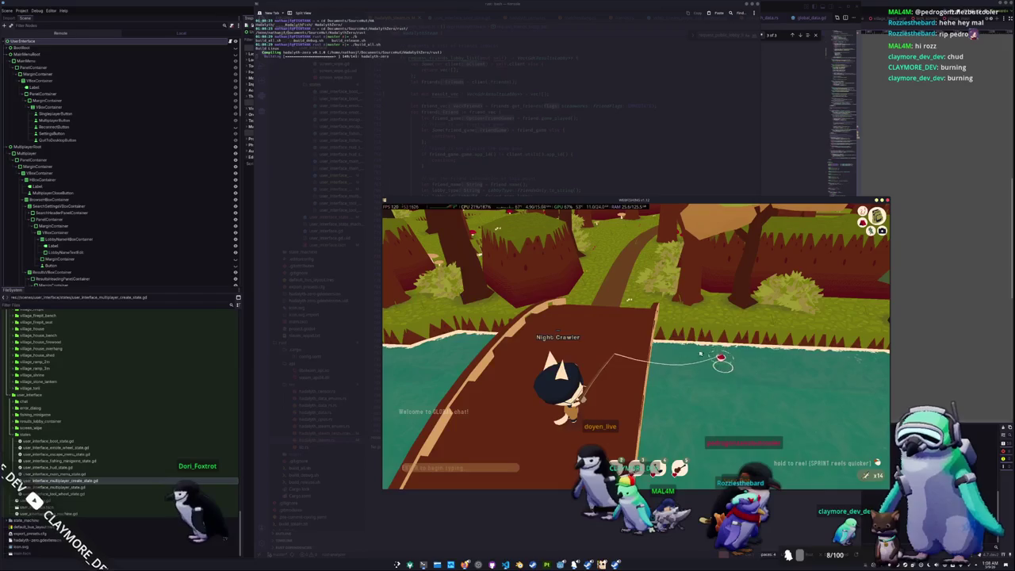
click(680, 387)
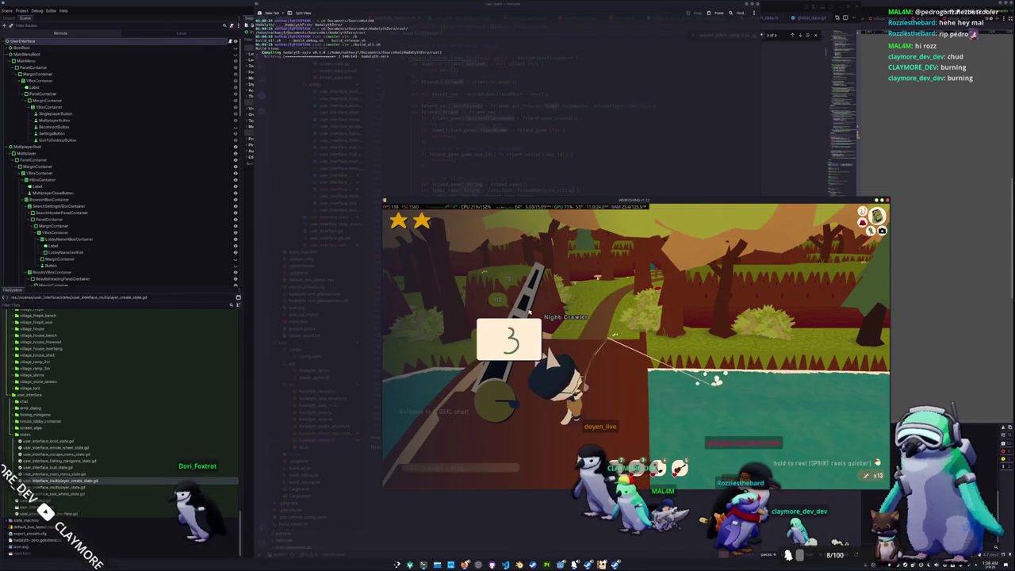
click(526, 317)
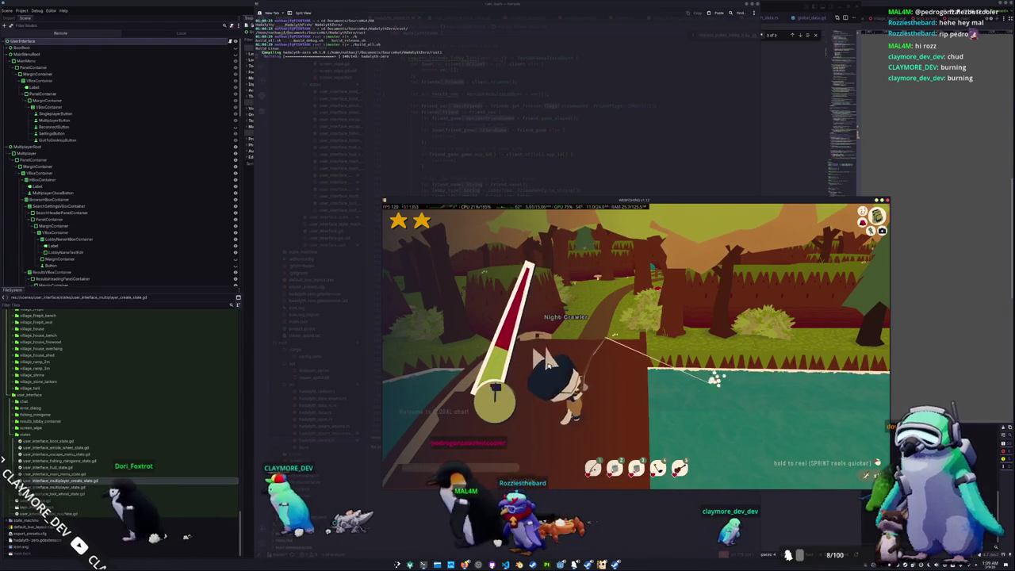
key(w)
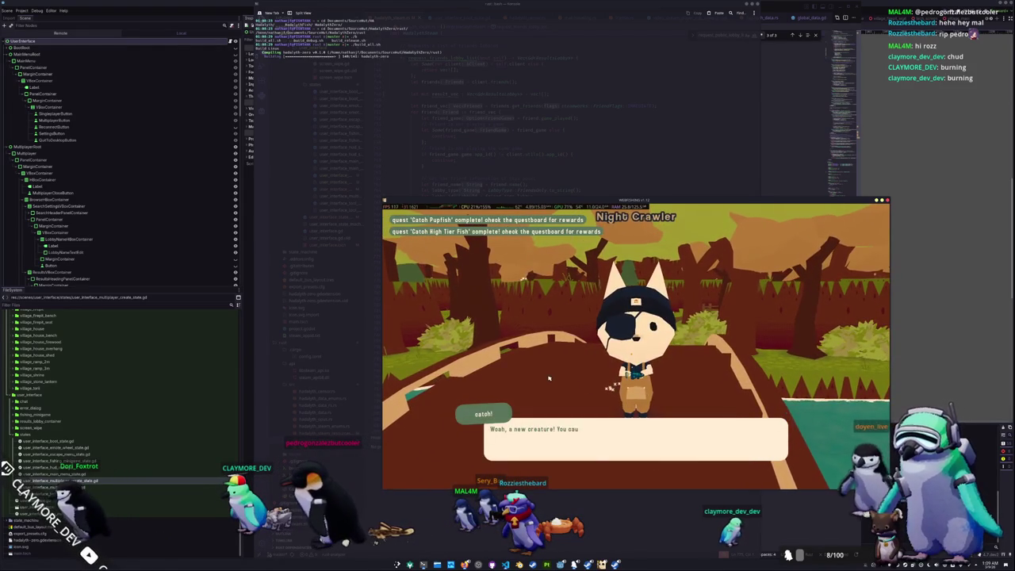
click(548, 378)
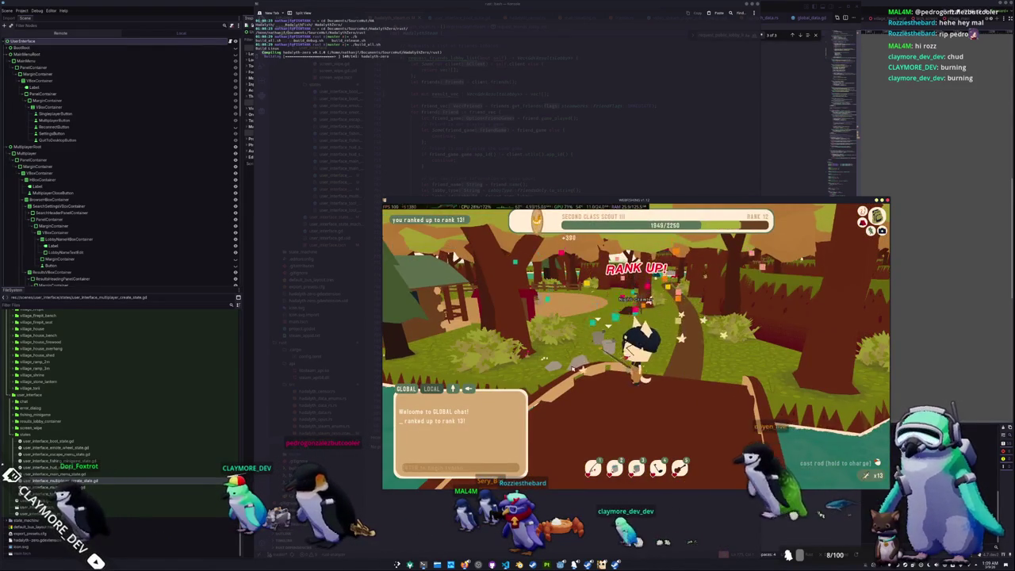
Claim the completed quest at the quest board, then walk back onto the bridge
key(w)
key(w)
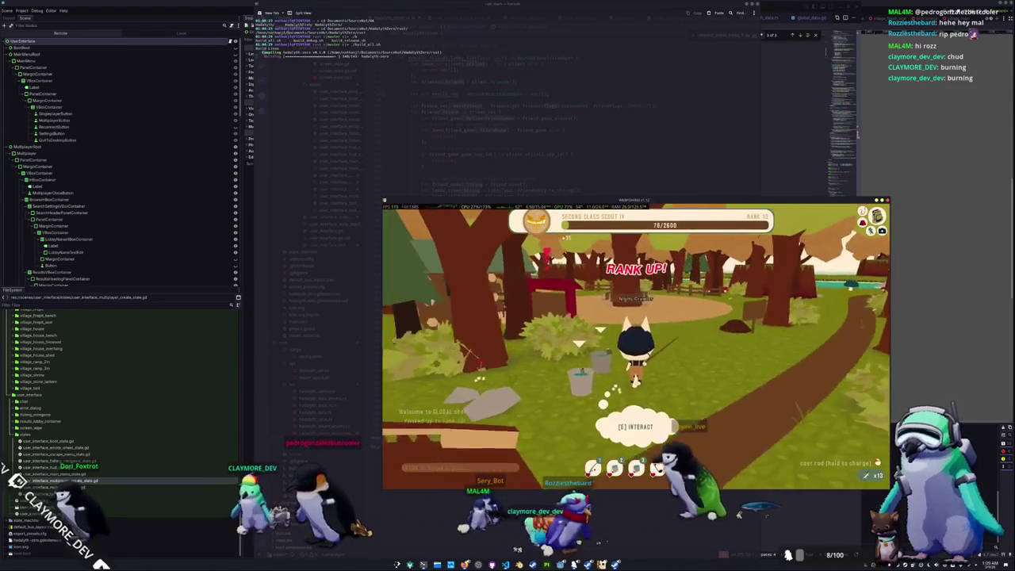
key(e)
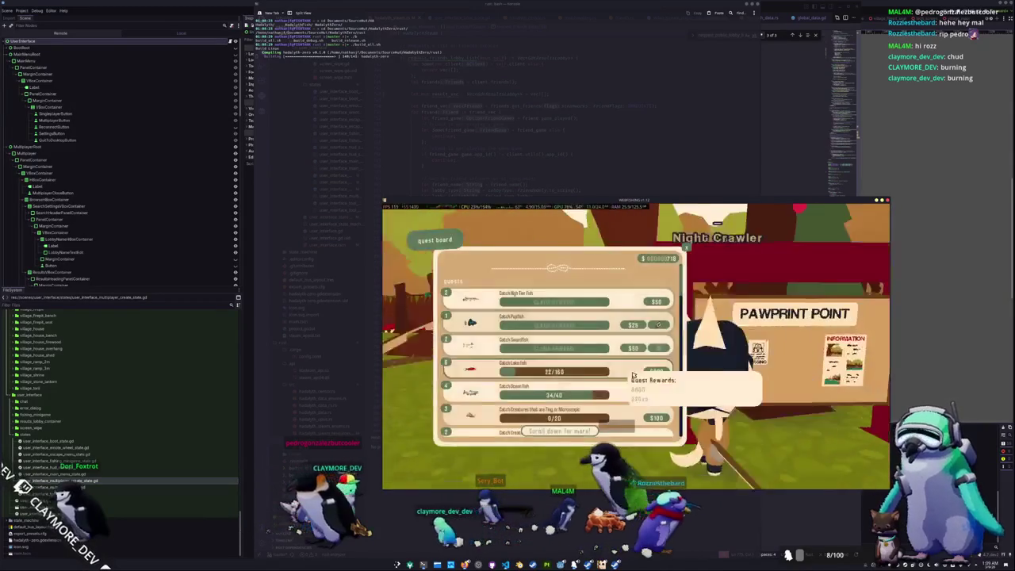
click(639, 313)
key(w)
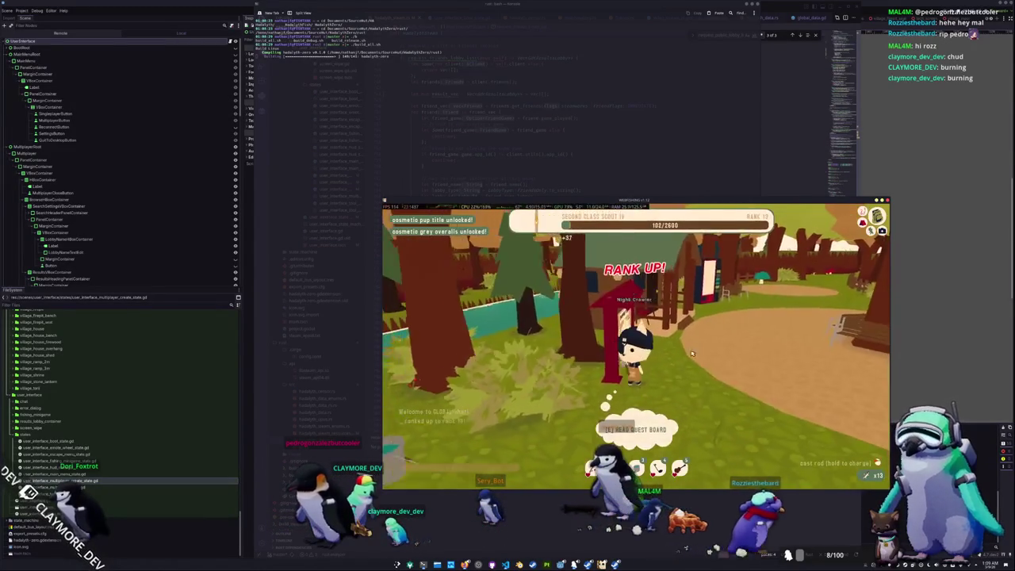
key(w)
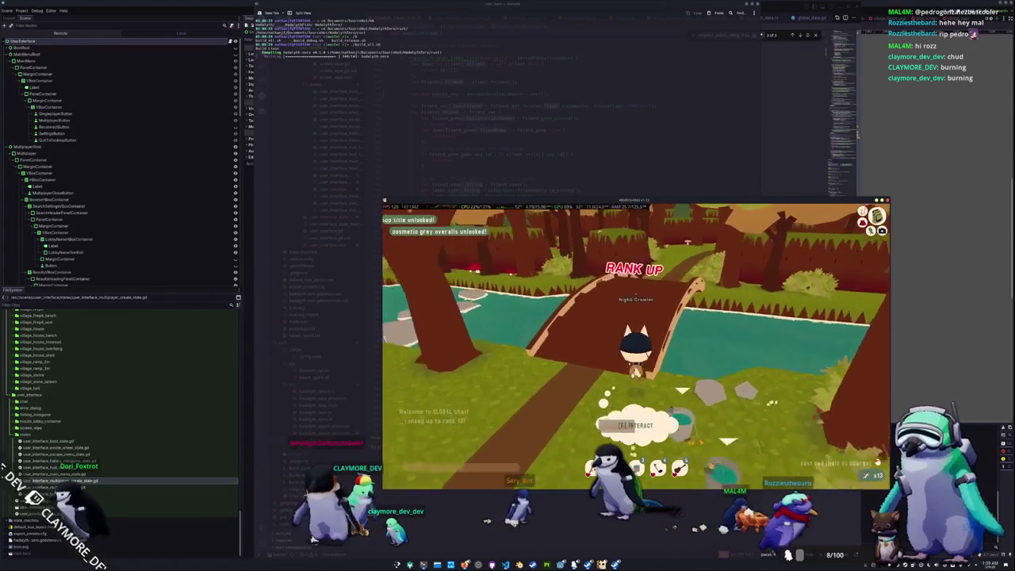
key(w)
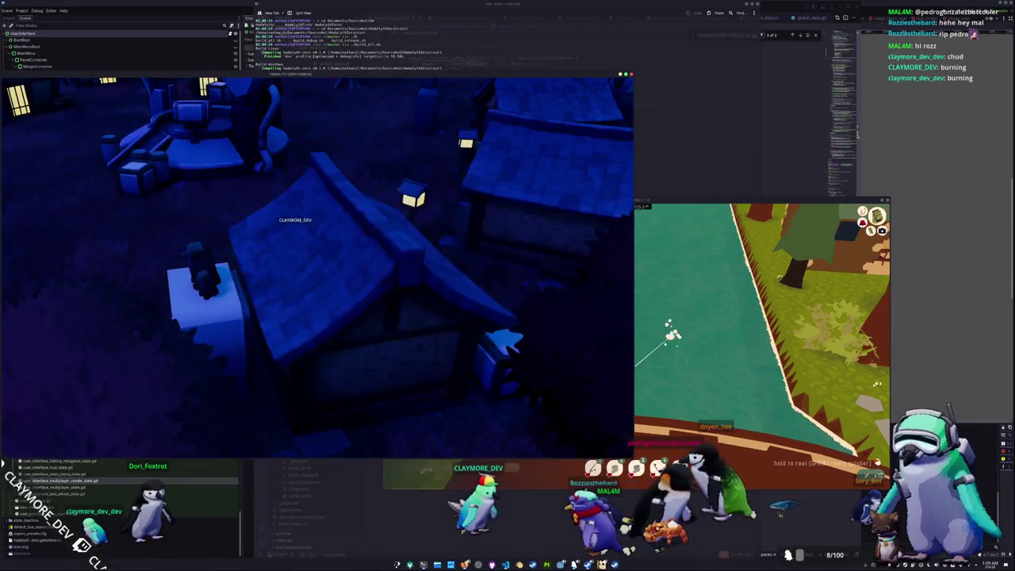
Cast the fishing line again, then switch to Godot and bring up the project list
click(655, 409)
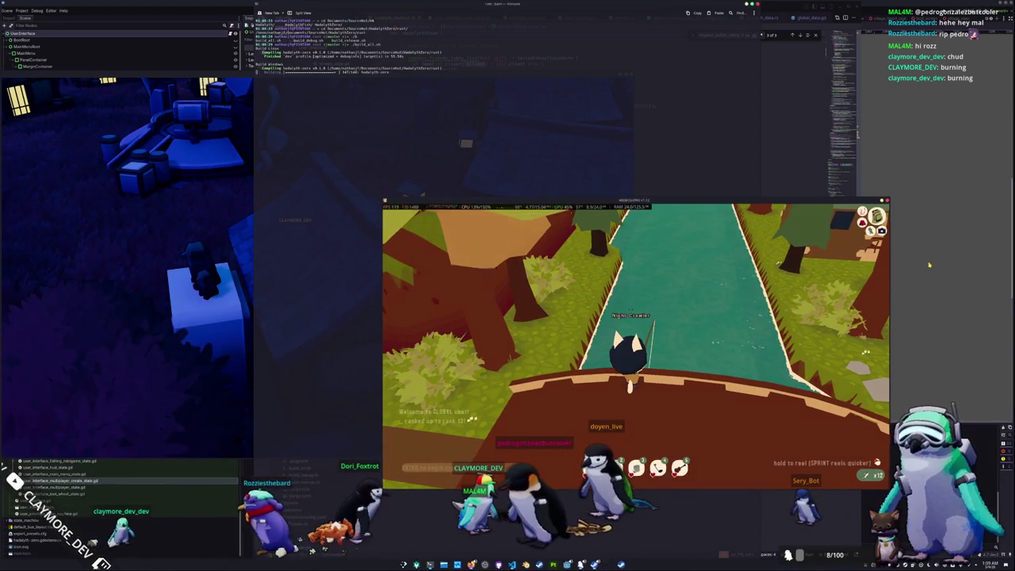
key(alt+Tab)
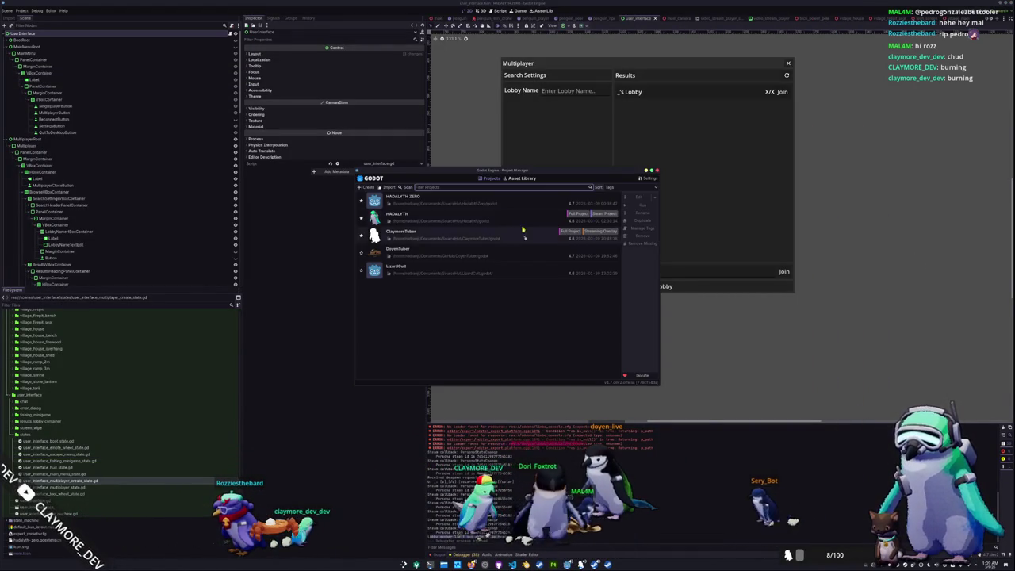
click(639, 198)
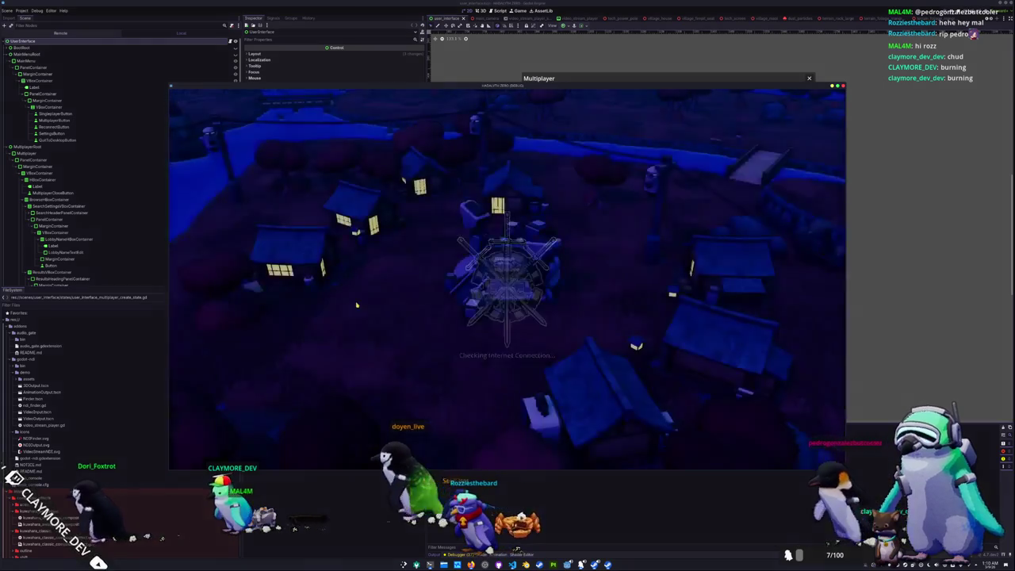
Join the CLAYMORE_DEV lobby from the multiplayer browser and walk toward the fire pit
click(499, 279)
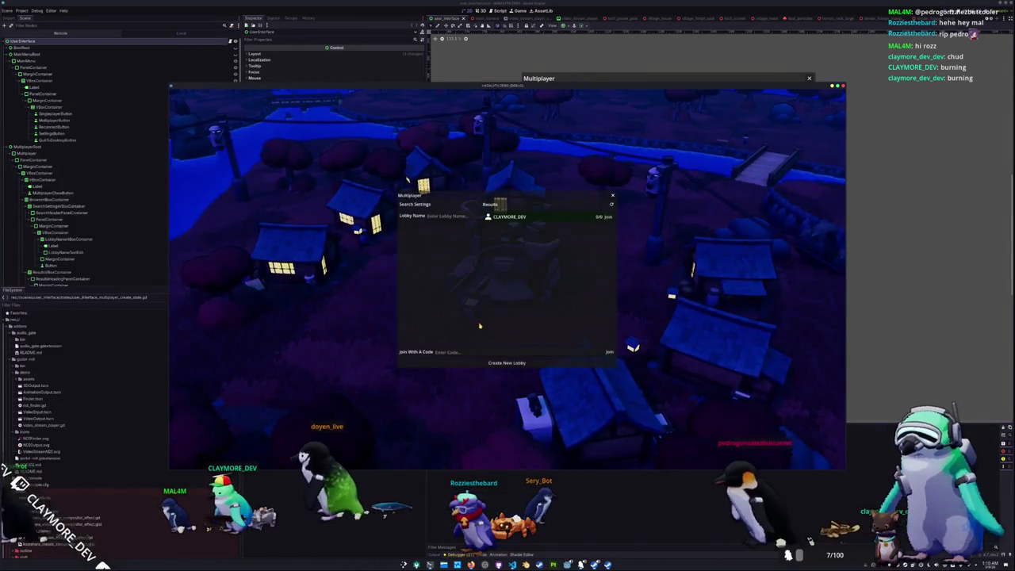
click(605, 216)
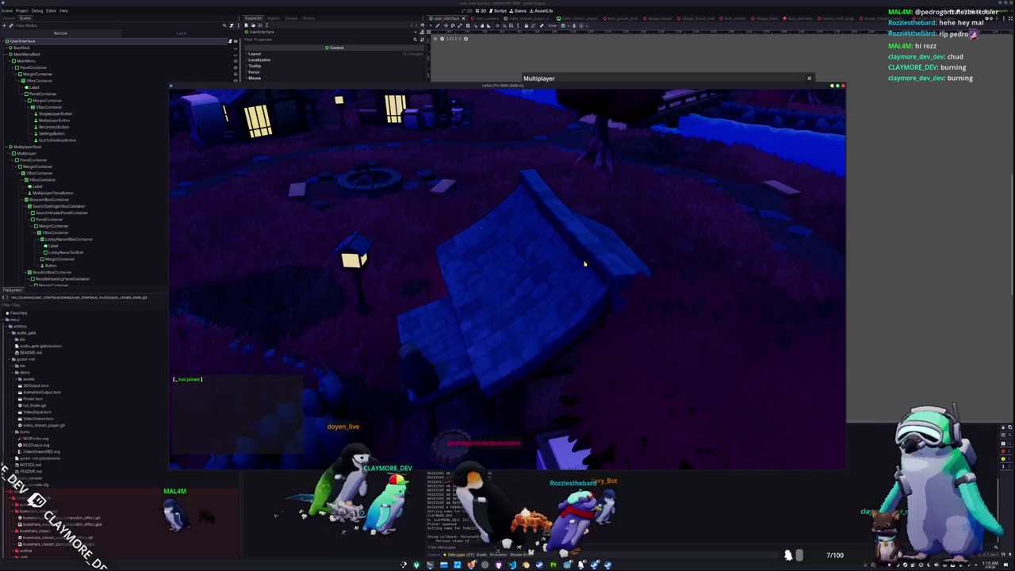
key(w)
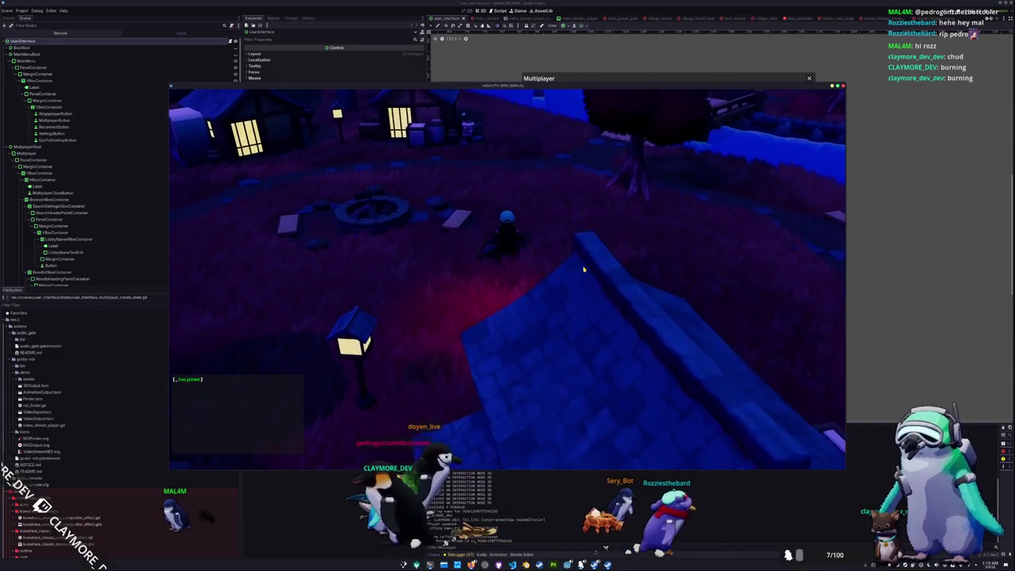
key(w)
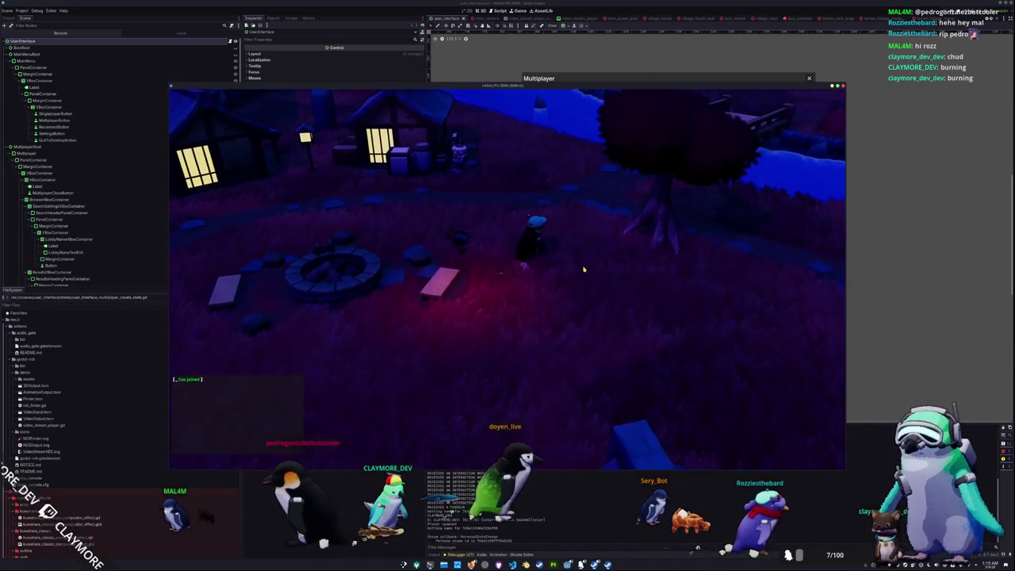
Walk across the bridge past the houses toward the rooftop, then open the escape menu
key(d)
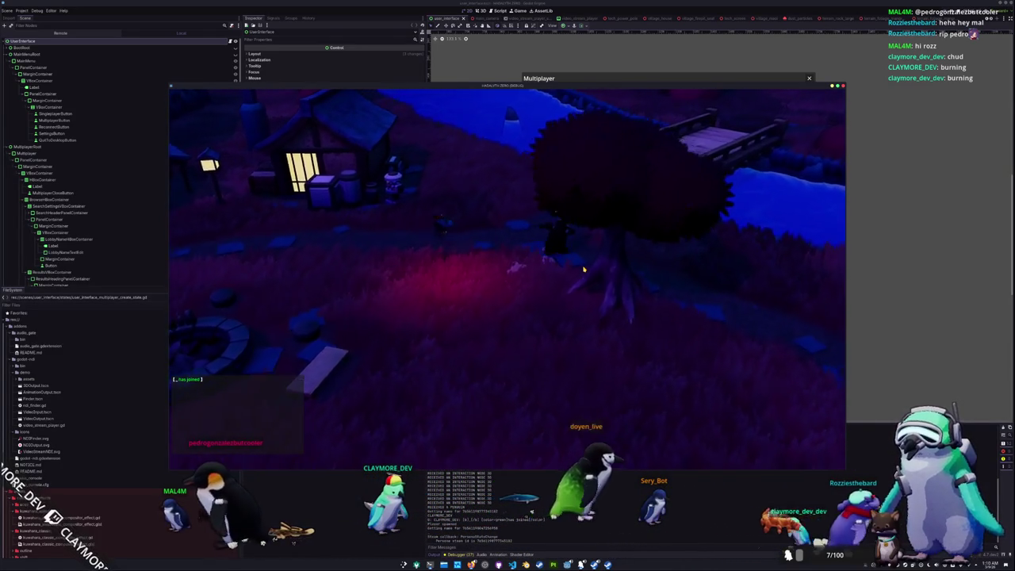
key(w)
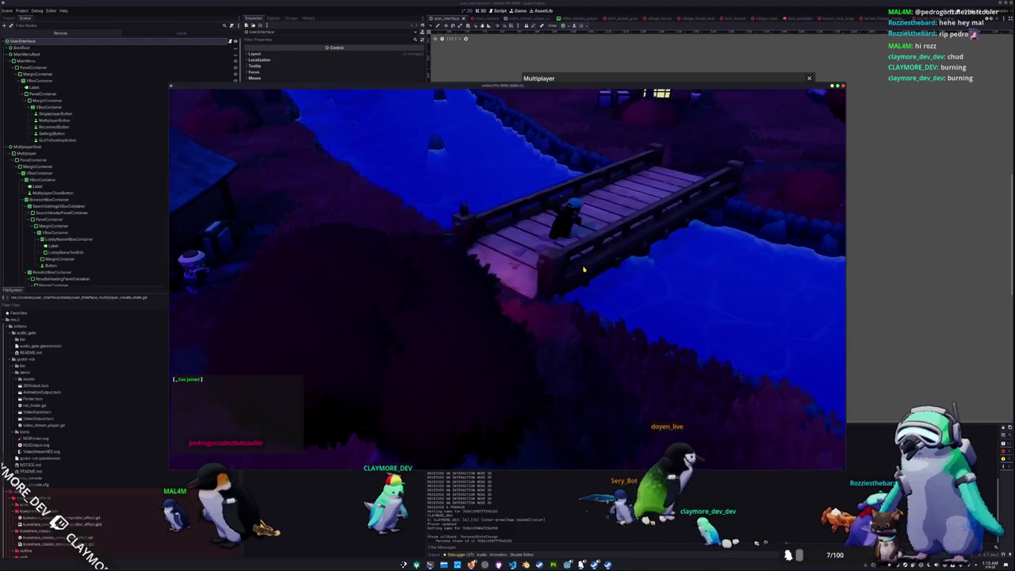
key(w)
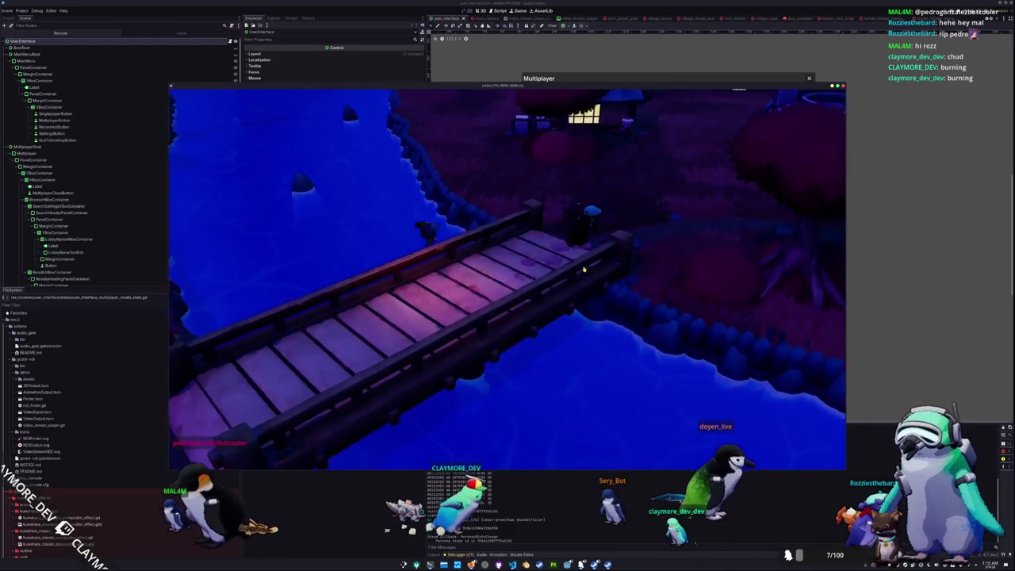
key(w)
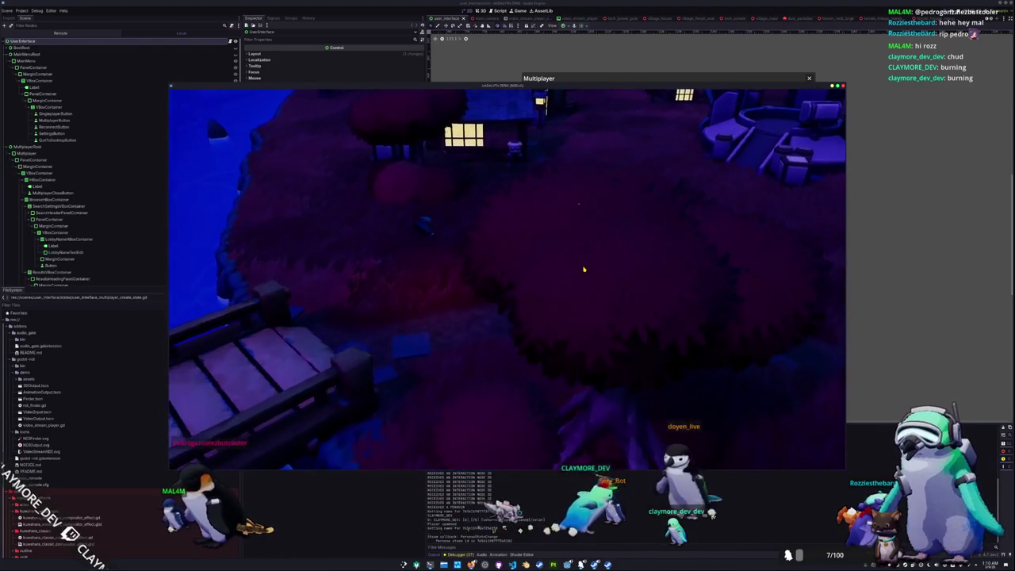
key(w)
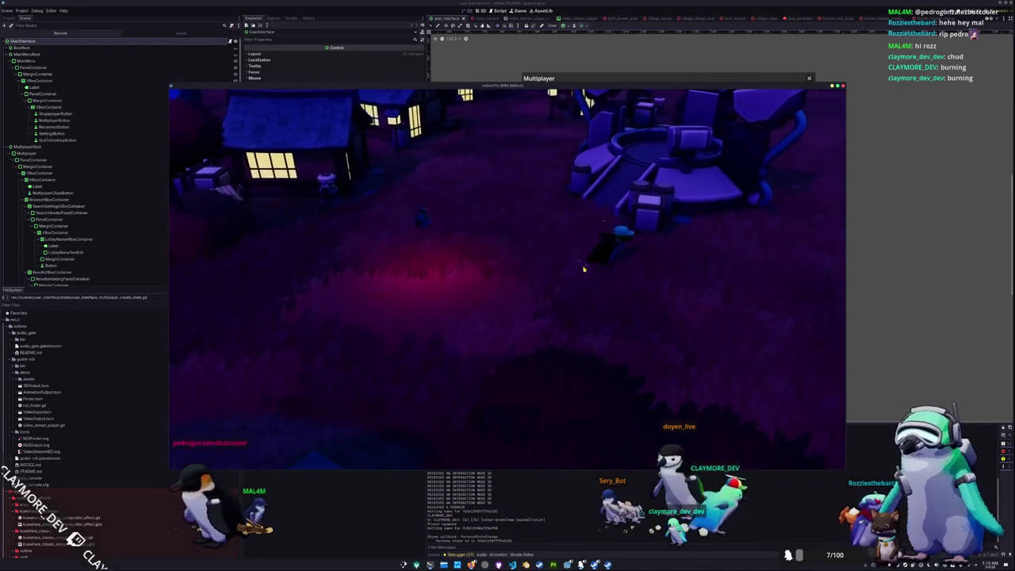
key(w)
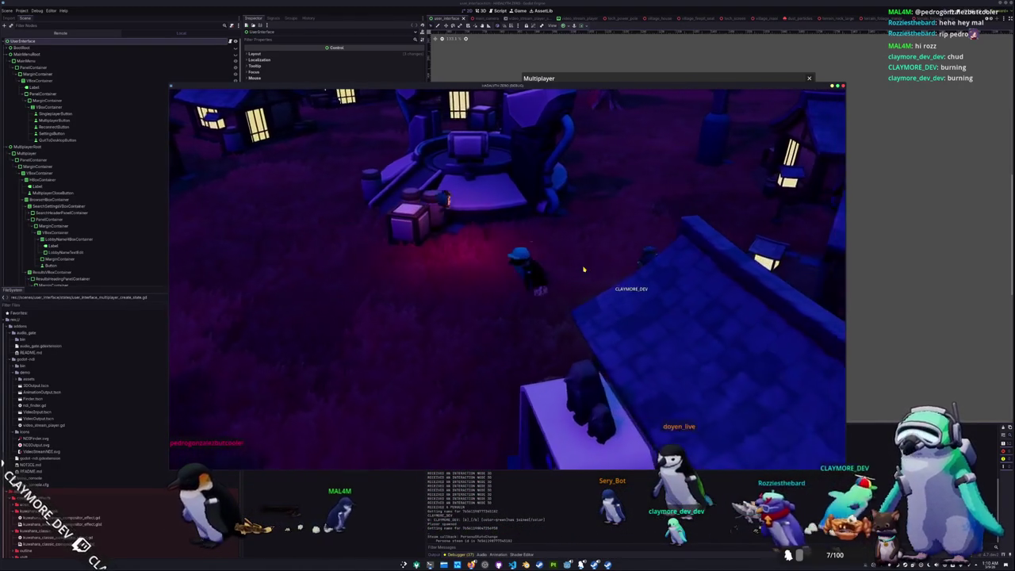
key(w)
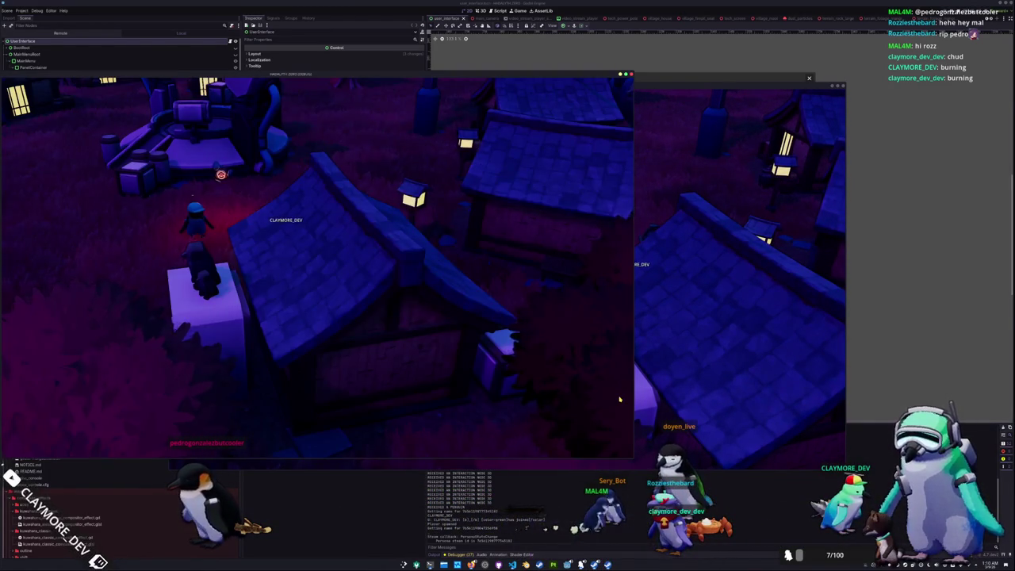
key(w)
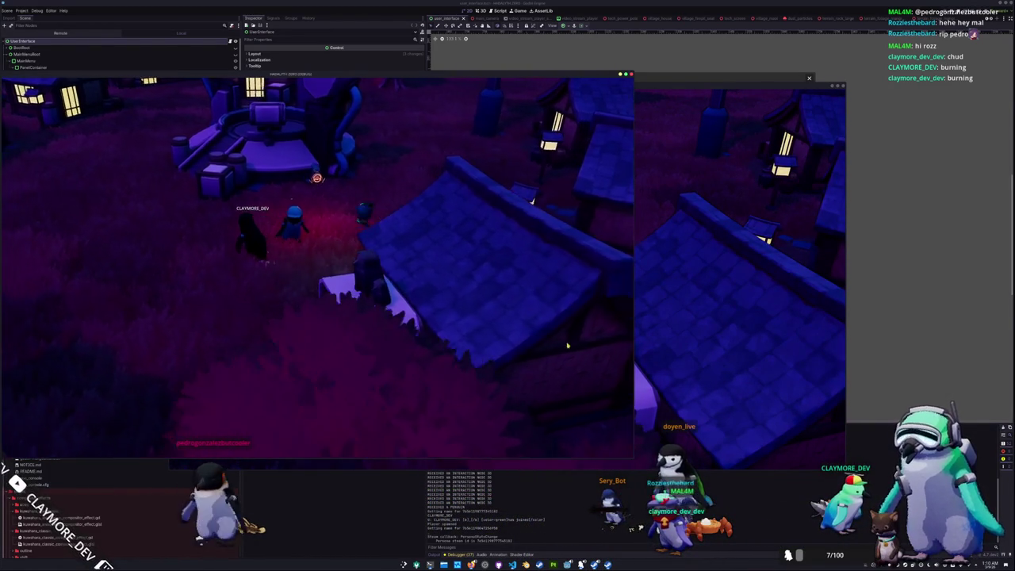
key(Escape)
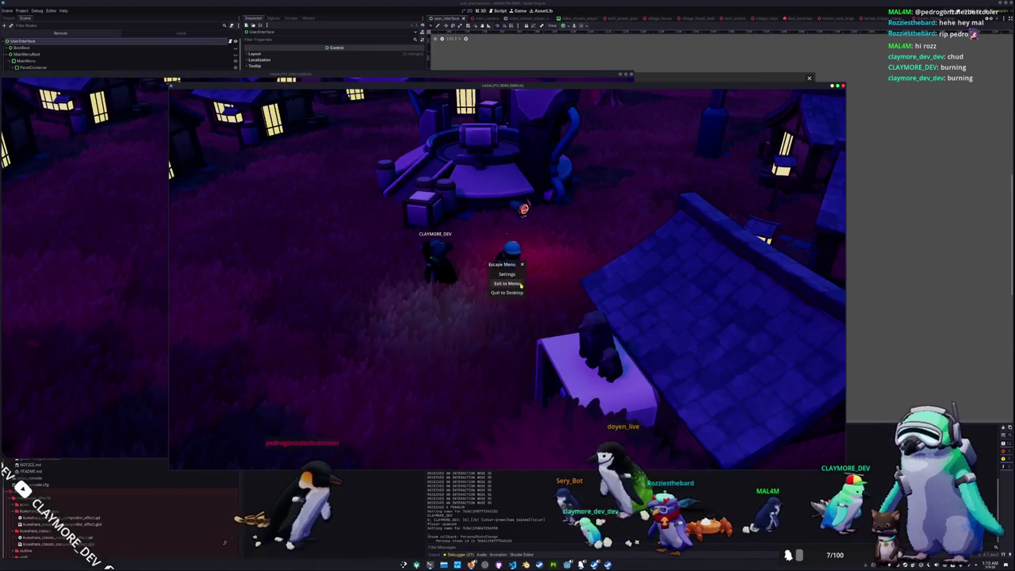
Exit to the main menu, confirm CLAYMORE_DEV appears in the lobby browser, then rejoin the multiplayer game
click(519, 283)
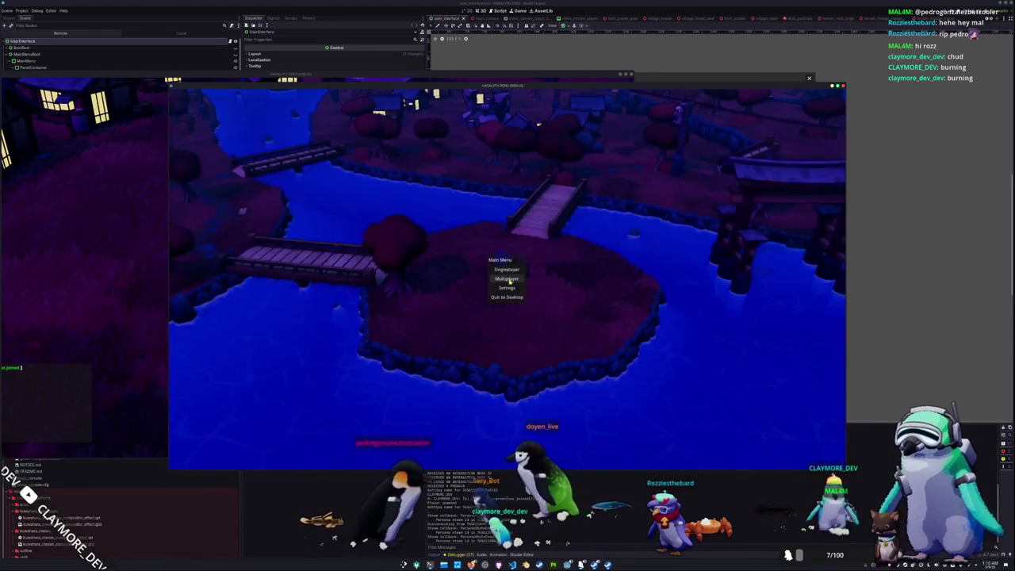
click(508, 279)
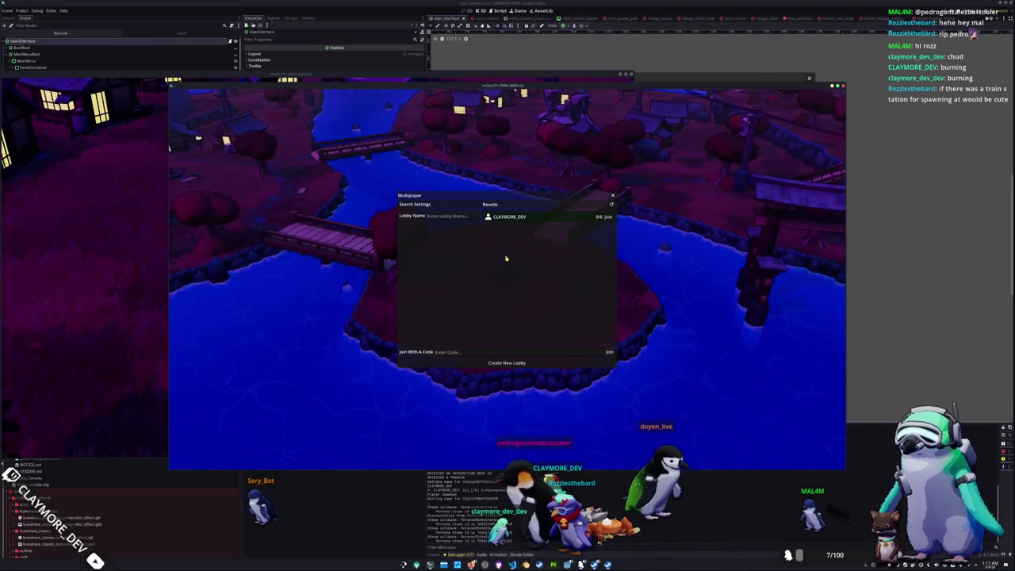
key(Escape)
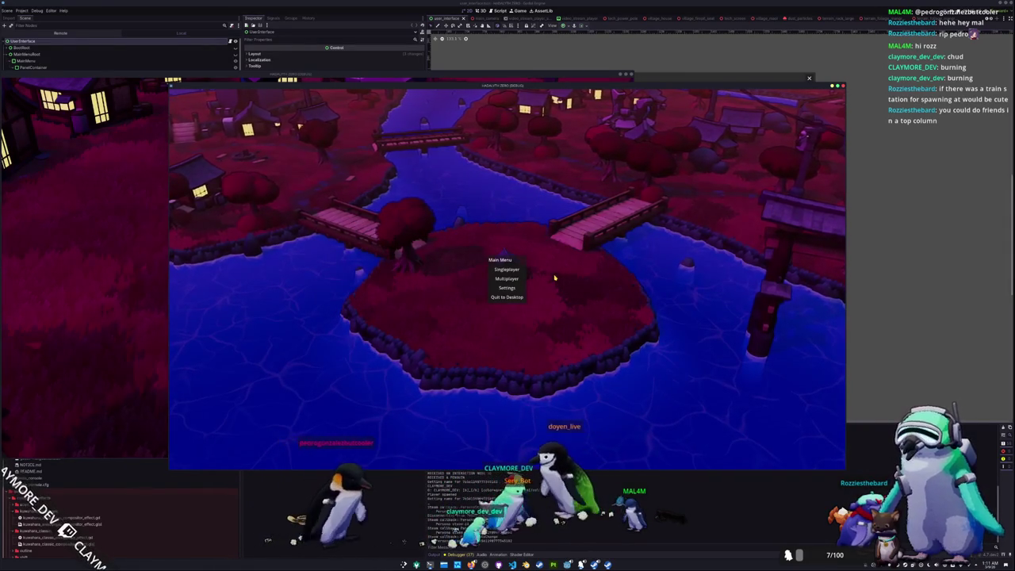
click(507, 276)
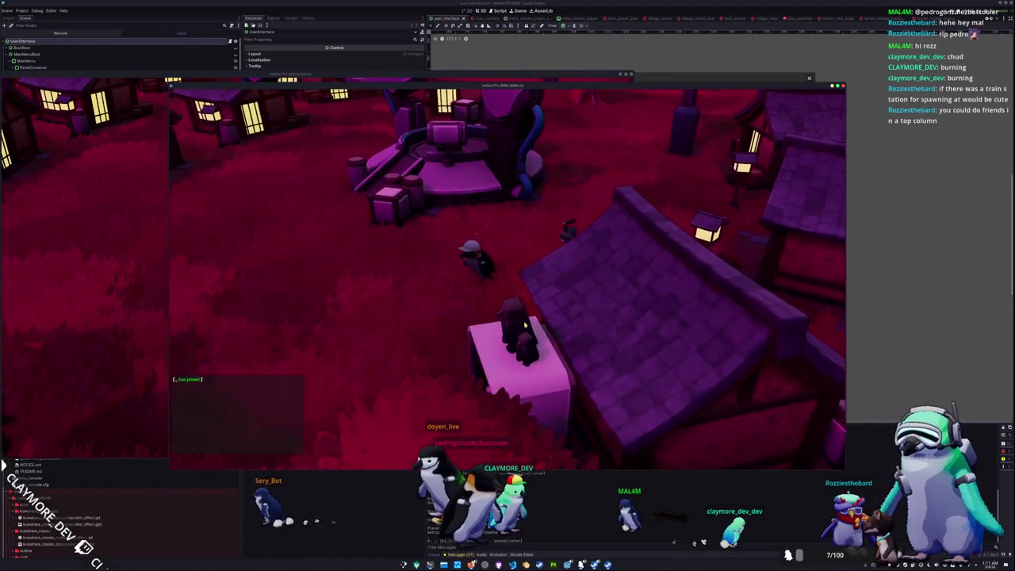
Exit the session to the main menu through the escape menu and reopen the Multiplayer lobby browser
key(Escape)
click(508, 284)
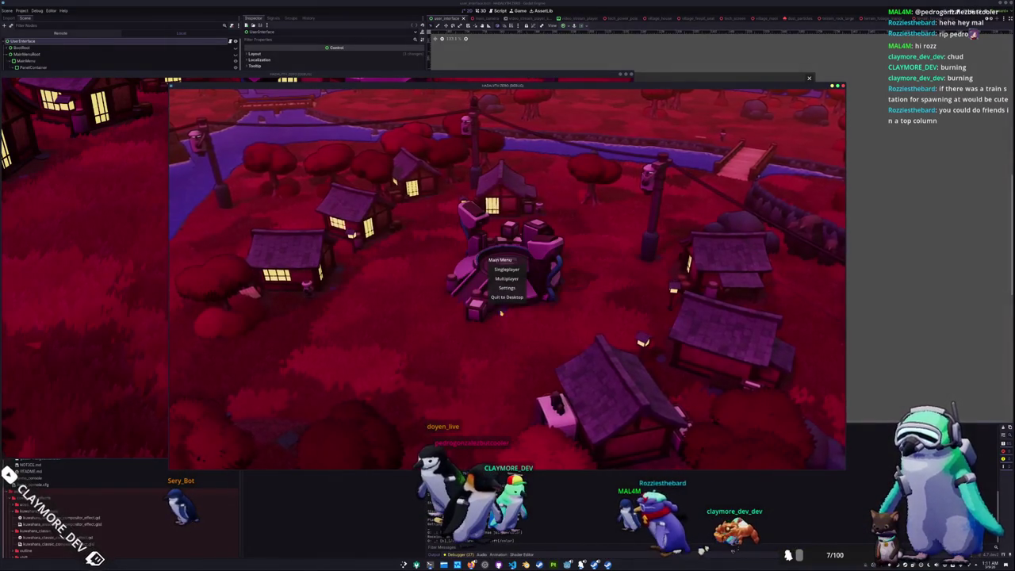
click(506, 279)
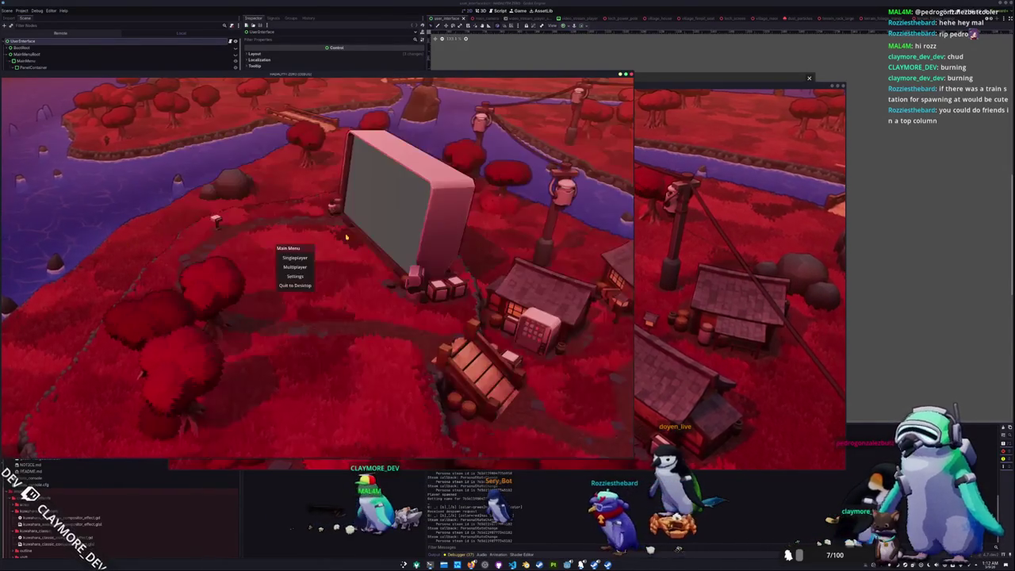
click(293, 267)
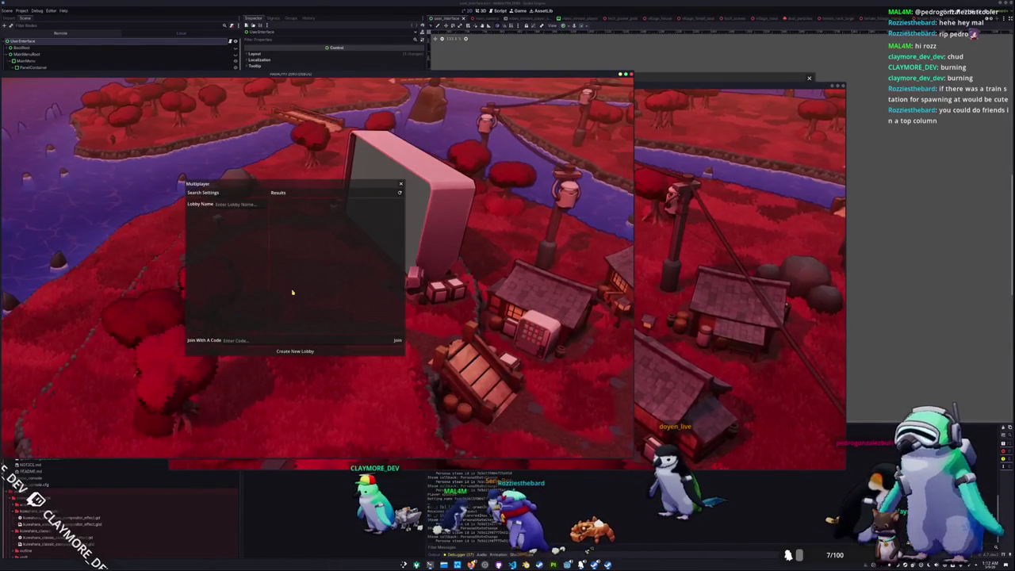
Create a Friends Only lobby with 2 max members, then return to the code editor
click(287, 354)
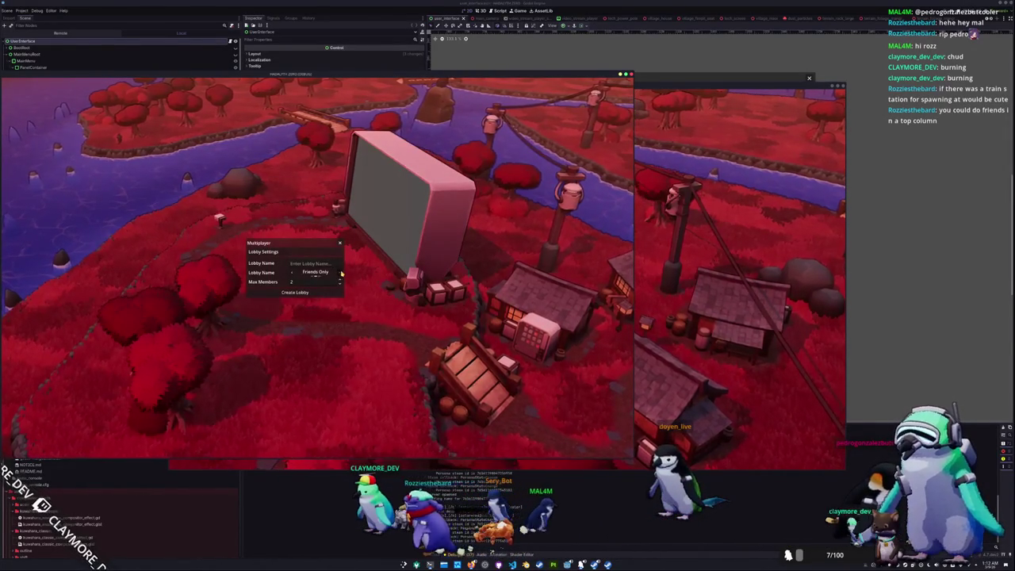
click(308, 294)
click(475, 349)
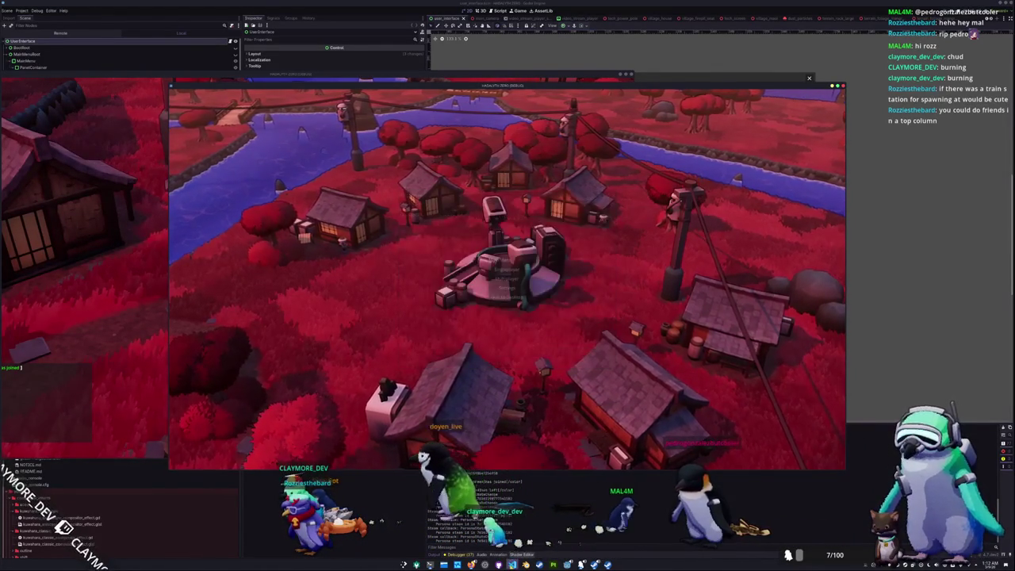
key(alt+Tab)
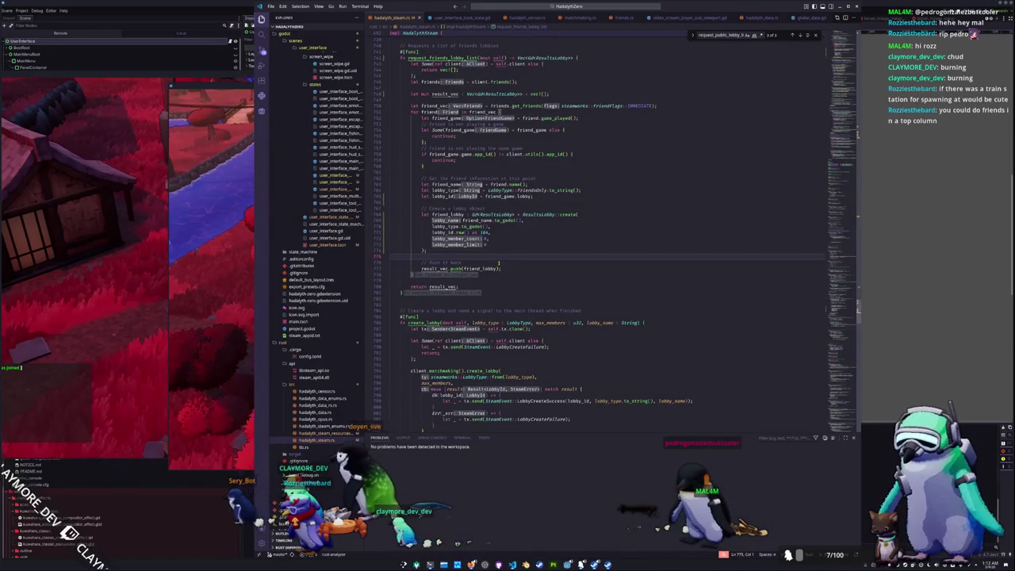
key(alt+Tab)
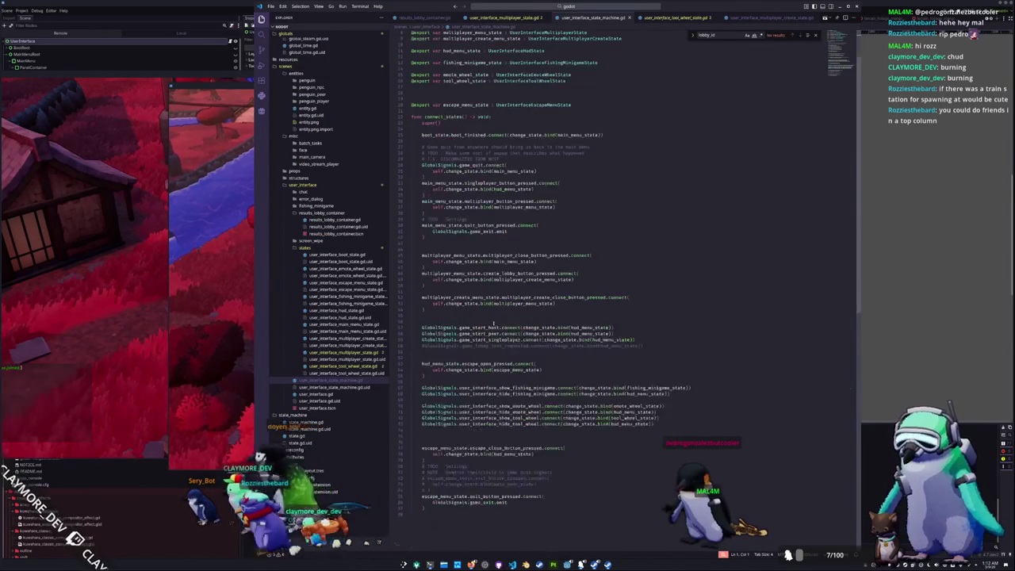
In user_interface_multiplayer_state.gd, add blank lines after the friends results loop
key(ctrl+Tab)
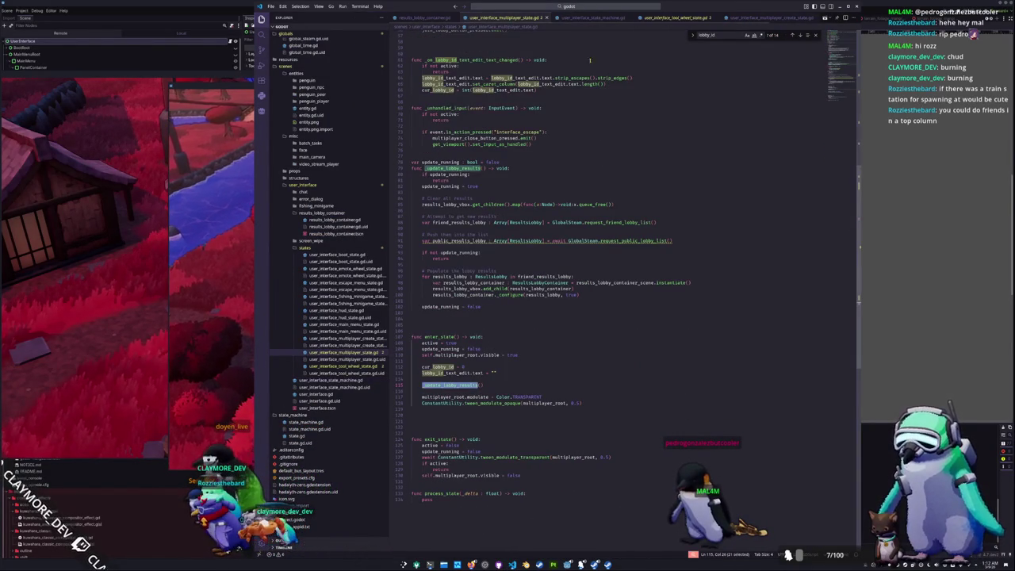
click(578, 301)
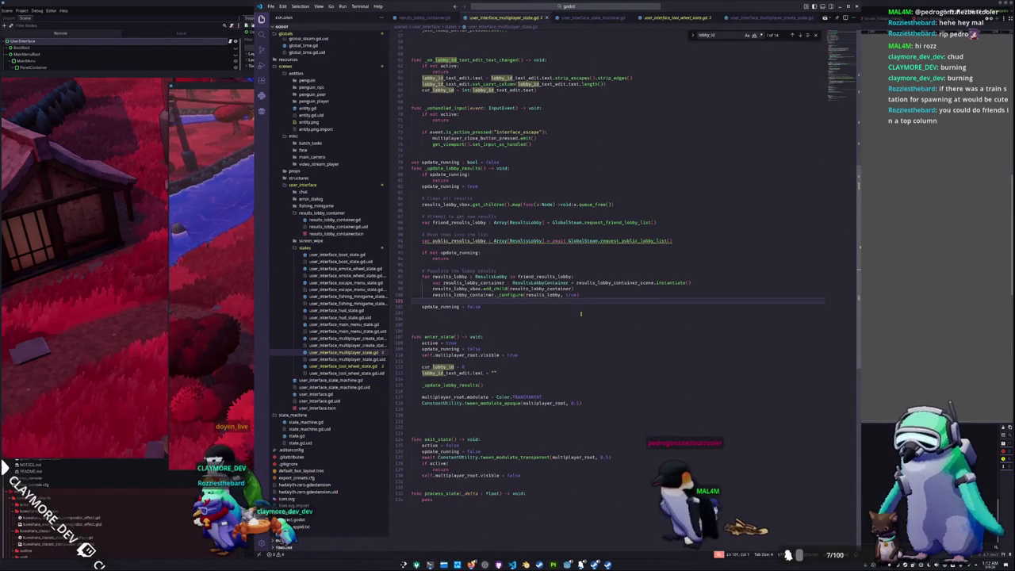
key(Up)
key(Up)
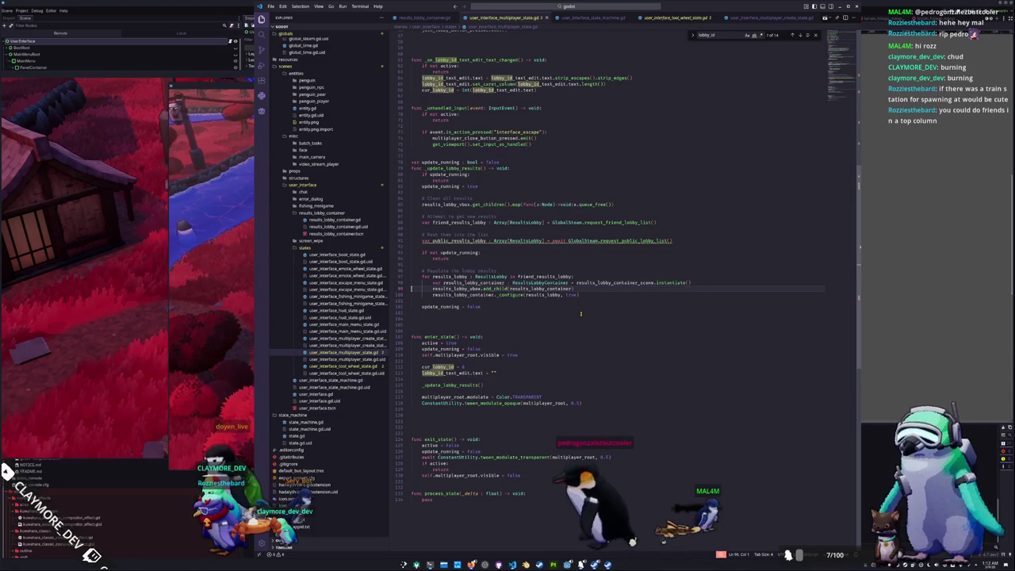
key(Up)
key(End)
key(Left)
key(Left)
key(Down)
key(Home)
key(ctrl+shift+Right)
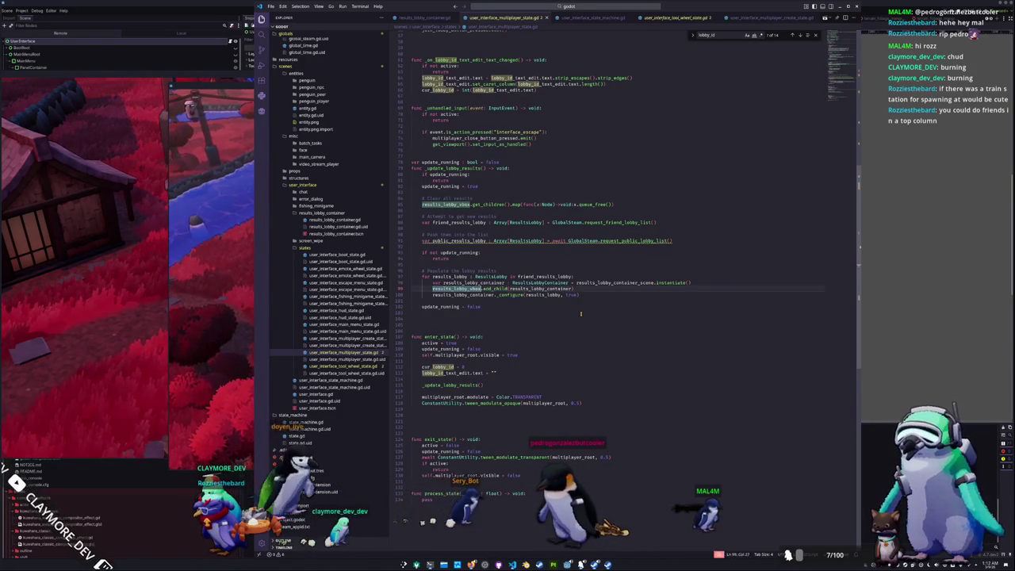
key(Down)
key(Down)
key(Return)
key(Return)
key(Up)
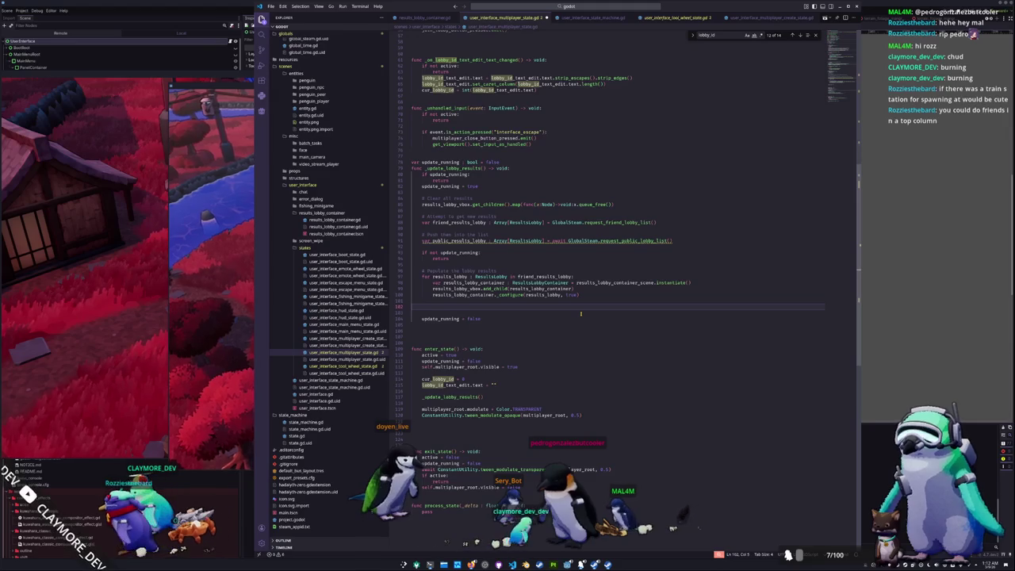
Loop over public_results_lobby, instantiating each ResultsLobbyContainer and adding it to results_lobby_vbox
text(for results_)
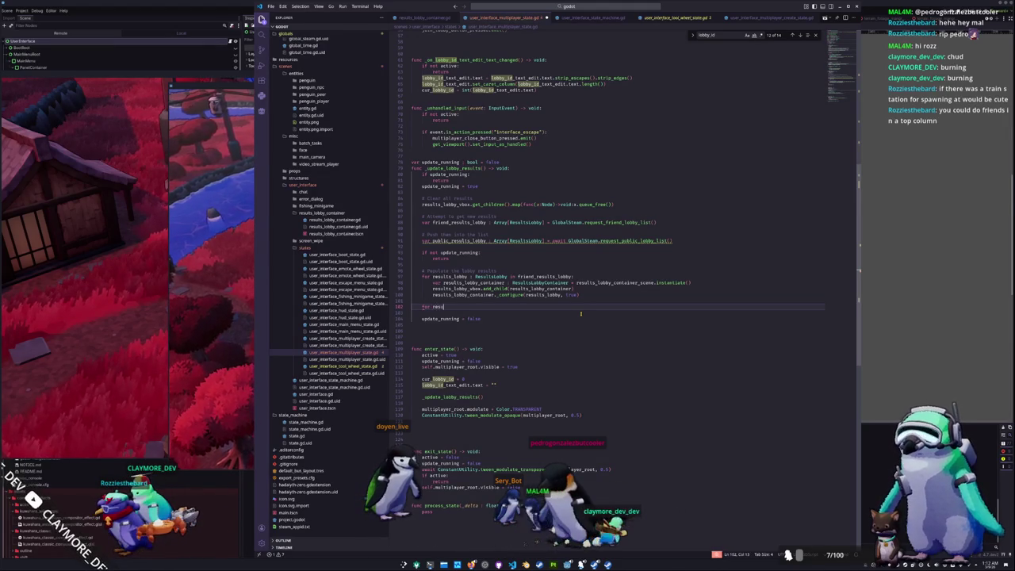
text(lobby :)
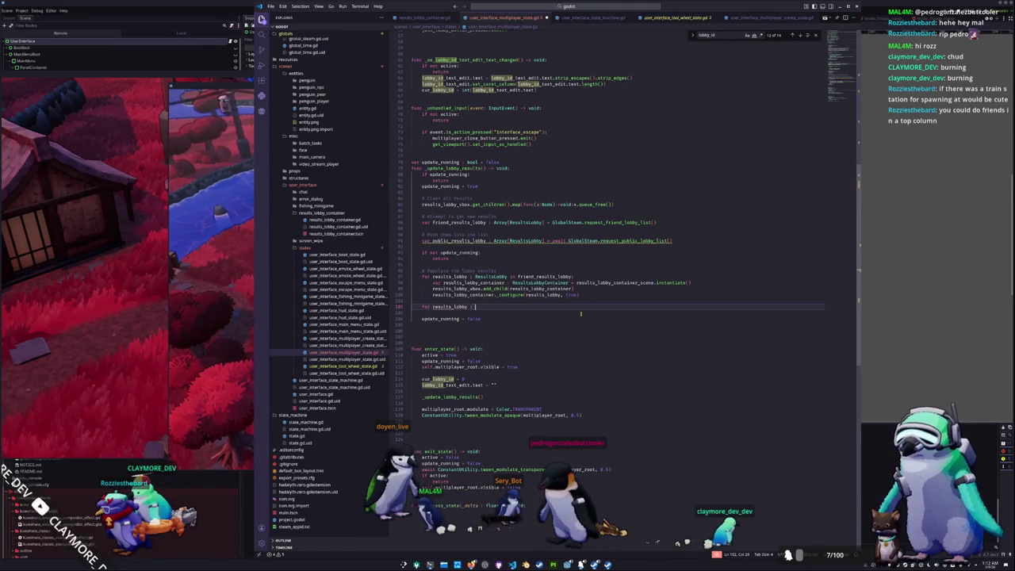
key(ctrl+p)
key(Return)
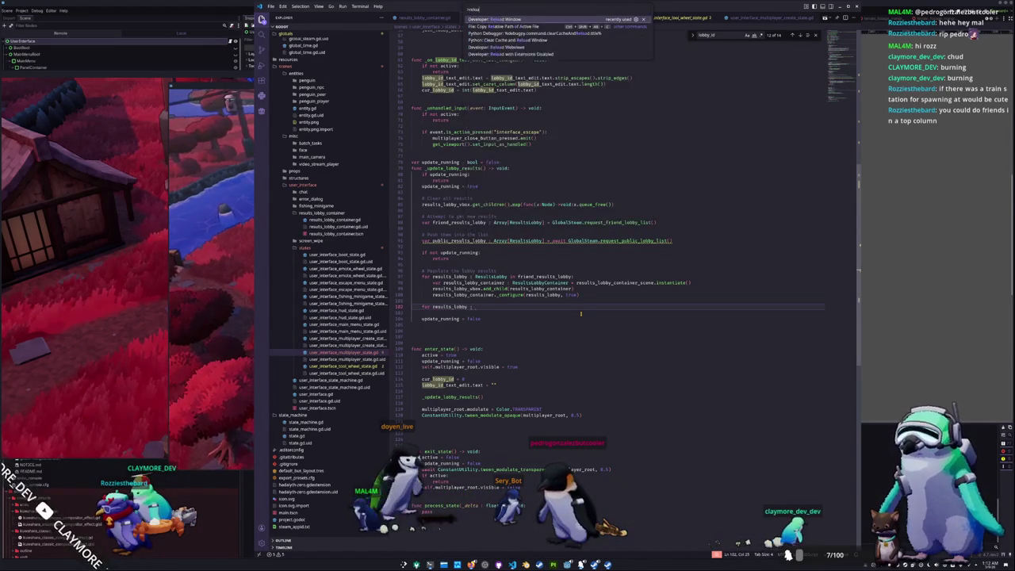
text(: ResultsLobby in p)
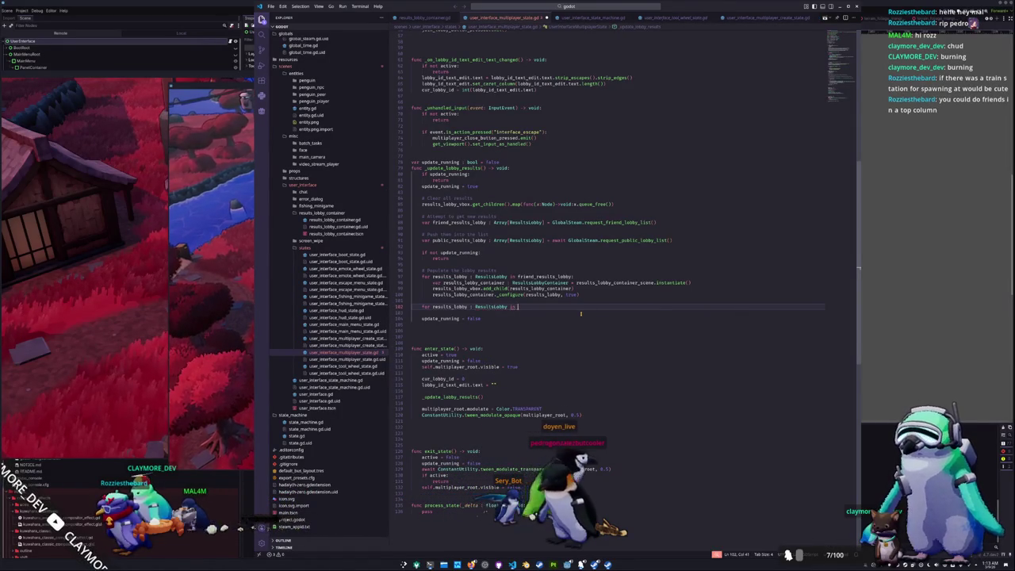
text(ublic_results_lobby)
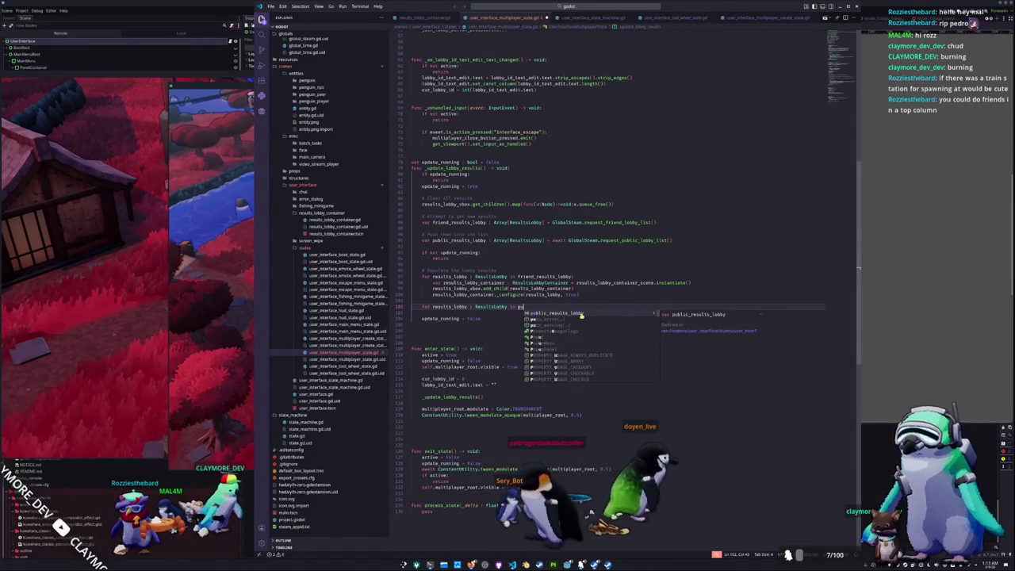
text(:)
key(Return)
text(var results_lobby_)
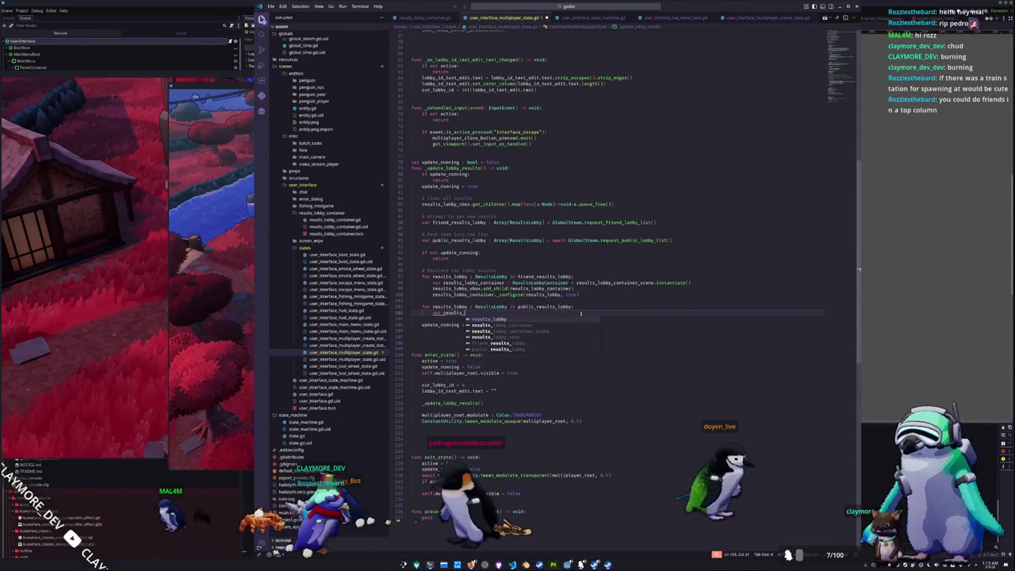
text(container : Resu)
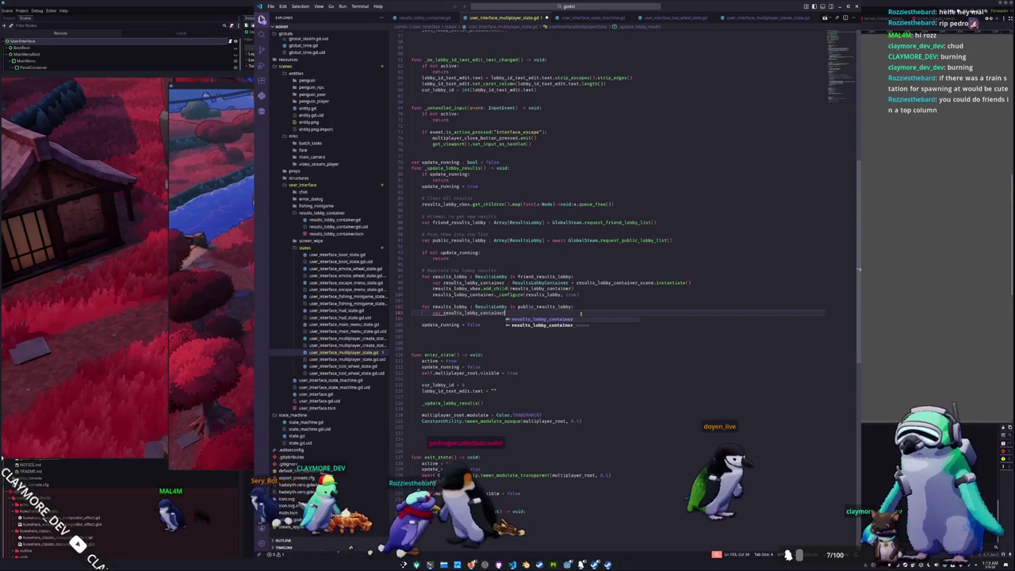
text(ltsLobbyContainer)
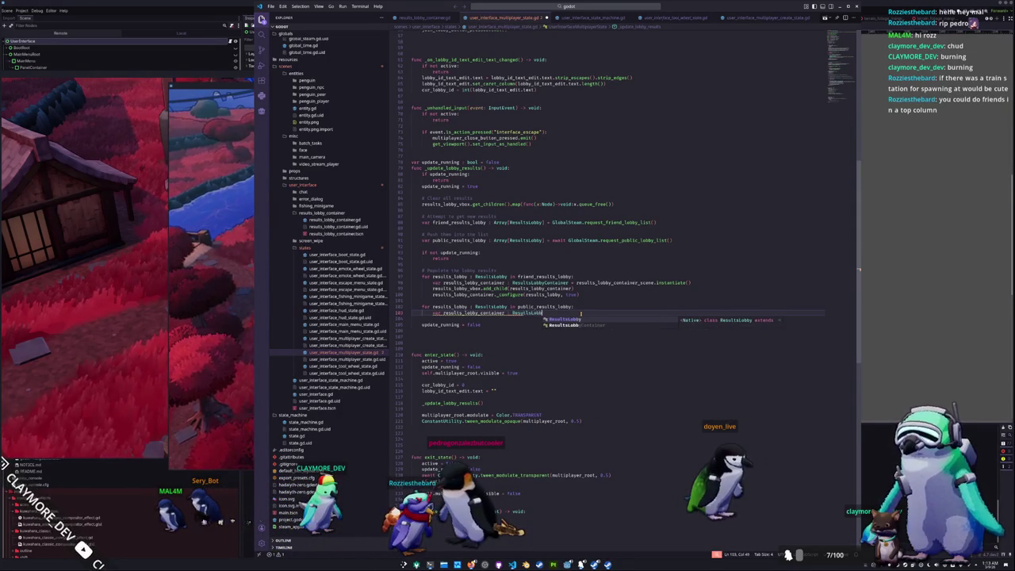
text( = results_lob)
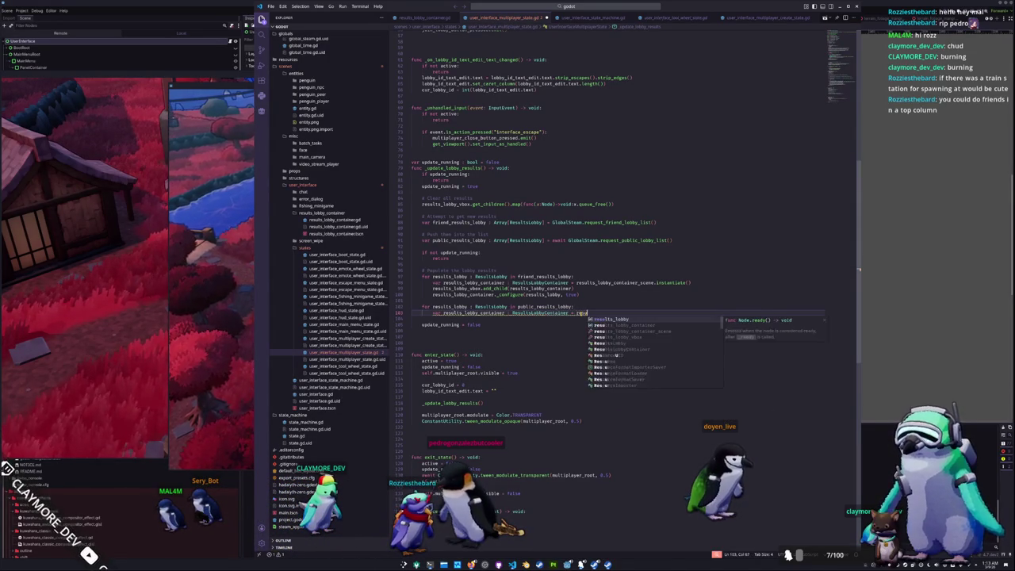
text(by_container)
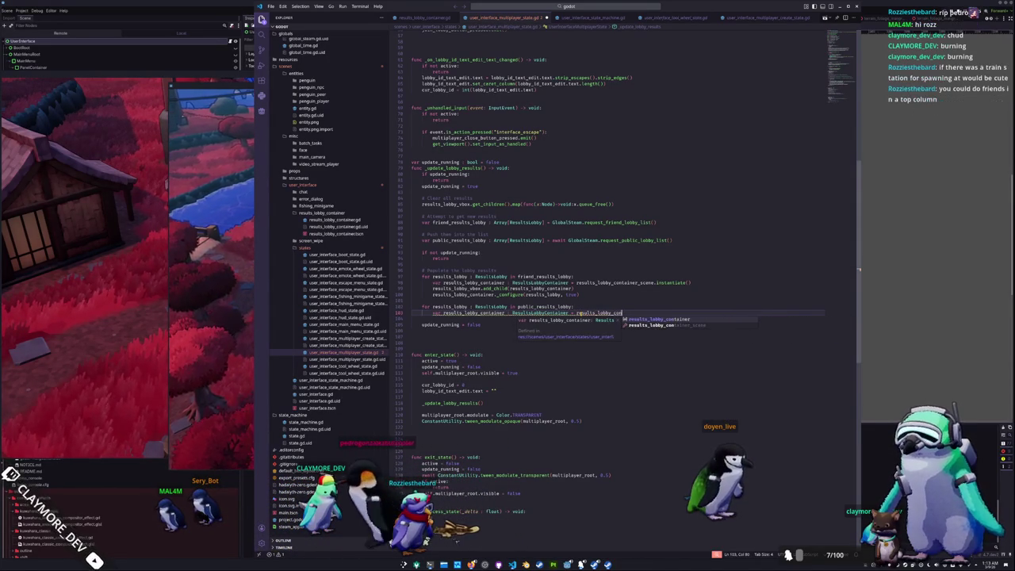
text(_scene.instantiate)
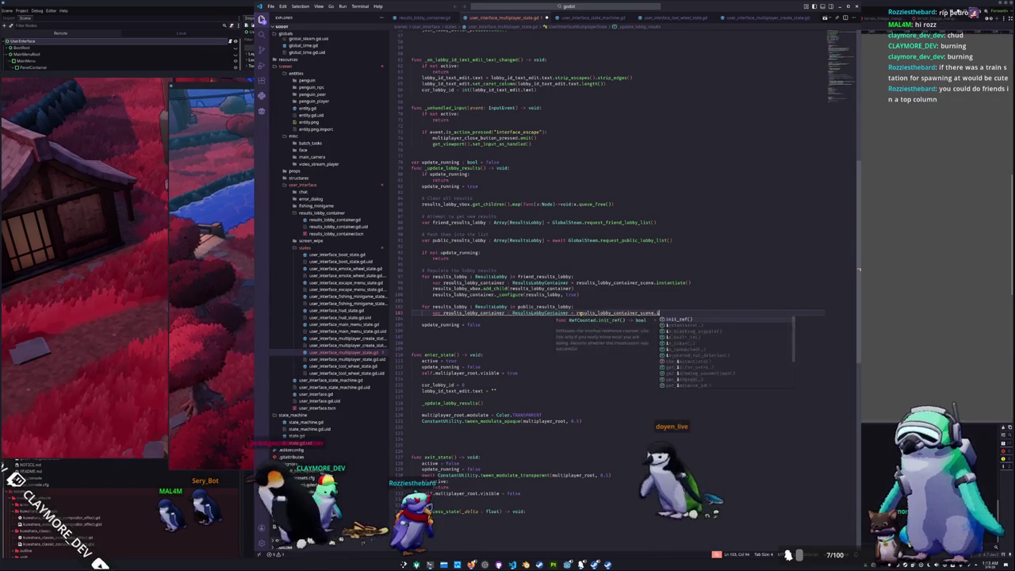
text(())
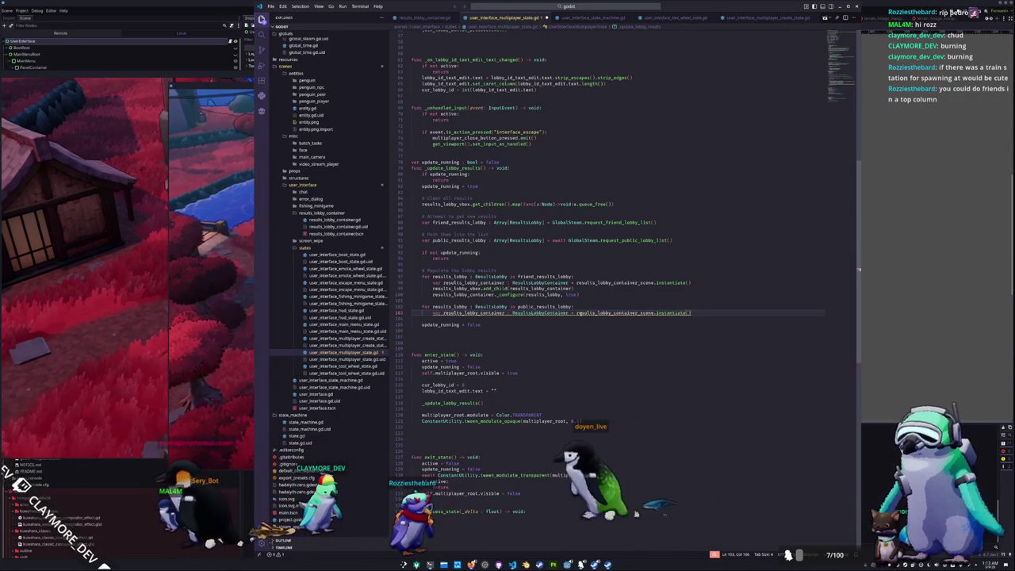
key(Return)
text(results_lobby_v)
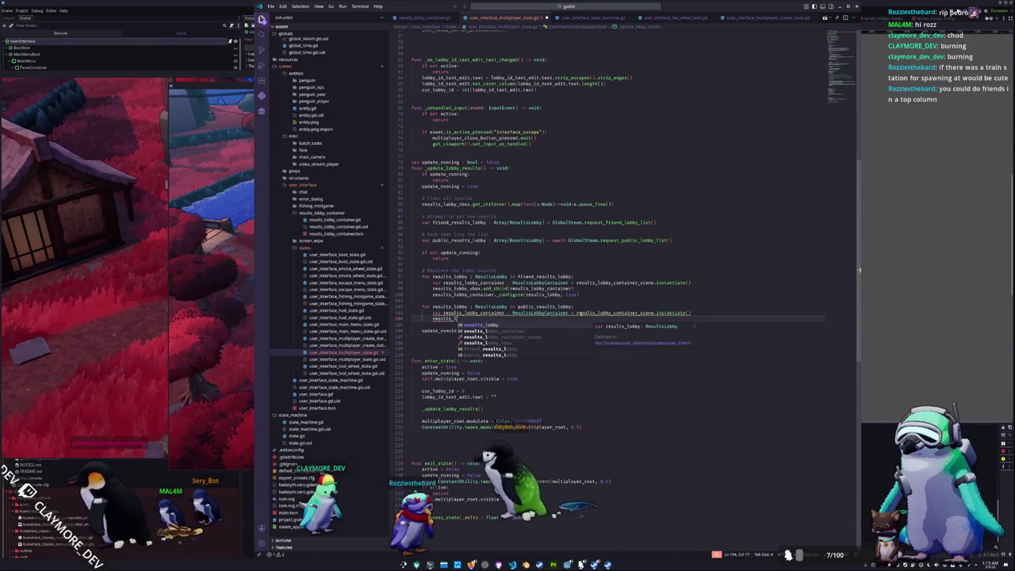
text(box.add_child)
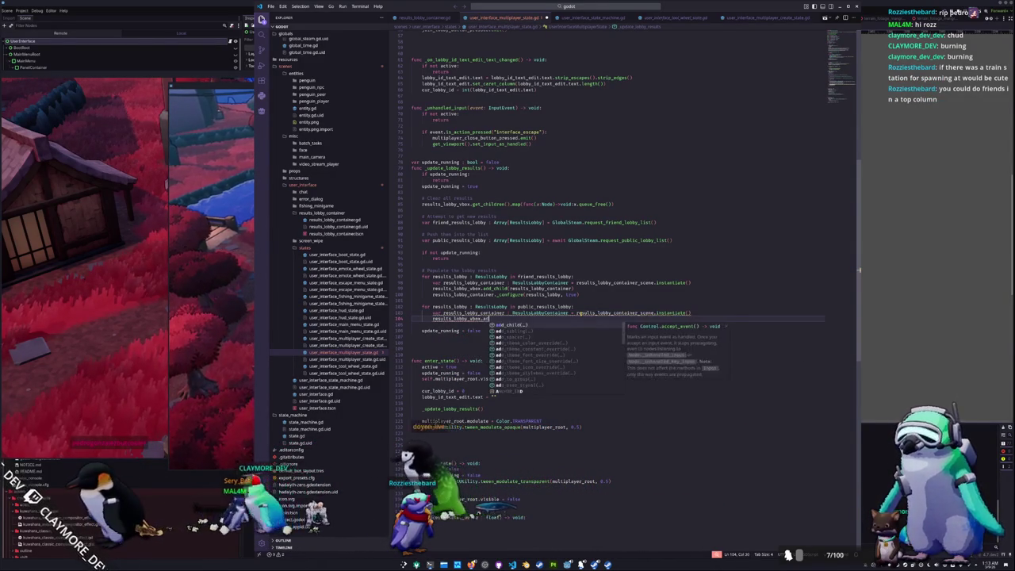
text((results_lobb)
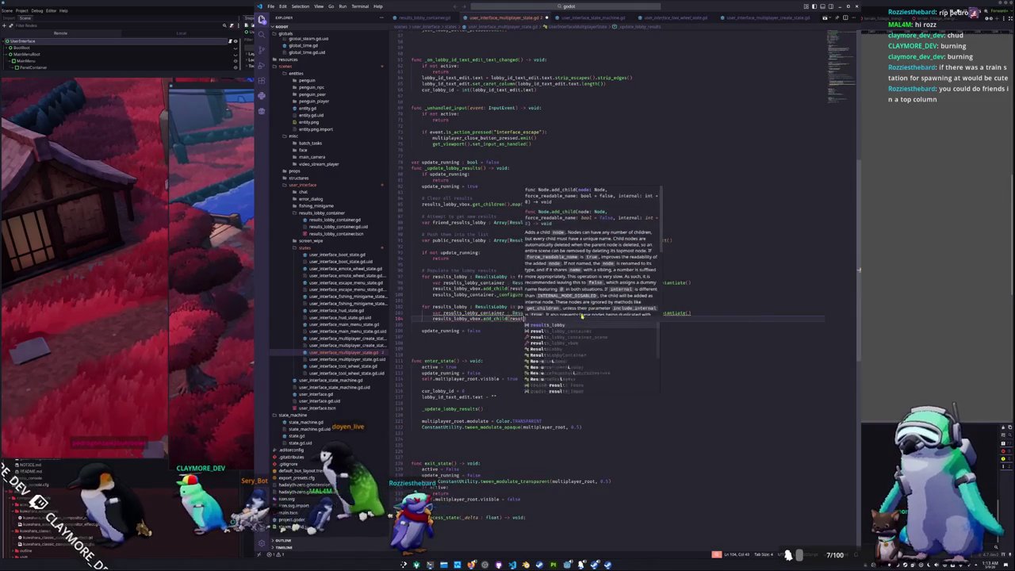
text(y_container))
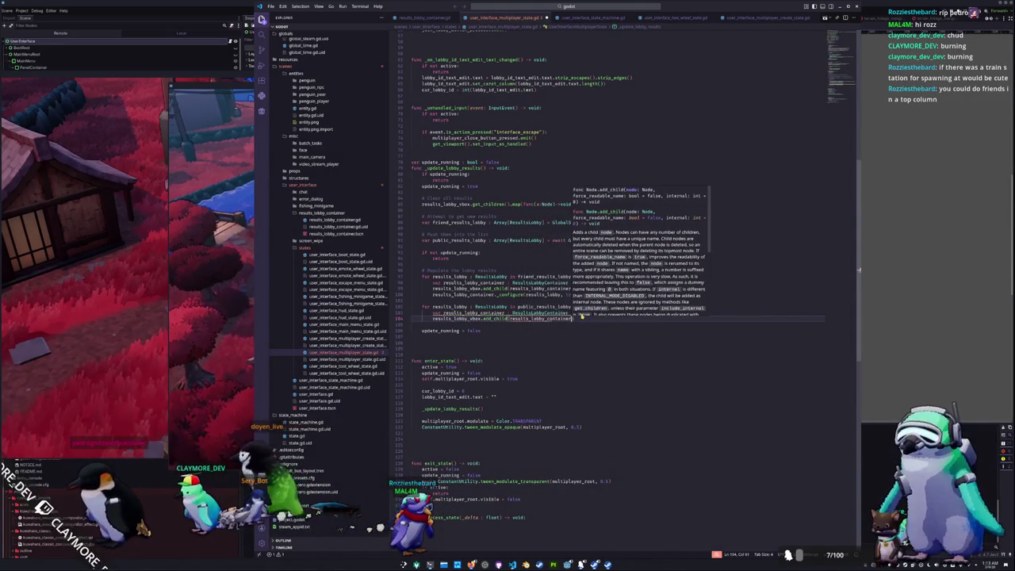
Add results_lobby_container._configure(results_lobby) after the add_child line
key(Return)
text(results)
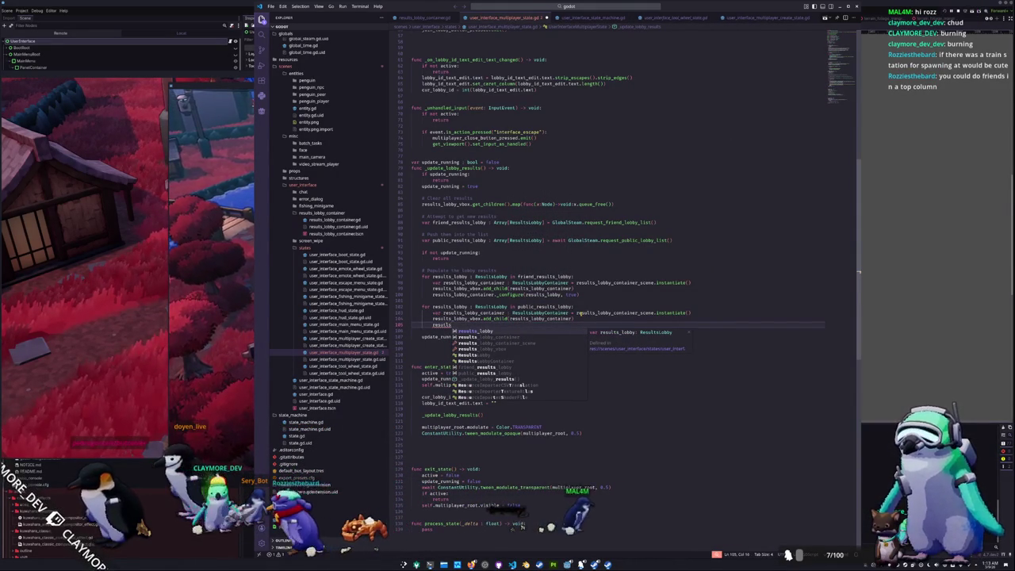
key(Down)
key(Return)
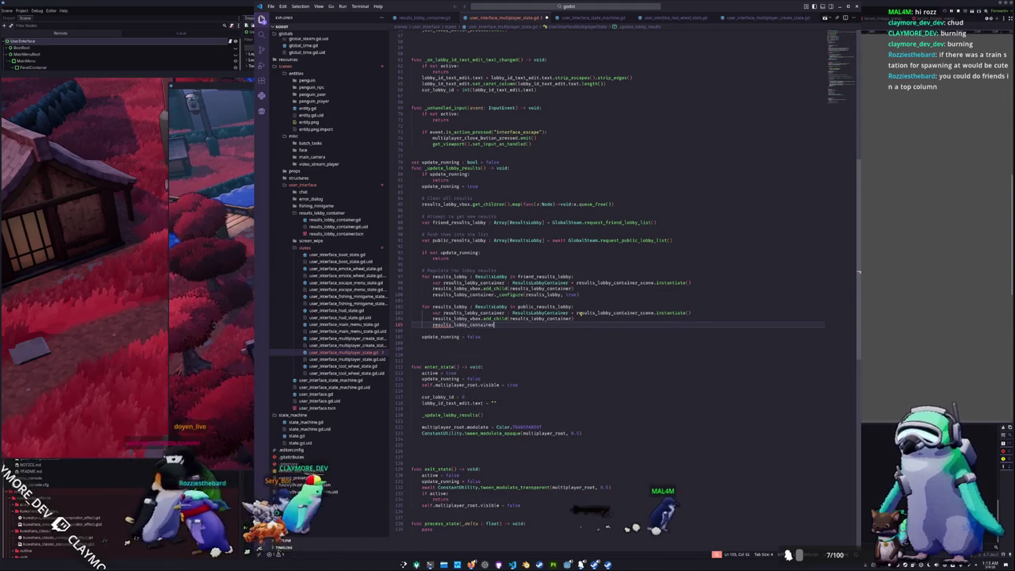
text(.)
key(Return)
text(results)
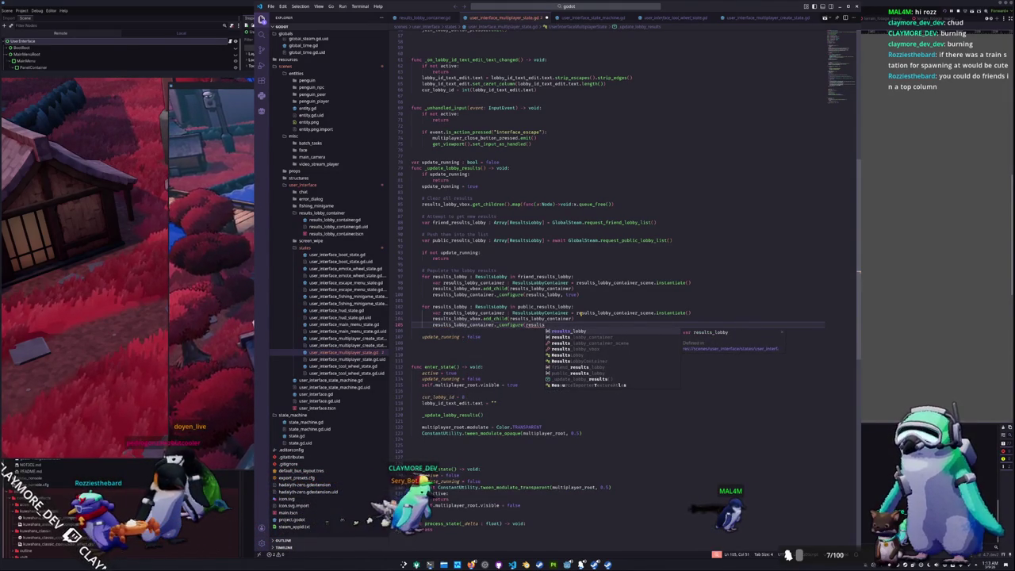
key(Return)
key(alt+Tab)
key(alt+Tab)
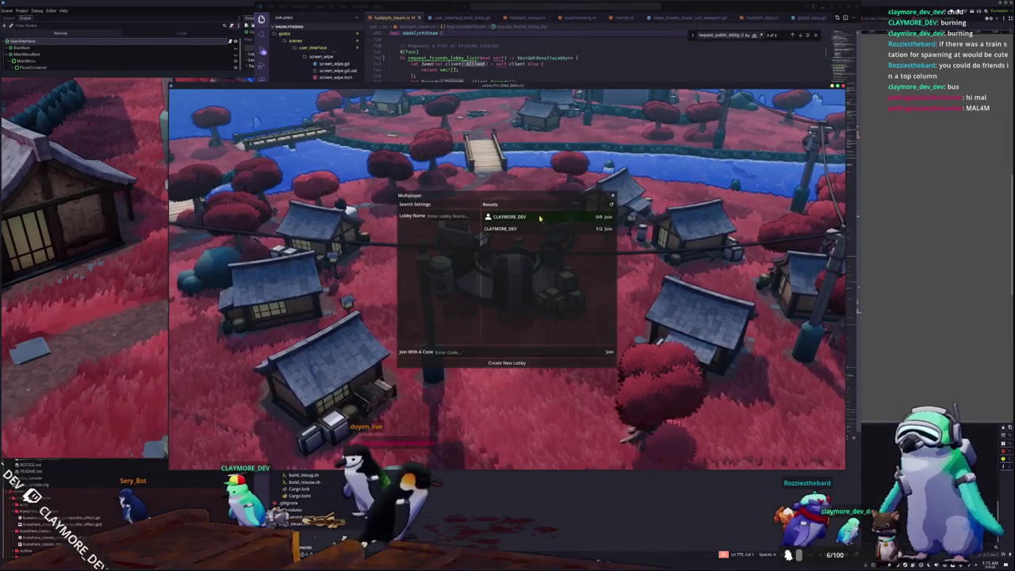
Join the CLAYMORE_DEV lobby from the Results list
double_click(539, 217)
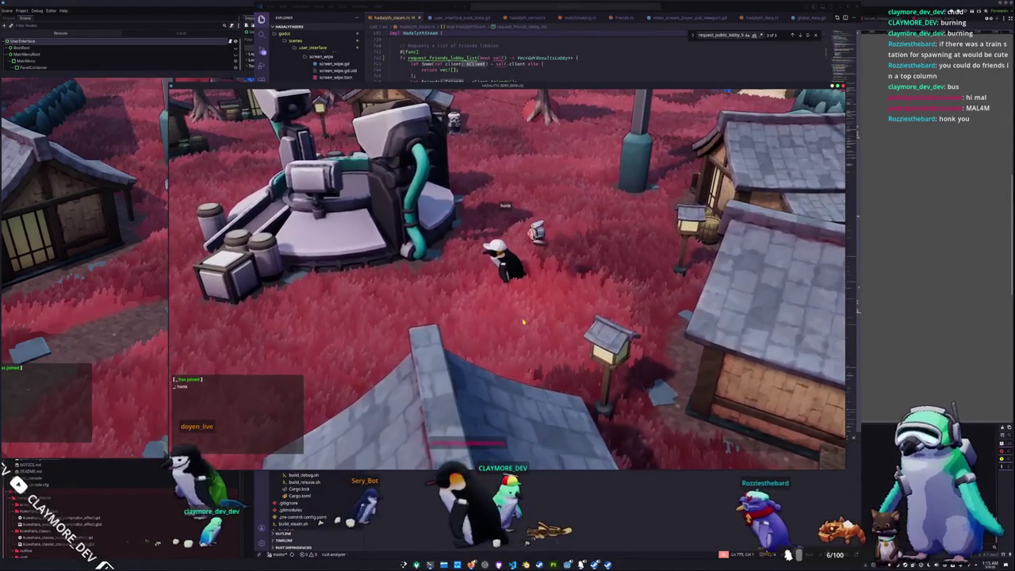
Send a '...' message in the game chat
text(...)
key(Return)
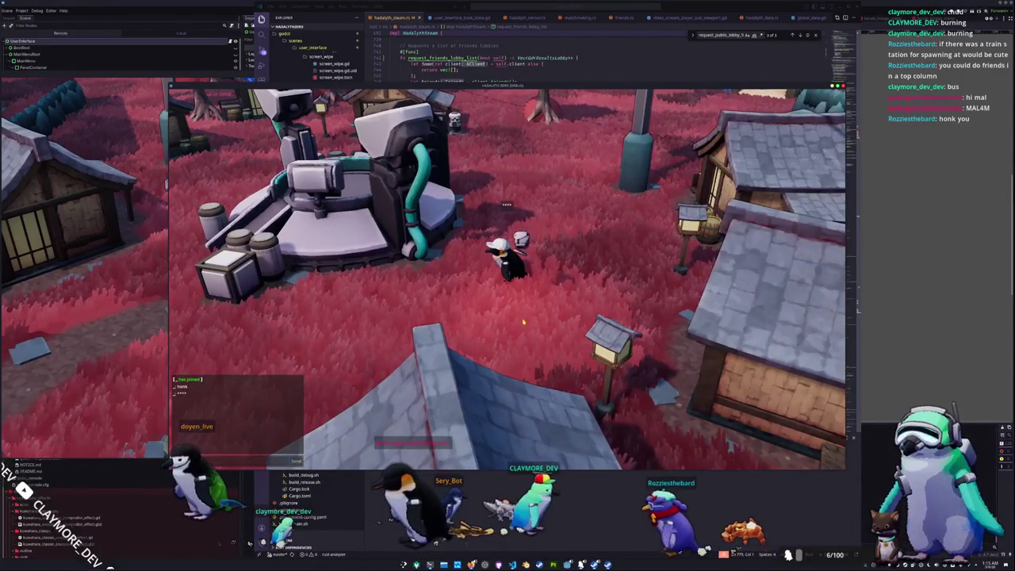
Walk the character through the village, then bring up a terminal with a new nano buffer
key(s)
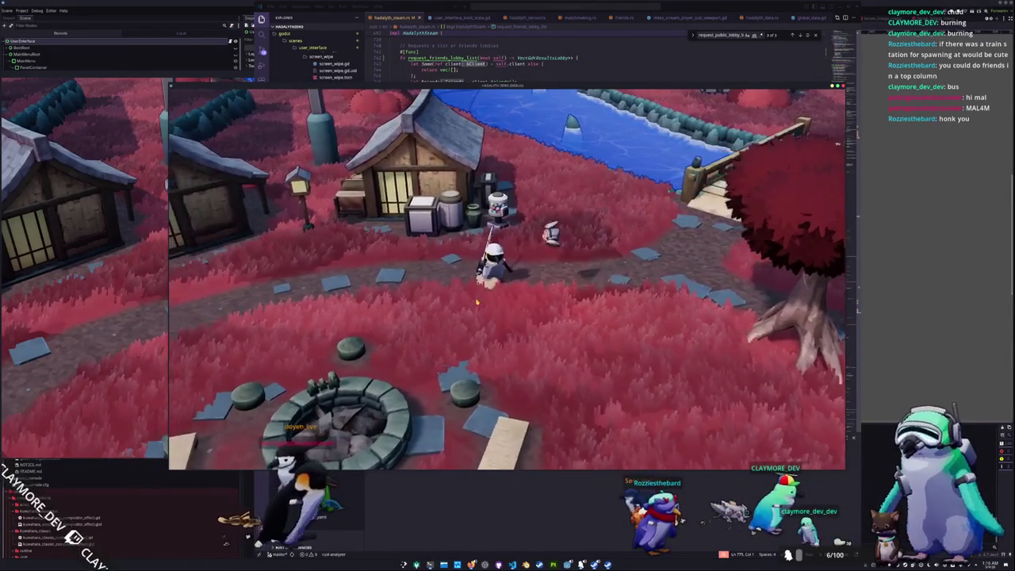
key(ctrl+alt+t)
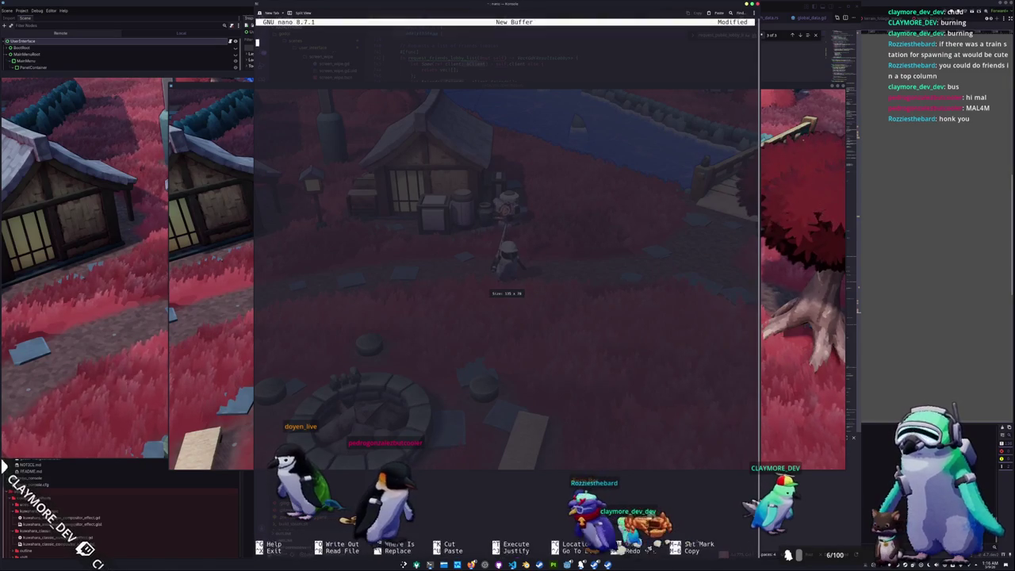
Write five to-do items in nano: friends grid, persona callback, refresh button, search refresh, split updates
text(Mo)
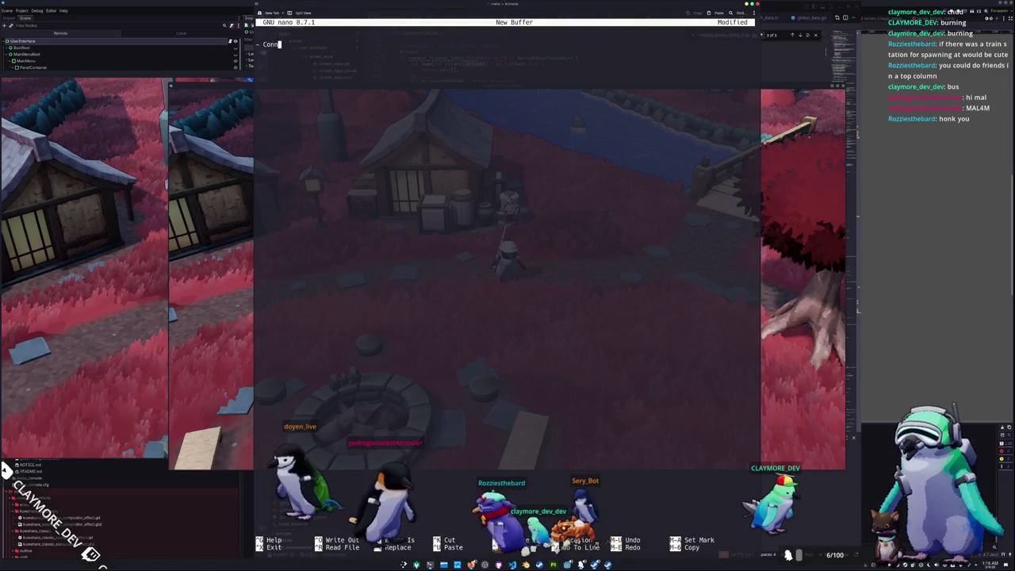
text(ve friends into a gri)
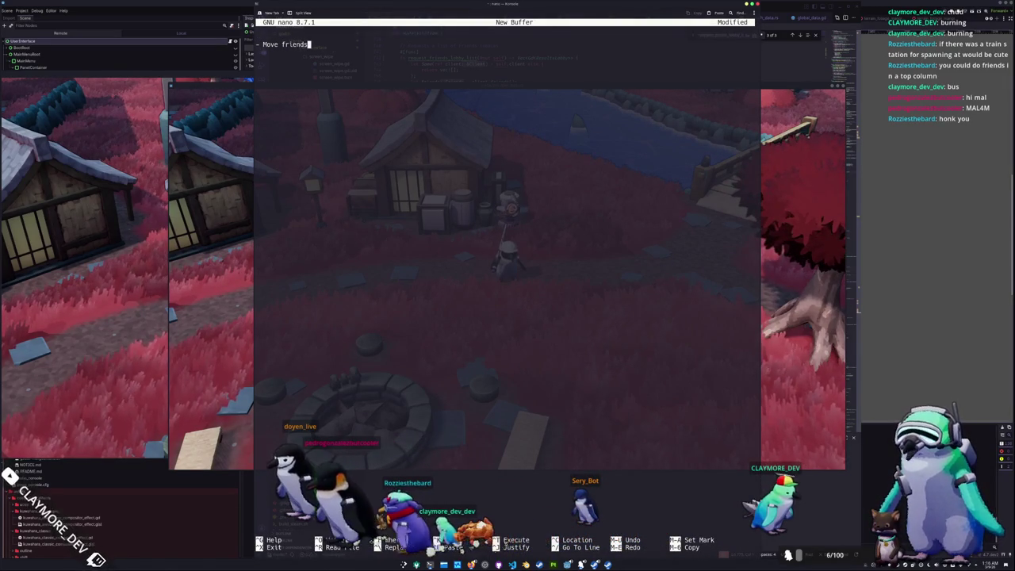
text(d containe)
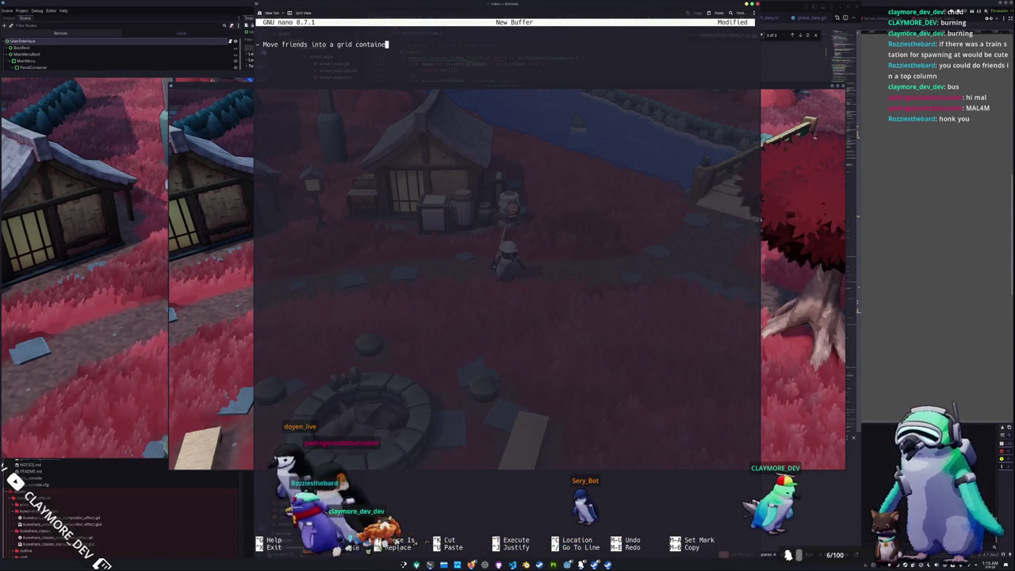
text(r above the search results)
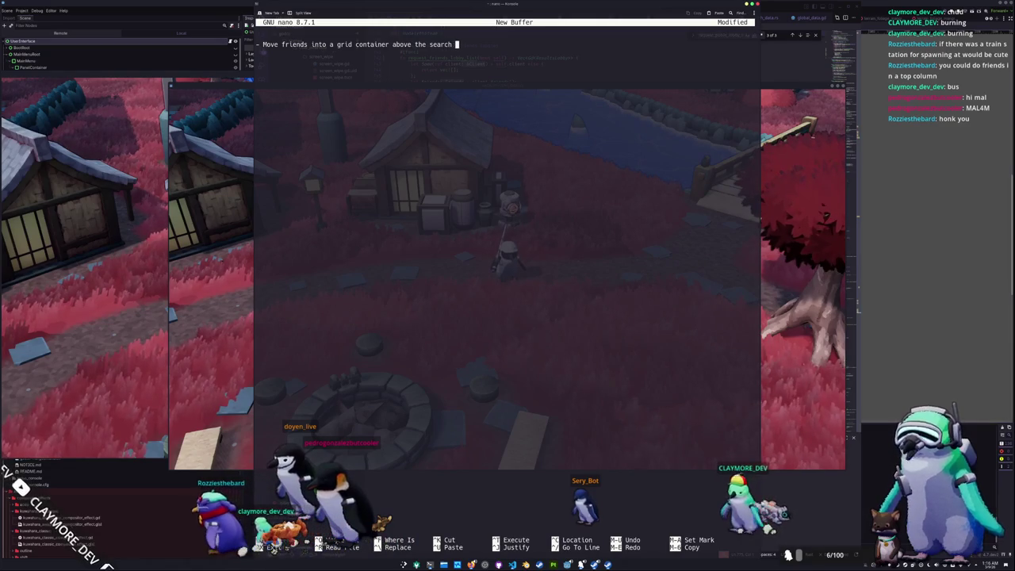
key(Return)
text(- )
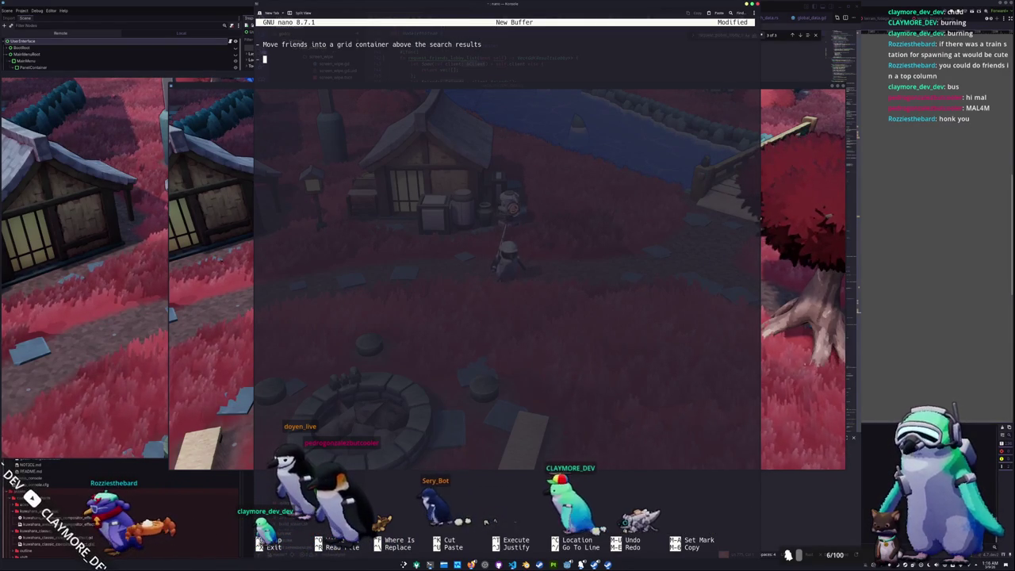
text(Connect friend refresh to the persona s)
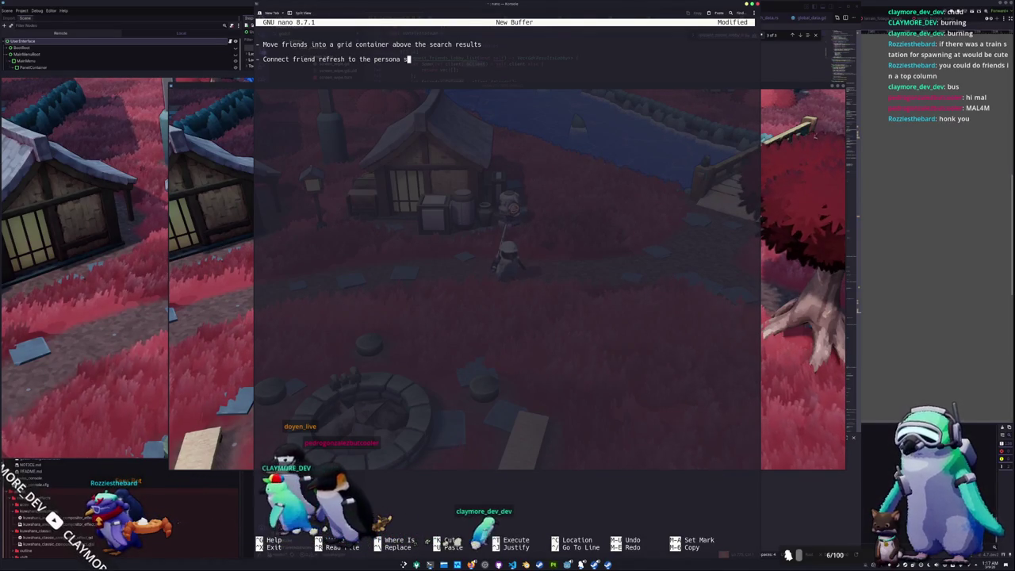
text(tate change callback)
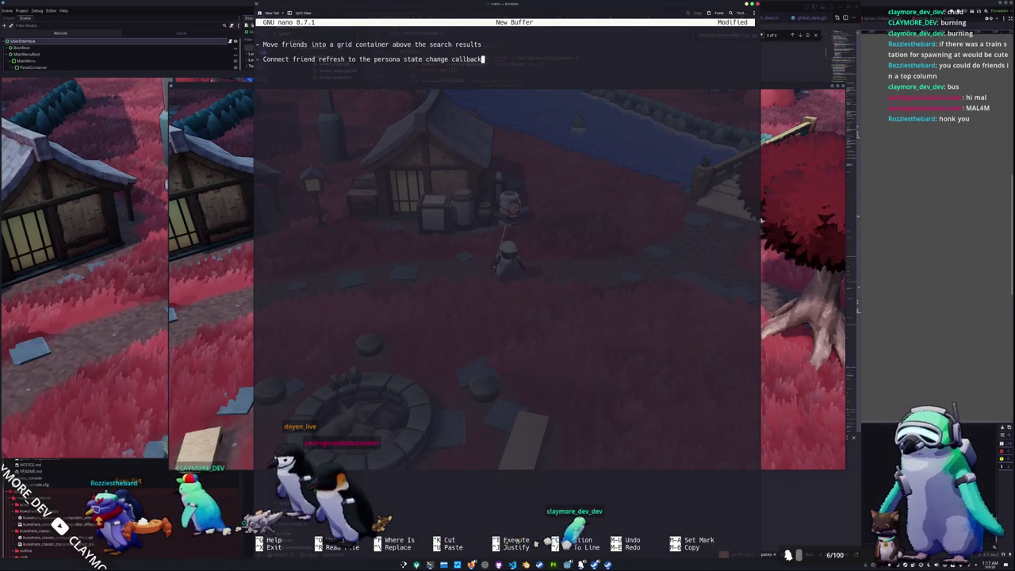
key(Return)
key(Return)
text(- Co)
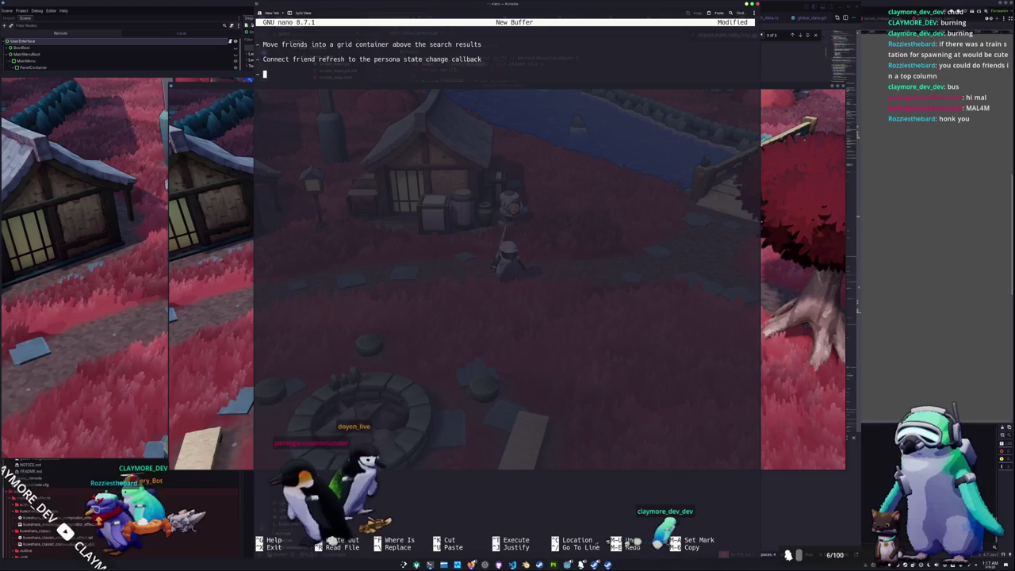
text(nnect public lo)
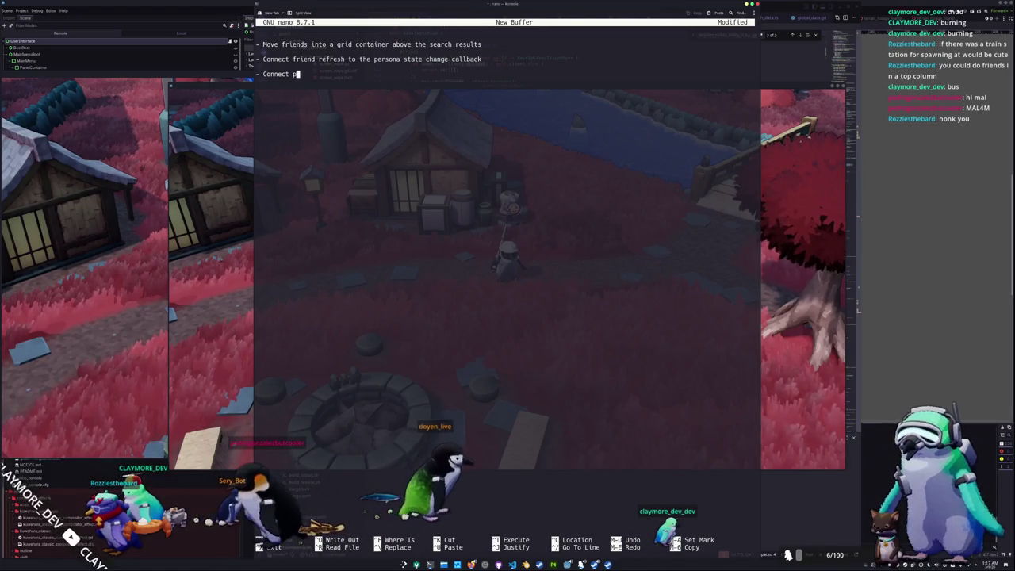
text(bby refresh b)
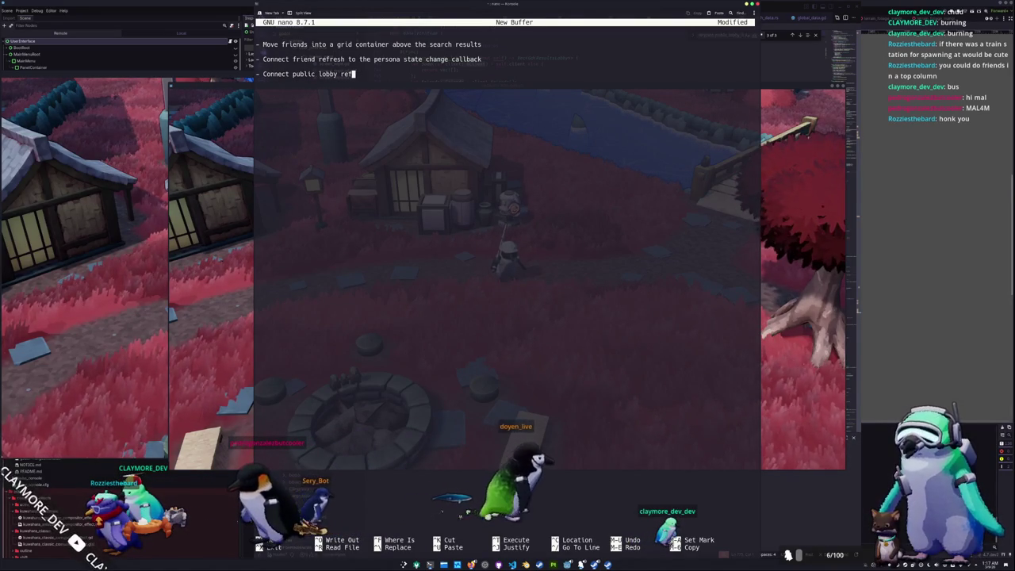
text(utton)
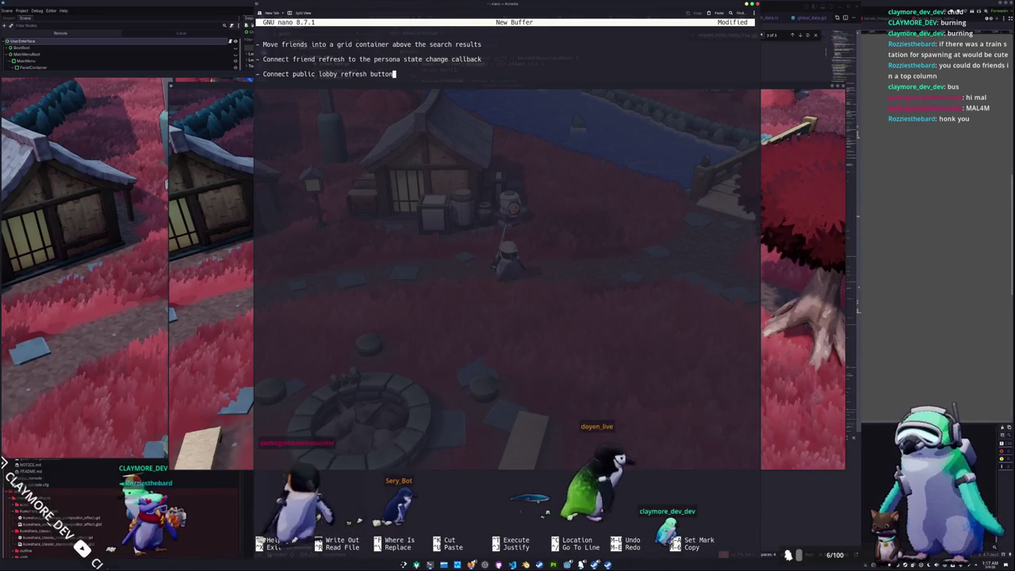
key(Return)
text(- Connect )
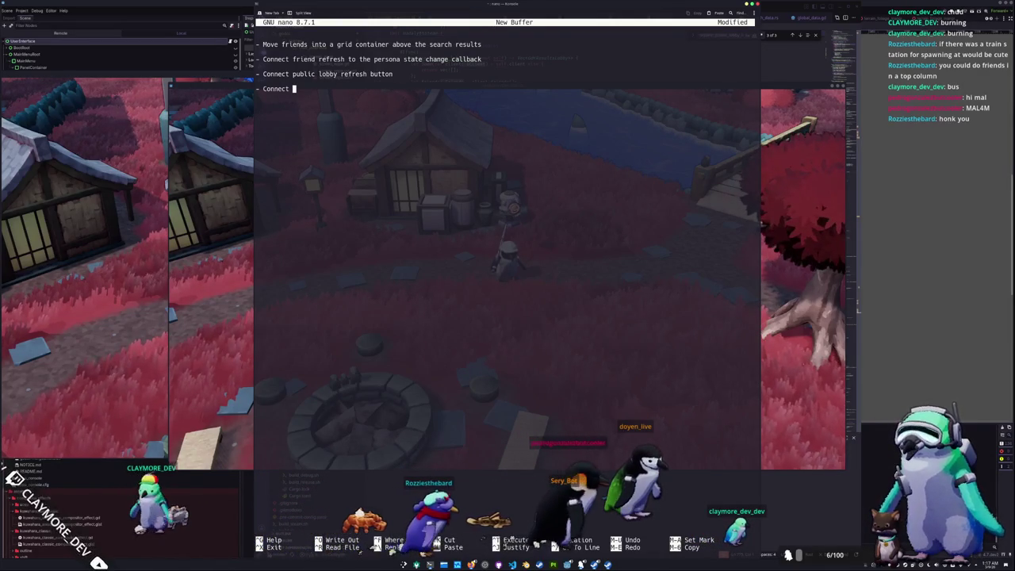
text(search )
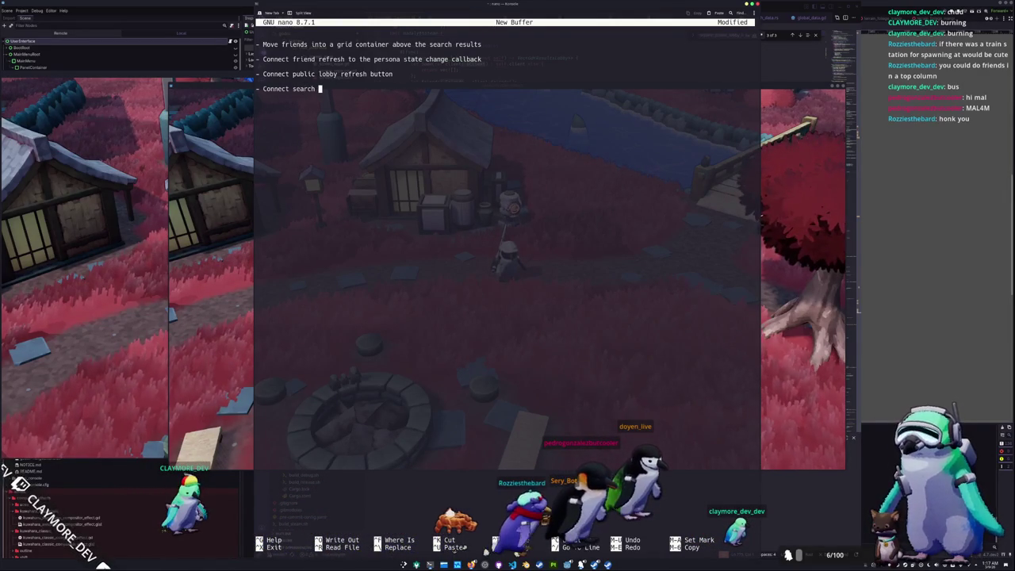
text(parameter change to p)
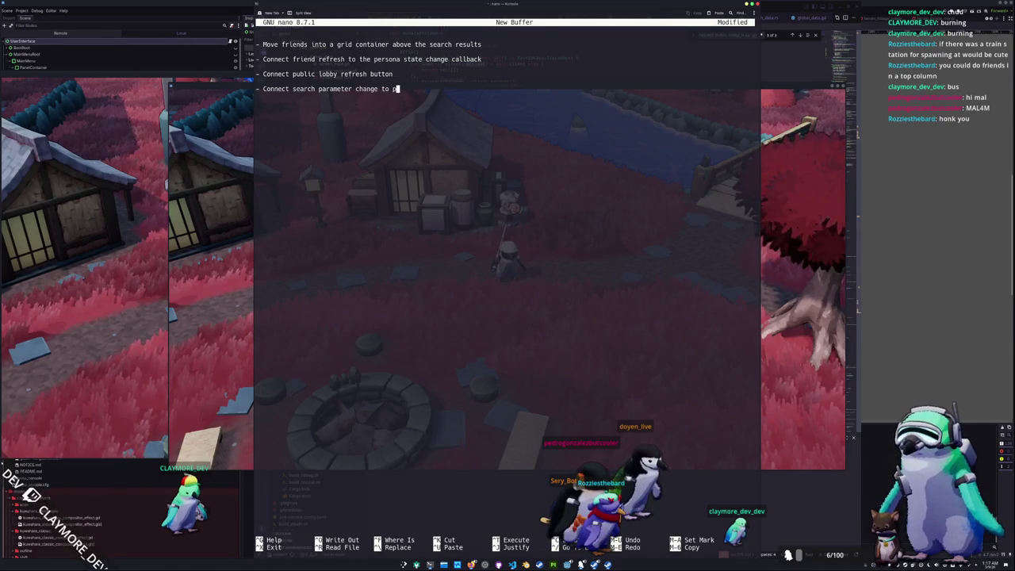
text(ublic lobby refresh)
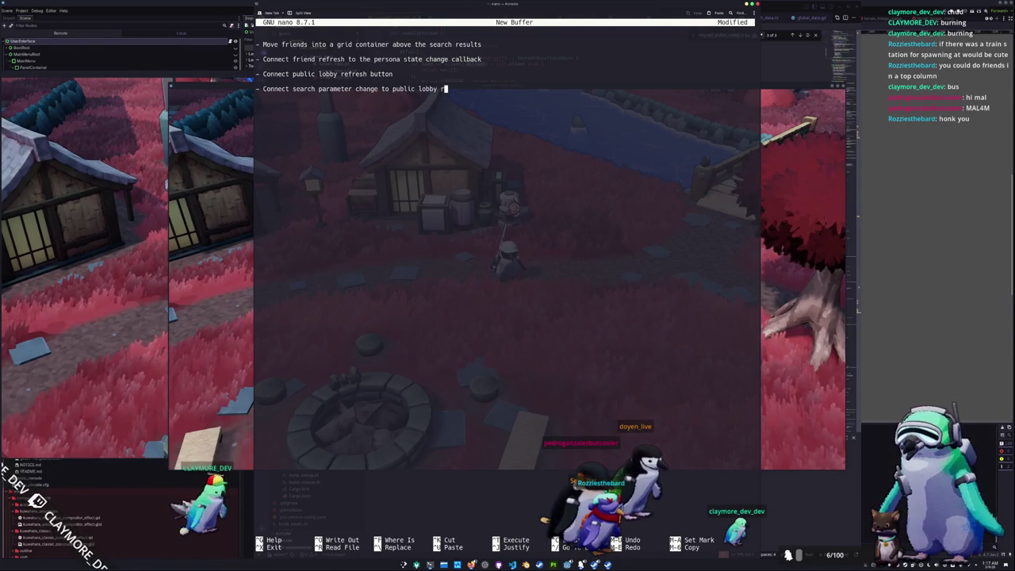
key(Return)
key(Return)
text(- Split f)
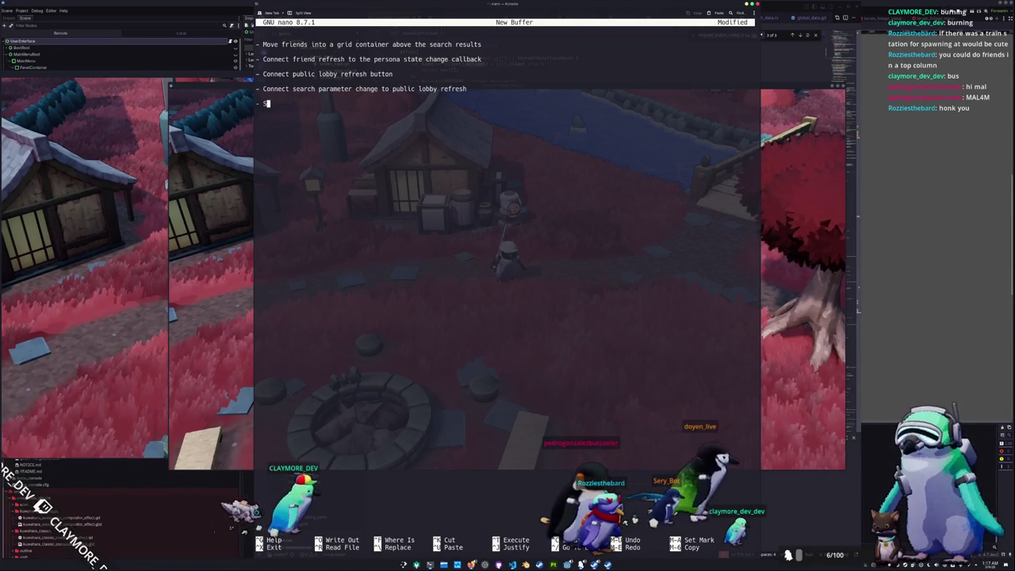
text(riend u)
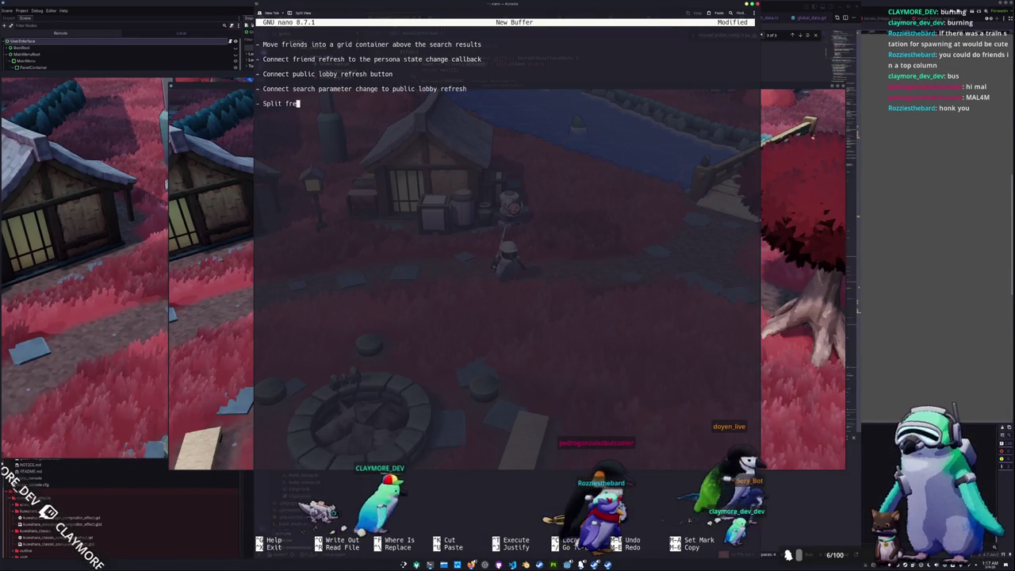
text(pdates from publ)
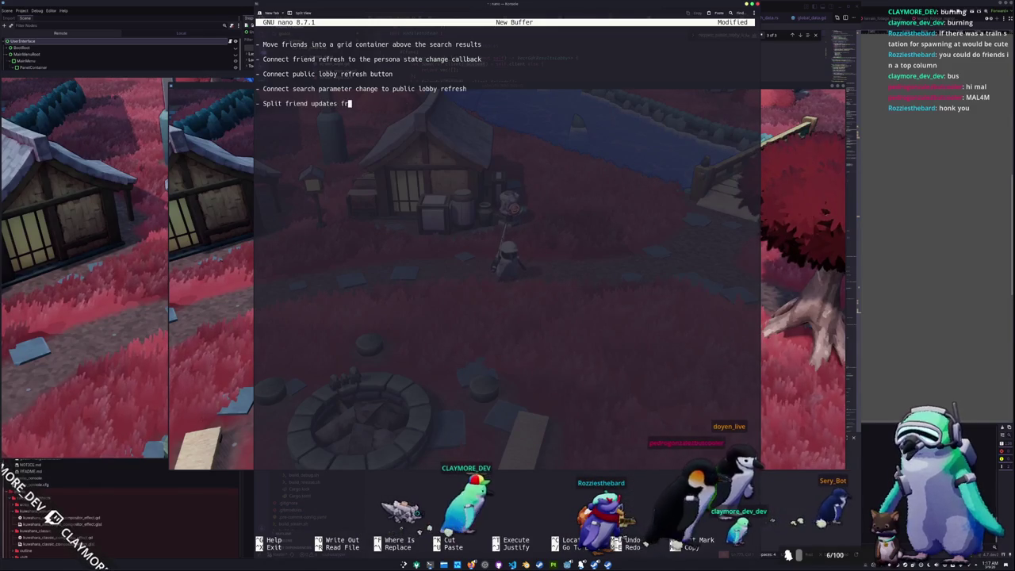
text(ic lobby updates)
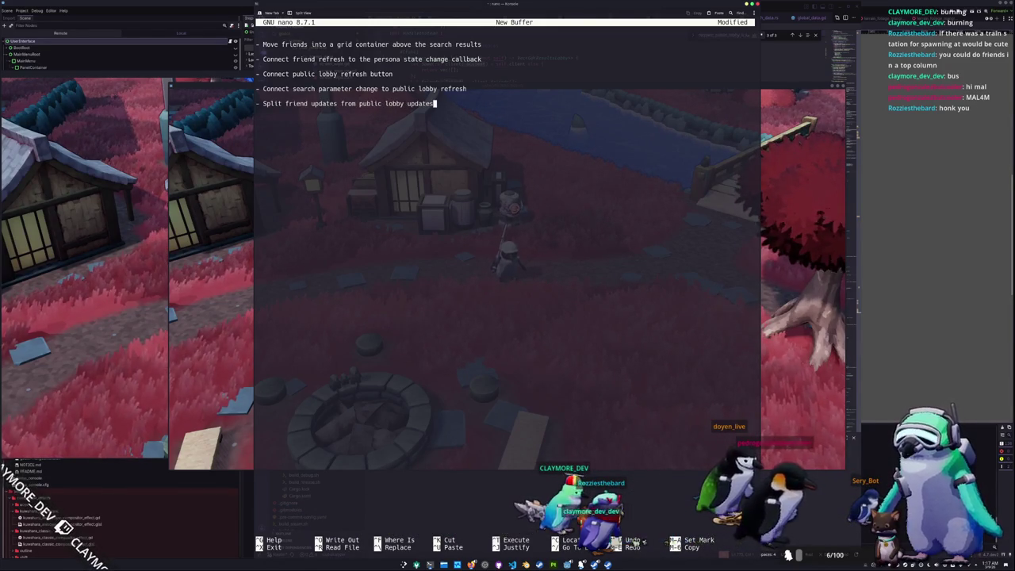
key(alt+Tab)
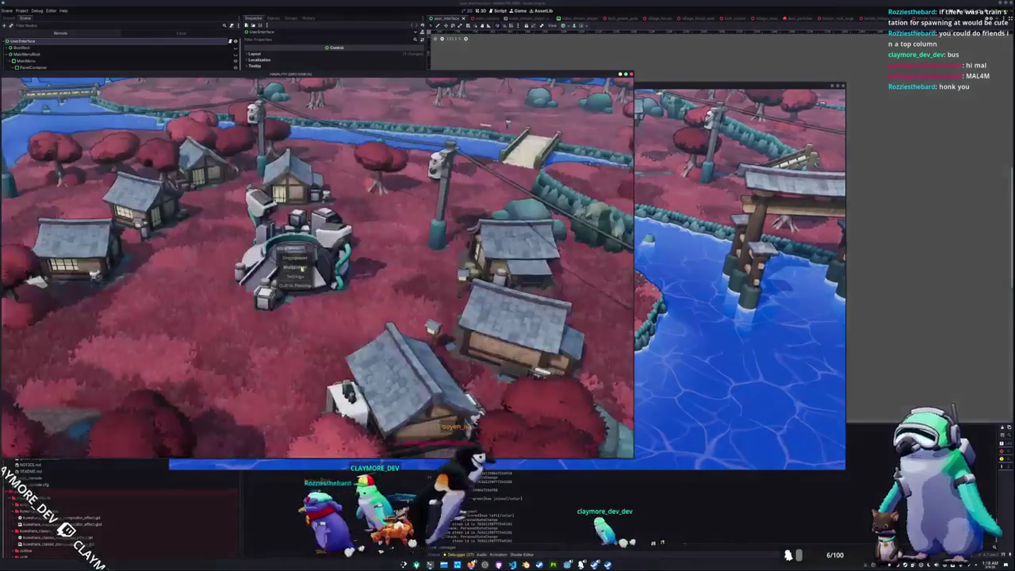
Create a Public lobby named 'CHUNGUS 100' with 32 max members
click(301, 269)
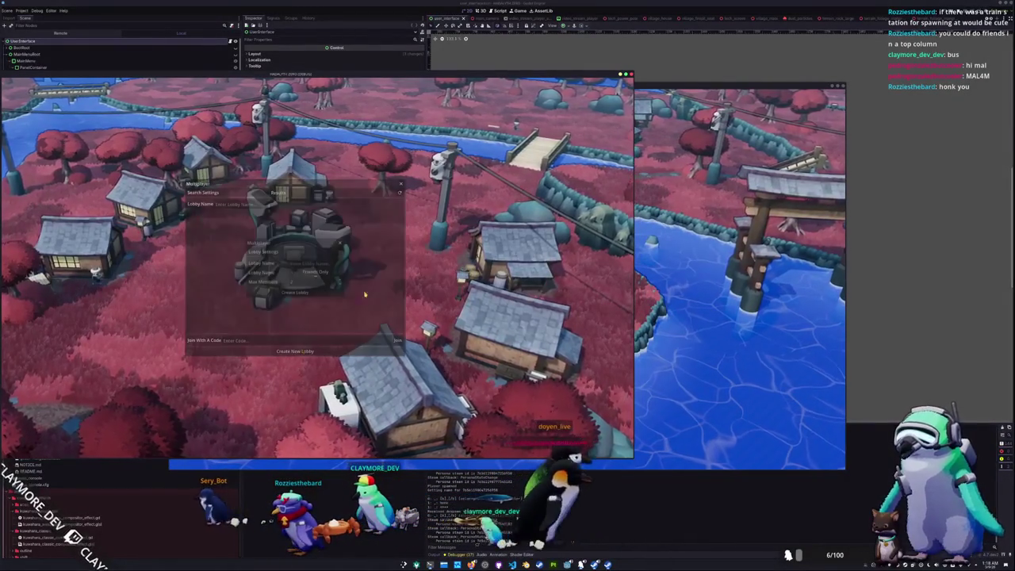
click(301, 350)
text(CHUNGUS 100)
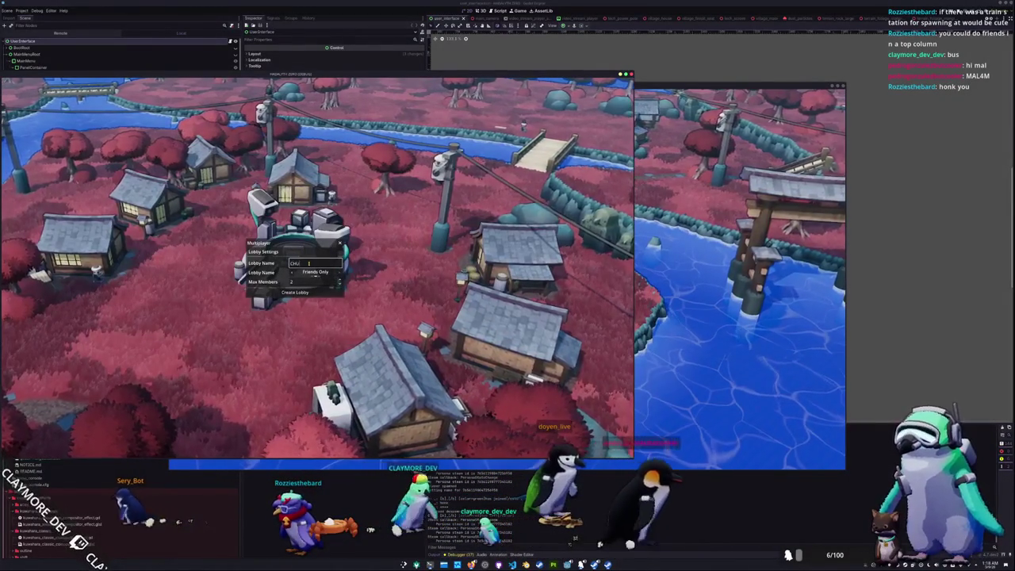
click(315, 272)
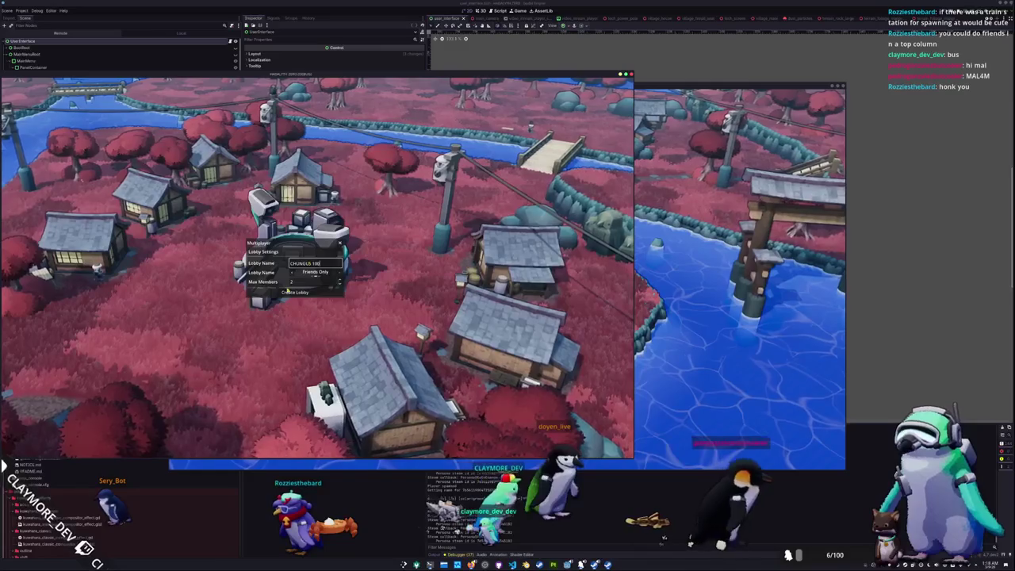
click(315, 282)
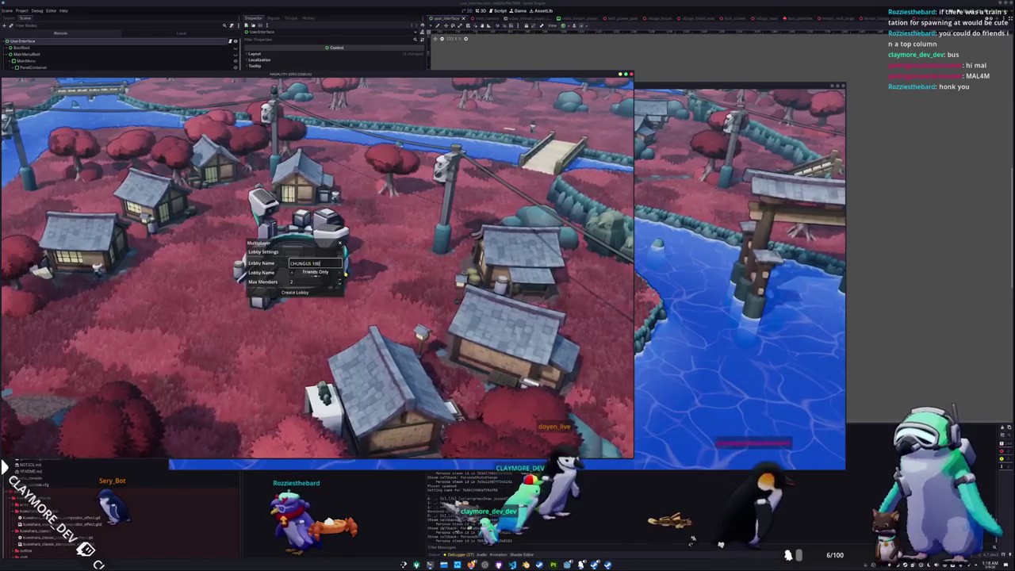
click(315, 281)
text(32)
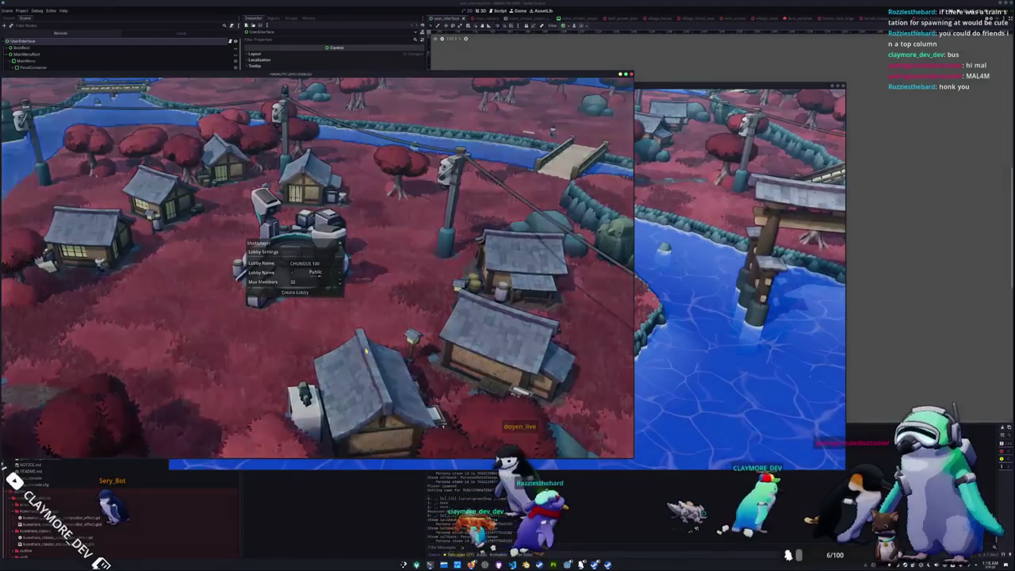
click(294, 292)
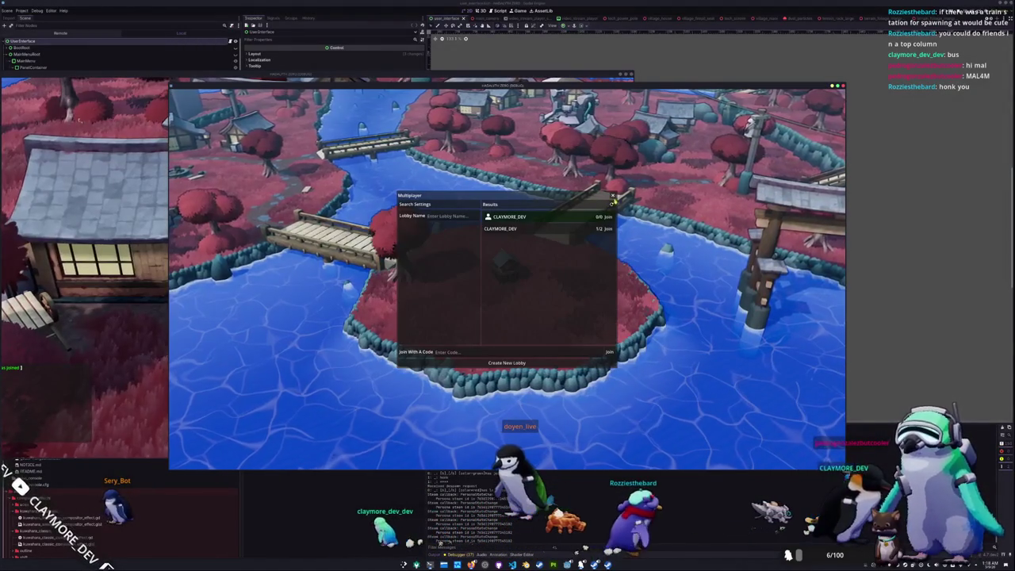
Join the 1/32 public lobby from the second game instance's lobby browser
click(607, 216)
click(507, 279)
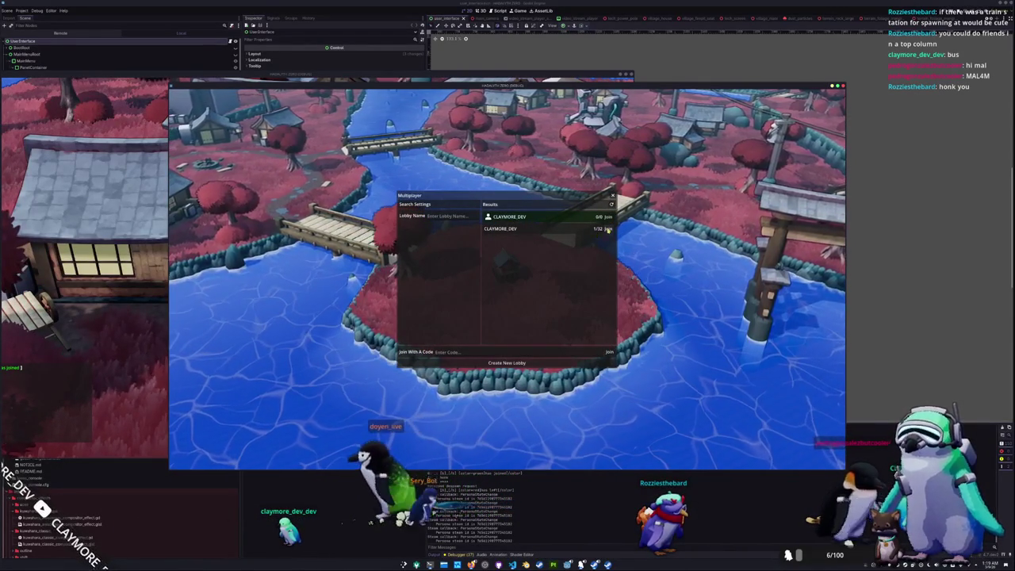
click(608, 229)
key(alt+Tab)
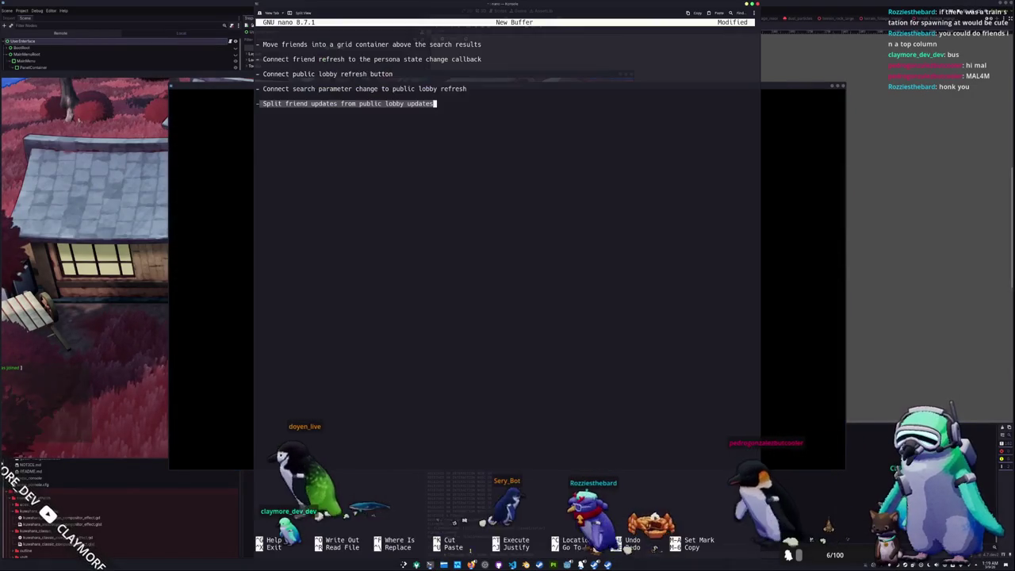
Add the note '- Actually pass the lobby names into the lobby' and return to Godot
key(Return)
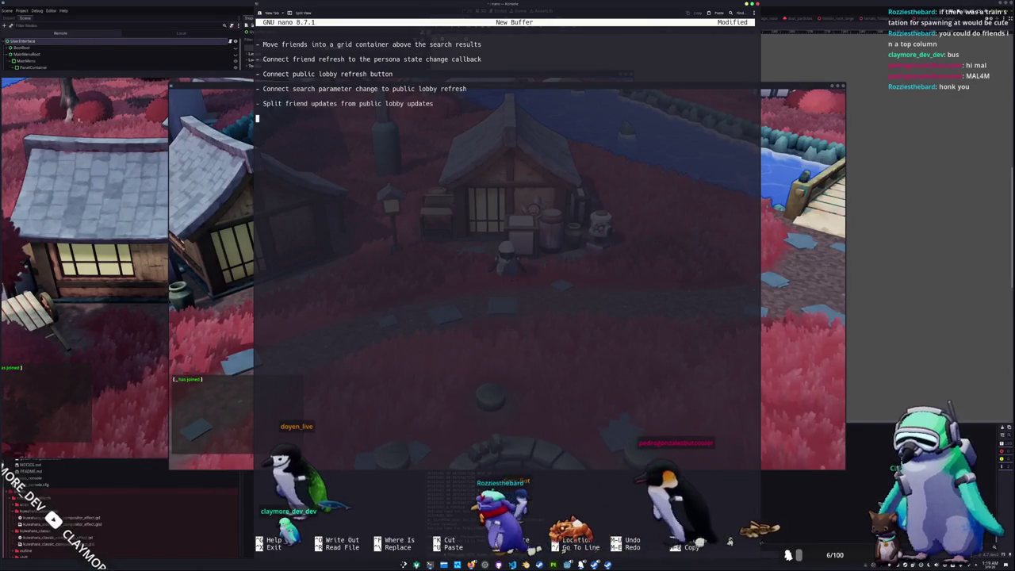
text(- Ac)
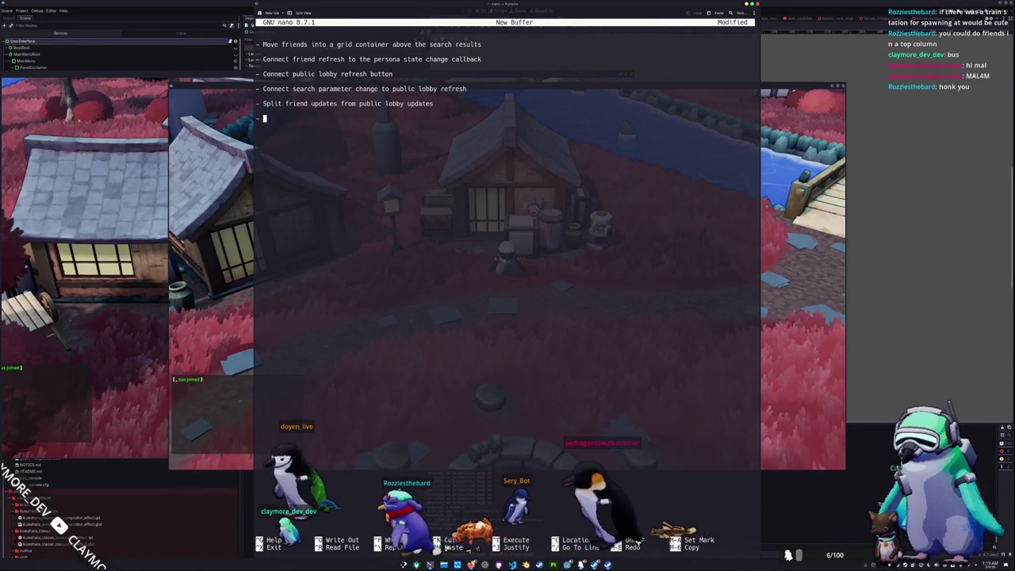
text(tually pass the lobby names )
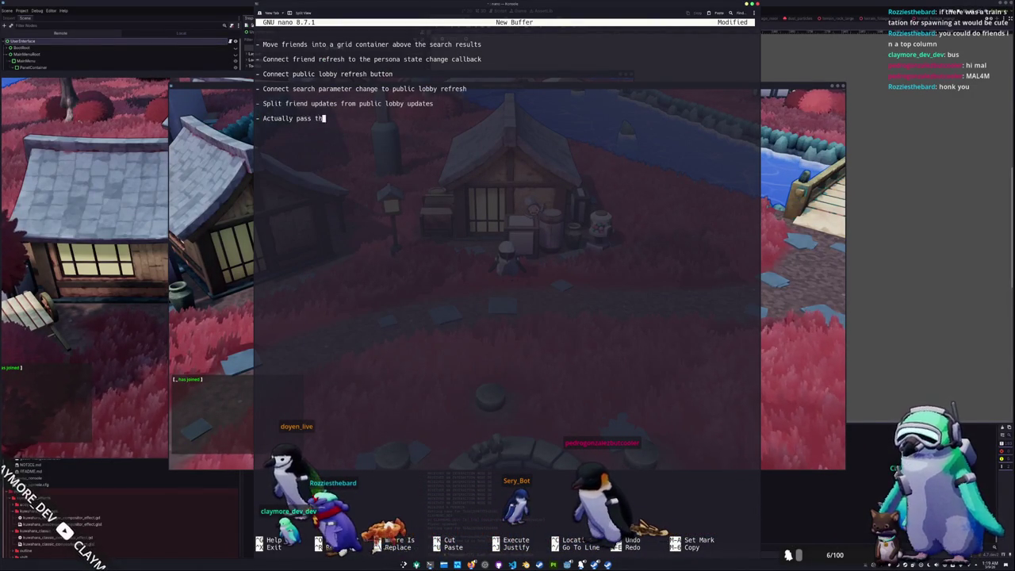
text(into the lobby)
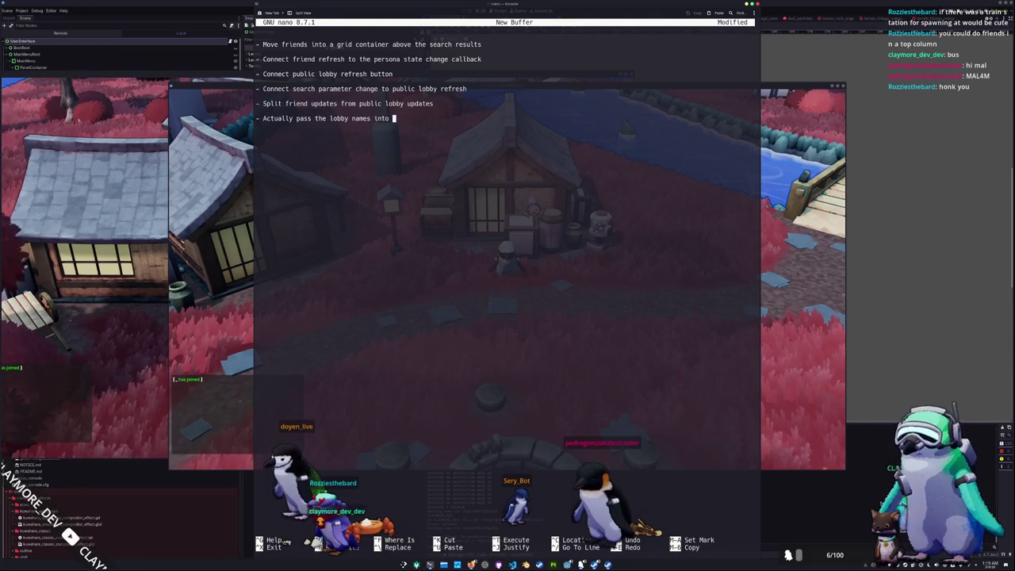
key(alt+Tab)
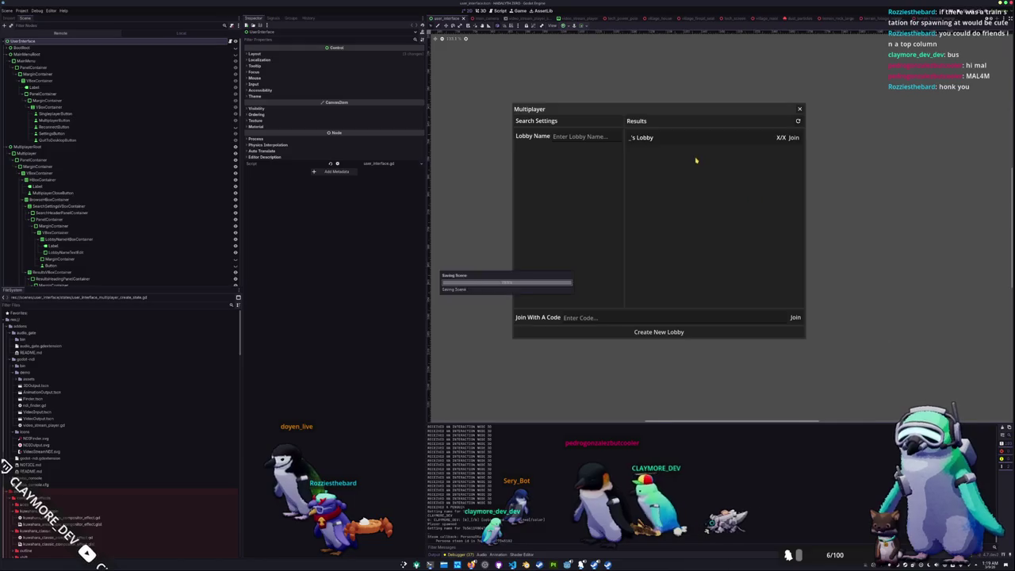
Browse the dialog's container nodes down to the Search Settings and Results columns
click(54, 180)
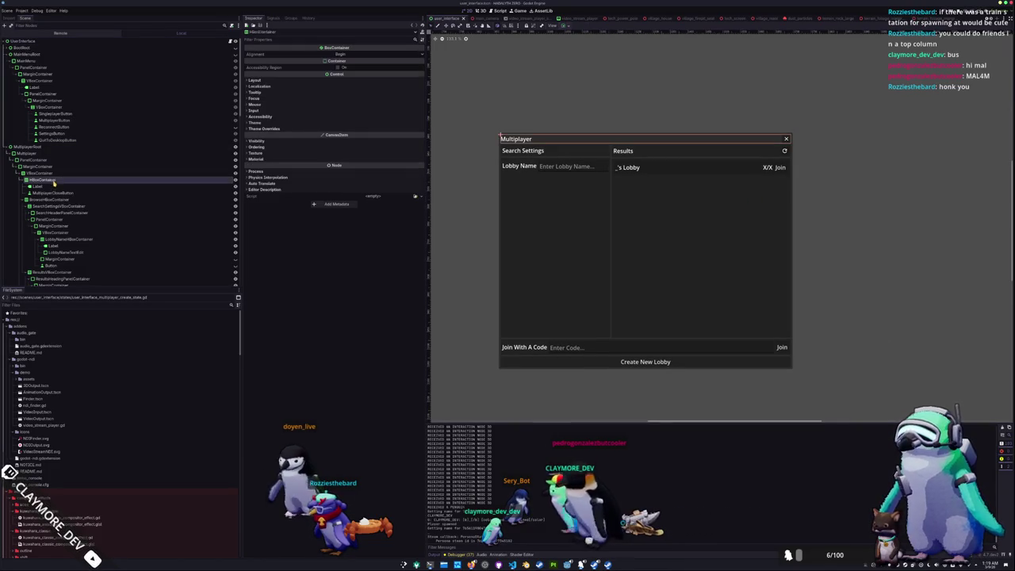
click(47, 173)
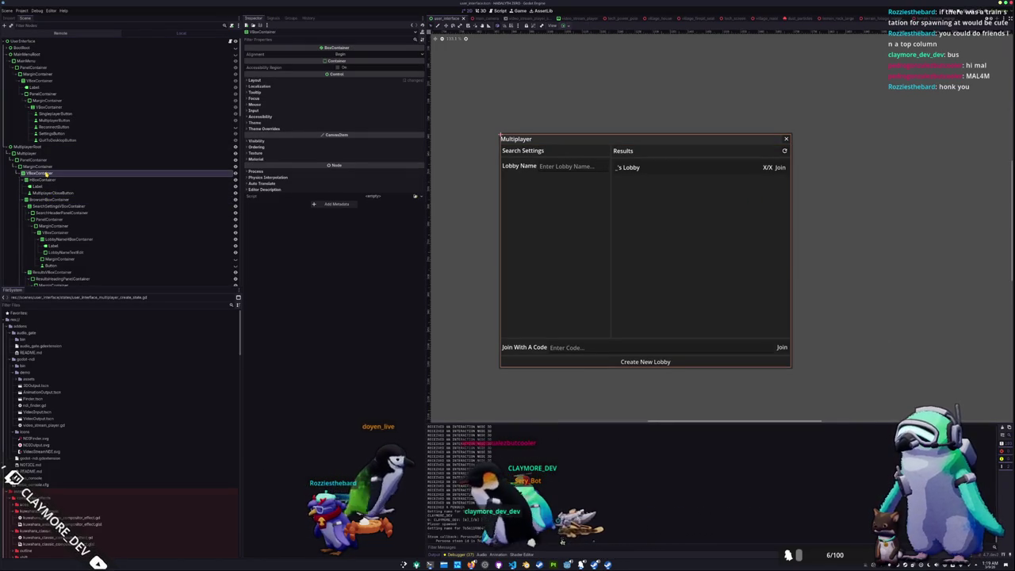
click(44, 179)
click(42, 200)
click(42, 206)
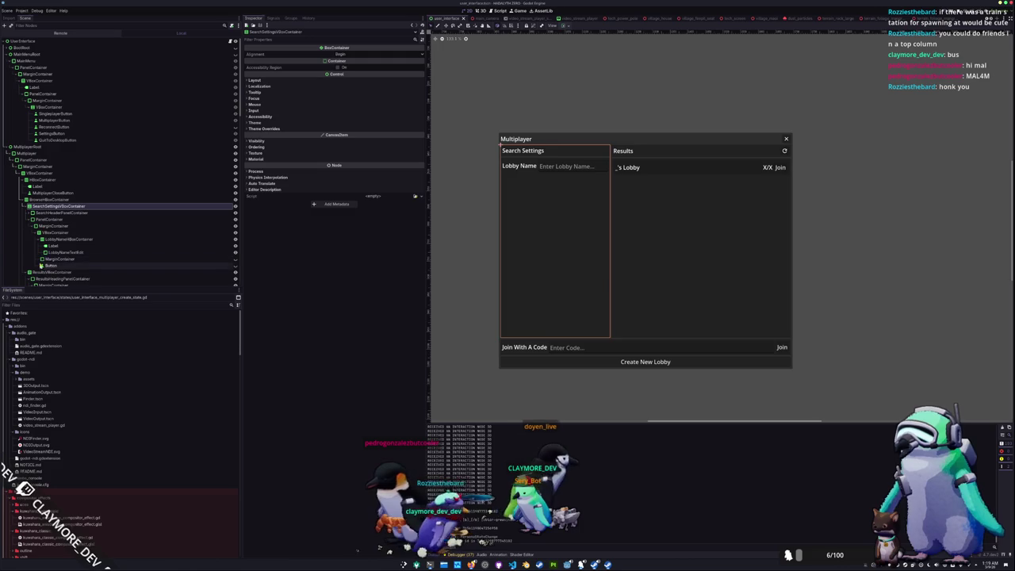
click(44, 272)
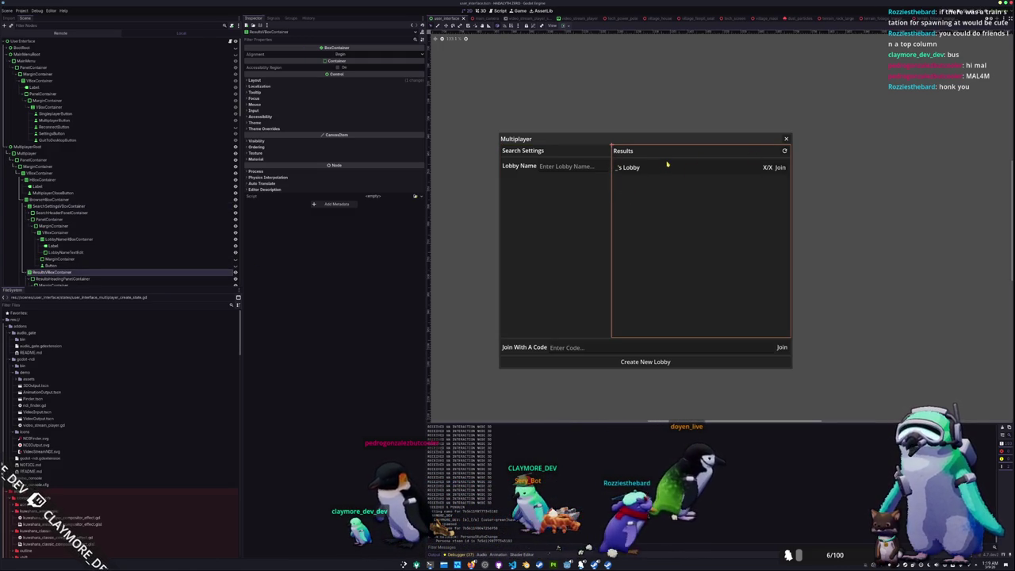
Select the Results heading label in the 2D view
click(563, 152)
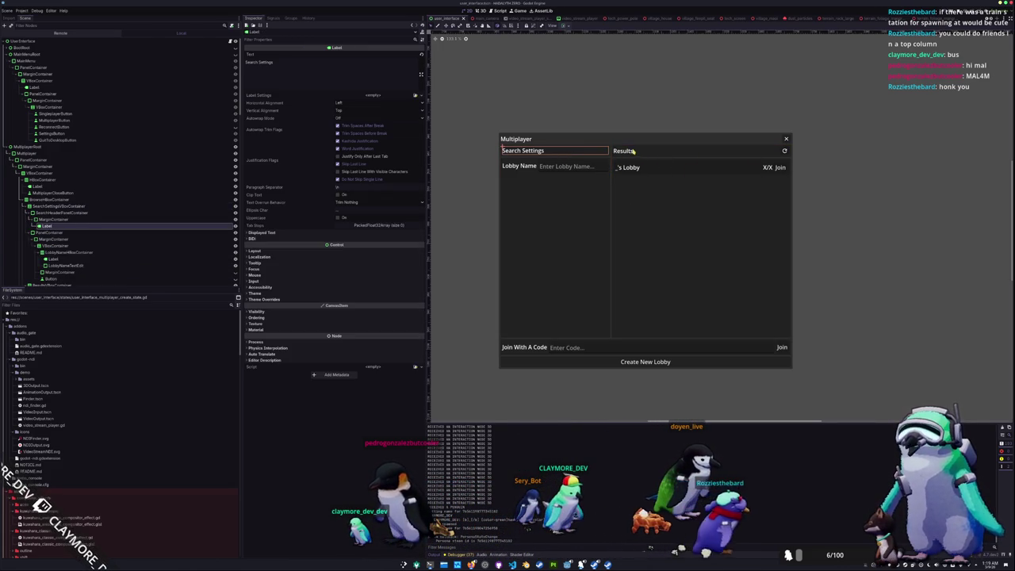
click(636, 152)
click(555, 151)
click(622, 152)
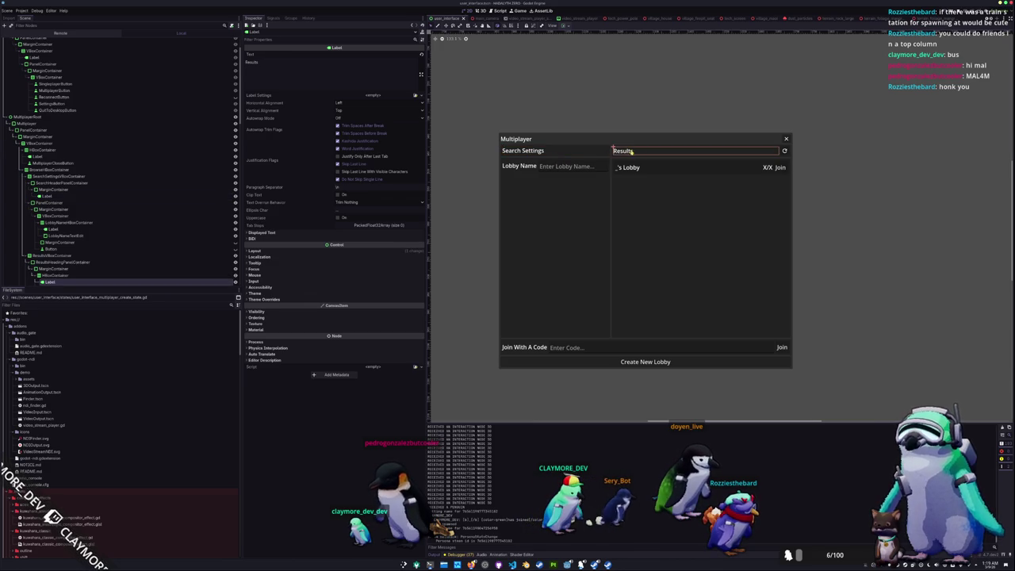
scroll(615, 150, up, 10)
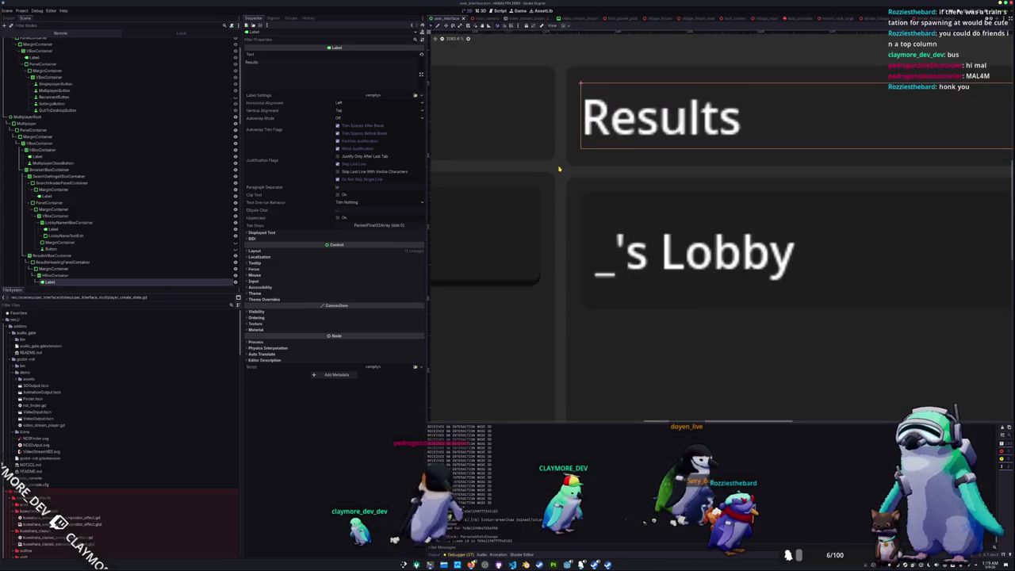
scroll(558, 168, down, 8)
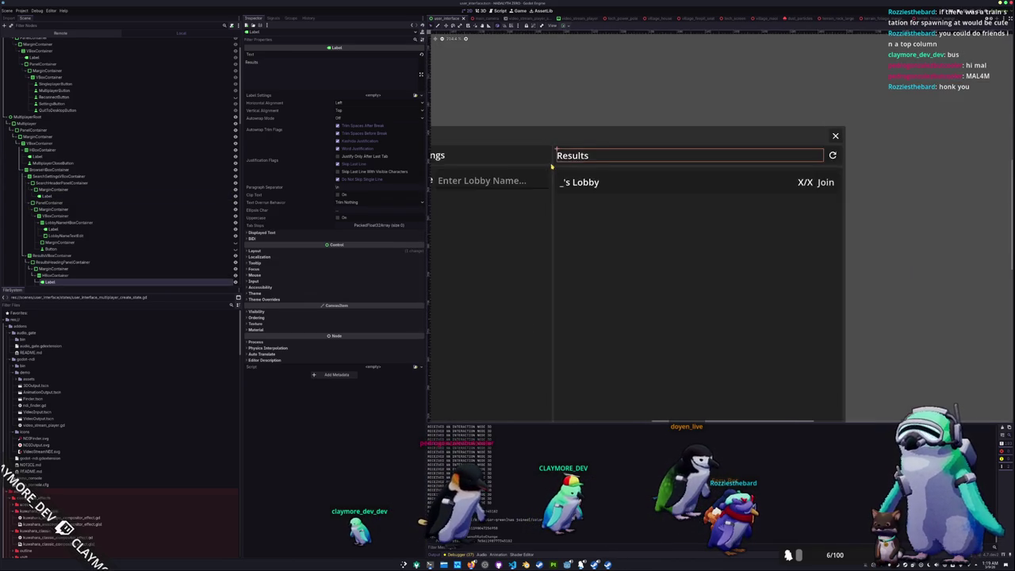
scroll(554, 167, up, 3)
scroll(554, 168, up, 2)
scroll(570, 168, down, 6)
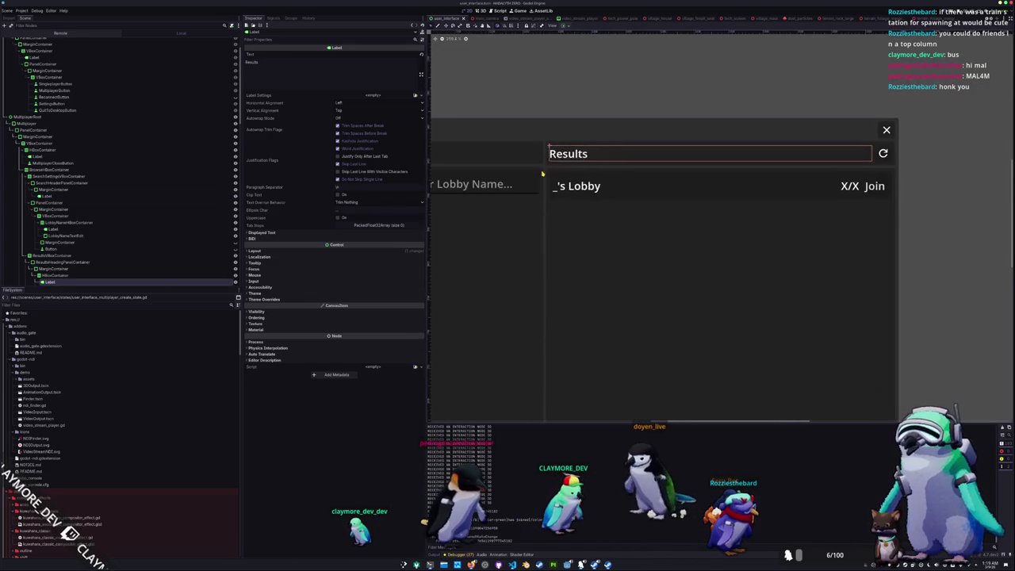
click(539, 161)
click(676, 156)
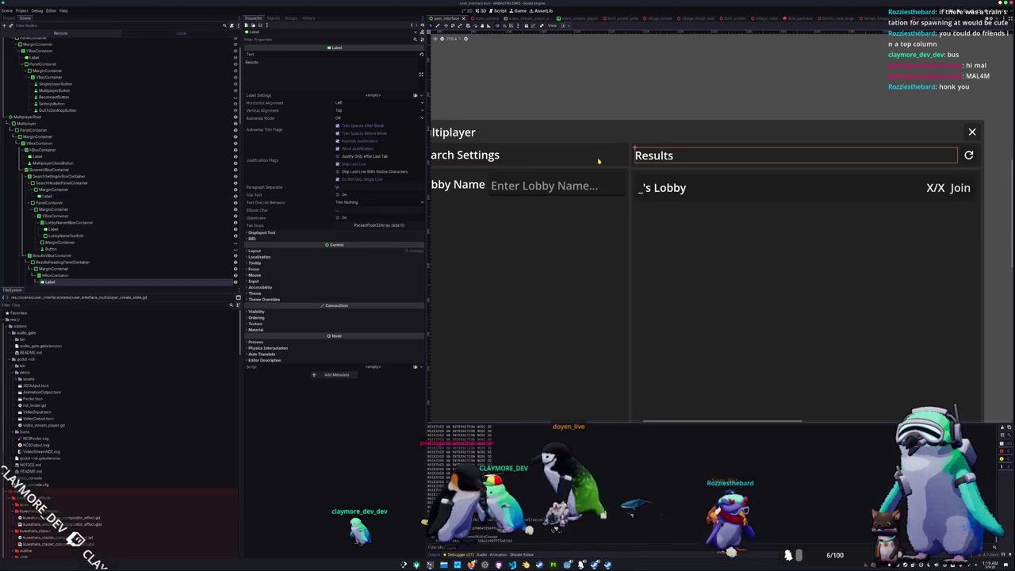
Give the Results label a 25 px custom minimum height to match the refresh button
click(255, 251)
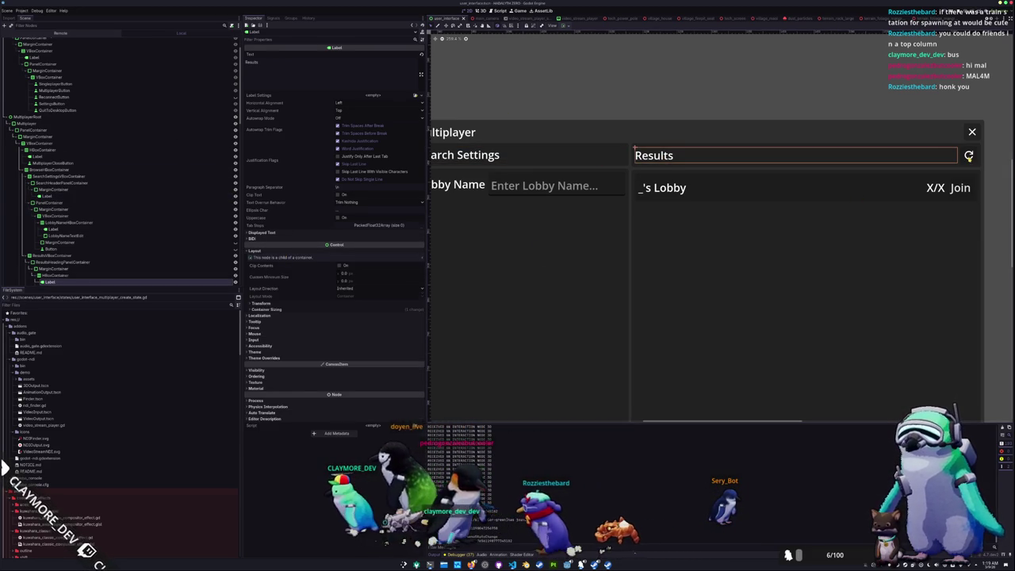
click(968, 155)
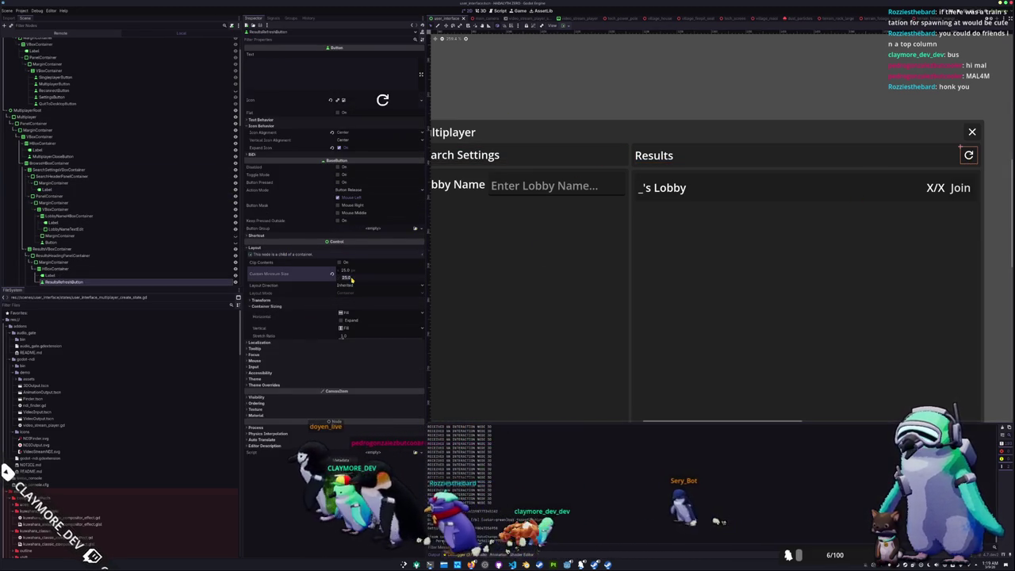
click(679, 156)
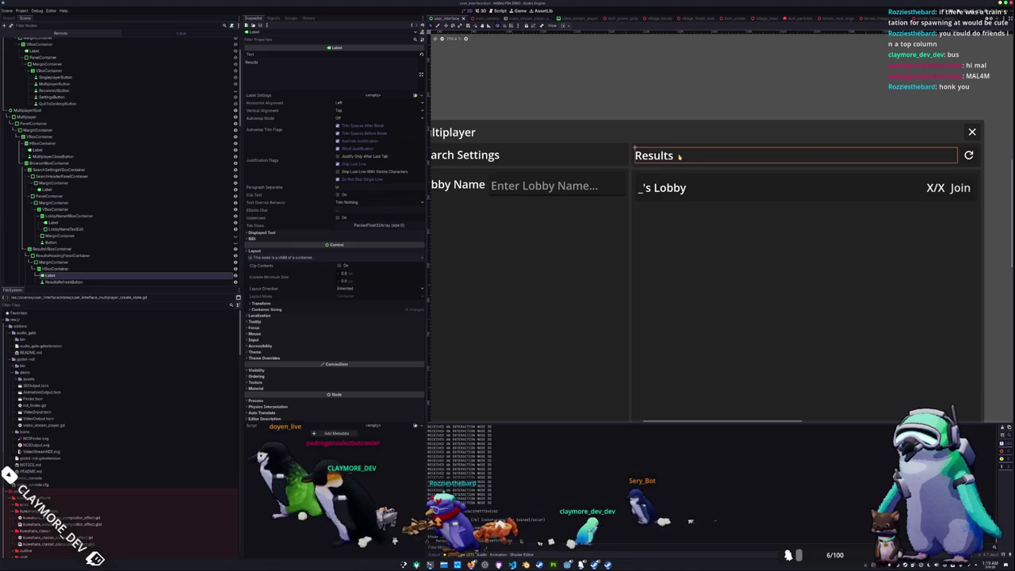
click(345, 281)
text(25)
key(Return)
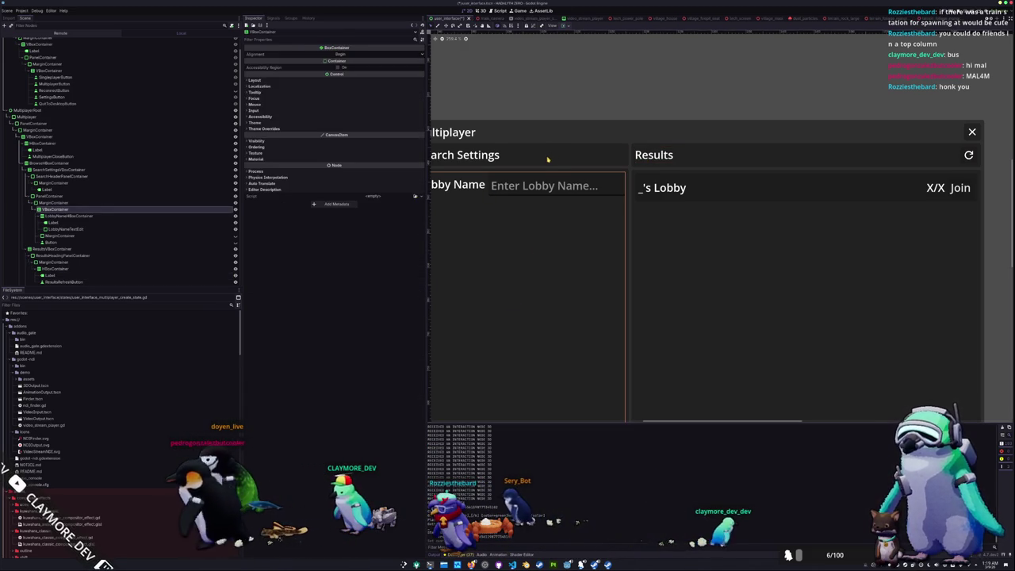
Select the Search Settings heading label and review its layout properties
click(548, 158)
click(261, 251)
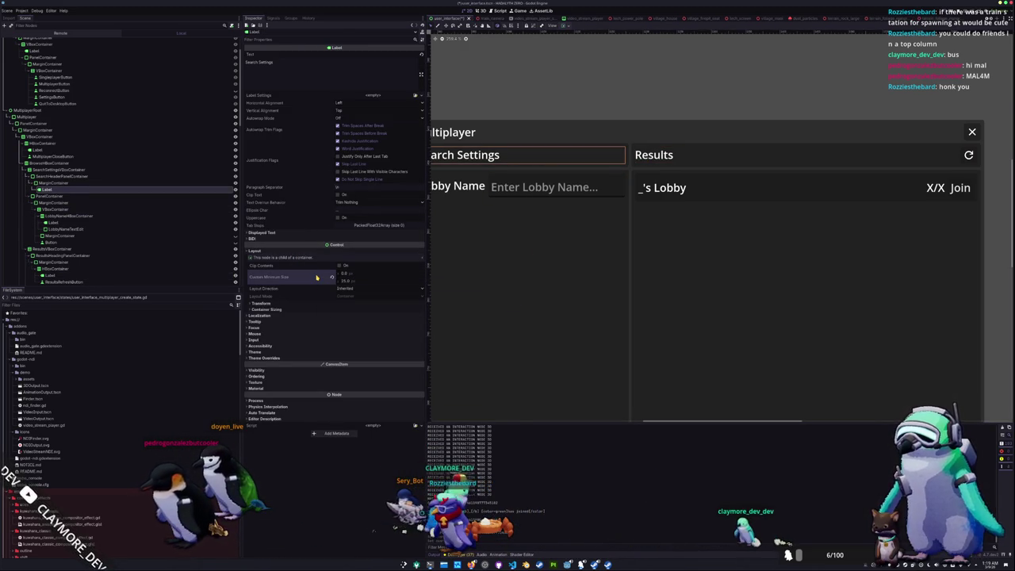
scroll(630, 138, up, 3)
scroll(630, 138, up, 5)
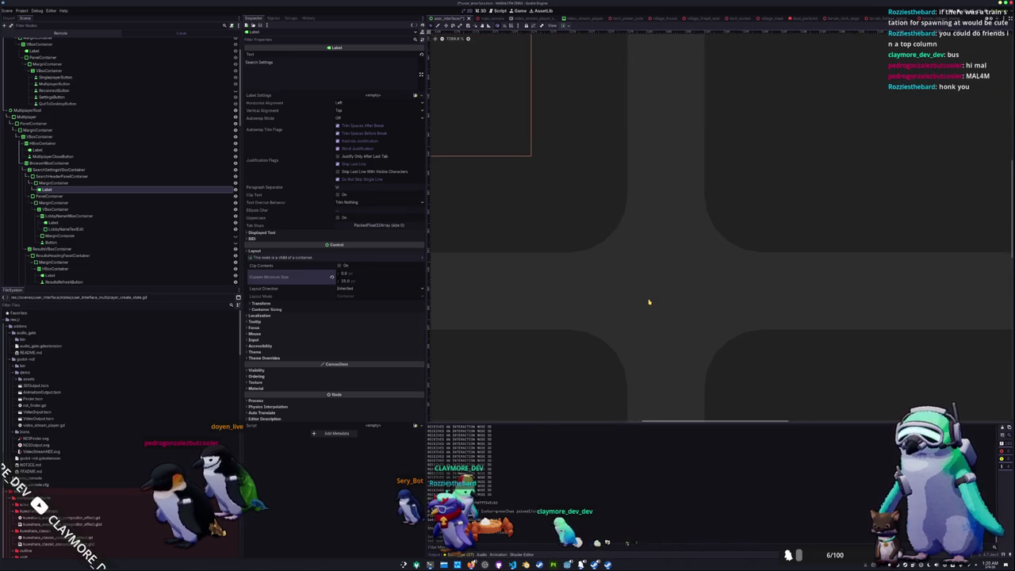
scroll(649, 302, down, 5)
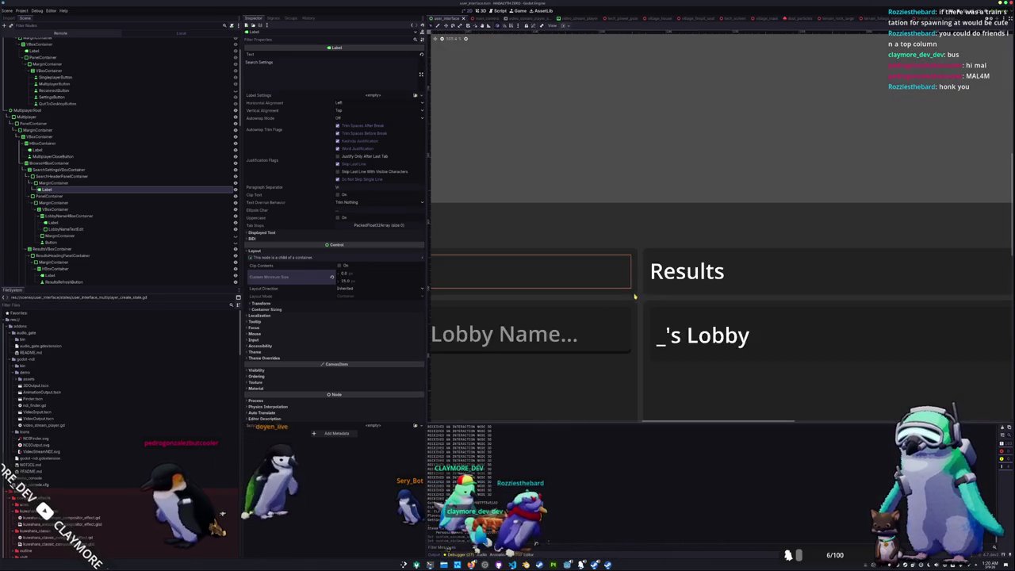
scroll(634, 296, down, 3)
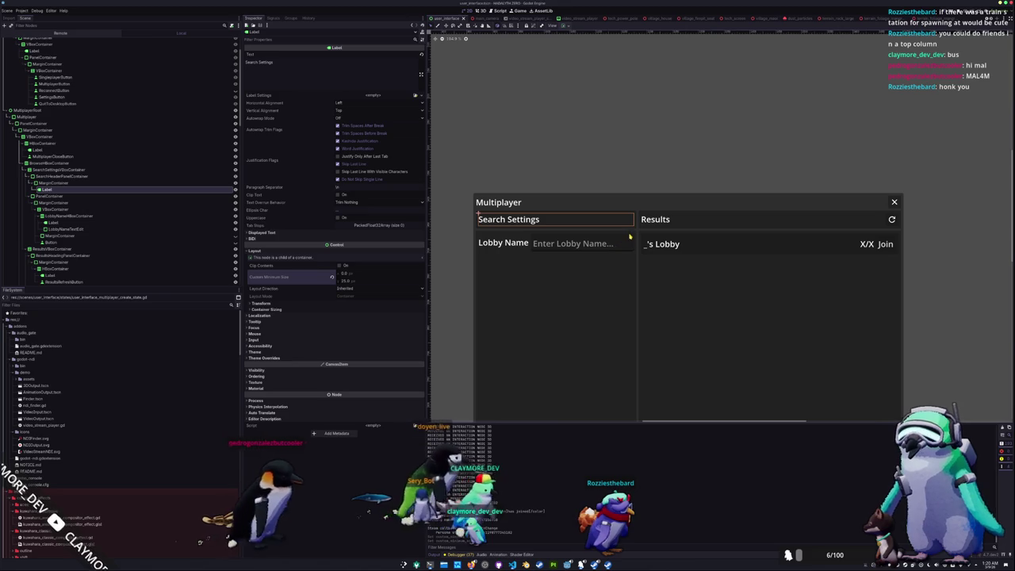
click(522, 213)
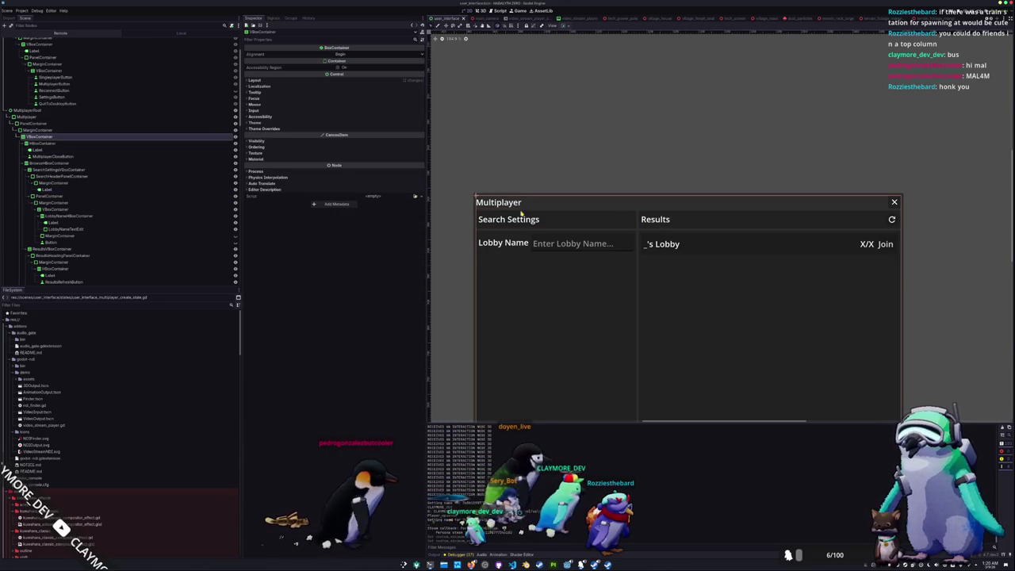
Zoom out in the 2D view to see the whole Multiplayer panel
scroll(648, 192, down, 2)
scroll(647, 157, down, 1)
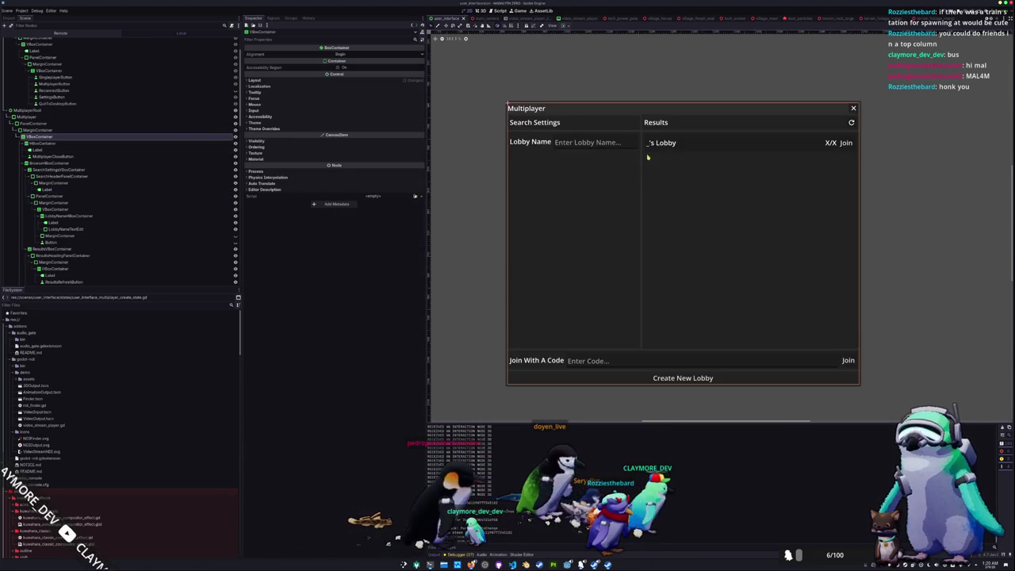
scroll(628, 181, down, 1)
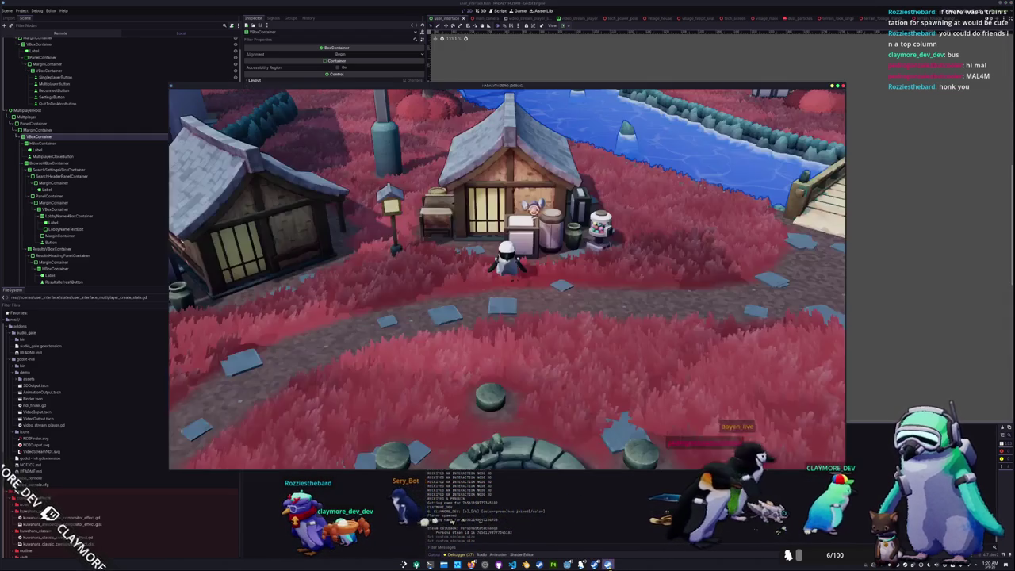
Exit the running game to its main menu and open the Multiplayer lobby panel
key(Escape)
click(507, 283)
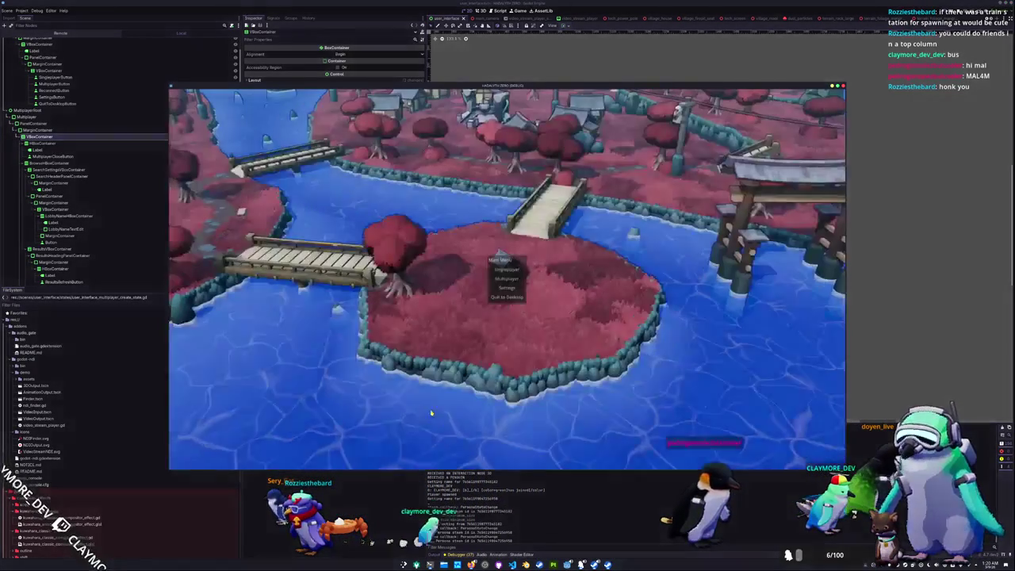
click(507, 278)
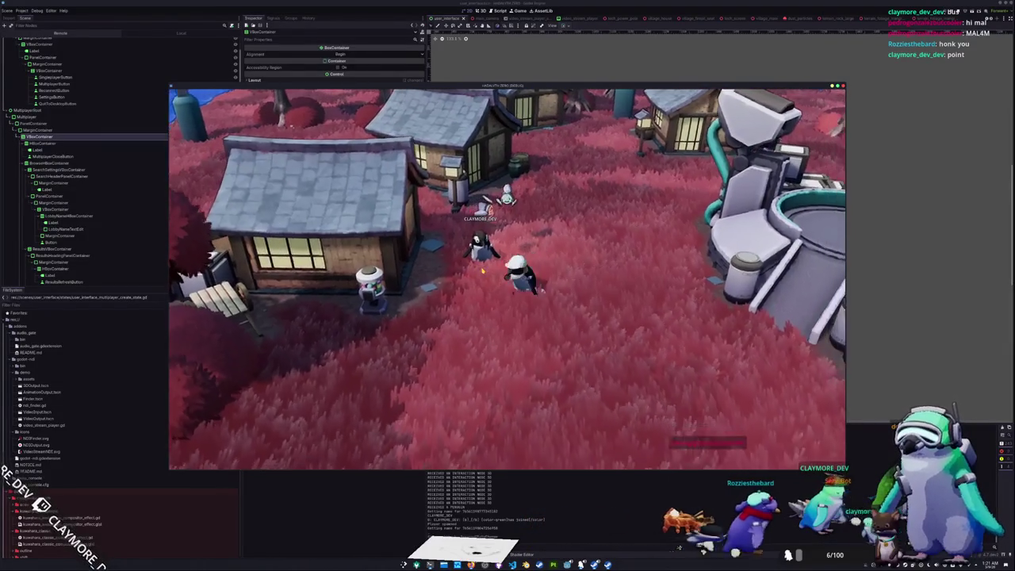
Leave the game and inspect the Multiplayer panel's PanelContainer and VBoxContainer in the Inspector
key(alt+Tab)
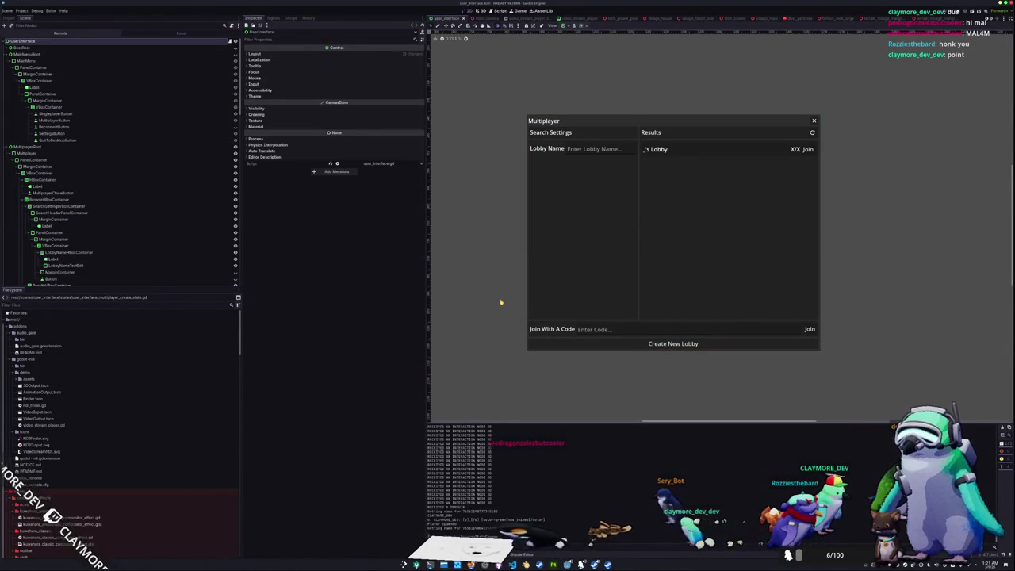
click(55, 160)
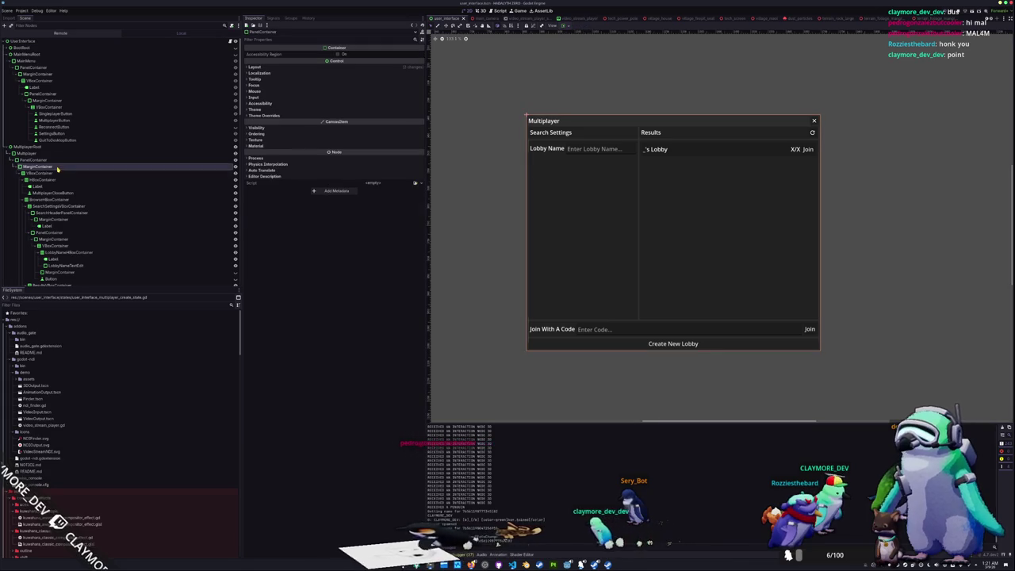
click(59, 173)
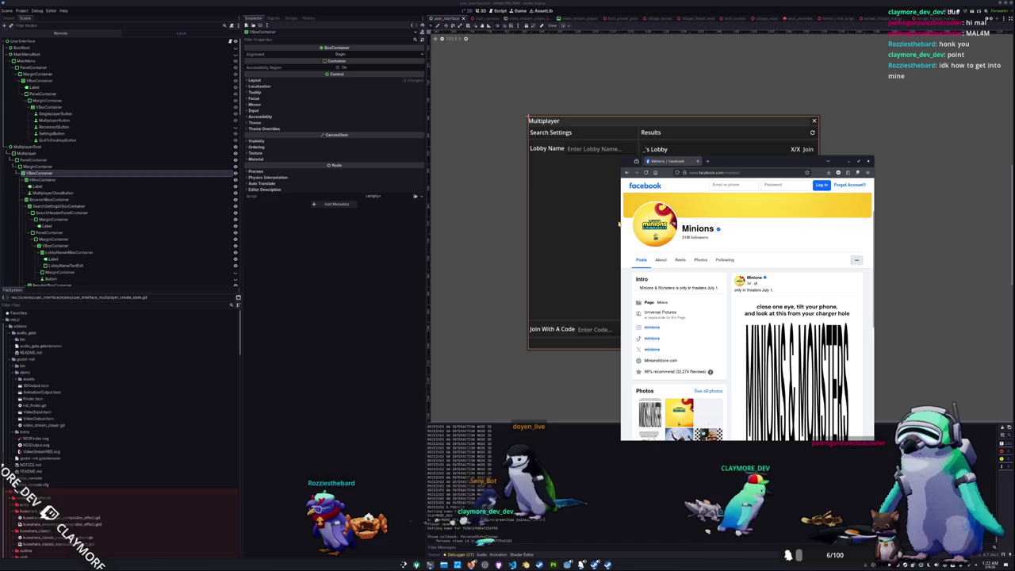
Widen the Facebook Minions page window and scroll through its posts
drag(621, 244, 500, 243)
scroll(550, 301, down, 3)
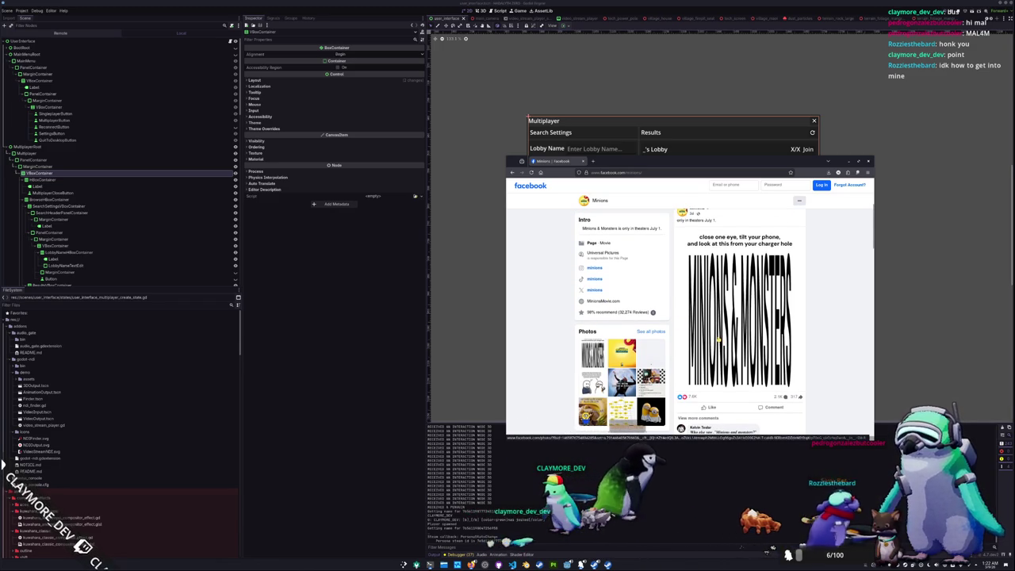
scroll(690, 313, up, 1)
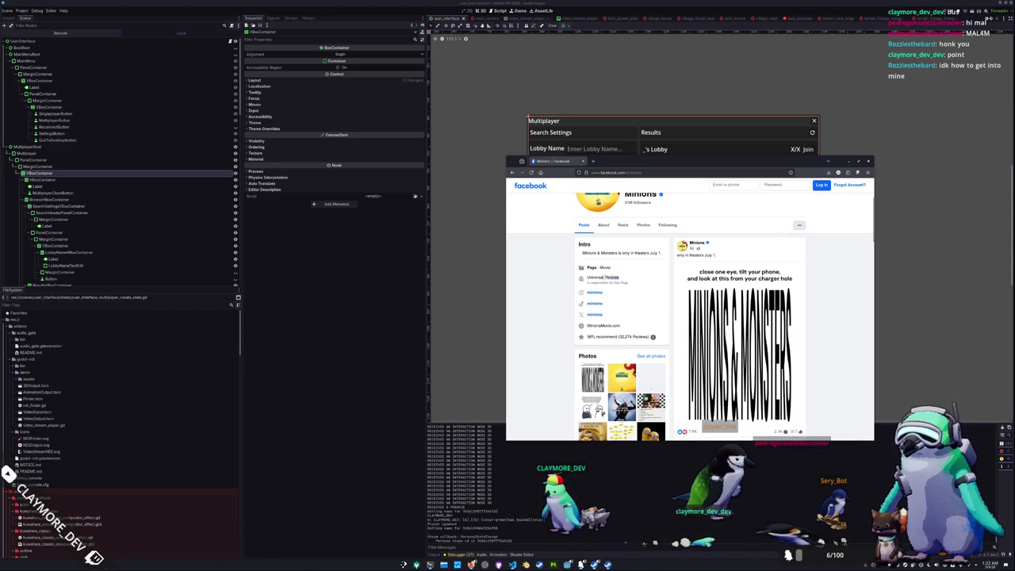
scroll(555, 314, down, 5)
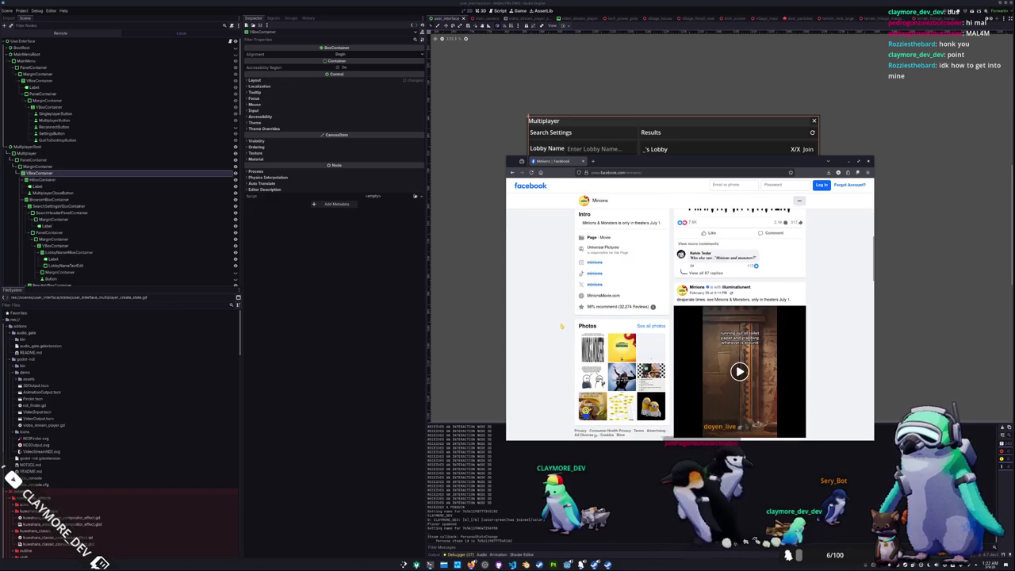
scroll(560, 326, down, 10)
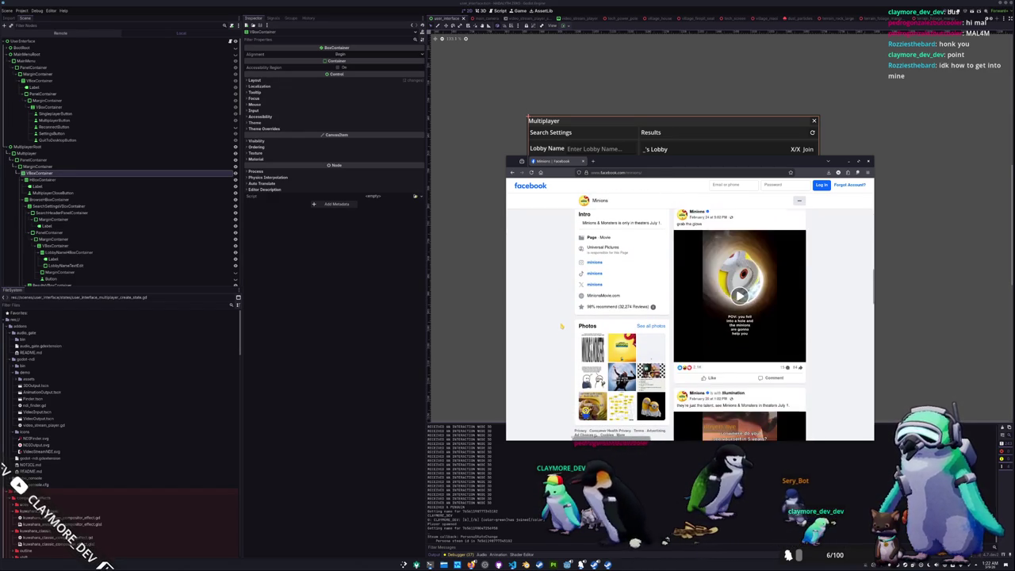
scroll(561, 326, down, 10)
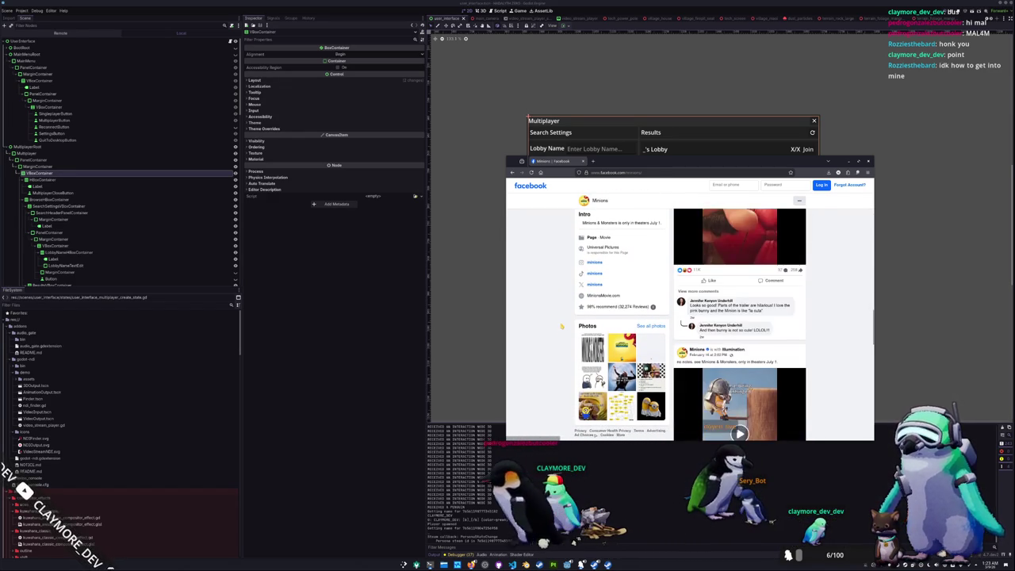
scroll(561, 326, down, 5)
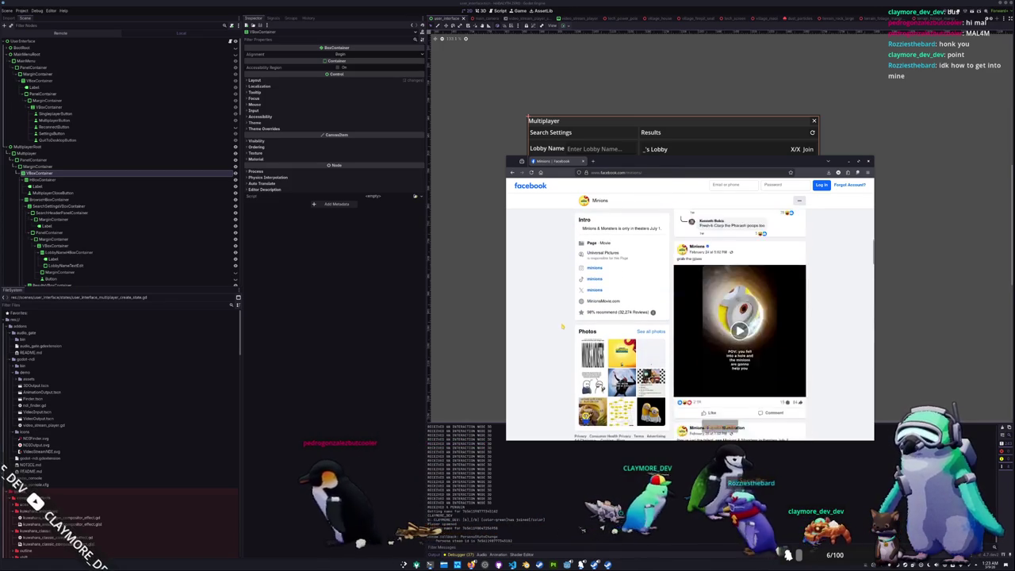
scroll(563, 326, up, 5)
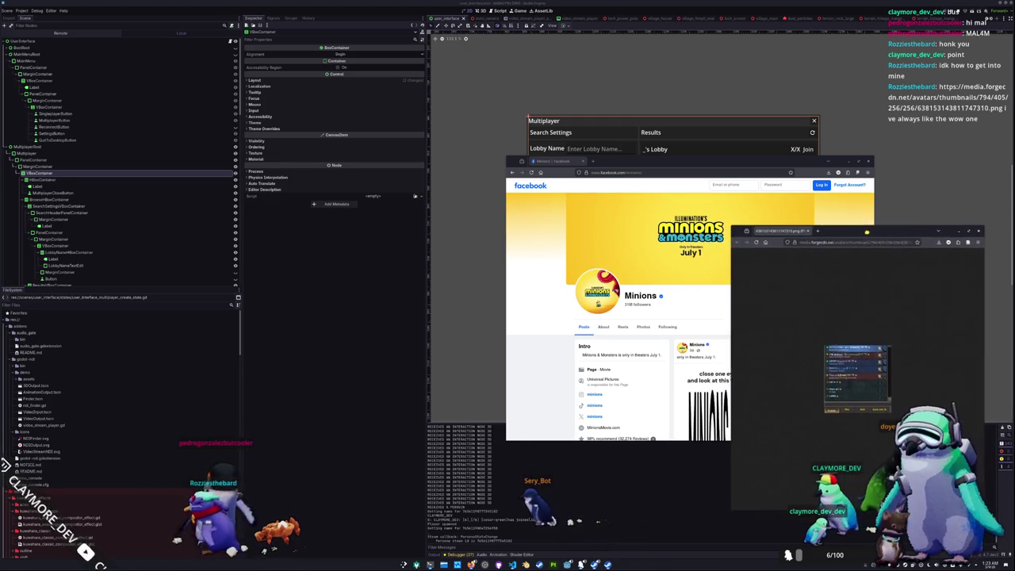
scroll(737, 452, up, 6)
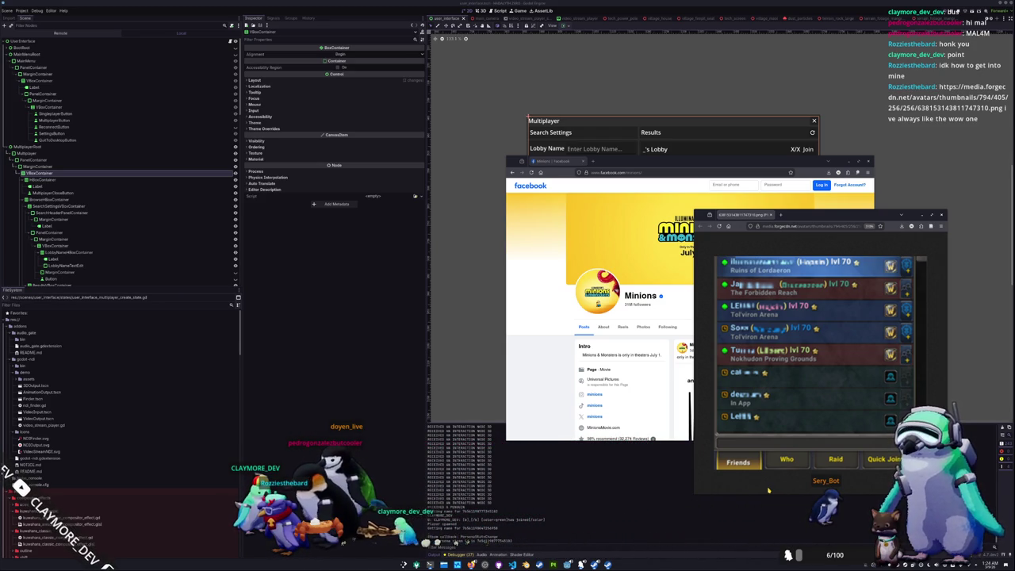
Back in the editor, inspect the Join label, Search Settings and Results containers, then UserInterface root
click(458, 284)
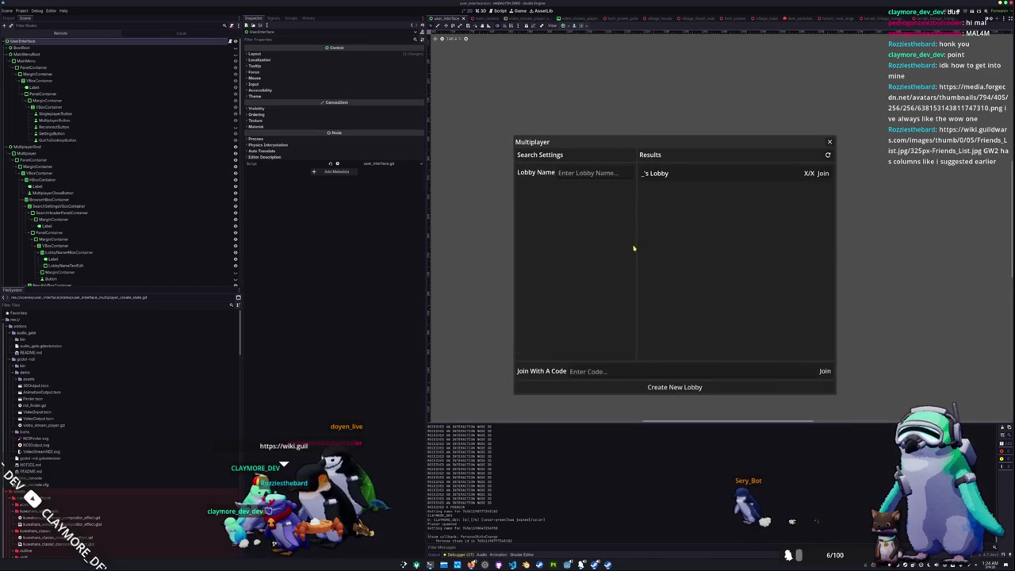
drag(634, 248, 636, 226)
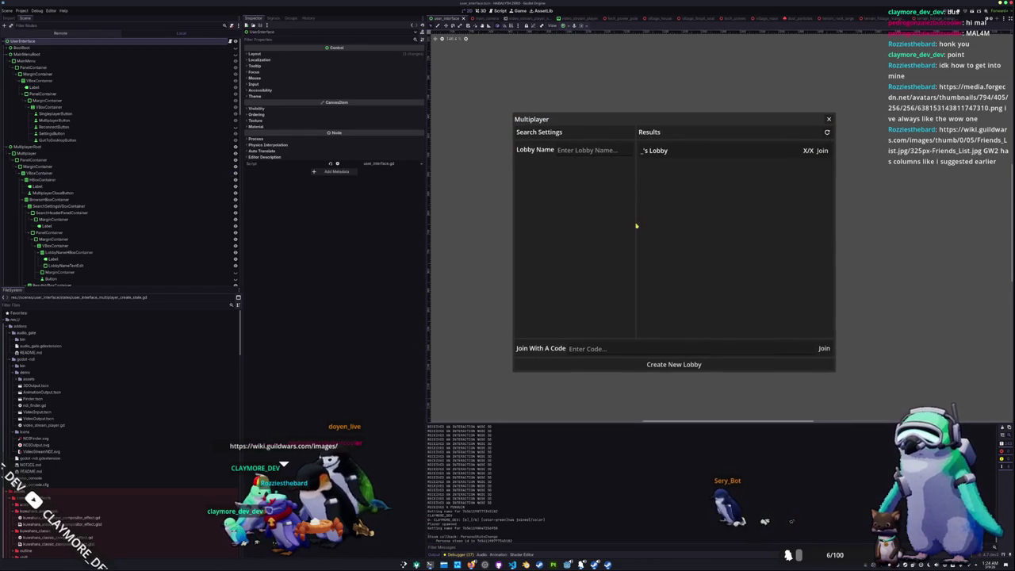
click(547, 348)
click(582, 313)
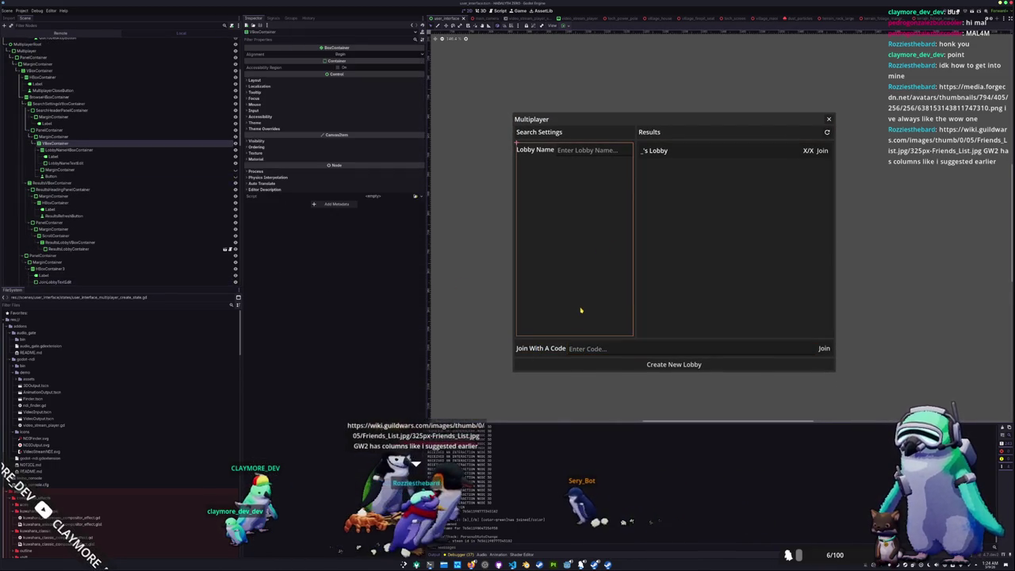
click(682, 288)
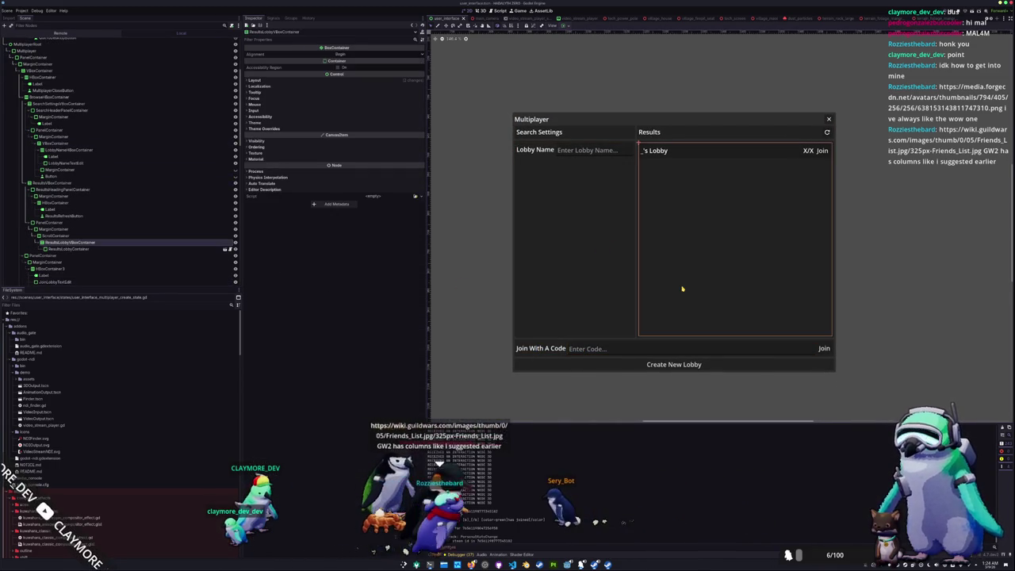
click(580, 378)
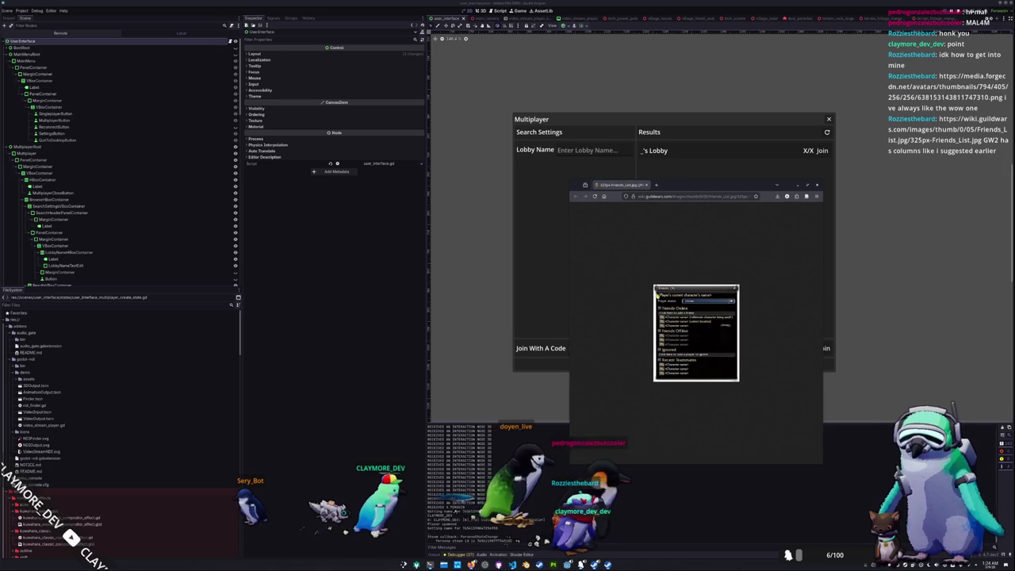
Enlarge the Guild Wars 2 friends-list screenshot to full size
click(655, 294)
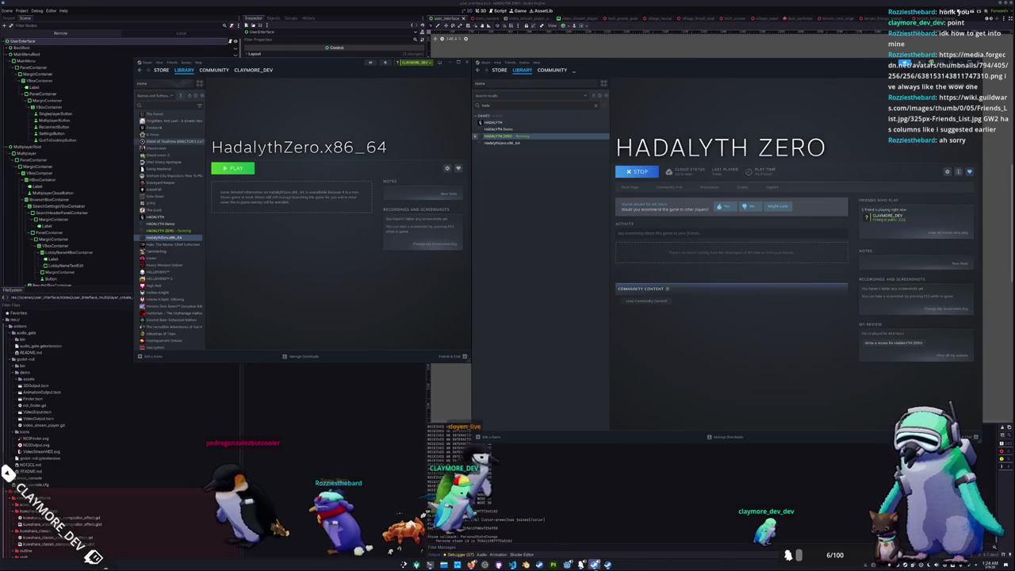
Join the friend's Hadalyth Zero session via Steam's Friends Who Play list and focus the game
right_click(890, 219)
click(910, 293)
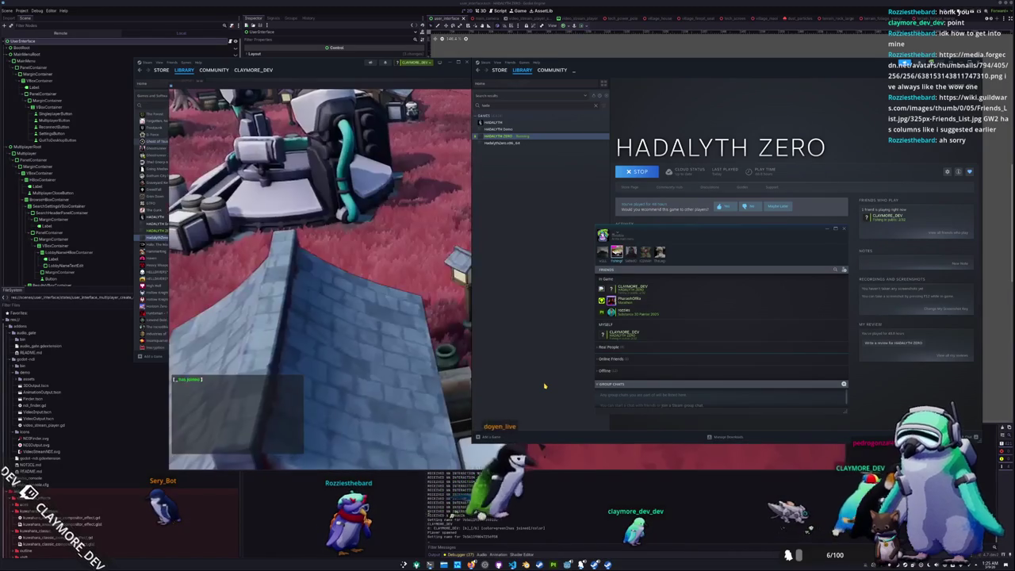
click(843, 229)
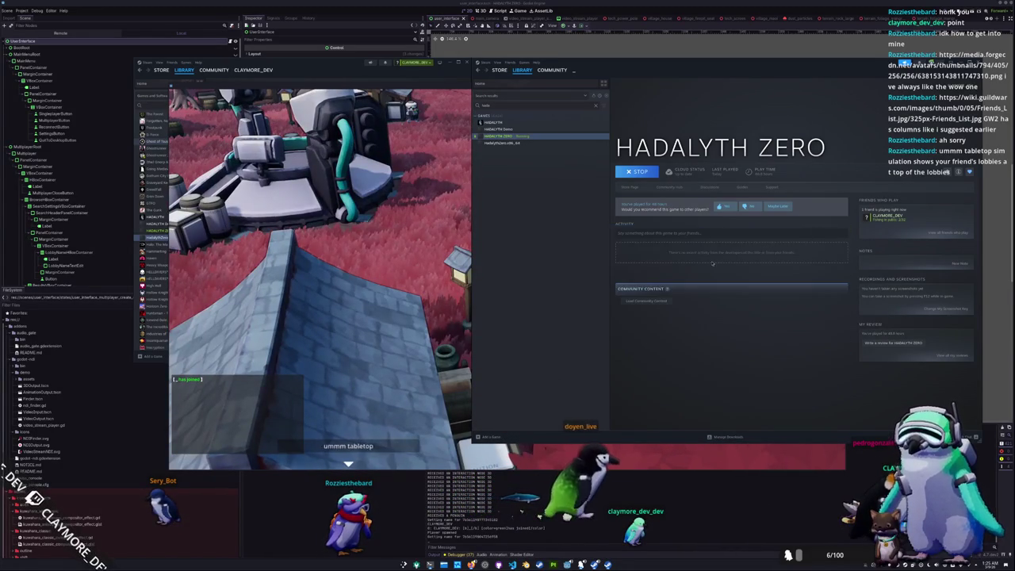
click(378, 348)
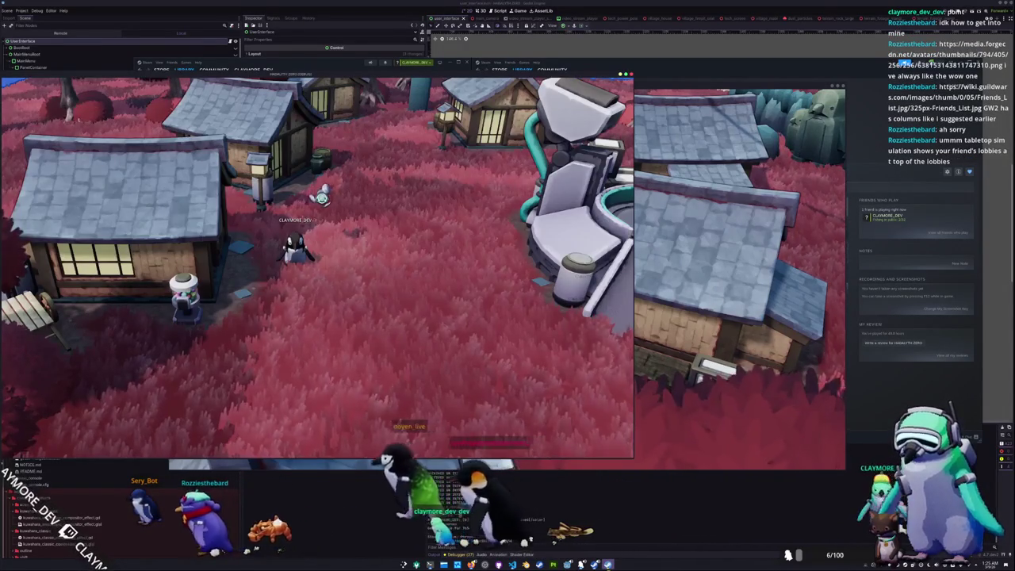
Walk the penguin rightward across the village toward the red trees
key(d)
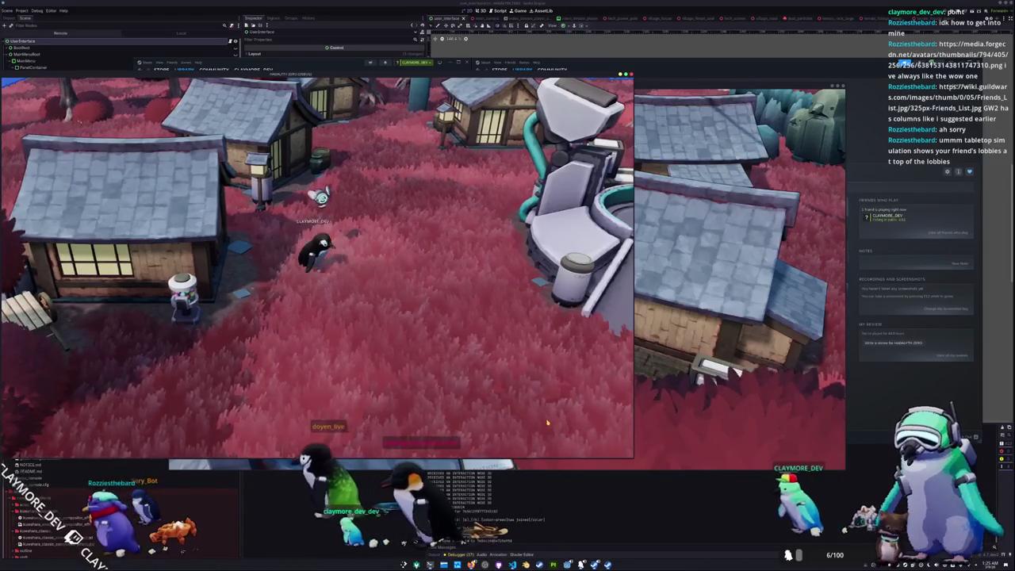
key(d)
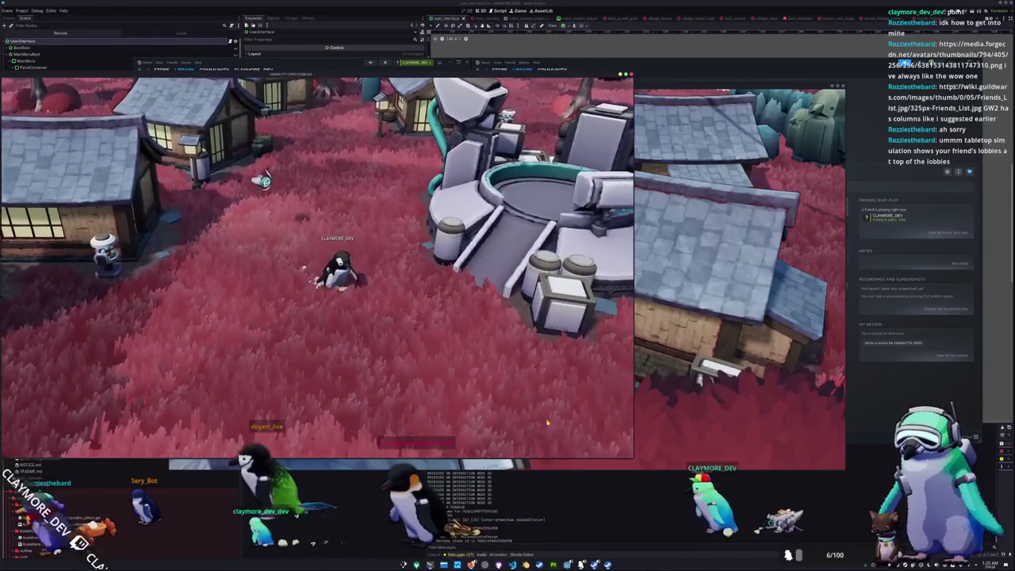
key(d)
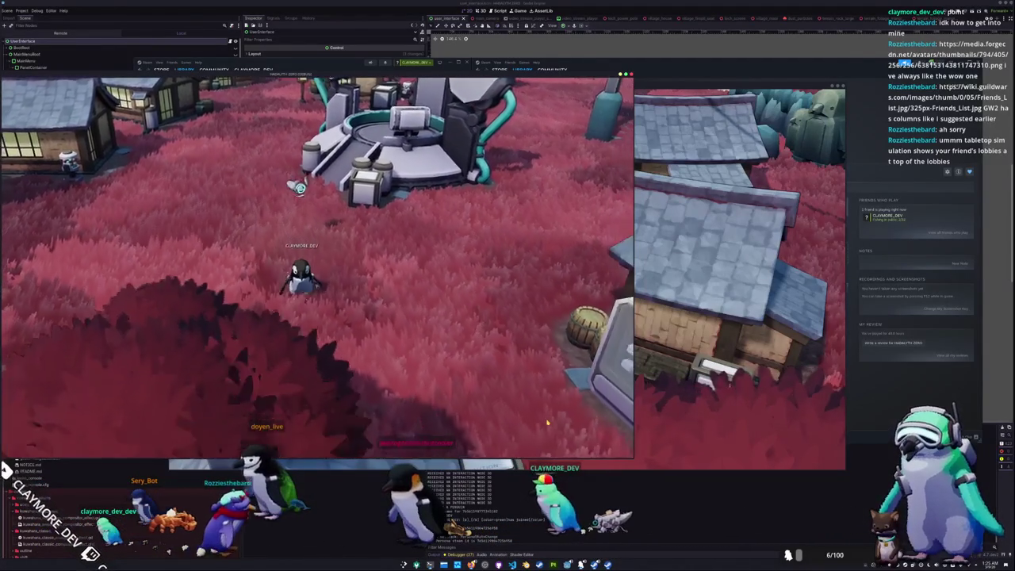
key(d)
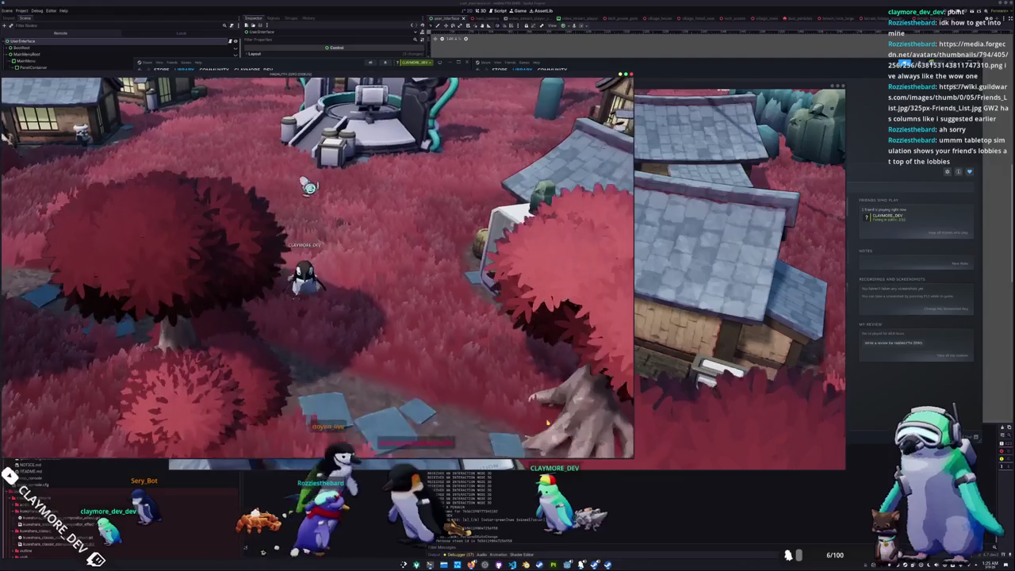
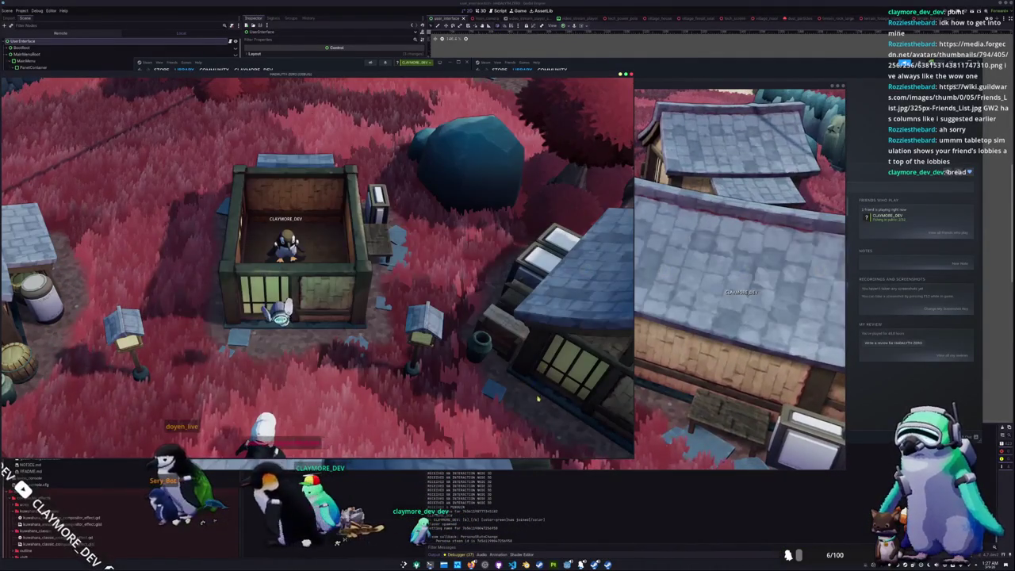
Stop the running game and select the BrowserHBoxContainer in the Multiplayer scene tree
key(F8)
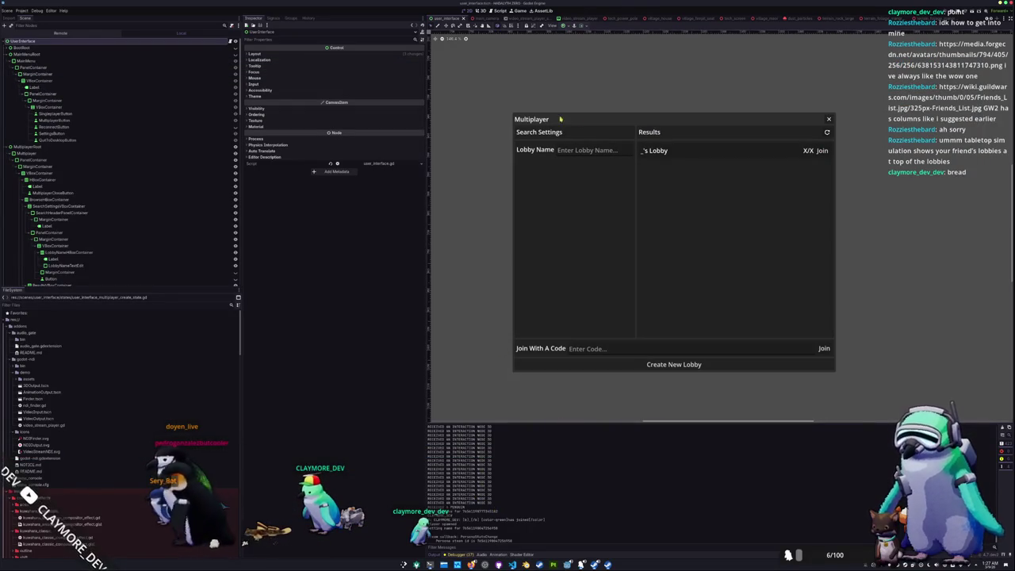
click(648, 132)
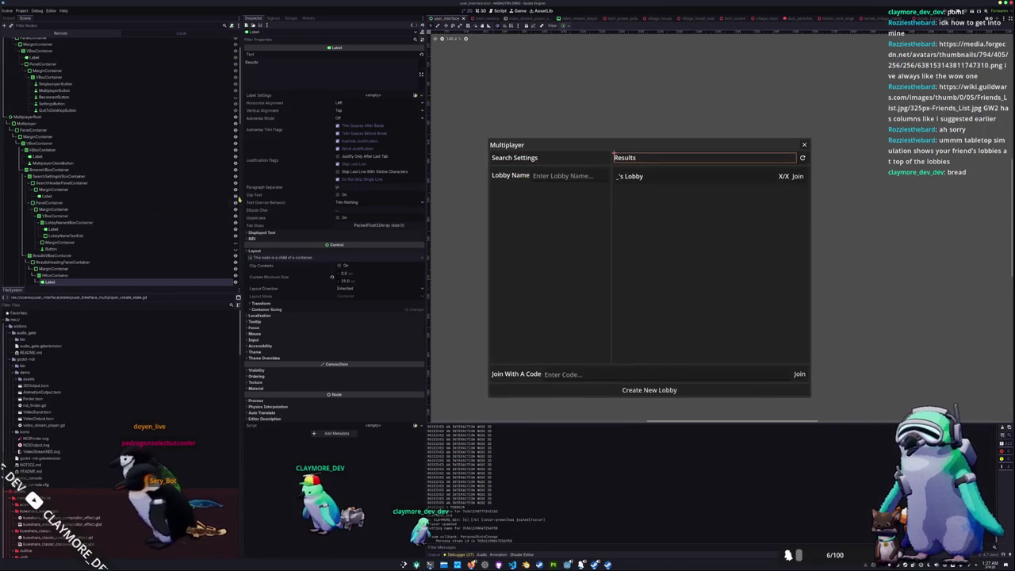
click(54, 225)
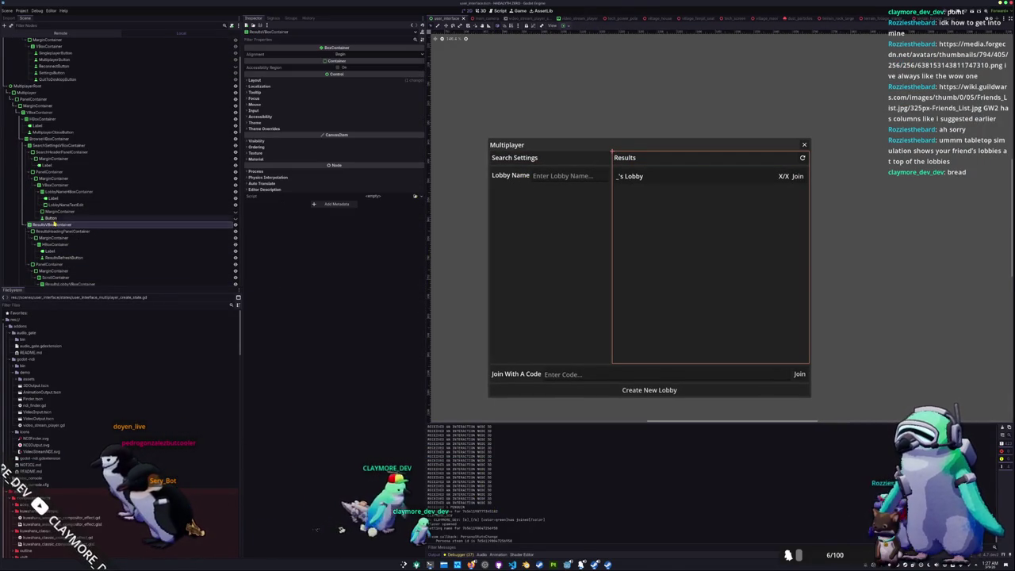
click(36, 139)
scroll(36, 143, up, 2)
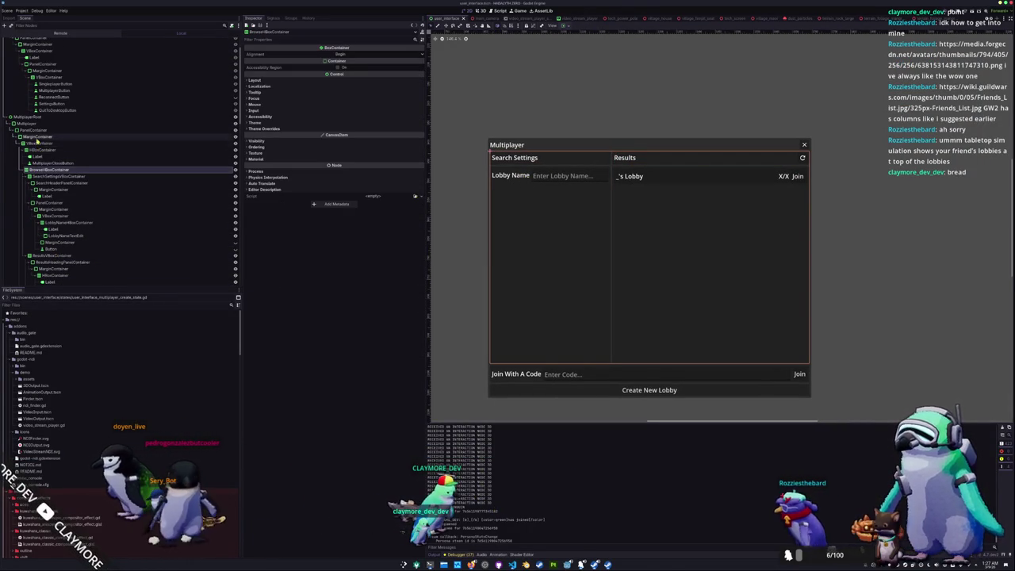
Add a VBoxContainer child node and drag it above BrowserHBoxContainer
right_click(36, 145)
click(58, 149)
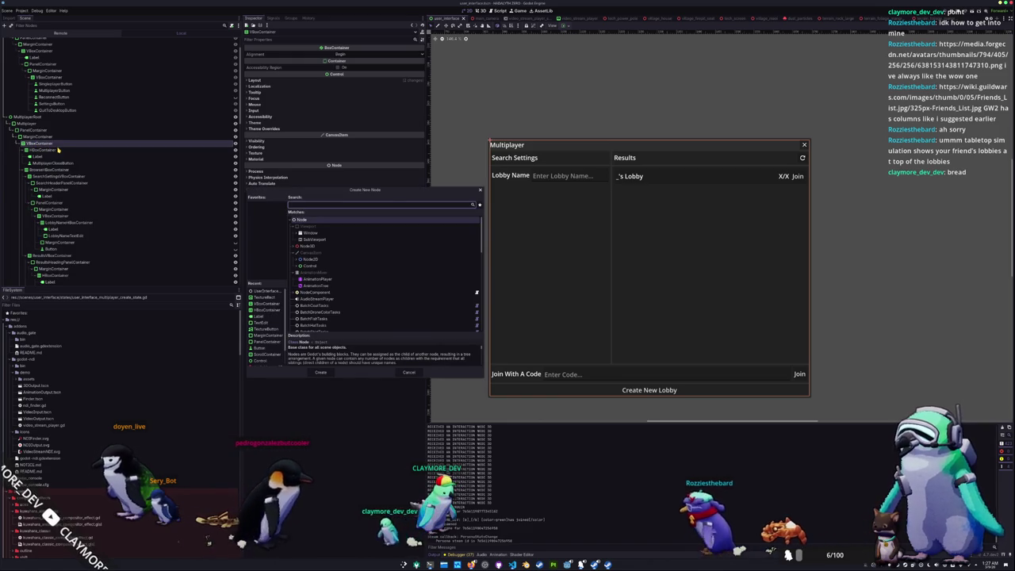
text(vbox)
key(Return)
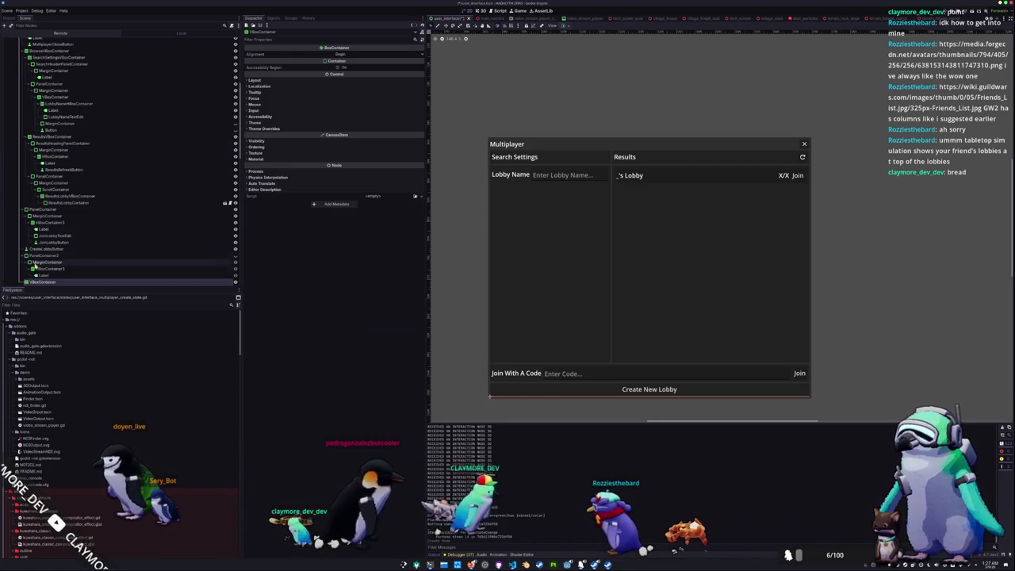
mouse_move(36, 283)
mouse_down()
mouse_move(44, 167)
mouse_move(36, 171)
mouse_up()
click(35, 169)
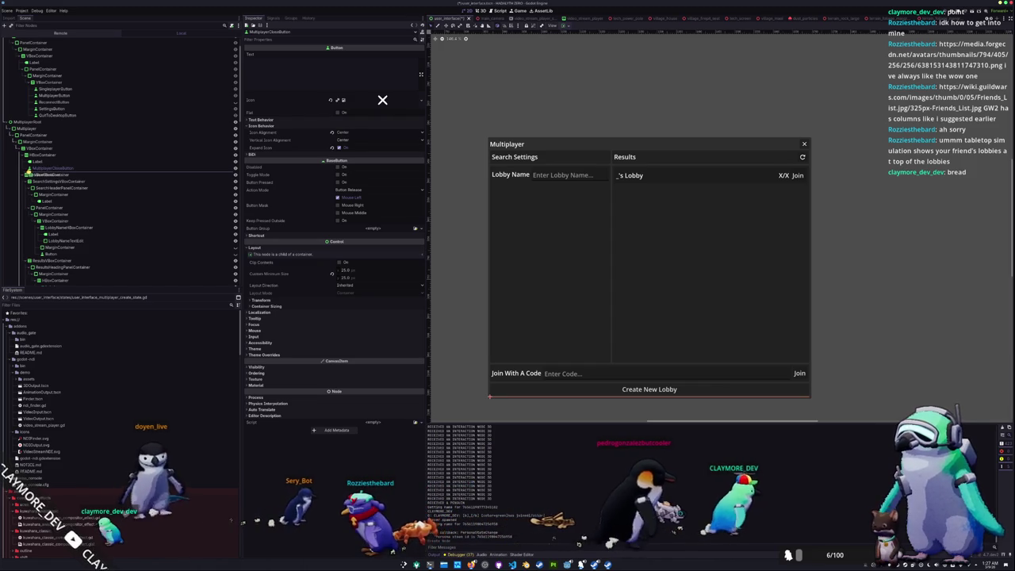
click(40, 174)
right_click(41, 175)
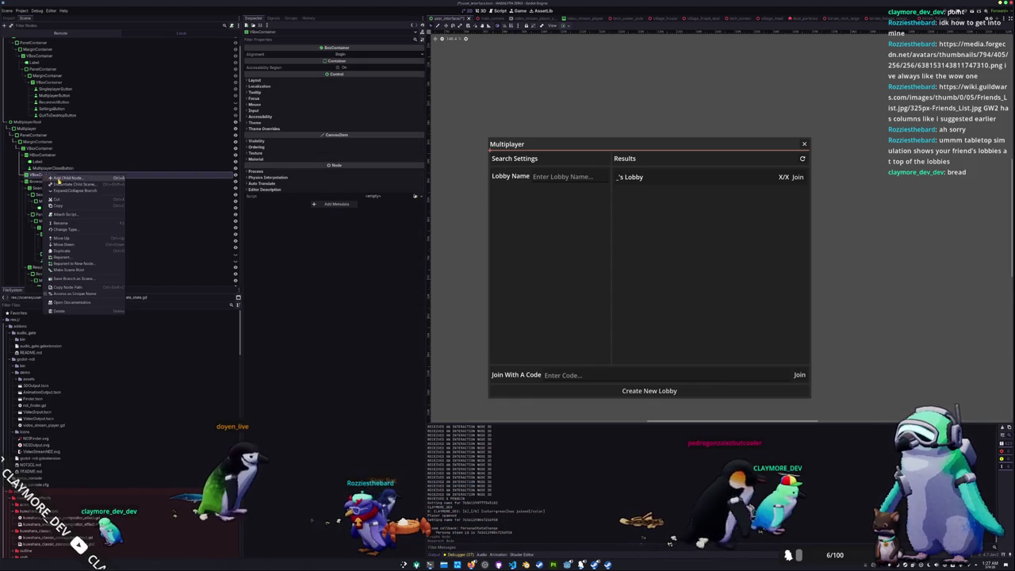
Add a PanelContainer under the VBoxContainer with a MarginContainer inside it
click(60, 181)
key(BackSpace)
key(BackSpace)
key(BackSpace)
text(panelcontainer)
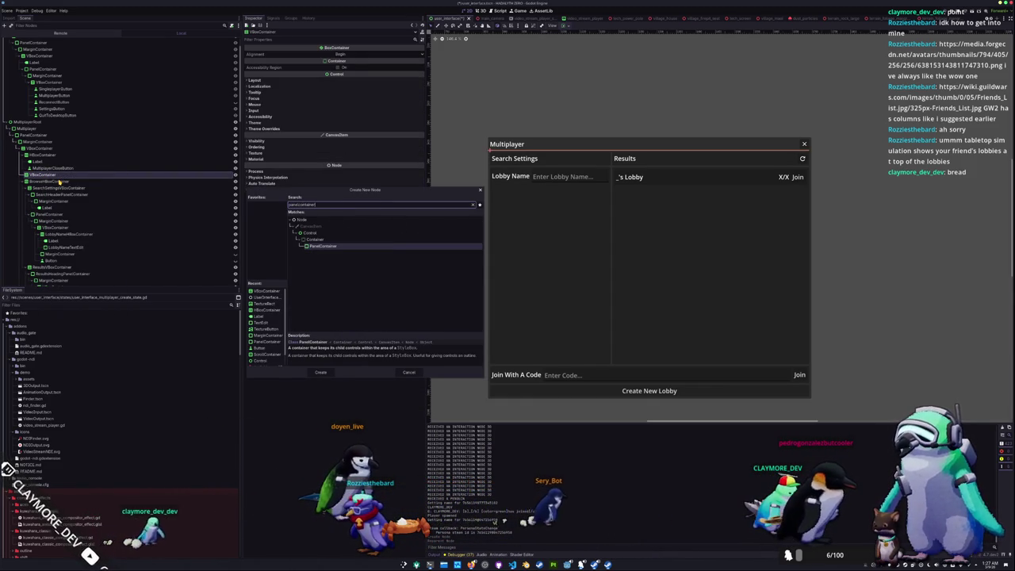
key(Return)
key(ctrl+a)
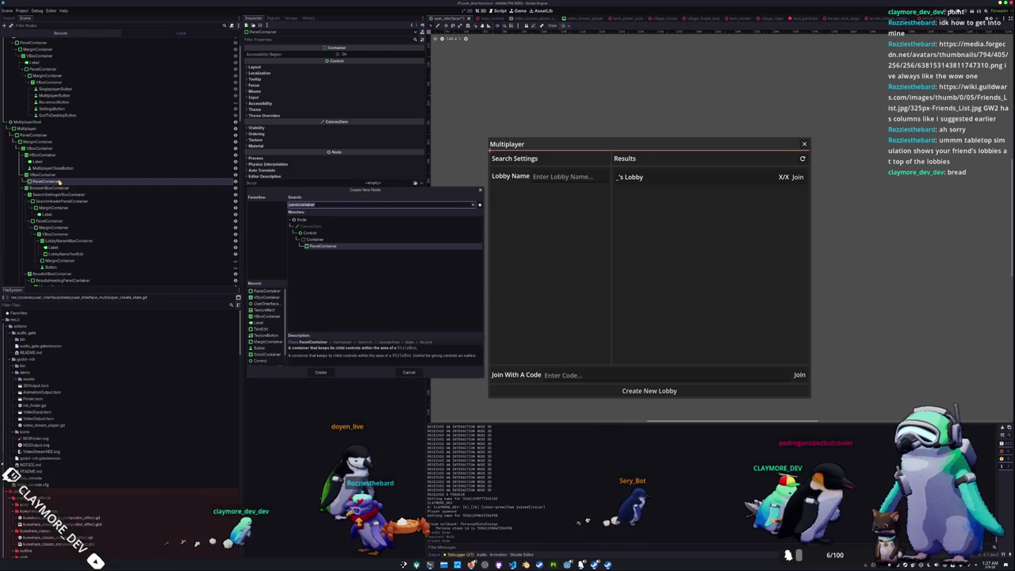
text(margin)
key(Return)
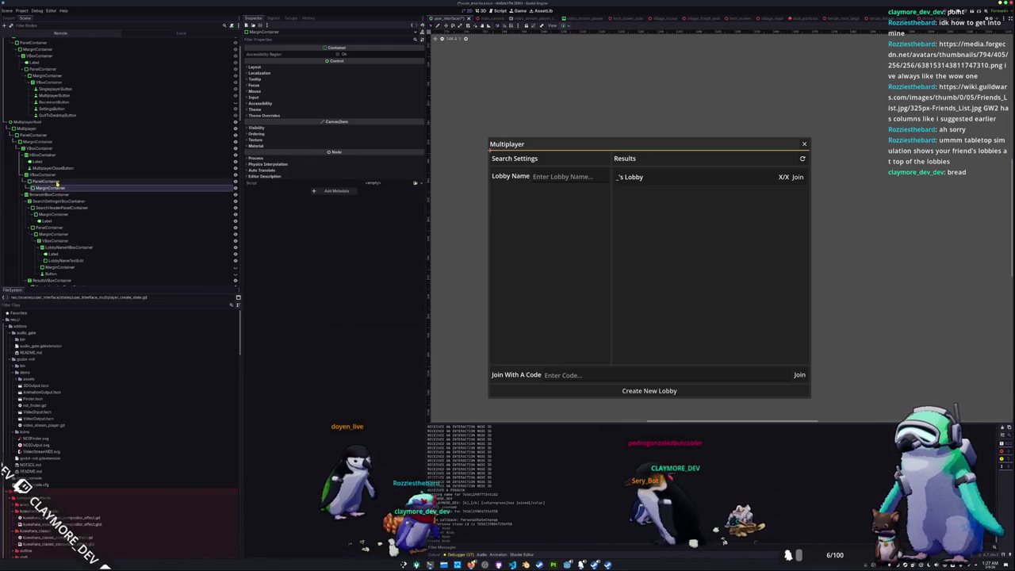
Set the MarginContainer's theme override margin constants to 5
click(273, 115)
click(277, 121)
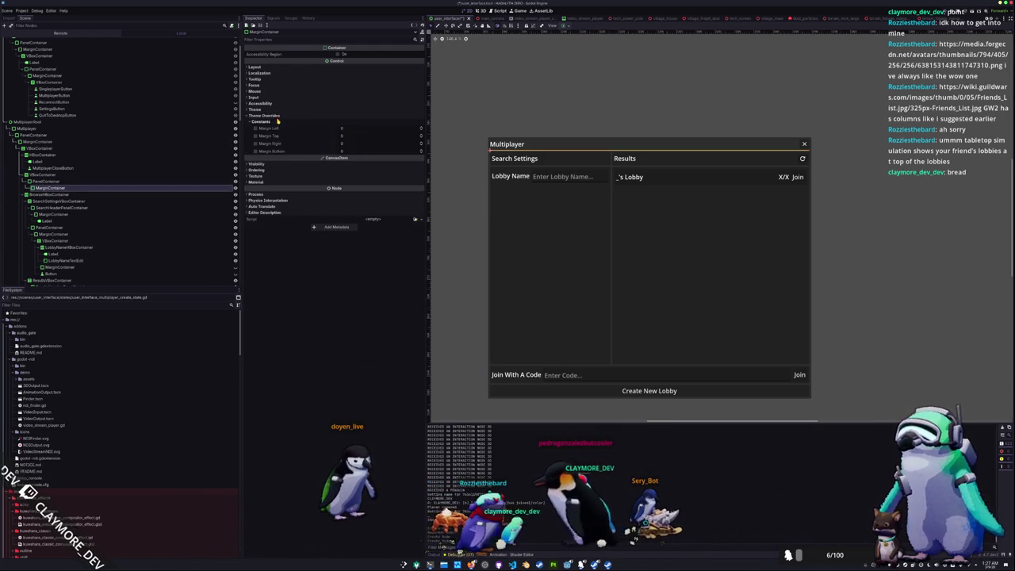
text(5)
key(Return)
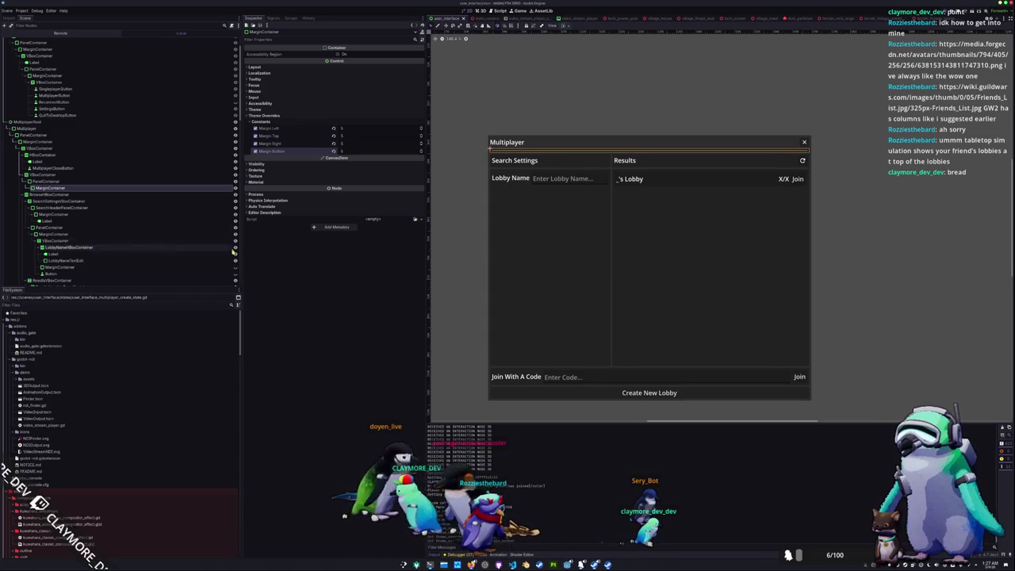
Add a Label inside the MarginContainer with the text 'Friends'
click(49, 182)
click(51, 188)
right_click(54, 188)
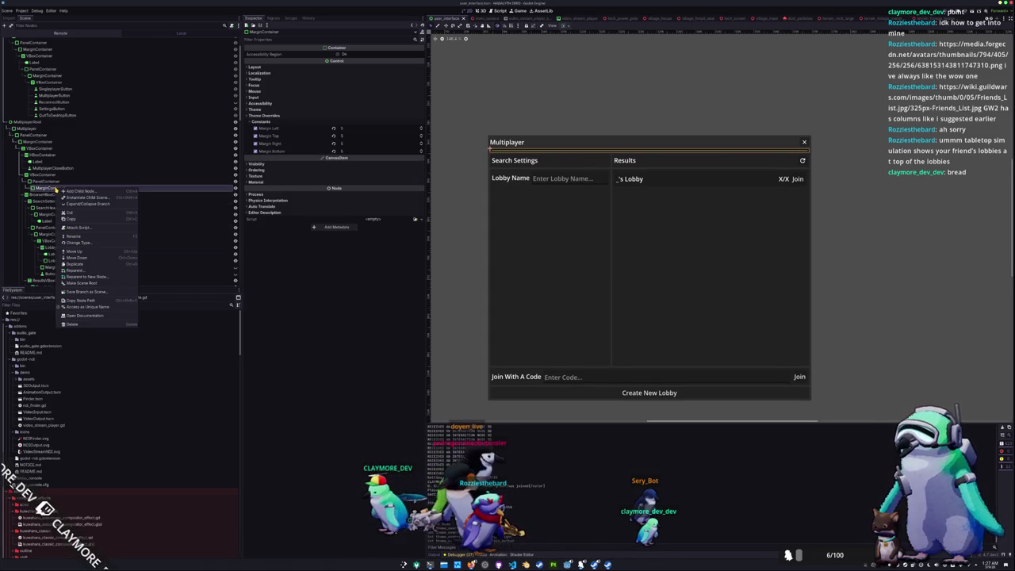
click(75, 191)
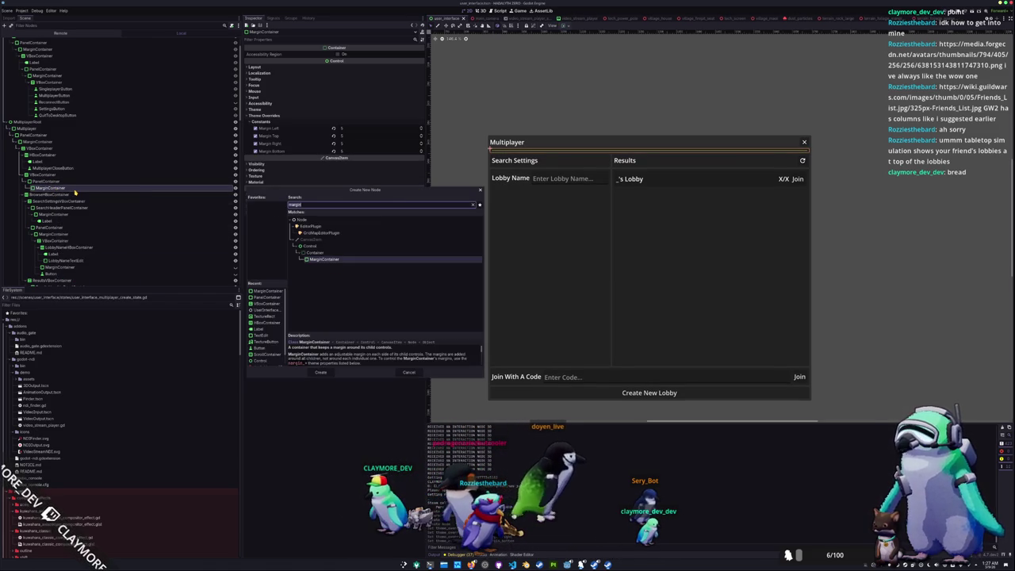
text(label)
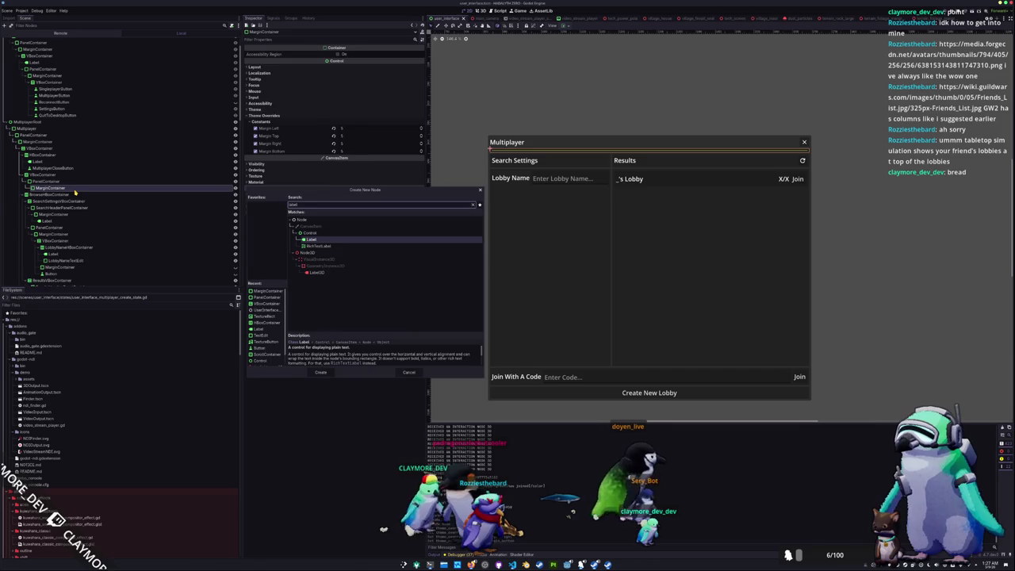
key(Return)
click(270, 72)
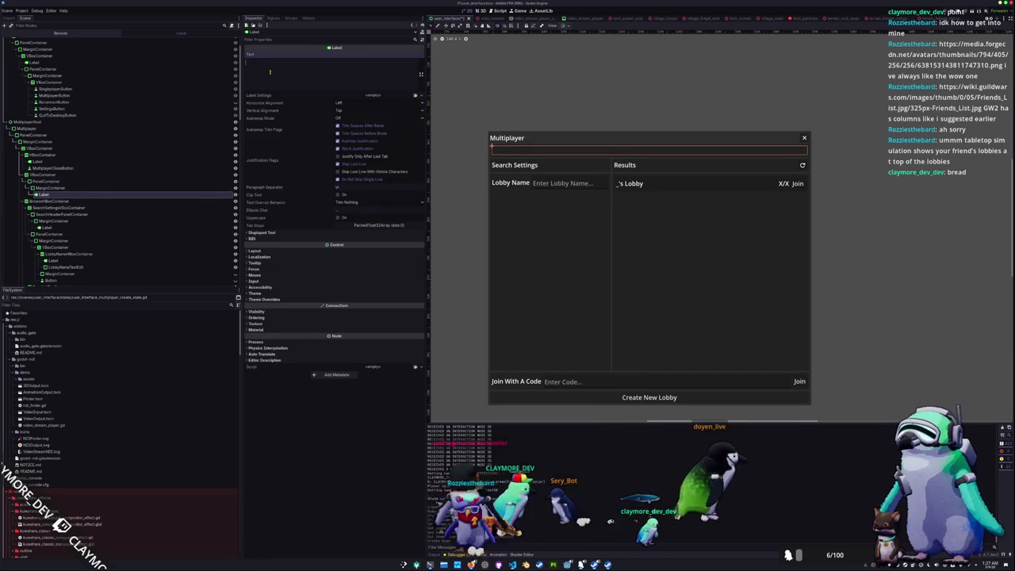
text(Friends)
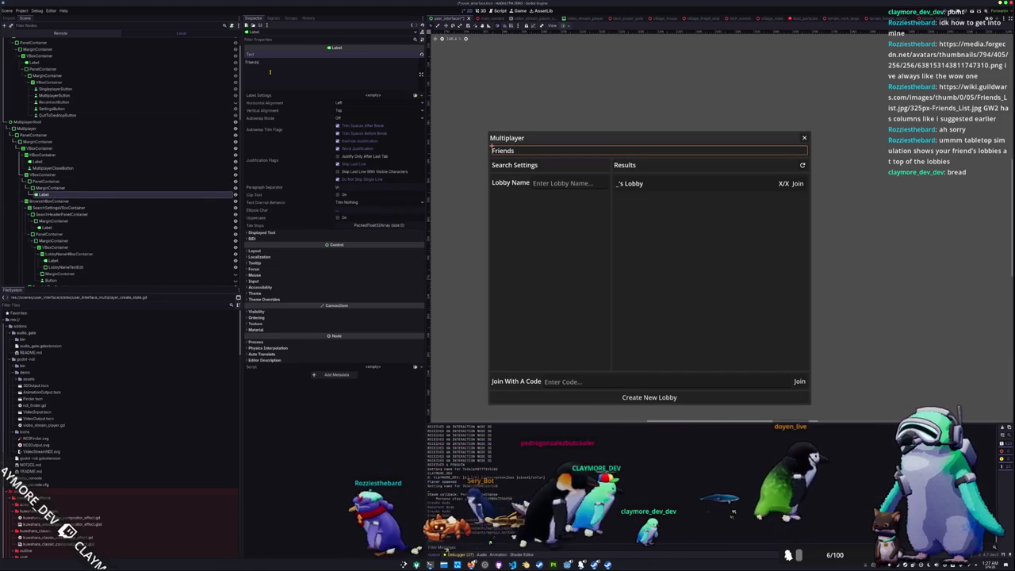
click(65, 181)
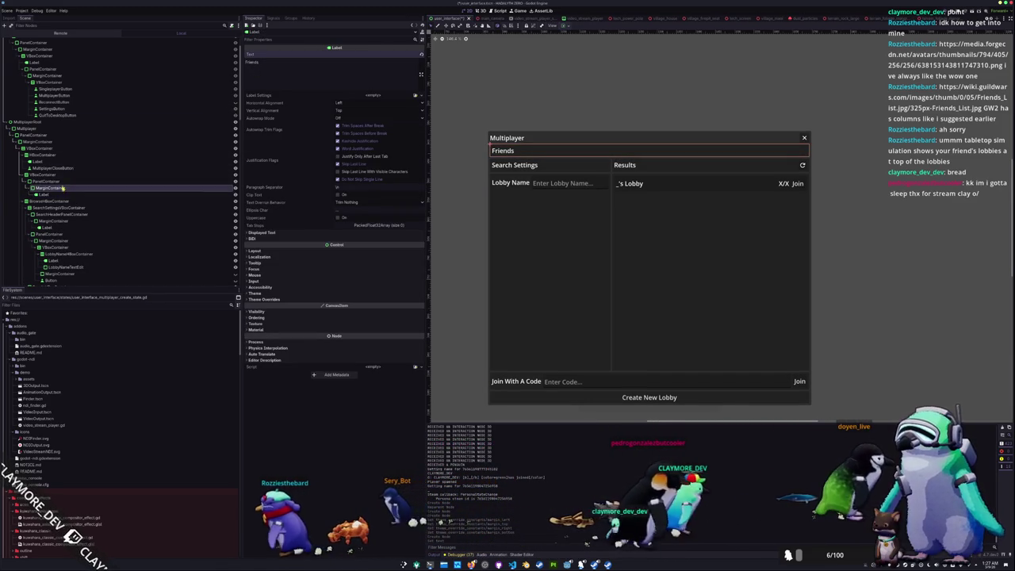
click(65, 174)
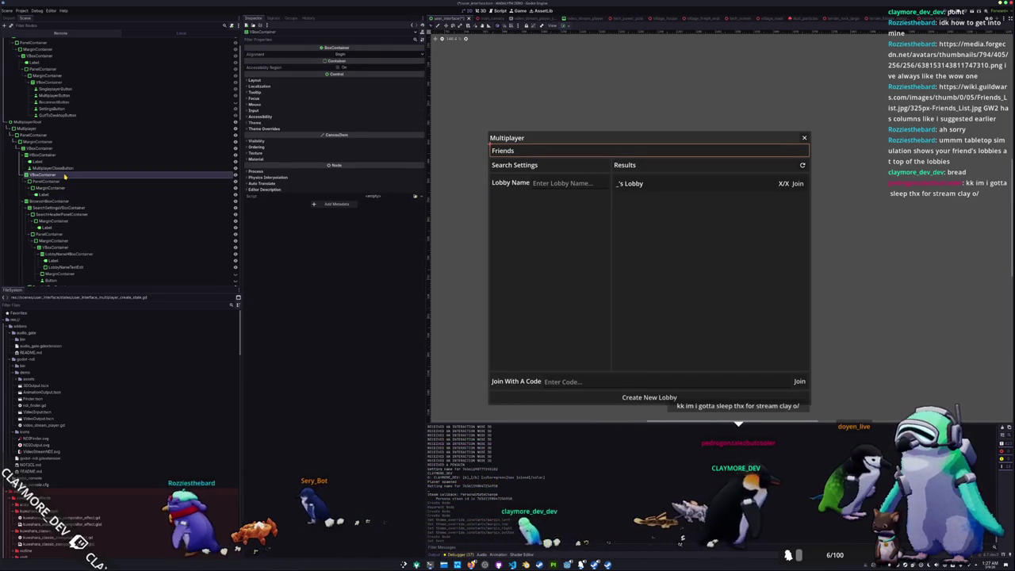
Add a second PanelContainer under the VBoxContainer, nesting a MarginContainer and a GridContainer
right_click(65, 175)
click(94, 178)
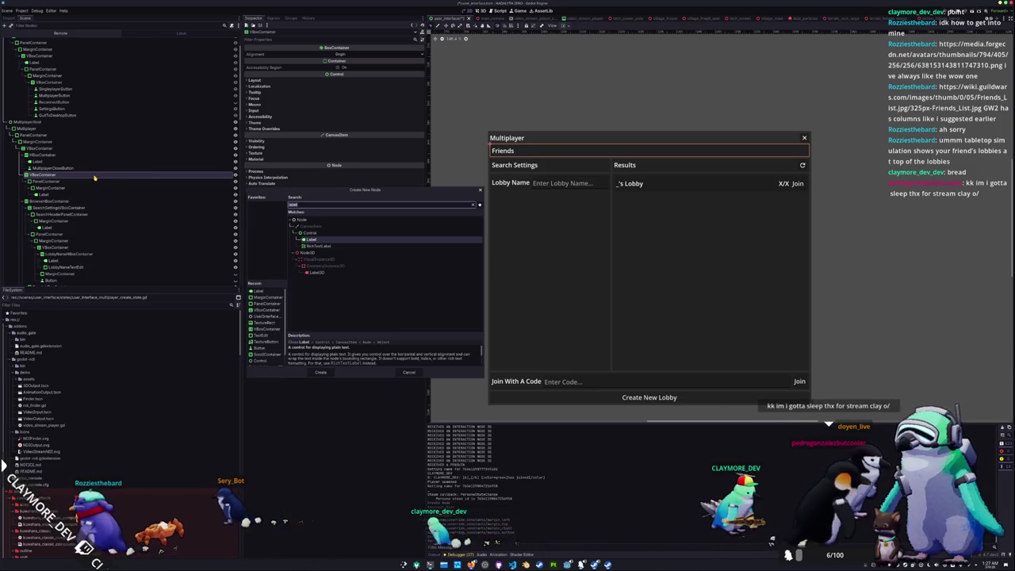
text(panelcontainer)
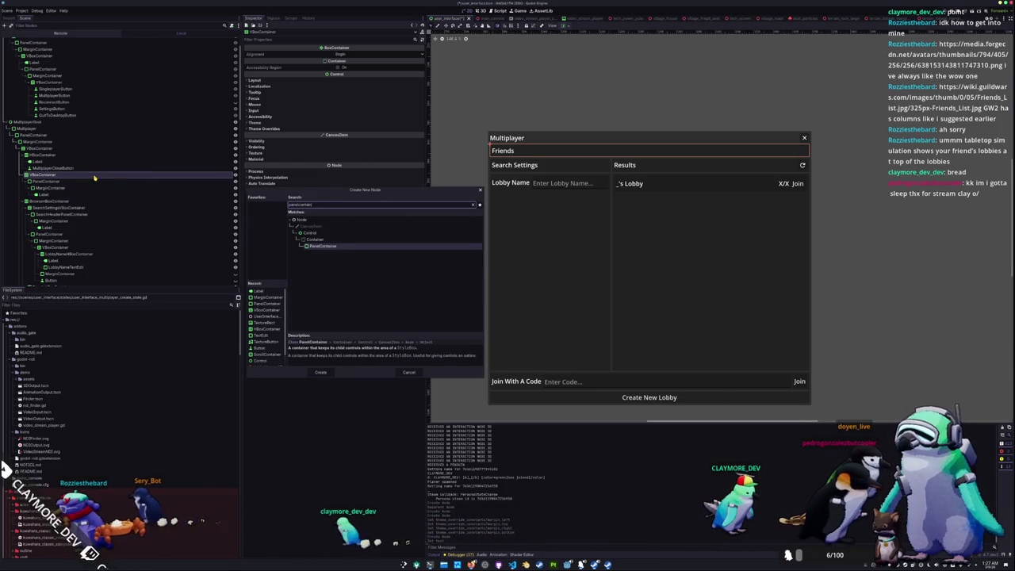
key(Return)
key(ctrl+a)
text(margincont)
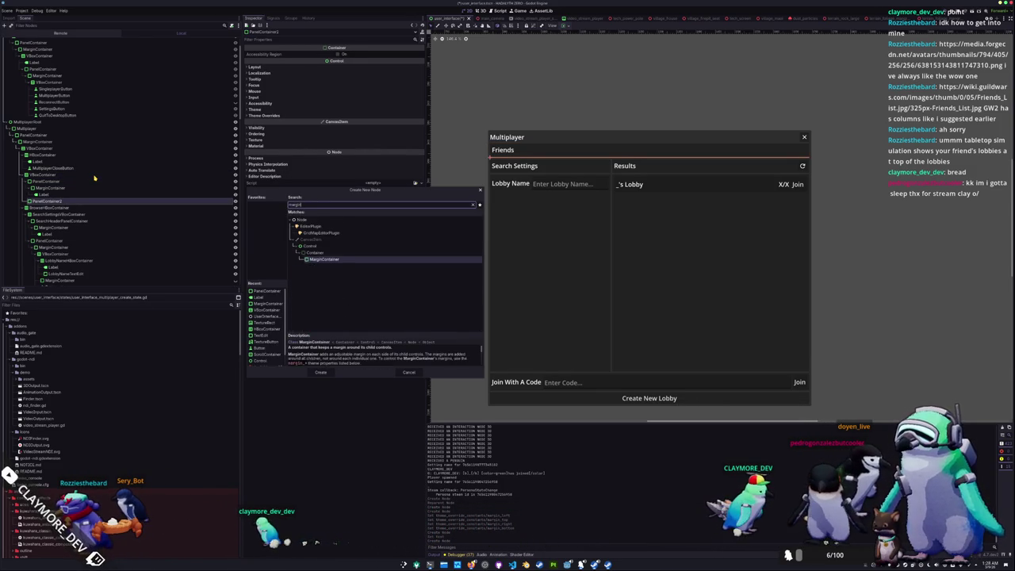
key(Return)
key(ctrl+a)
text(gridcont)
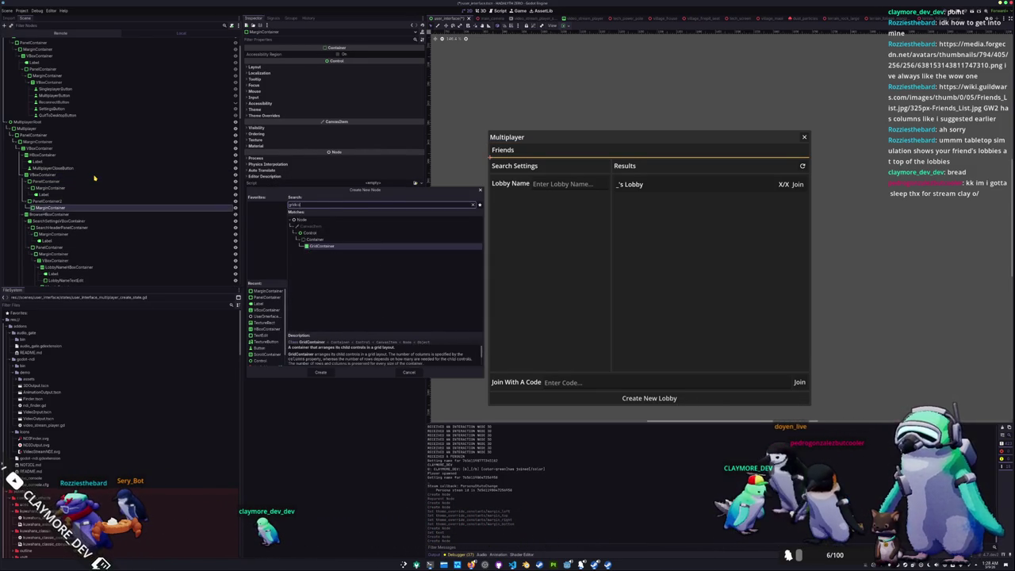
key(Return)
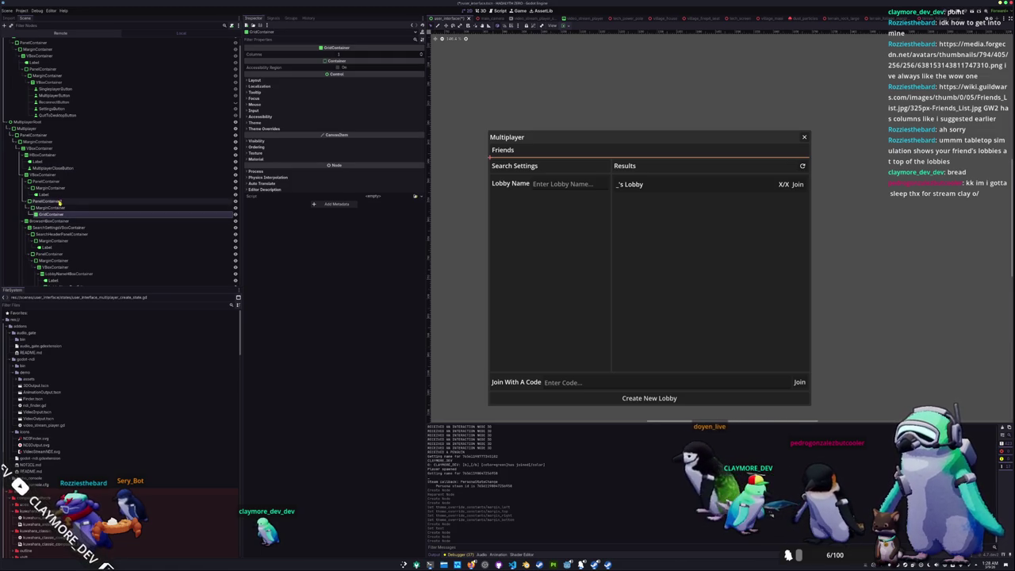
Enable the margin constant overrides on the second MarginContainer
click(59, 202)
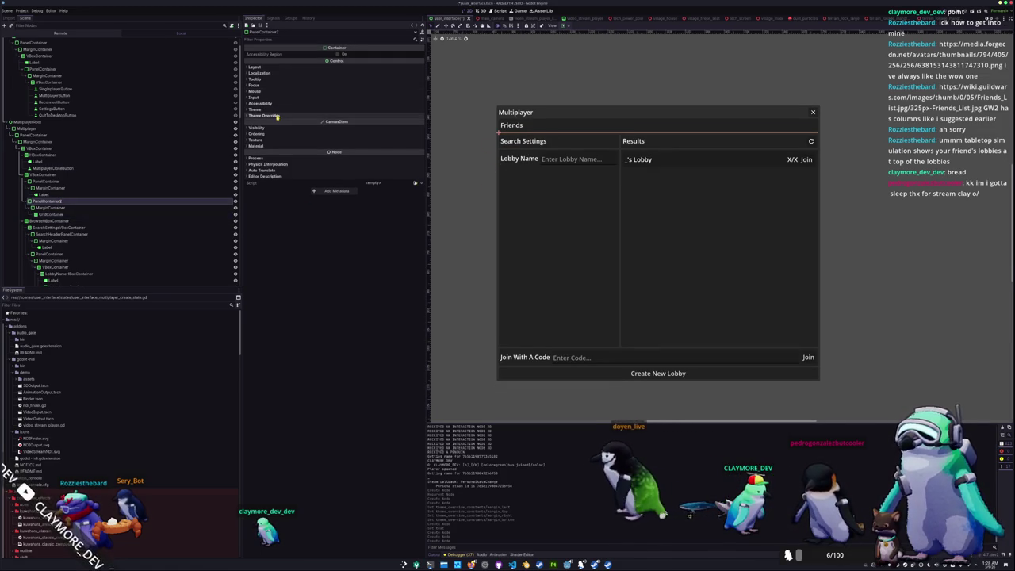
click(70, 208)
click(264, 115)
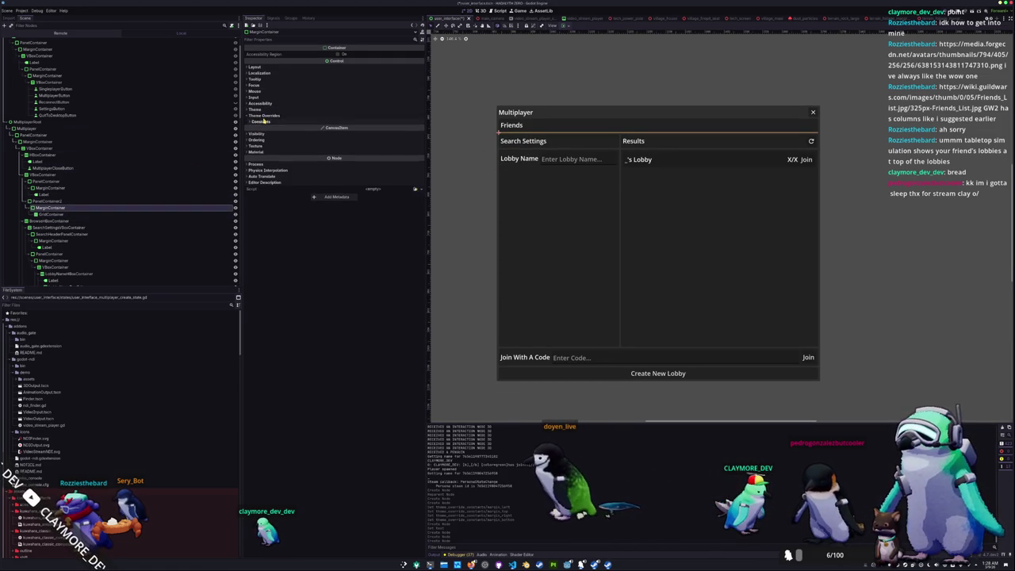
click(261, 121)
click(348, 137)
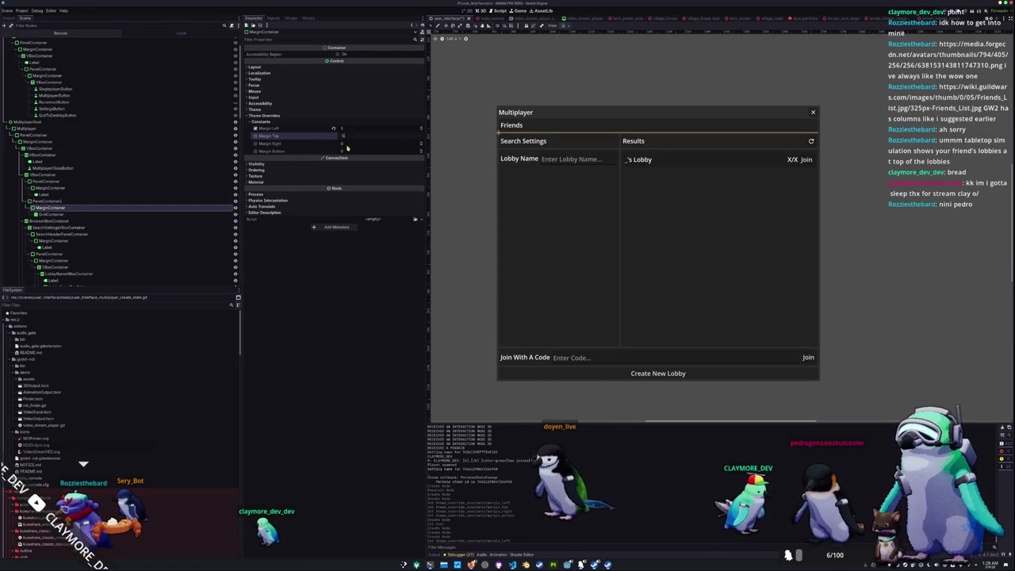
click(349, 150)
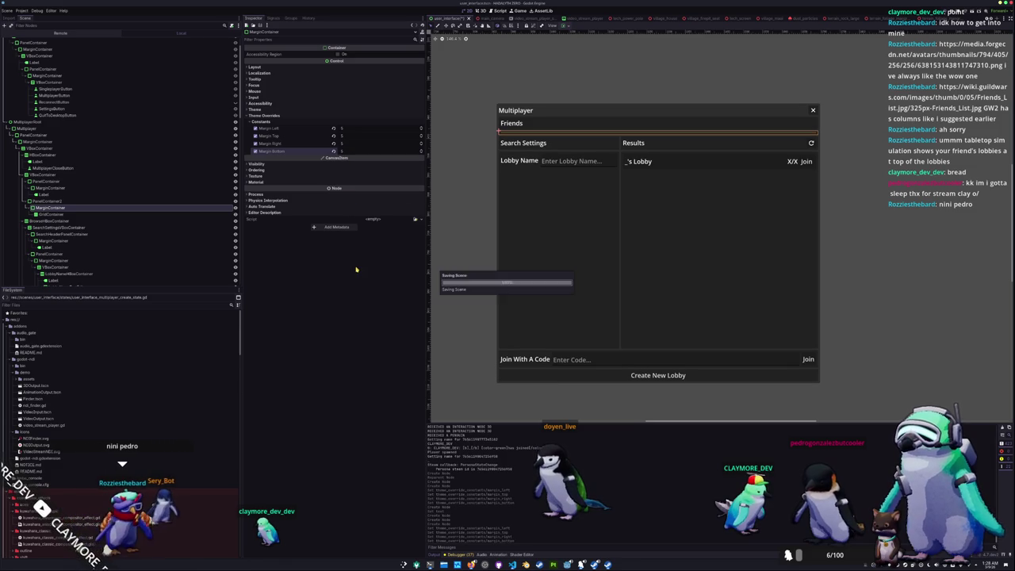
click(50, 214)
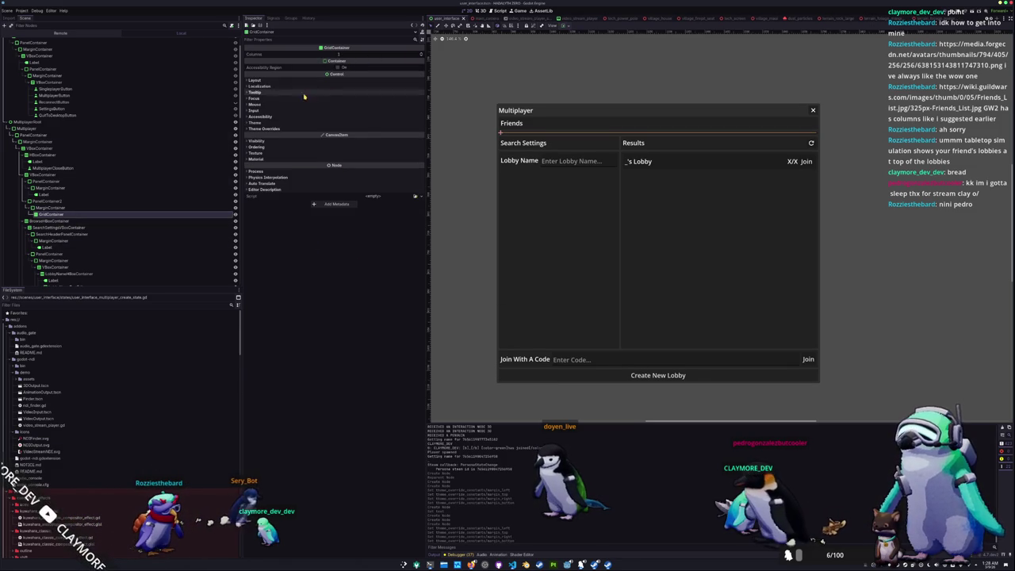
right_click(61, 215)
Add a PanelContainer to the GridContainer holding a MarginContainer and an HBoxContainer row
click(82, 217)
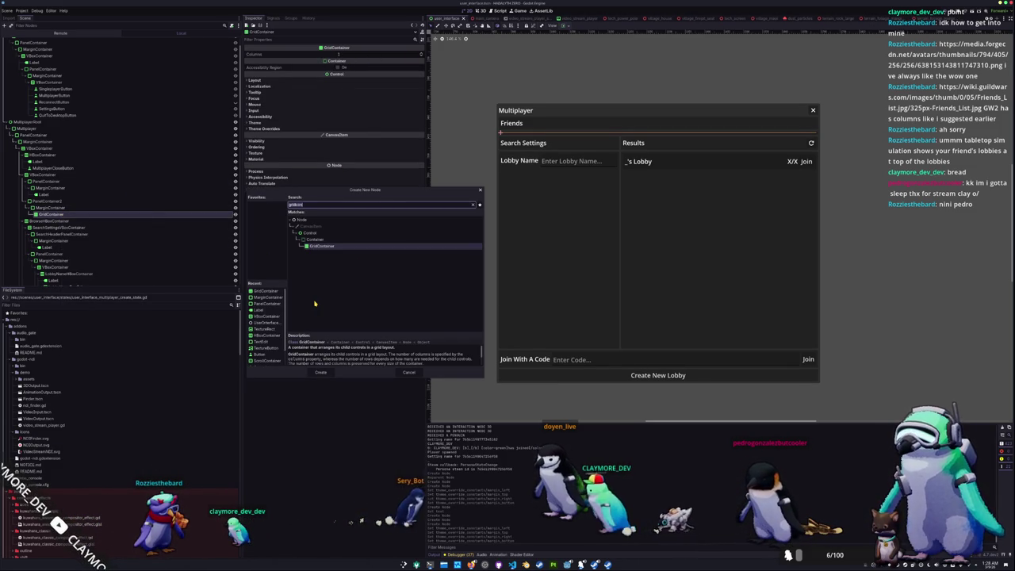
text(panel)
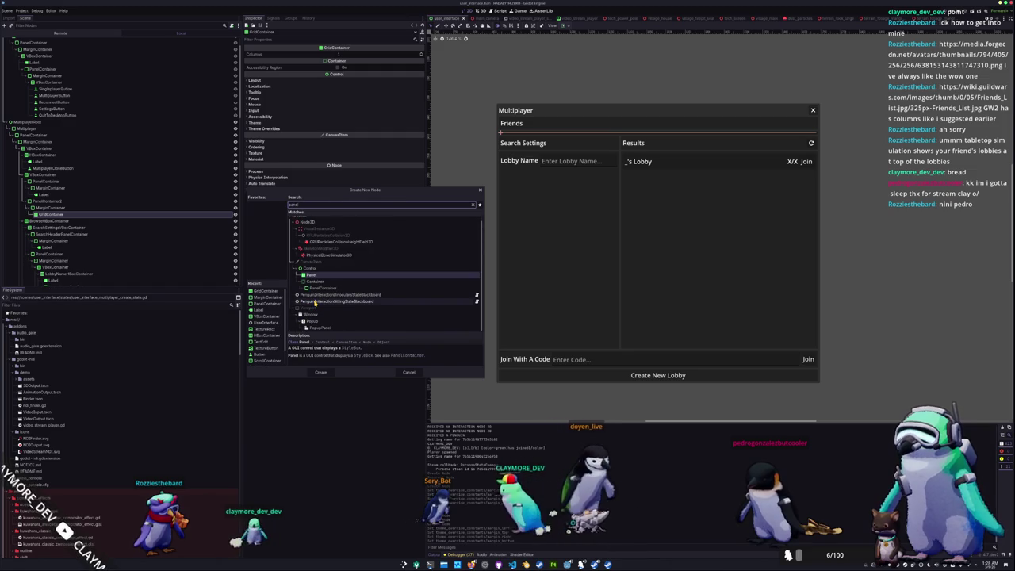
key(Down)
key(Return)
key(ctrl+a)
text(margin)
key(Return)
key(ctrl+a)
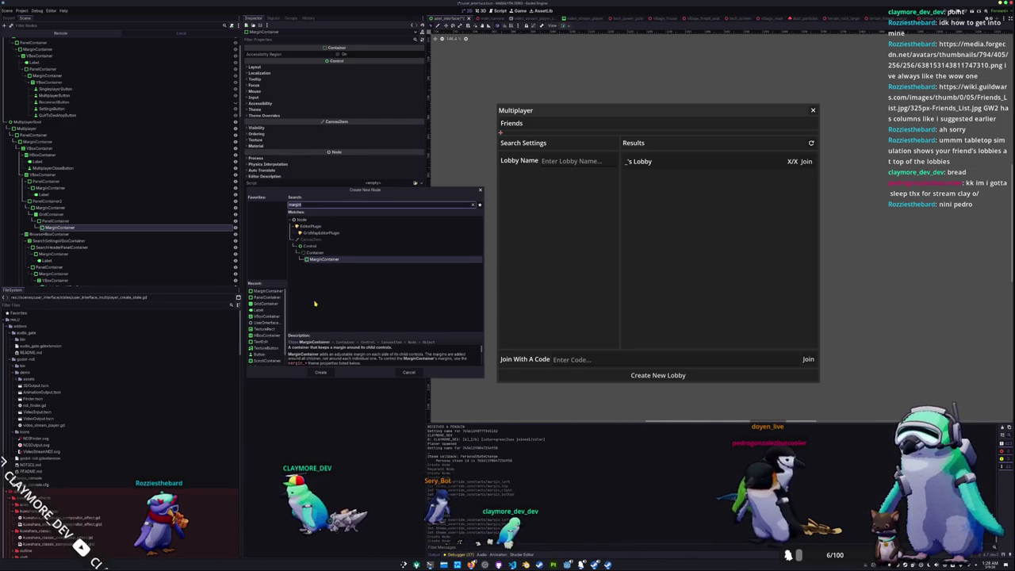
text(vbox)
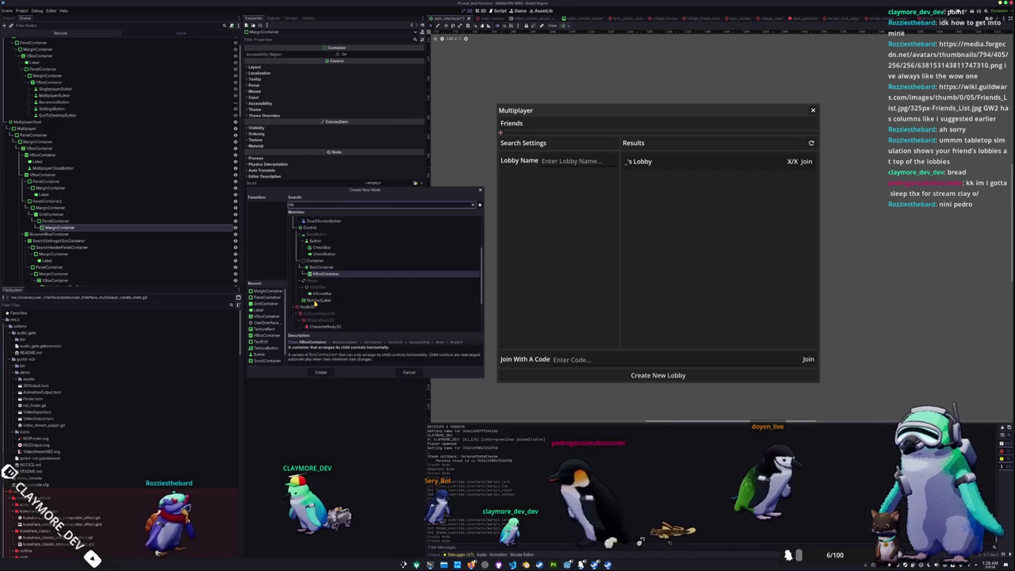
key(Return)
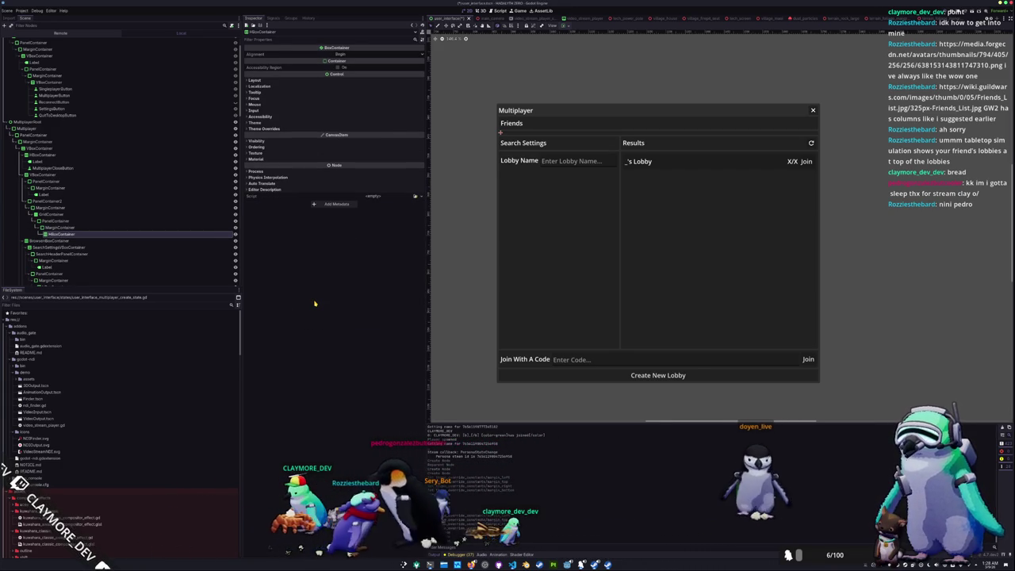
Add a TextureRect and a Label to the friend row and reorder them
right_click(117, 232)
click(131, 237)
text(hbox)
key(BackSpace)
key(BackSpace)
key(BackSpace)
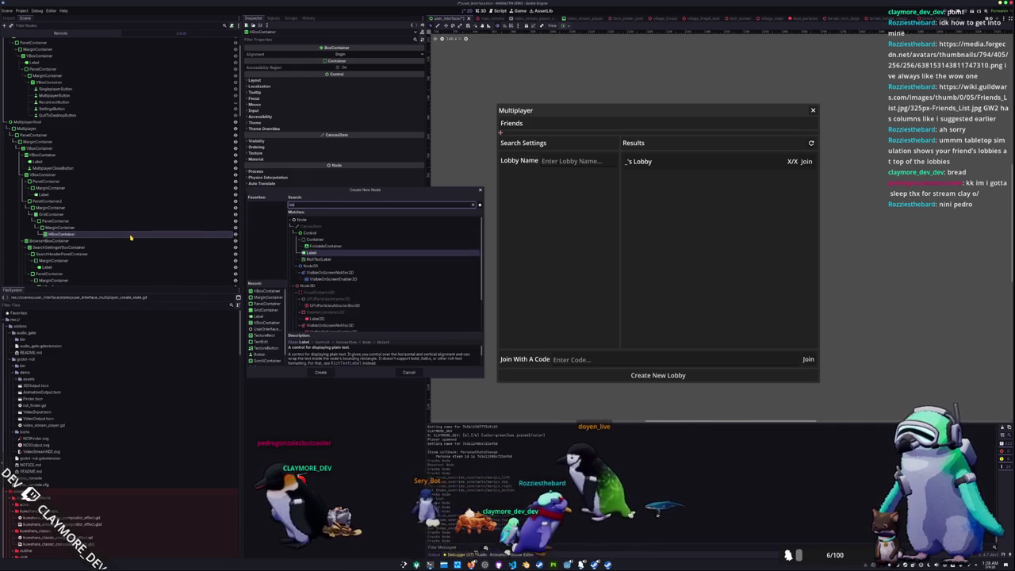
text(texture)
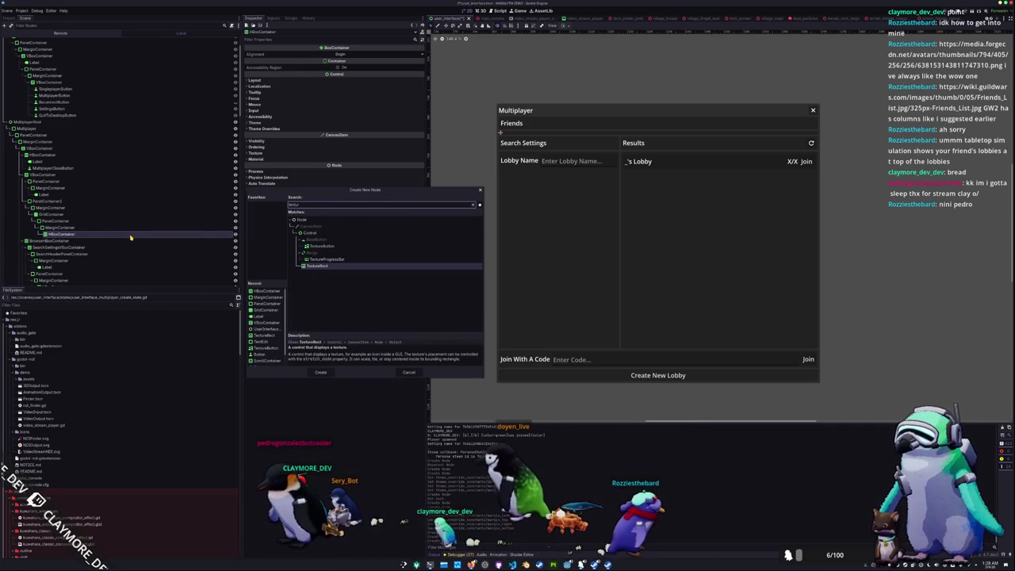
key(Return)
key(ctrl+a)
text(label)
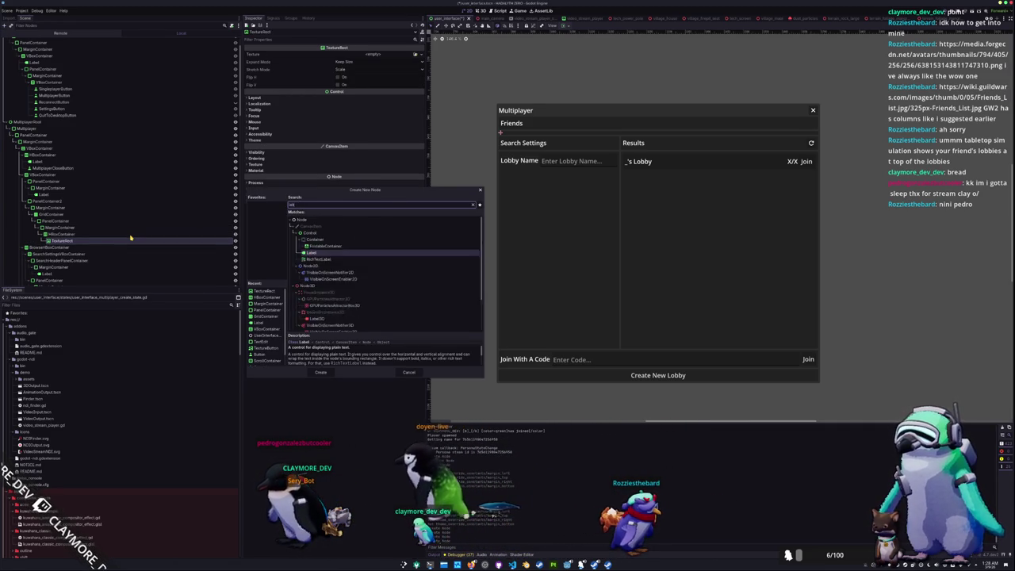
key(Return)
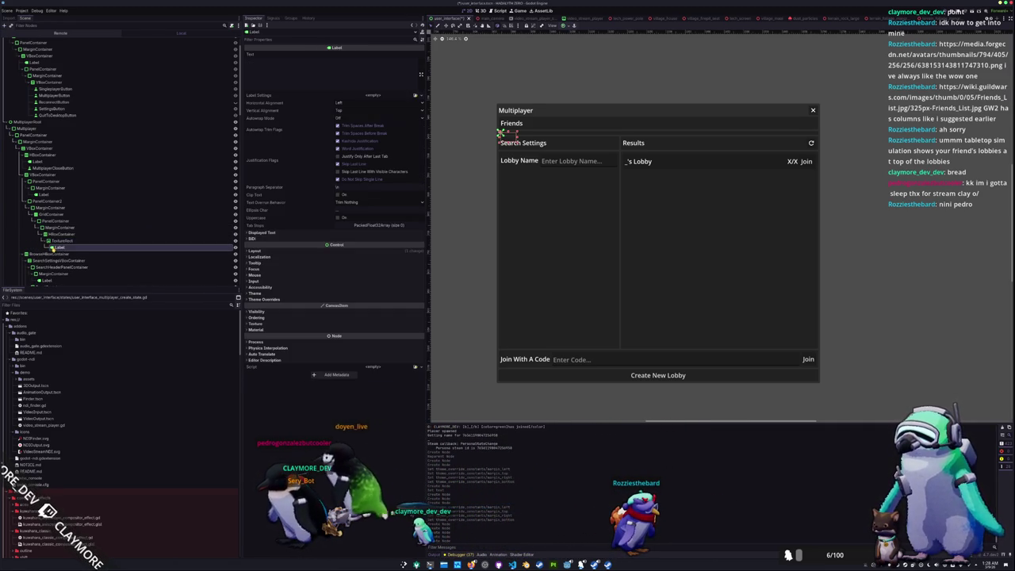
drag(61, 236, 63, 240)
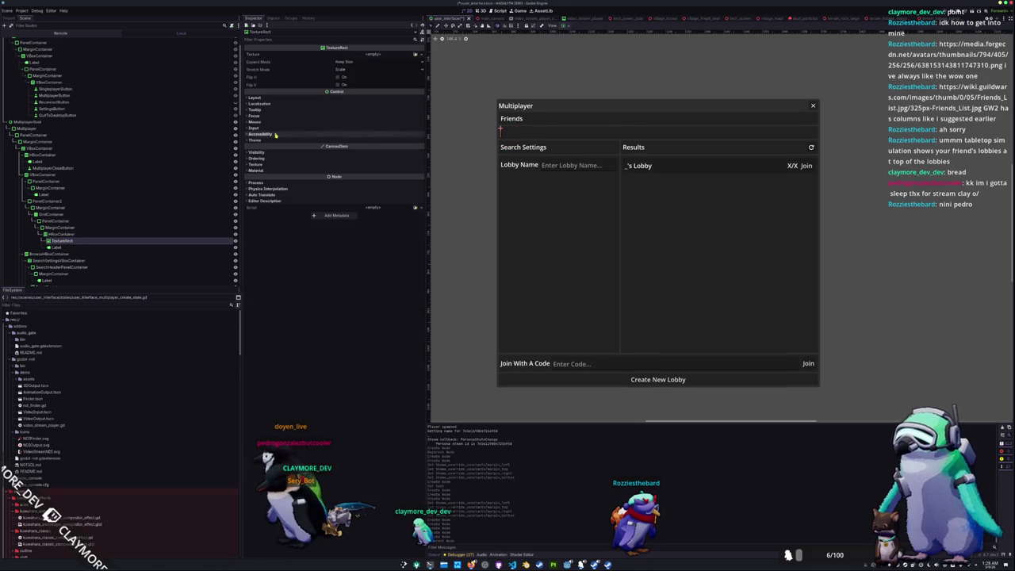
Assign the 'user' person icon as the TextureRect's texture
click(408, 54)
text(user)
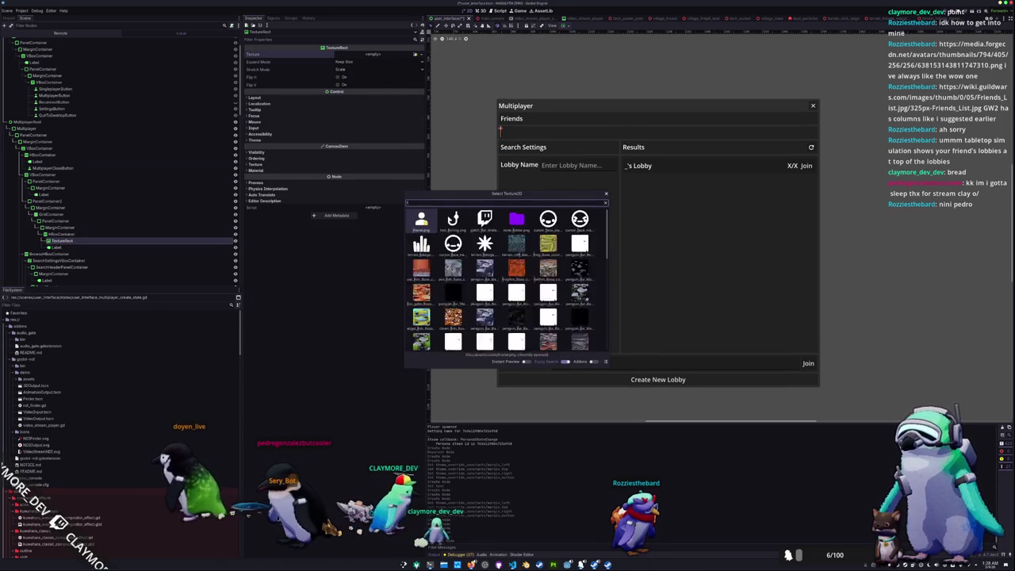
double_click(423, 219)
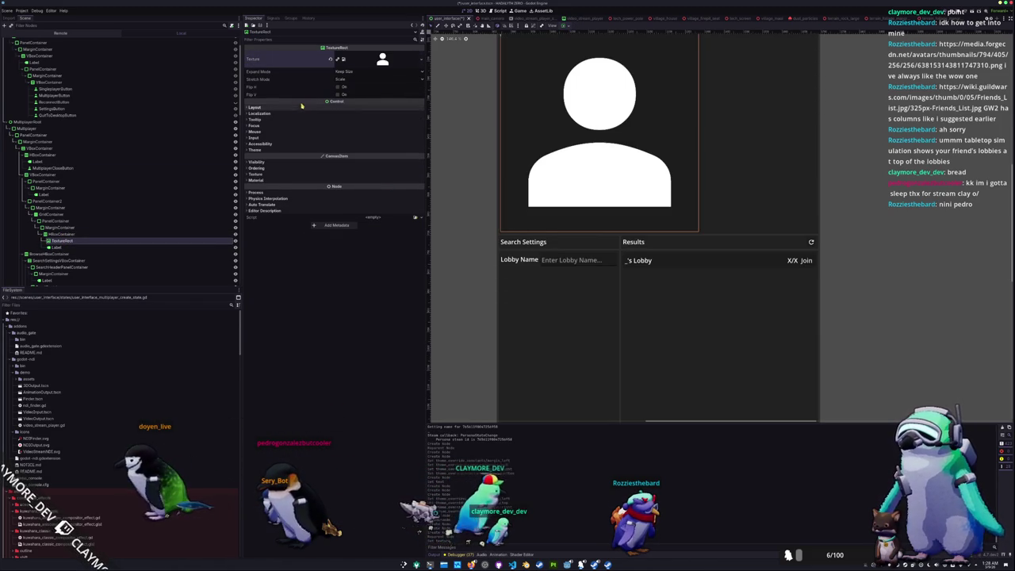
Set the avatar's Expand Mode to Fit Width Proportional, adjust Stretch Mode, and save
click(343, 79)
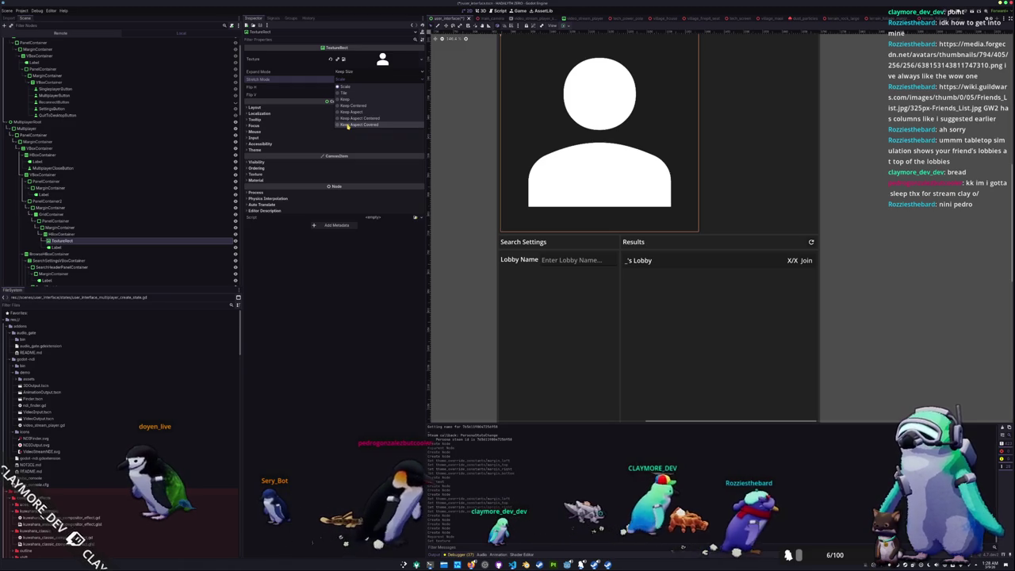
click(347, 126)
click(343, 79)
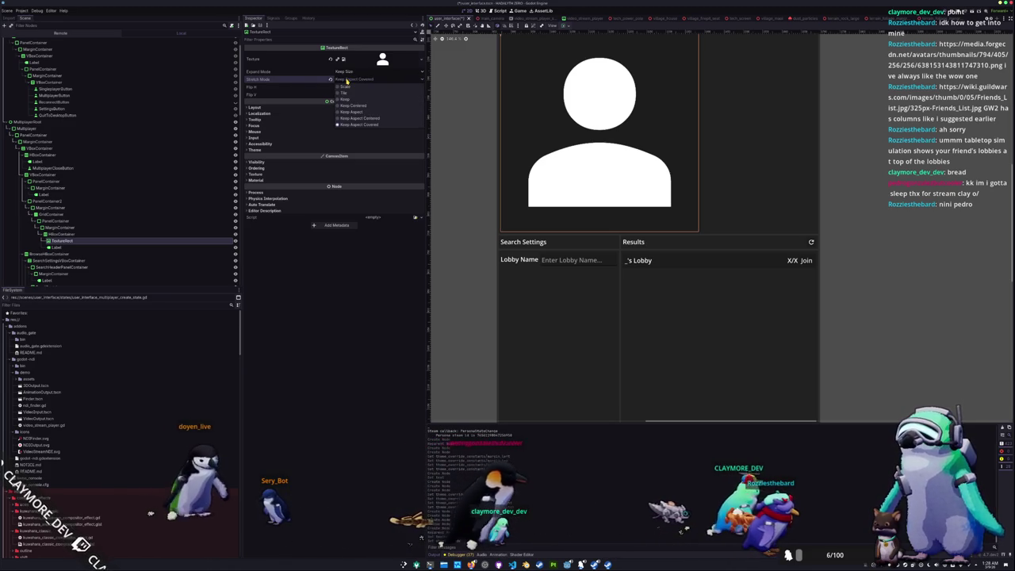
click(347, 72)
click(349, 72)
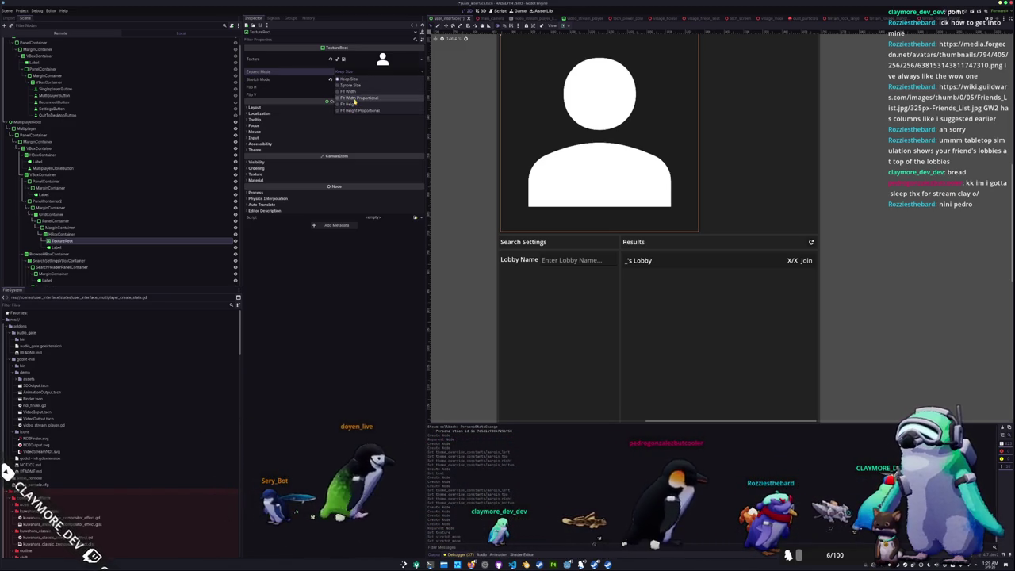
click(355, 99)
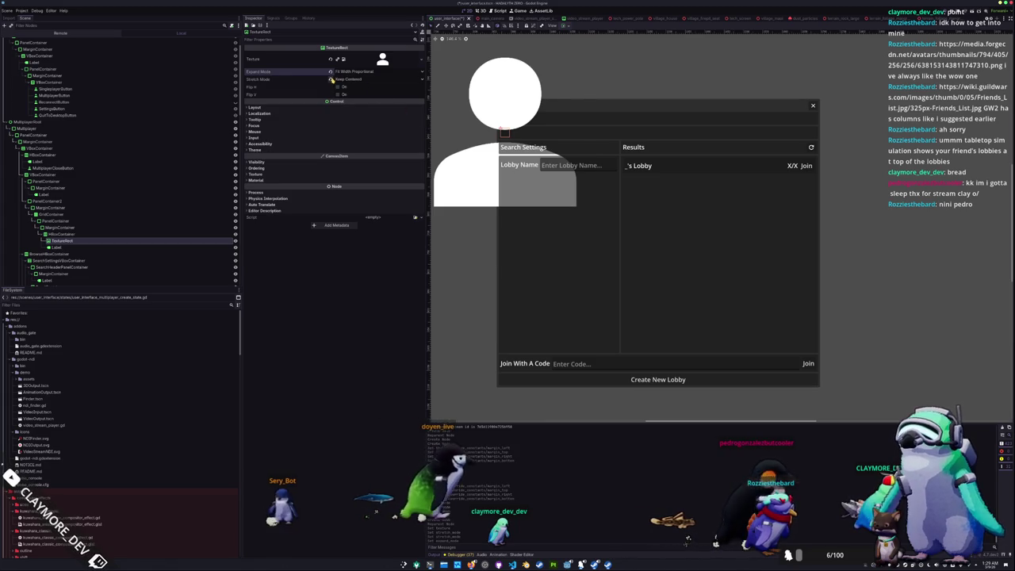
scroll(476, 138, up, 3)
key(ctrl+s)
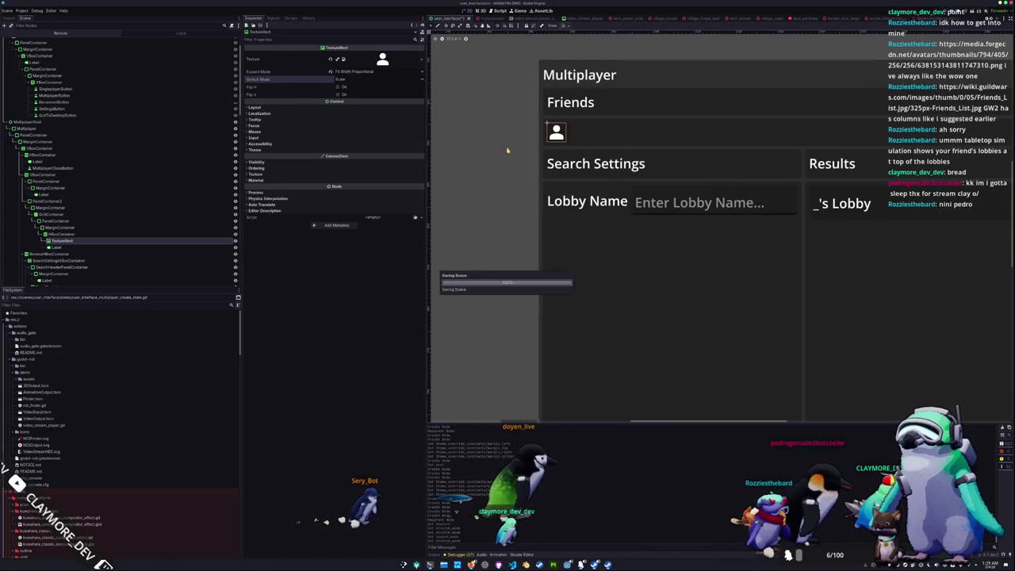
click(56, 246)
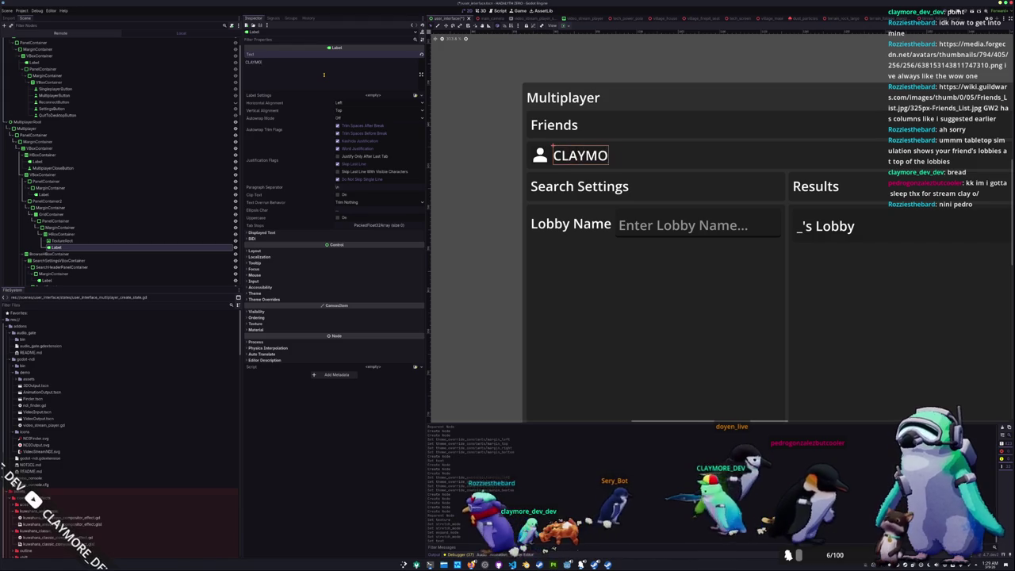
Browse the Friends nodes in the scene tree and select the friend entry's PanelContainer
click(492, 176)
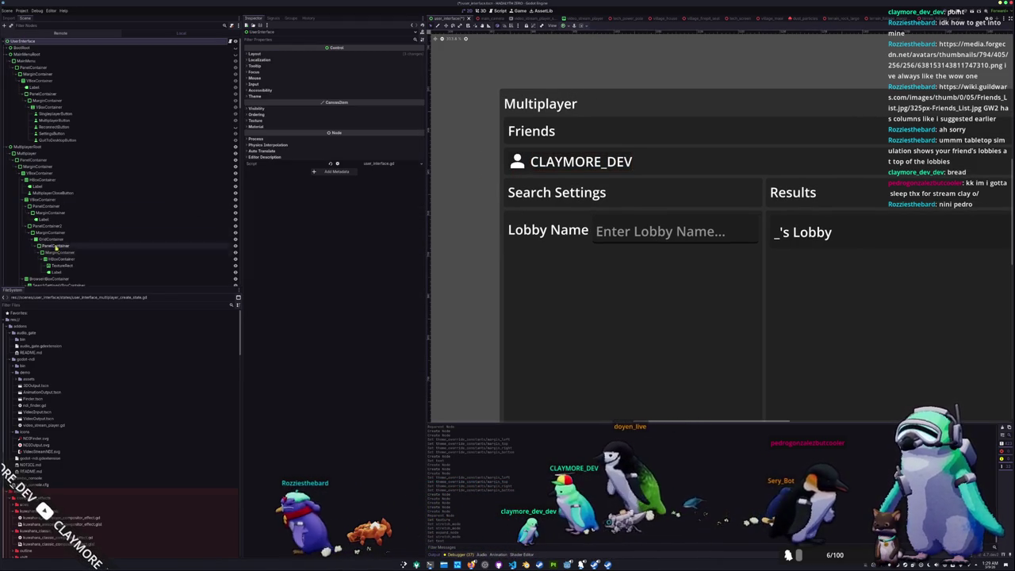
click(49, 212)
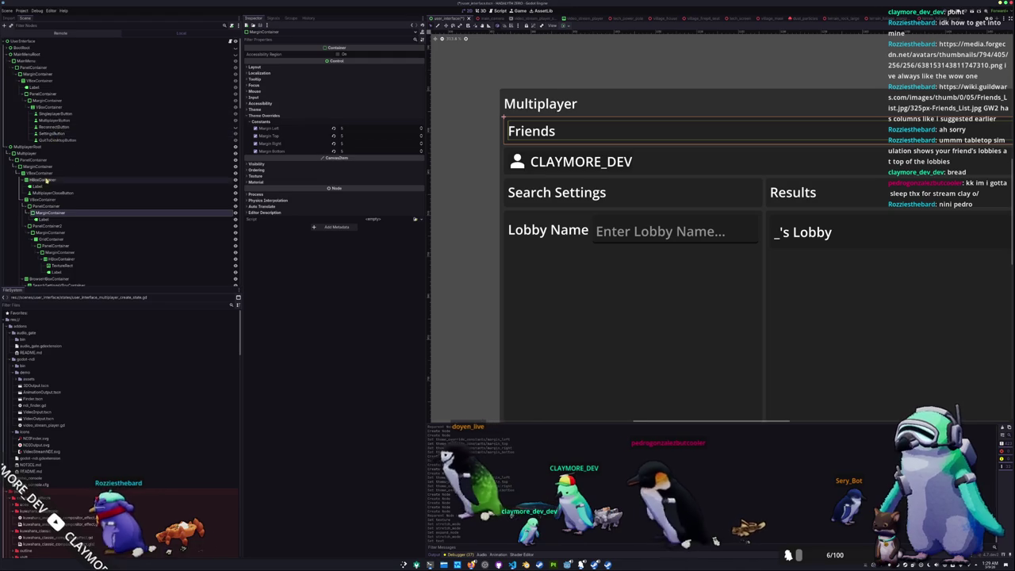
scroll(55, 159, down, 2)
click(48, 187)
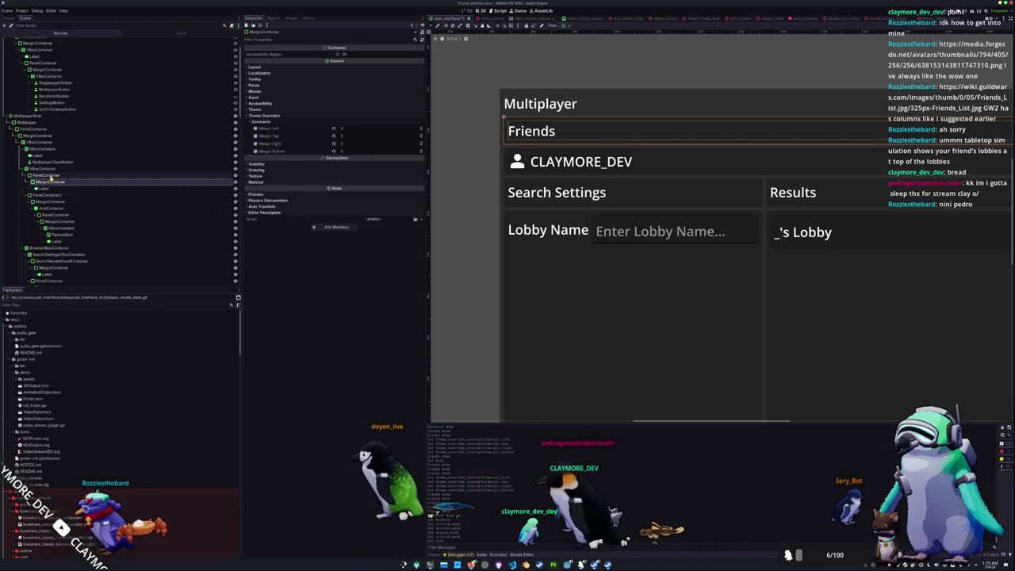
click(48, 175)
scroll(51, 178, down, 5)
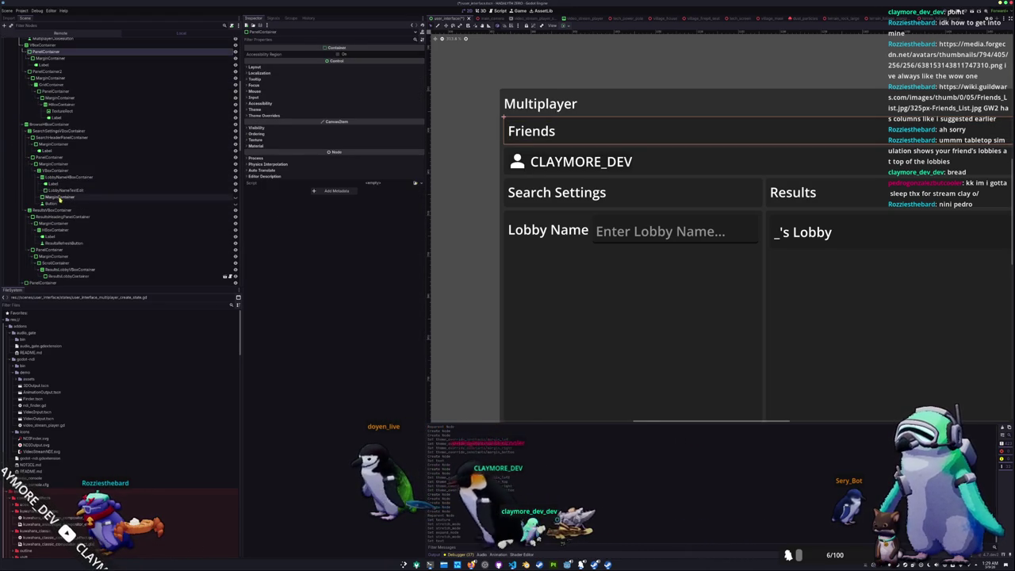
scroll(57, 162, up, 2)
click(60, 136)
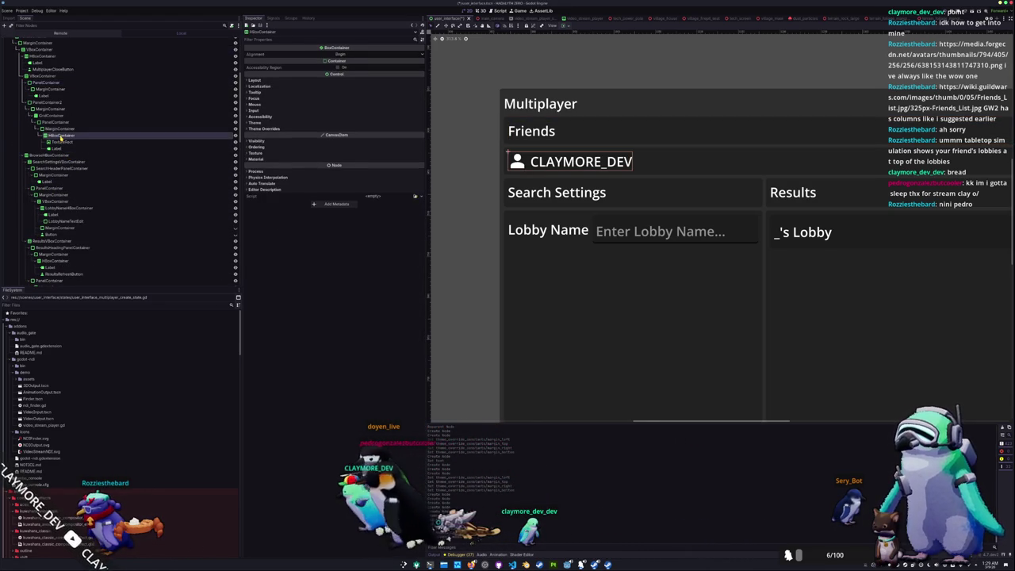
click(65, 124)
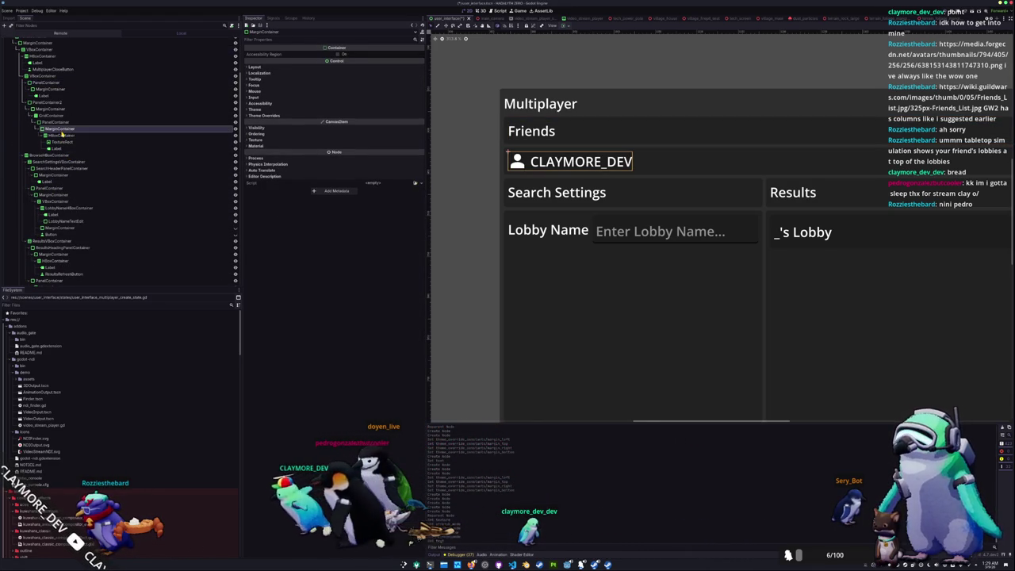
Tint the panel green via Self Modulate 00ff00, reset Modulate to white, and save
click(257, 115)
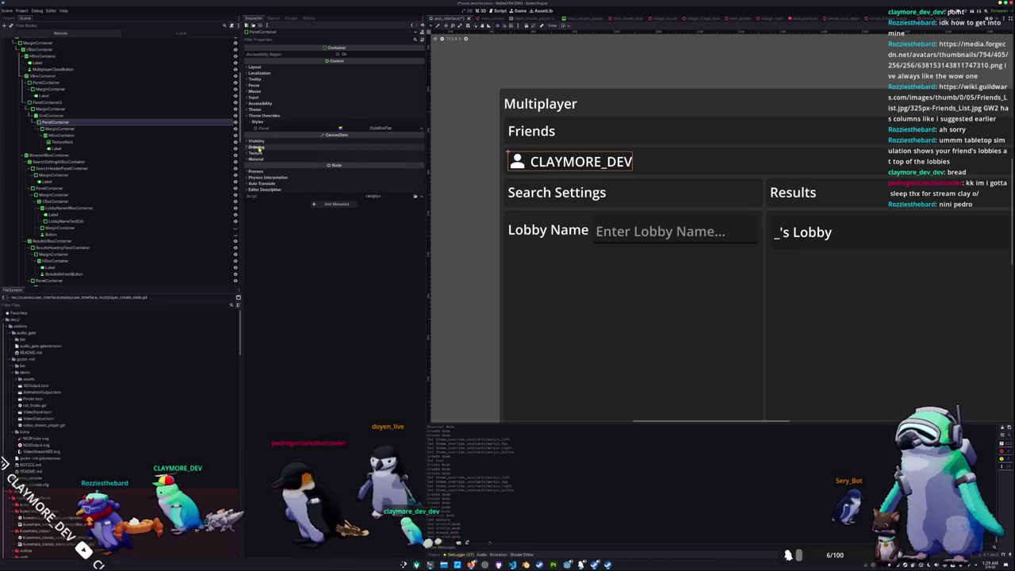
click(256, 140)
click(350, 155)
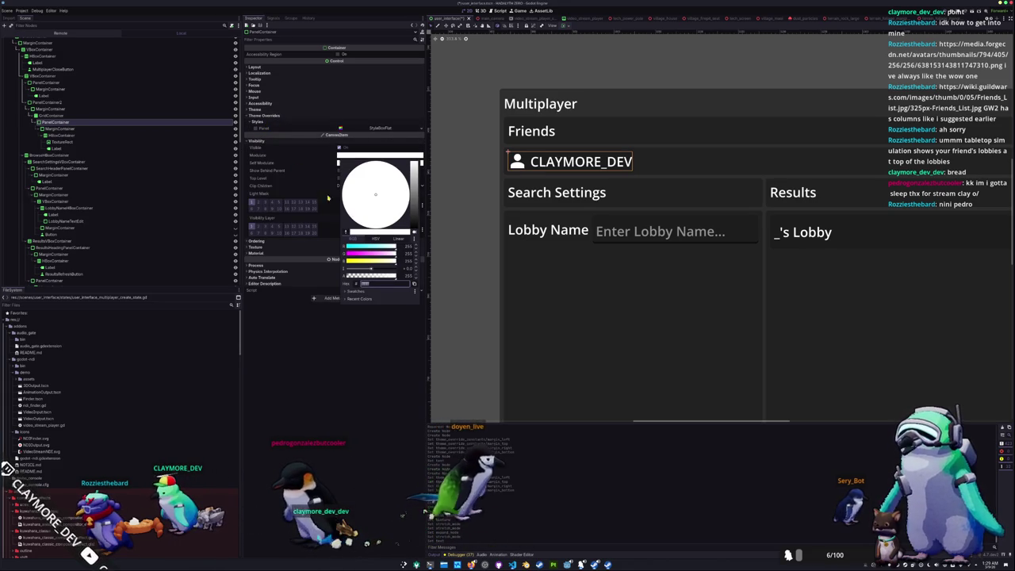
text(00ff00)
key(Return)
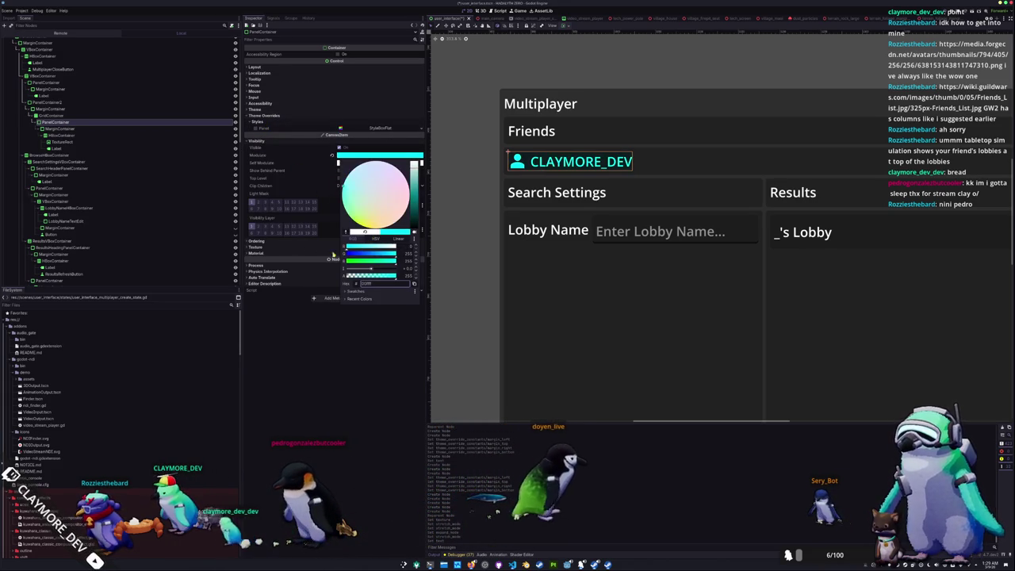
click(332, 154)
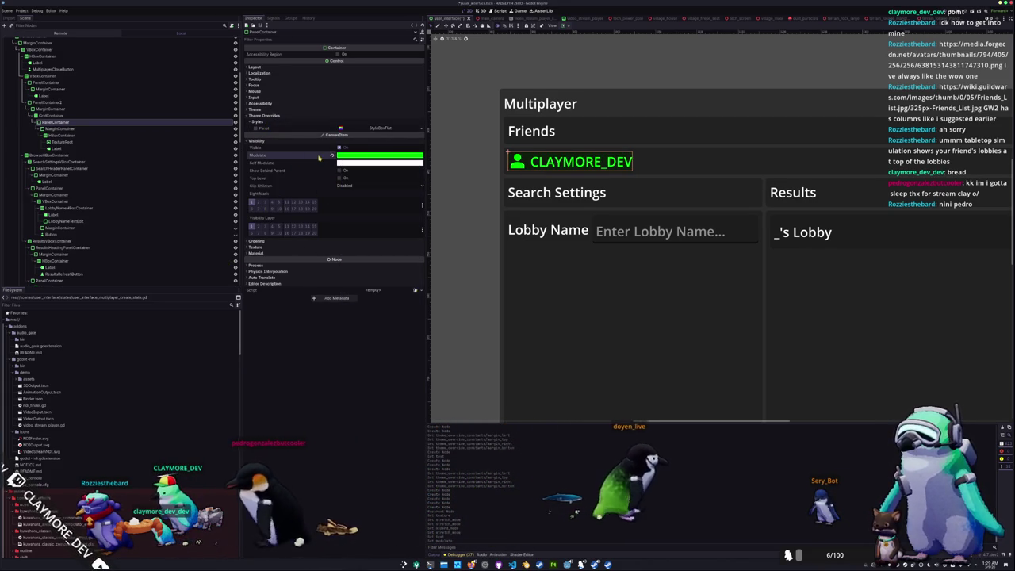
click(331, 154)
click(379, 155)
mouse_move(362, 256)
mouse_down()
mouse_move(346, 255)
mouse_move(347, 268)
mouse_up()
click(420, 185)
key(ctrl+s)
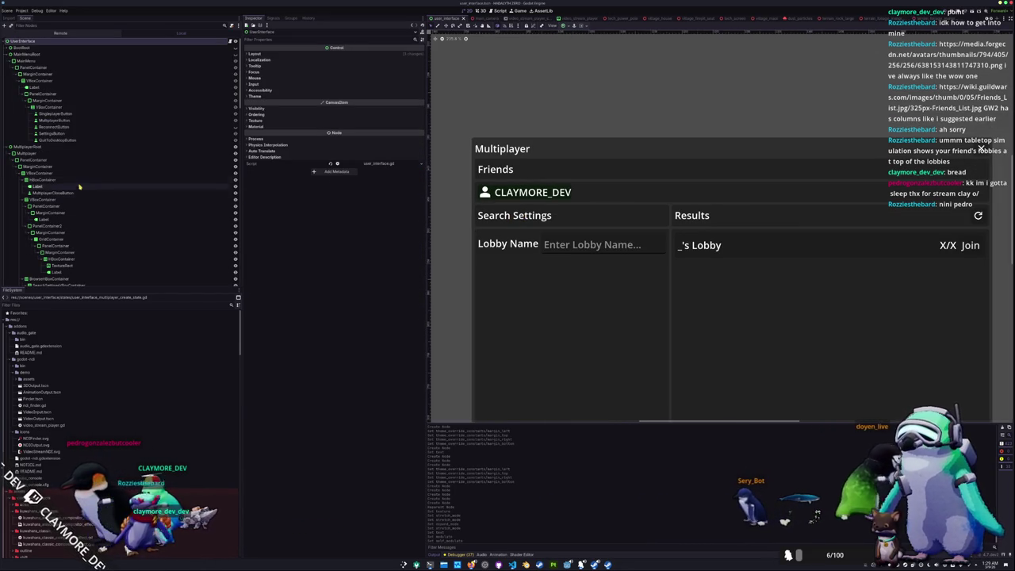
click(59, 260)
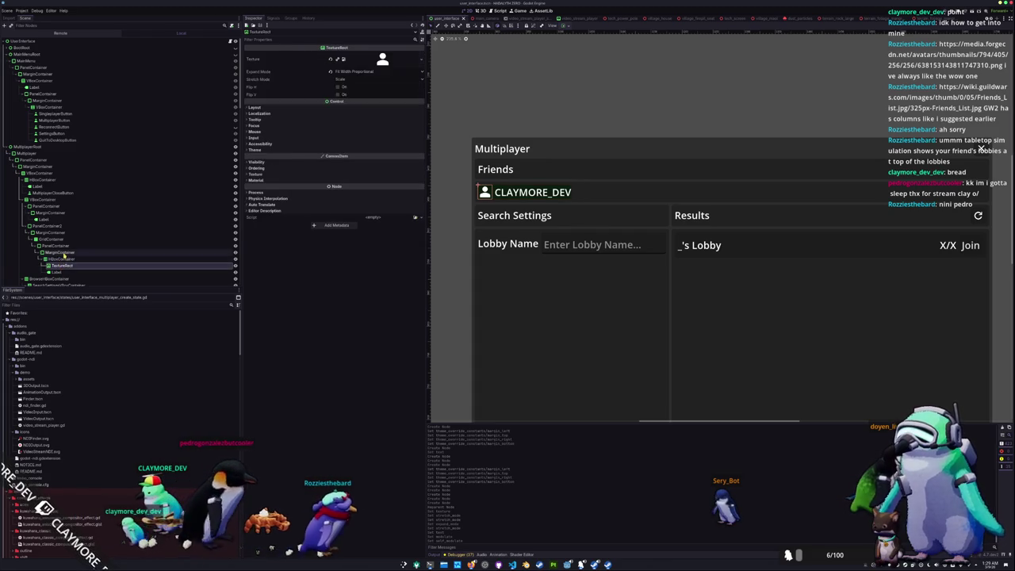
click(63, 252)
click(266, 115)
click(261, 122)
key(Return)
key(Tab)
key(Tab)
key(Tab)
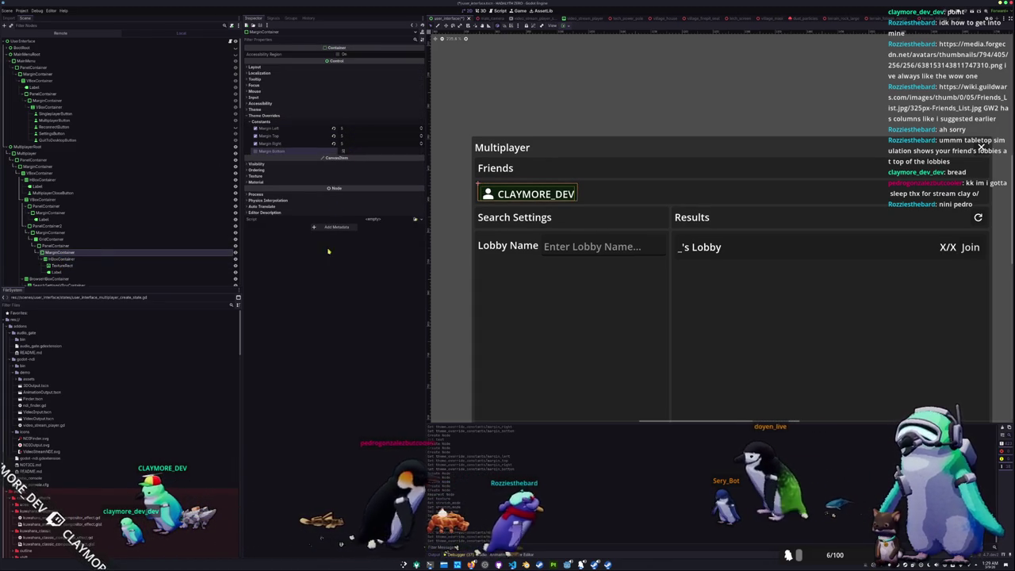
scroll(476, 250, down, 2)
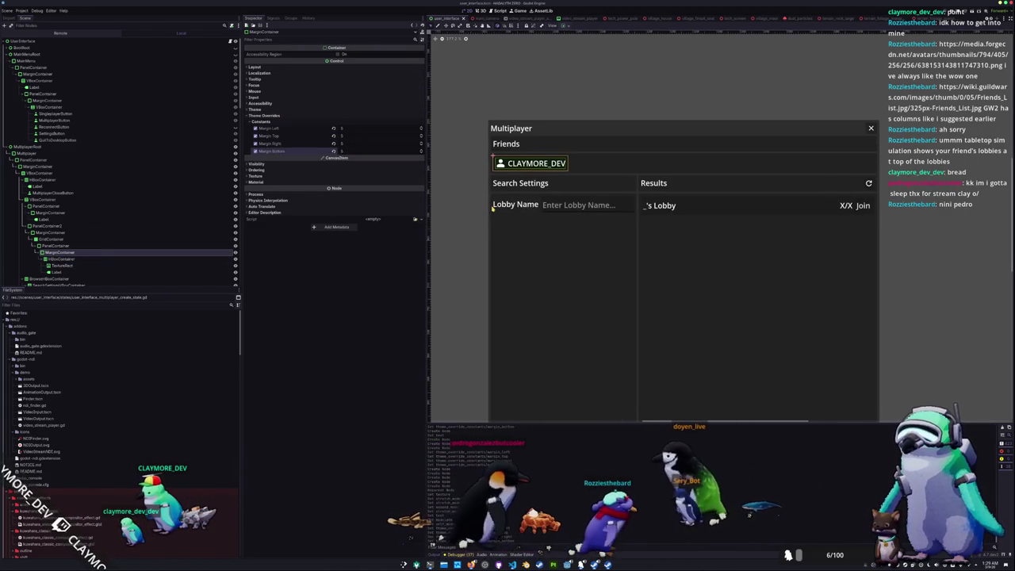
scroll(476, 195, down, 3)
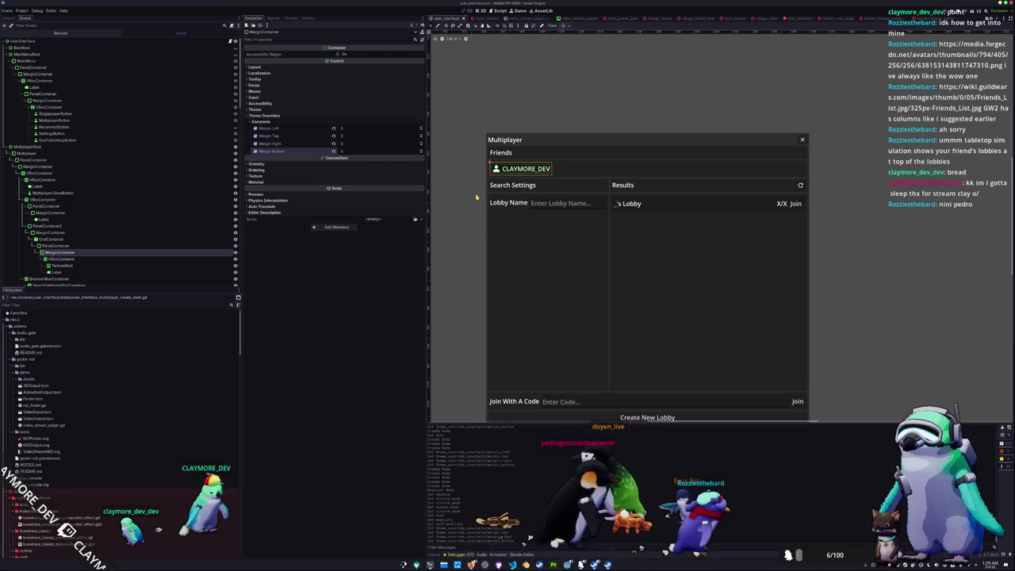
scroll(476, 196, up, 1)
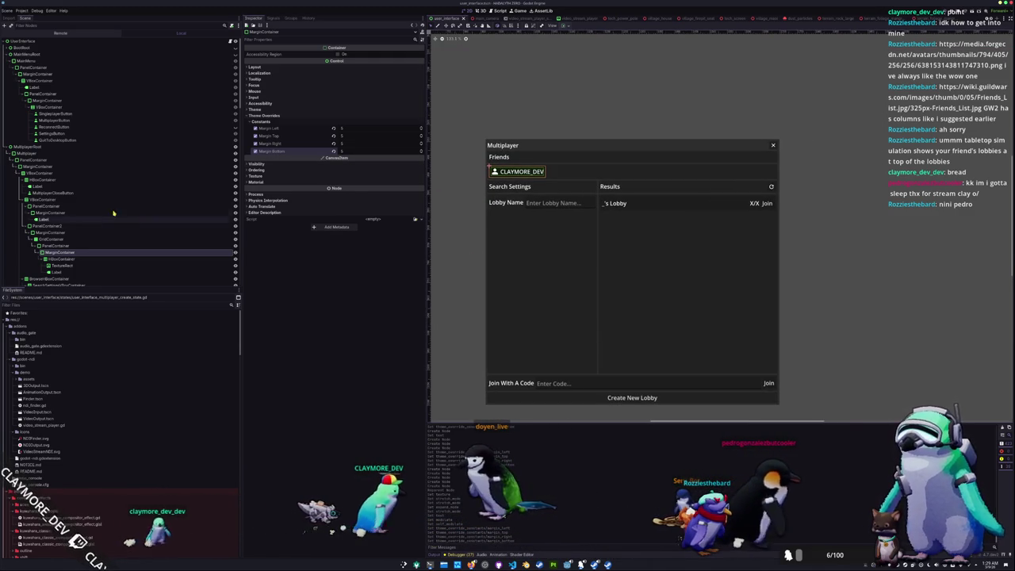
click(72, 259)
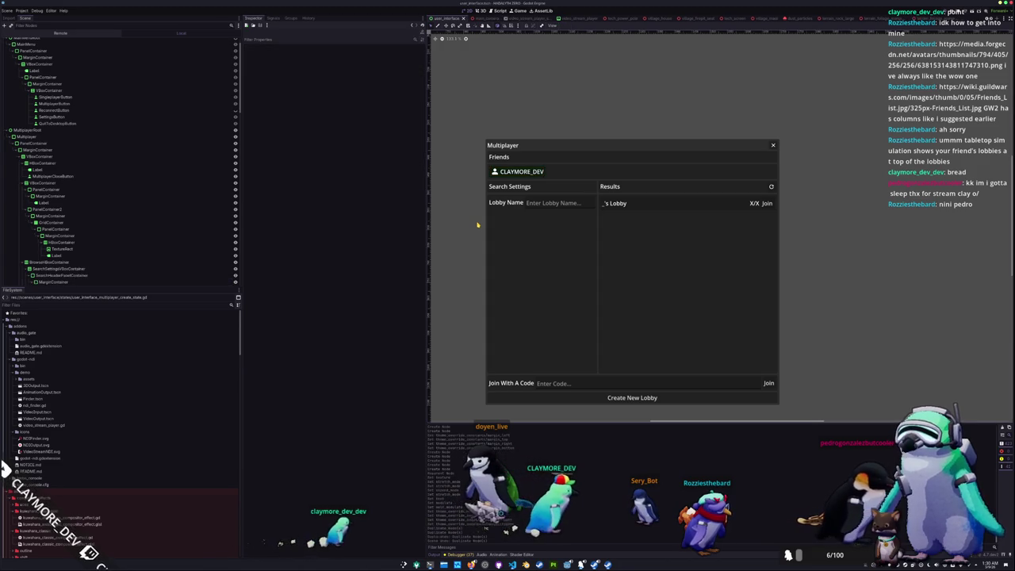
click(85, 229)
Duplicate the friend entry panel and raise the GridContainer's Columns to 5
key(ctrl+d)
key(ctrl+d)
key(ctrl+d)
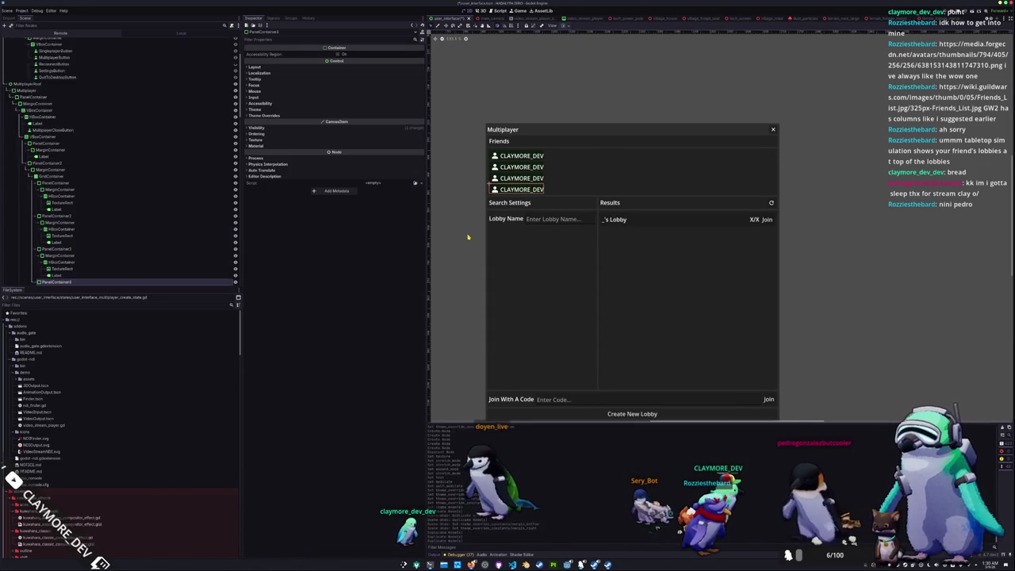
key(ctrl+d)
key(ctrl+d)
key(ctrl+d)
scroll(86, 159, up, 3)
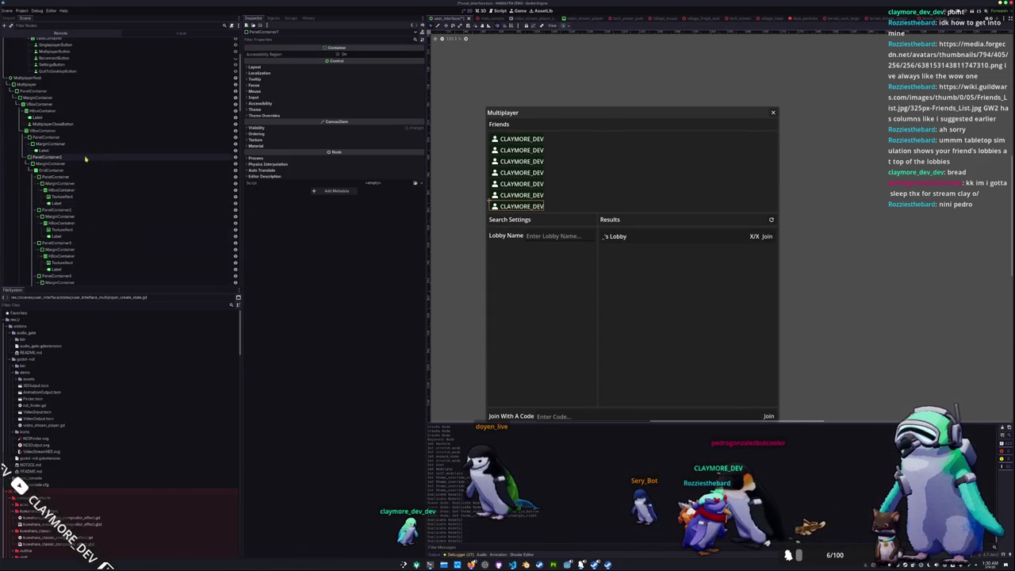
click(74, 170)
drag(373, 54, 421, 54)
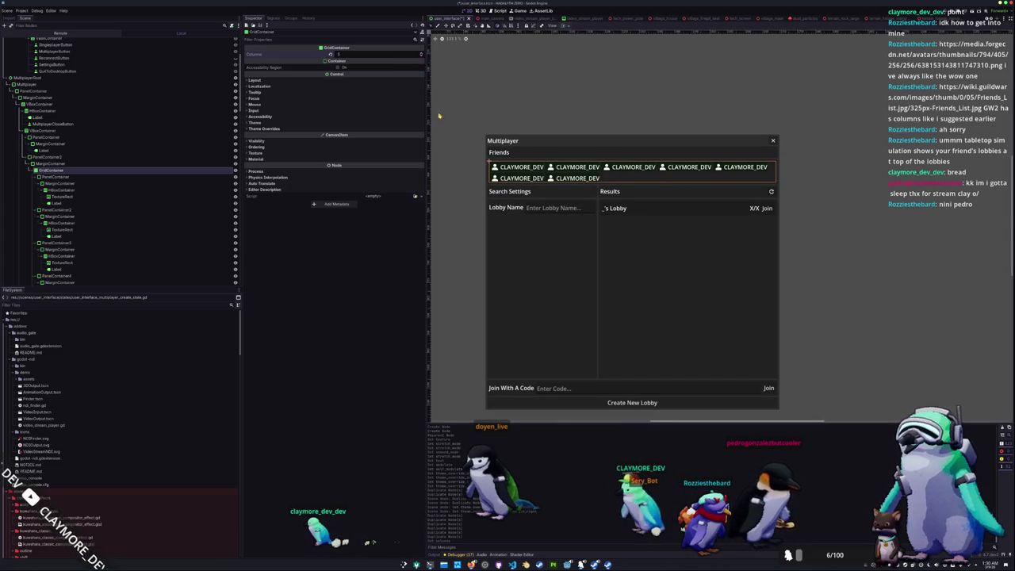
right_click(60, 172)
Add a ScrollContainer node and move it up in the scene tree
click(77, 176)
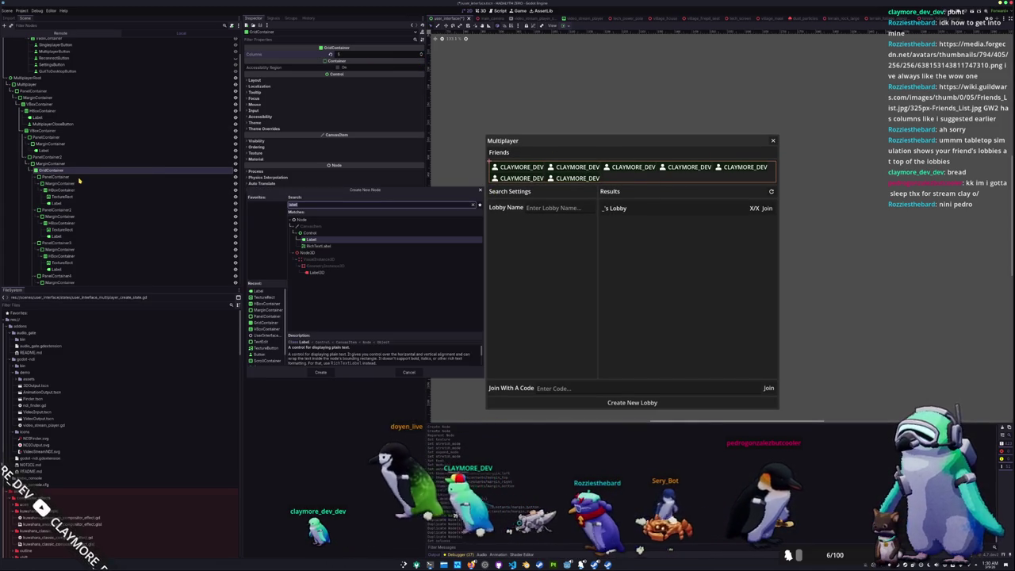
text(scroll)
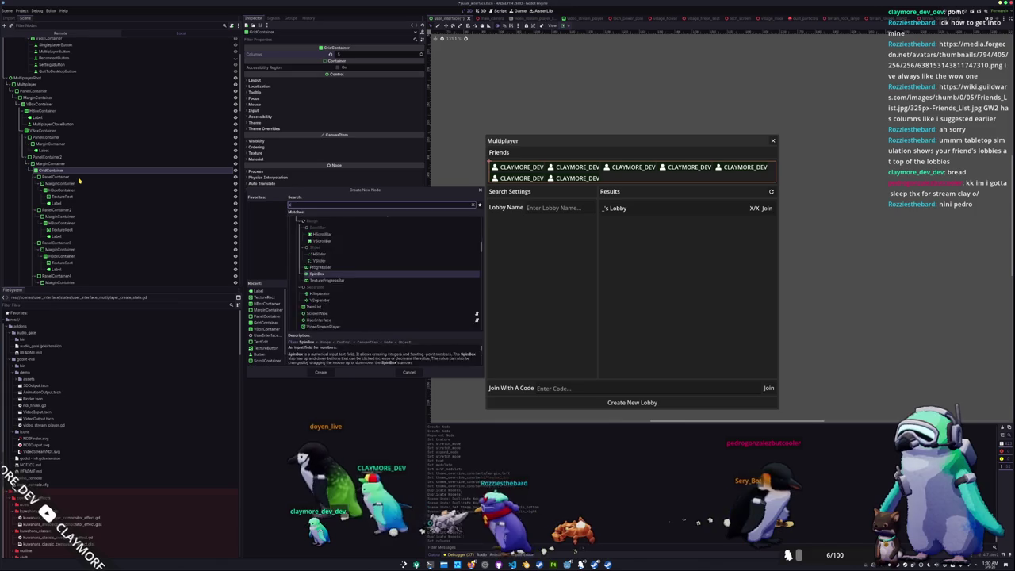
key(Down)
key(Down)
key(Down)
key(Return)
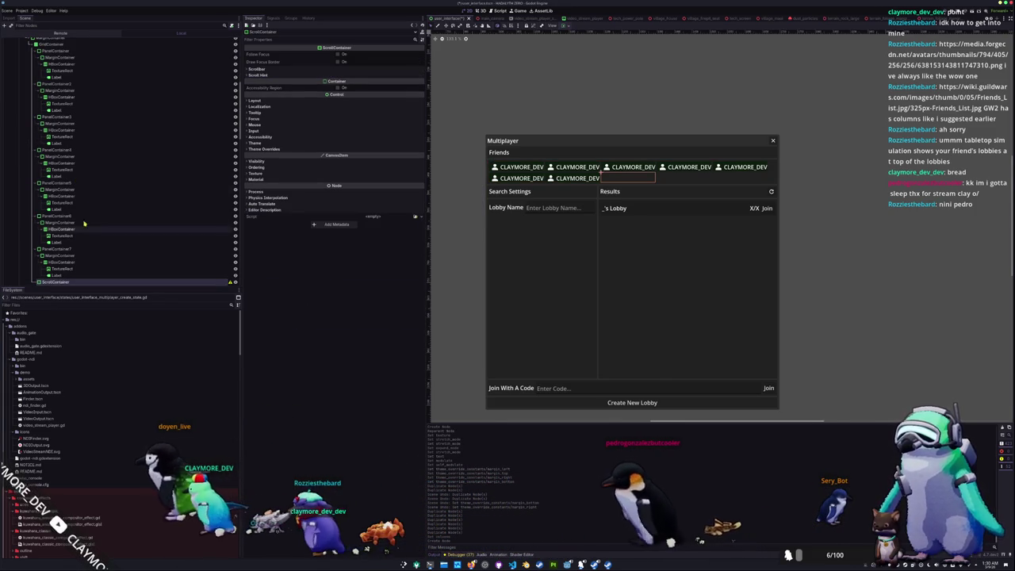
mouse_move(44, 282)
mouse_down()
mouse_move(86, 146)
mouse_move(55, 161)
mouse_move(47, 194)
mouse_up()
Change the GridContainer's type to HBoxContainer so friends sit in one row
right_click(48, 206)
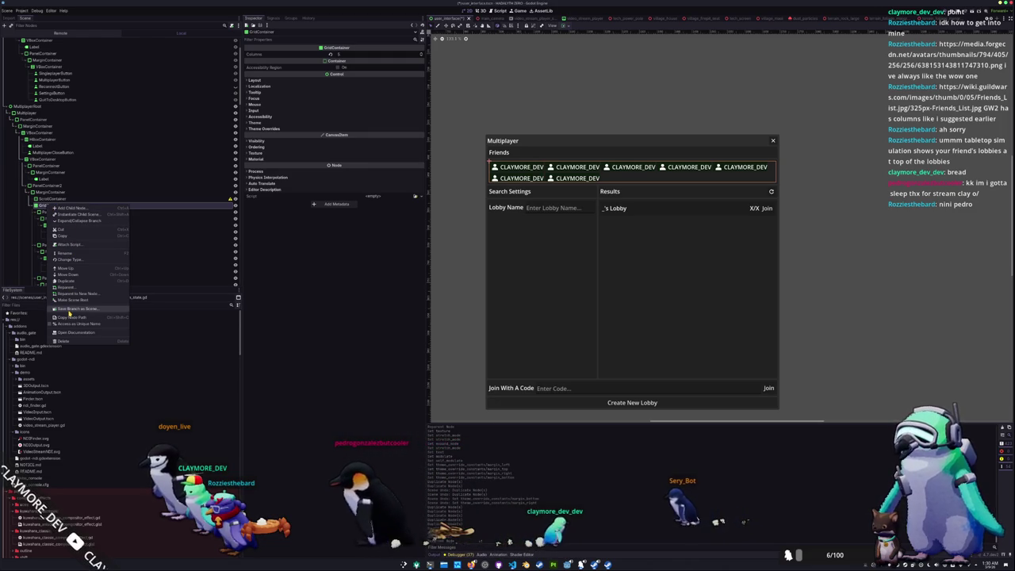
click(69, 260)
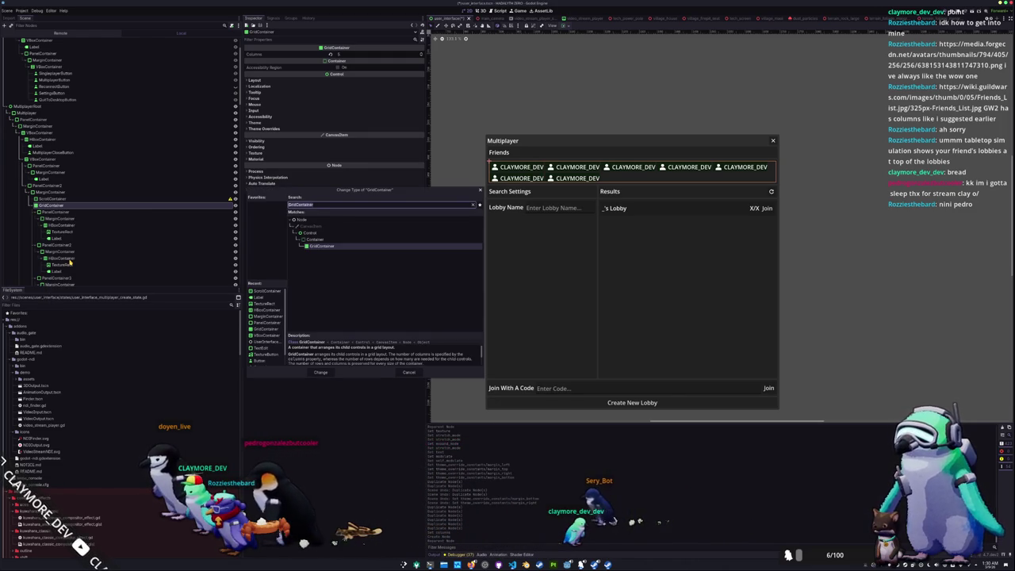
text(hbox)
key(Return)
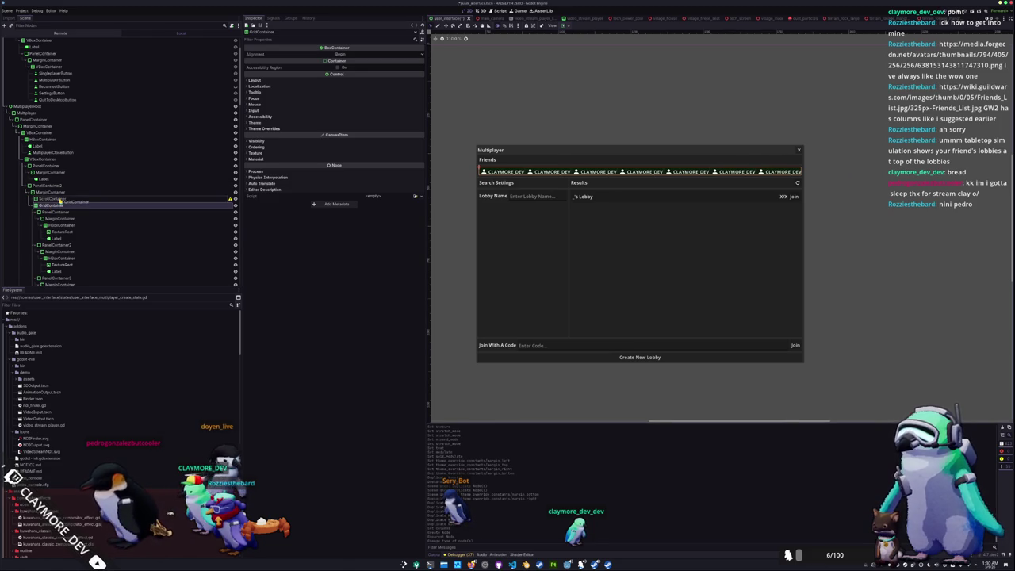
Move the friends GridContainer into the ScrollContainer and select the ScrollContainer
drag(60, 201, 65, 203)
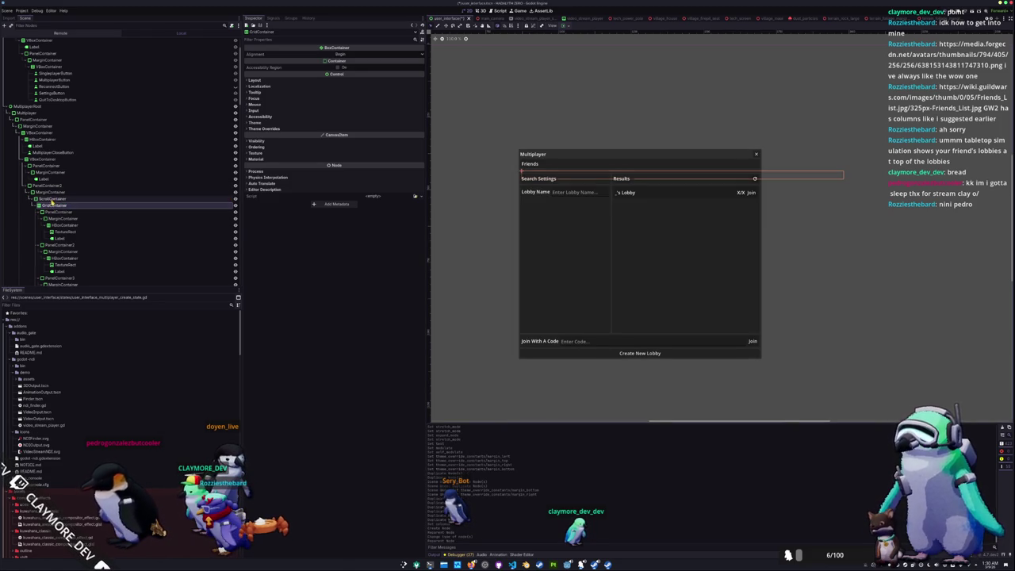
click(52, 199)
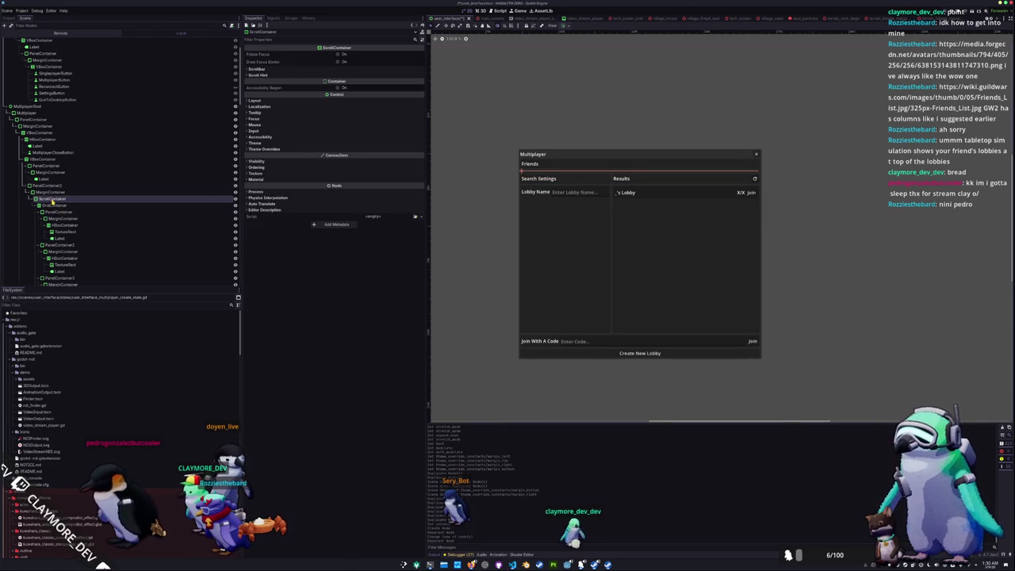
click(292, 75)
click(288, 69)
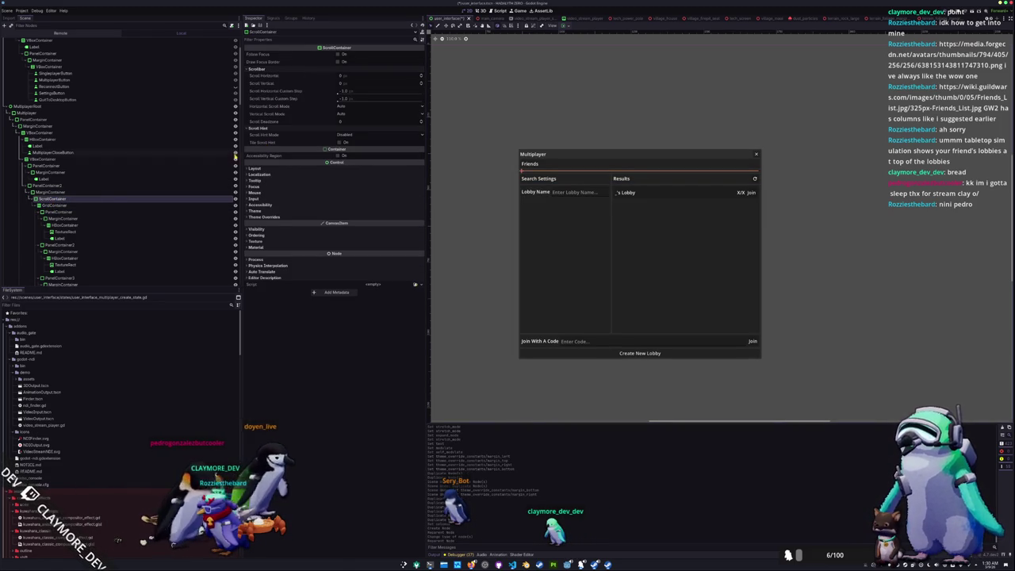
Inspect a friend entry's nodes down to the CLAYMORE_DEV label, then return to the ScrollContainer
click(62, 213)
click(65, 219)
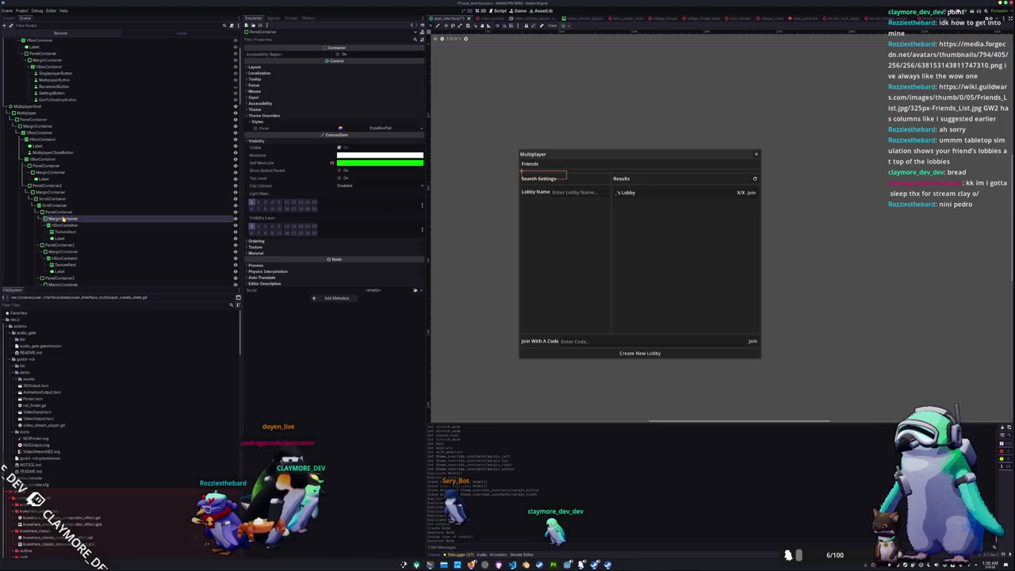
click(67, 226)
click(65, 231)
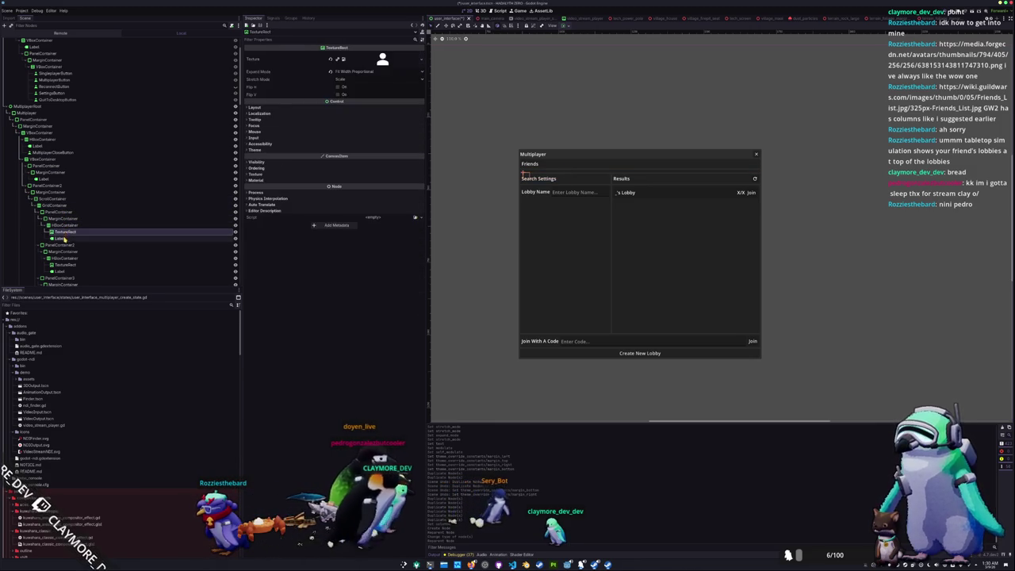
click(66, 237)
click(66, 231)
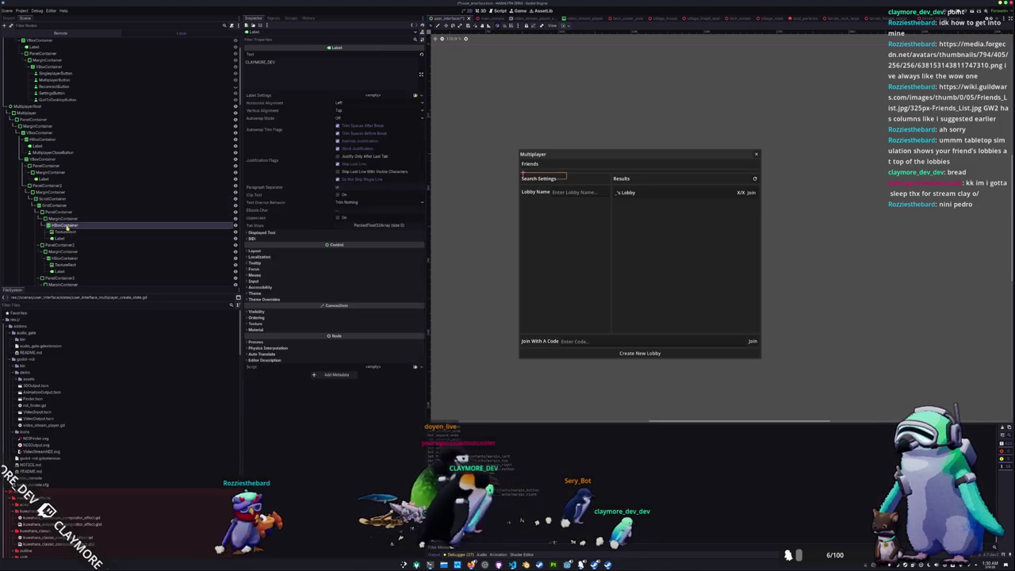
click(67, 225)
click(67, 219)
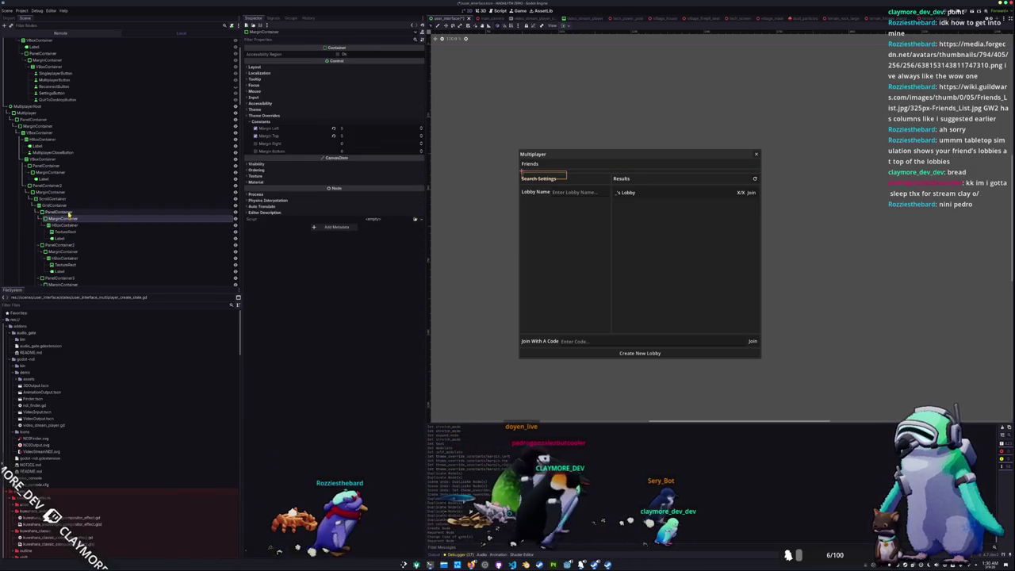
click(68, 206)
click(70, 199)
Set the ScrollContainer's Custom Minimum Size height to about 50
click(294, 168)
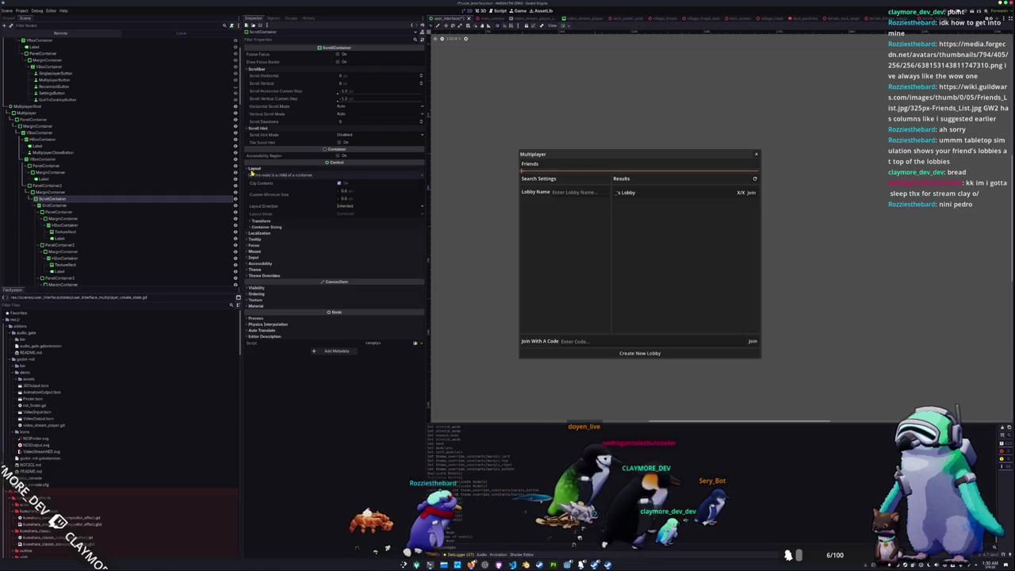
scroll(487, 177, down, 2)
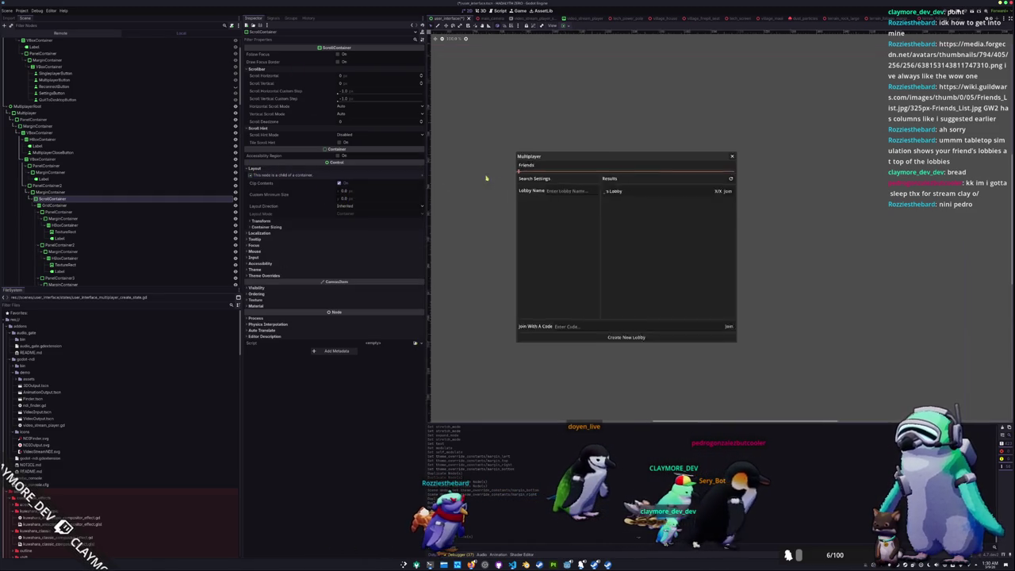
drag(349, 199, 381, 199)
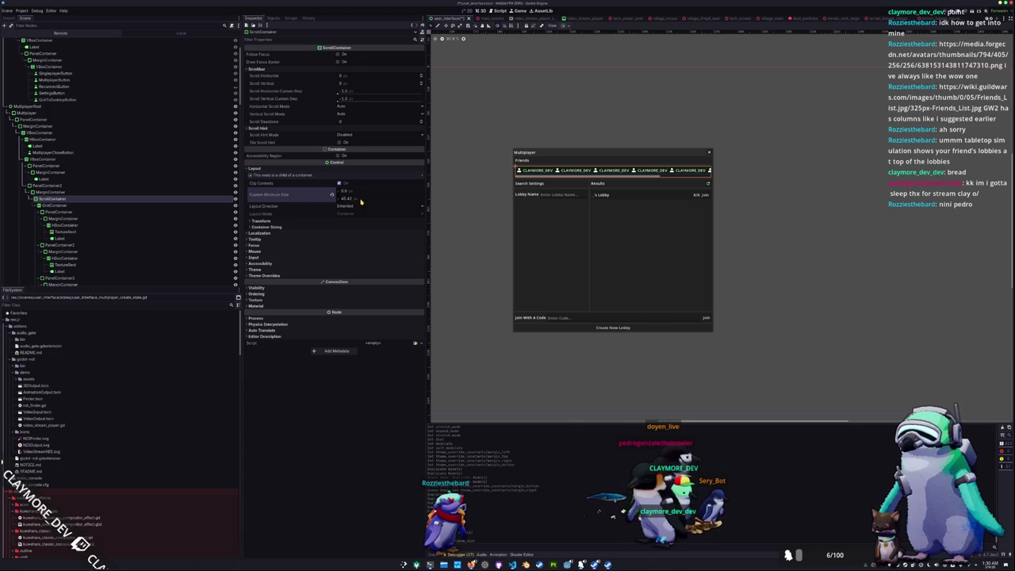
drag(390, 199, 390, 199)
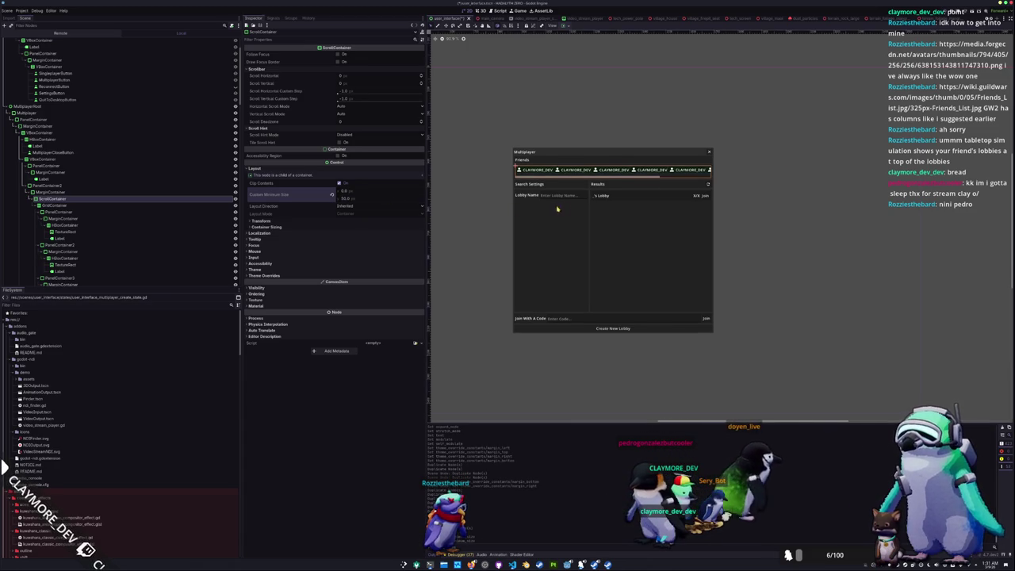
scroll(557, 209, up, 5)
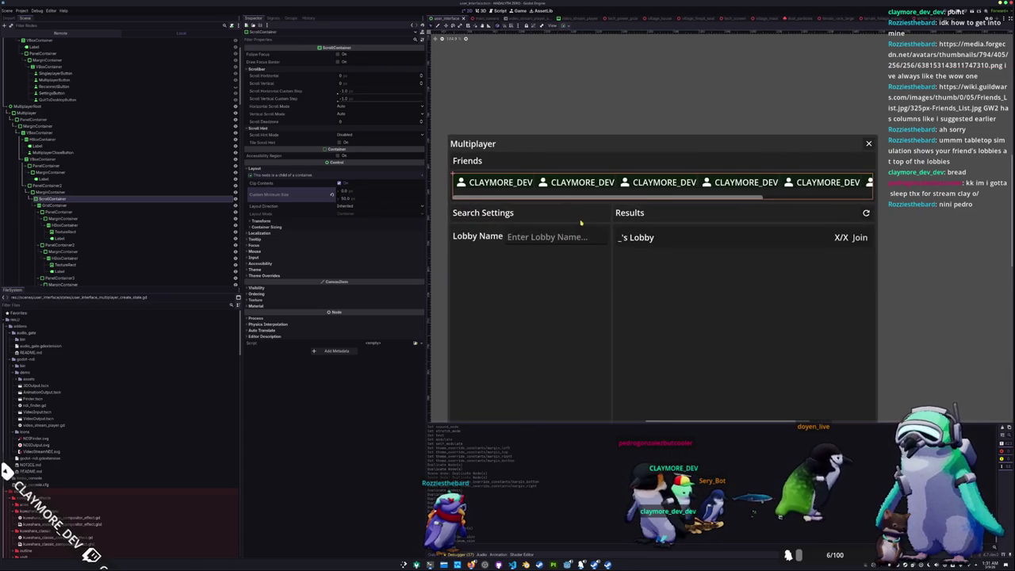
Select the duplicate CLAYMORE_DEV friend entries and delete them
drag(581, 223, 579, 256)
scroll(592, 236, up, 2)
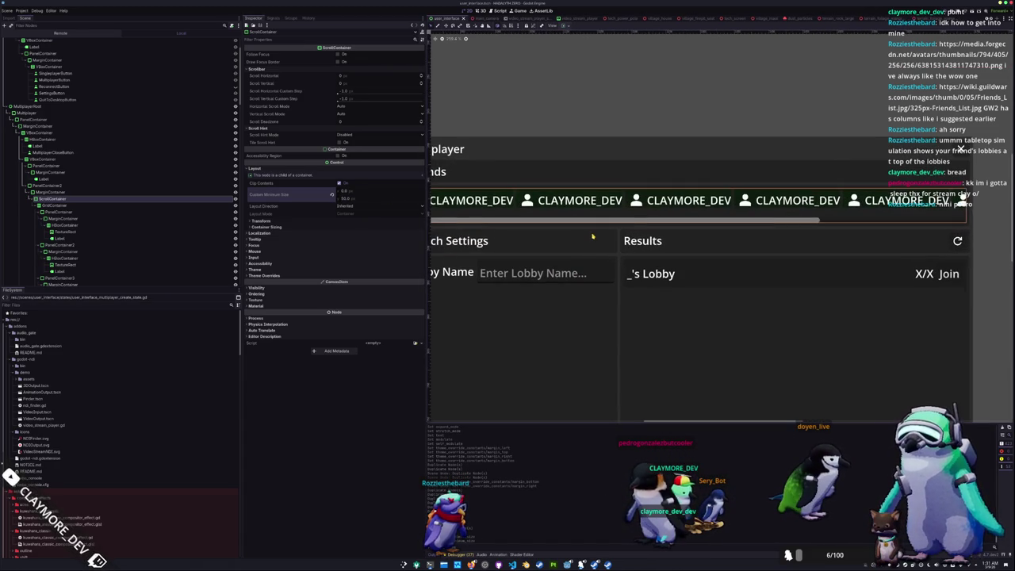
click(671, 204)
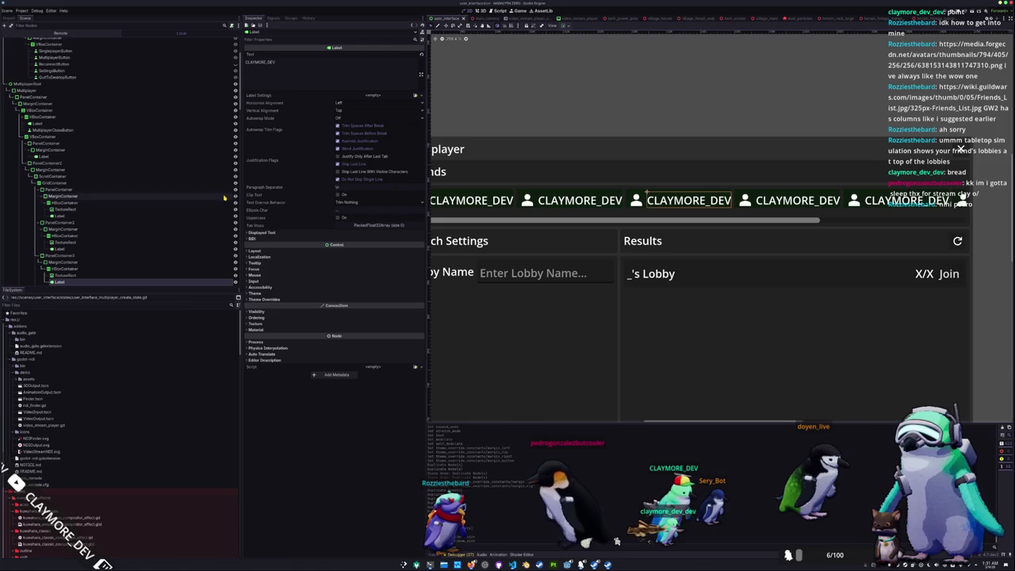
click(62, 222)
scroll(62, 228, down, 3)
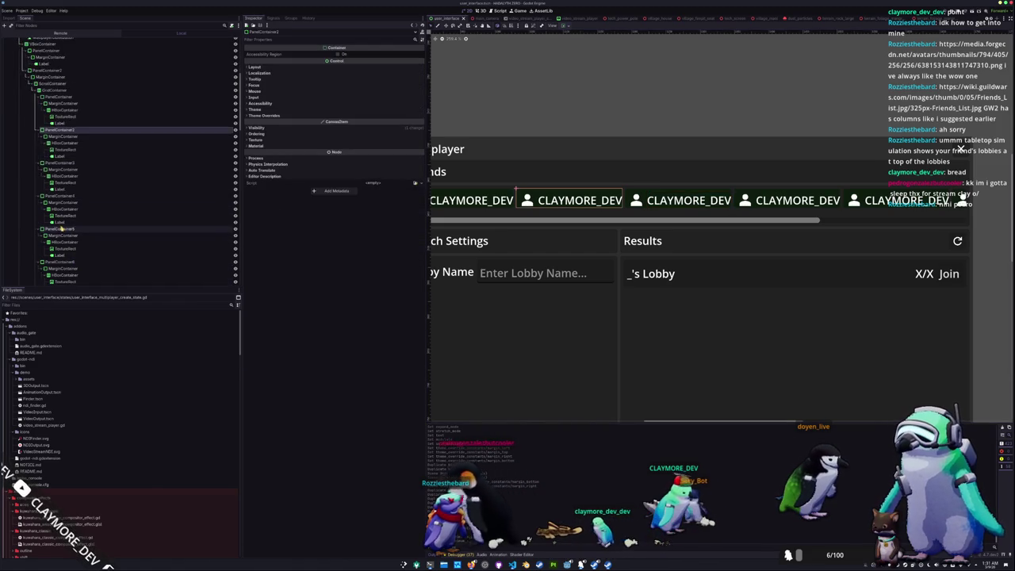
scroll(62, 230, down, 4)
shift+click(61, 230)
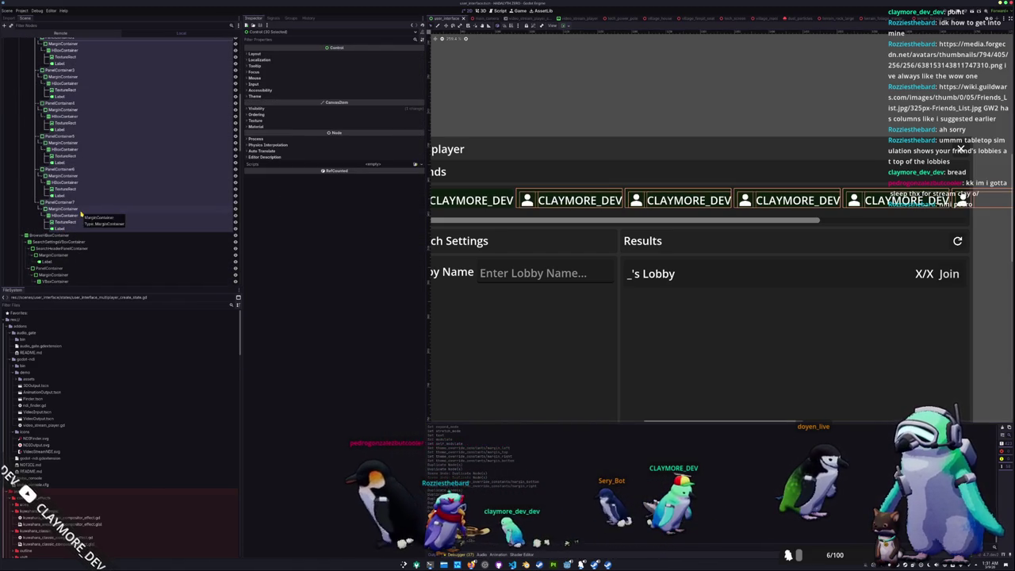
key(Delete)
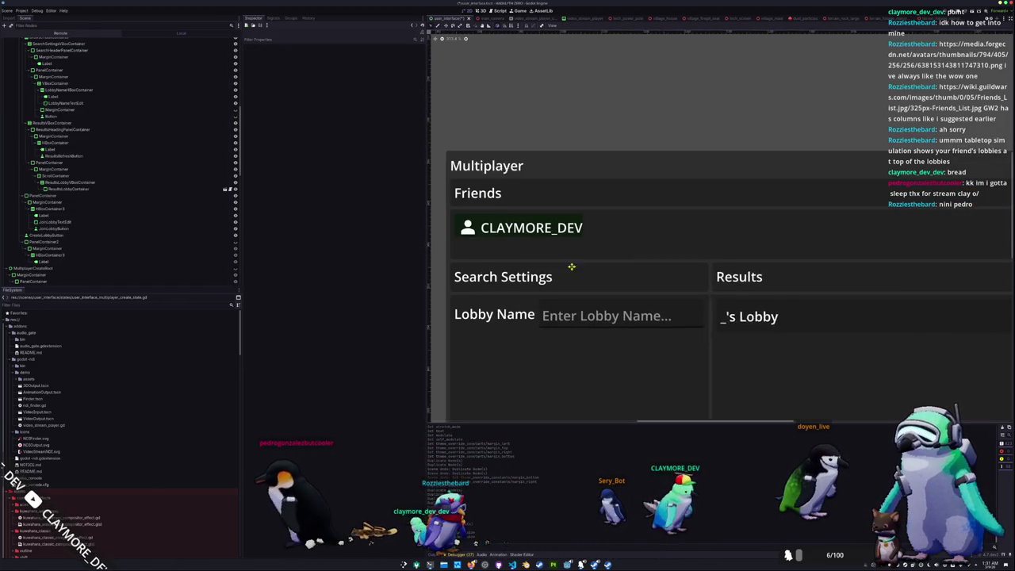
Enable Margin Right and Margin Bottom overrides on the friend entry's MarginContainer
click(517, 250)
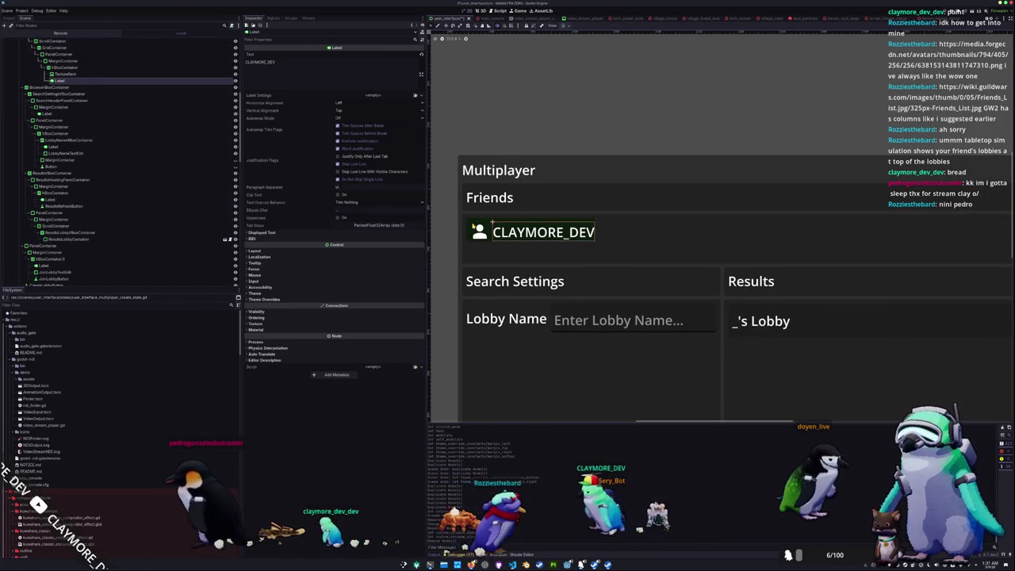
click(478, 233)
click(470, 233)
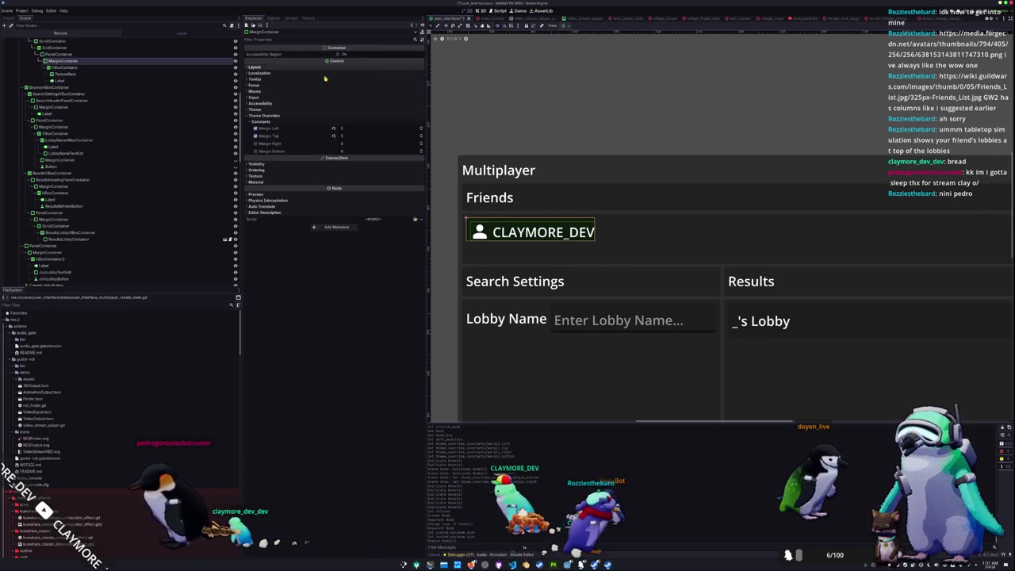
click(347, 142)
click(347, 150)
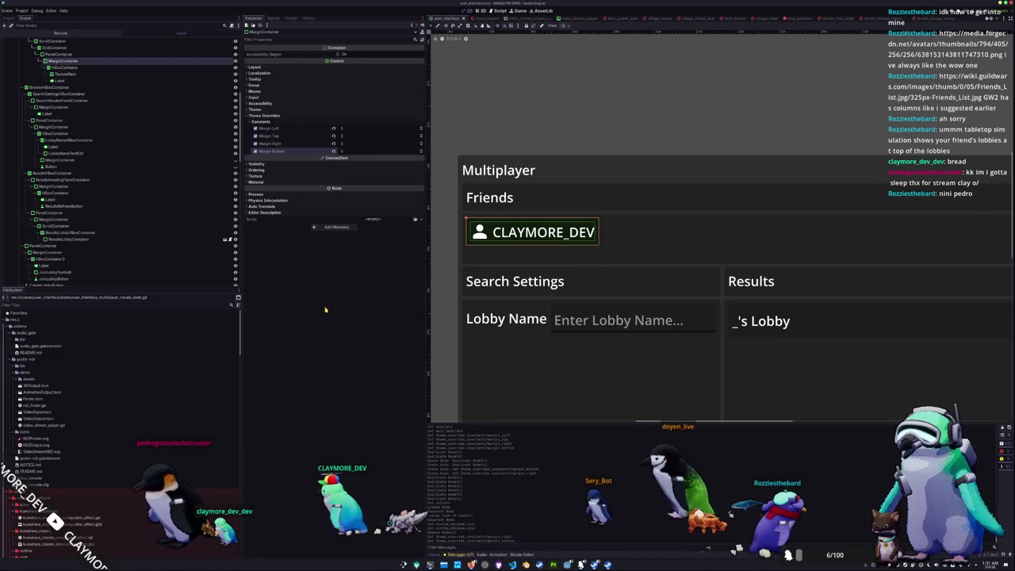
click(345, 66)
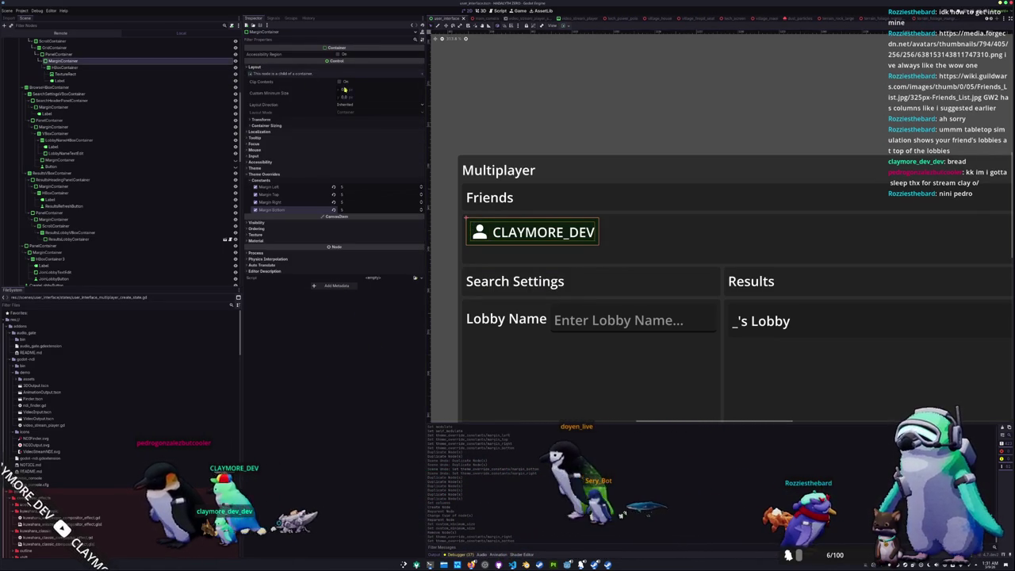
click(543, 26)
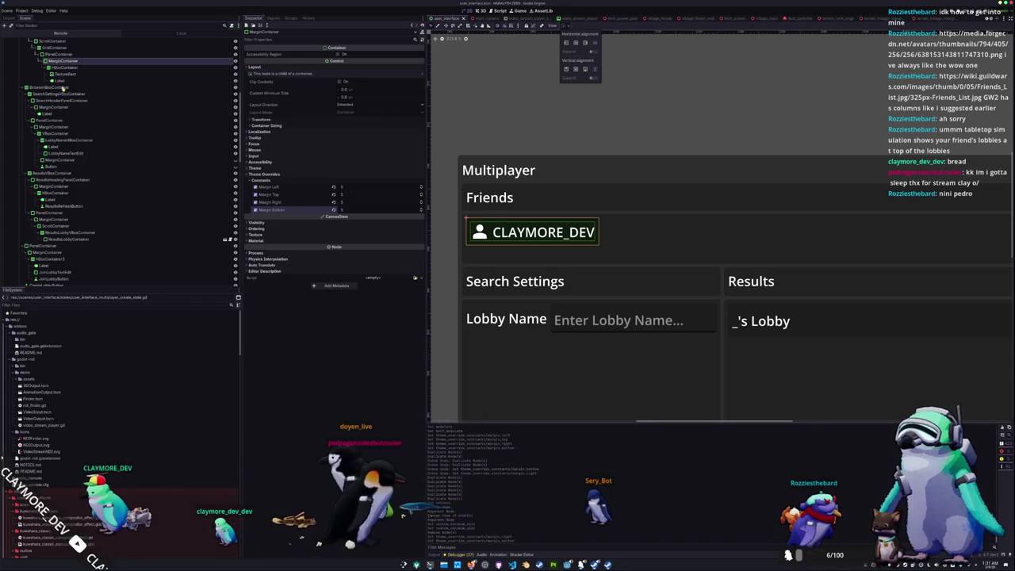
Turn on Horizontal Expand for the friend entry's PanelContainer
click(57, 54)
scroll(129, 214, up, 2)
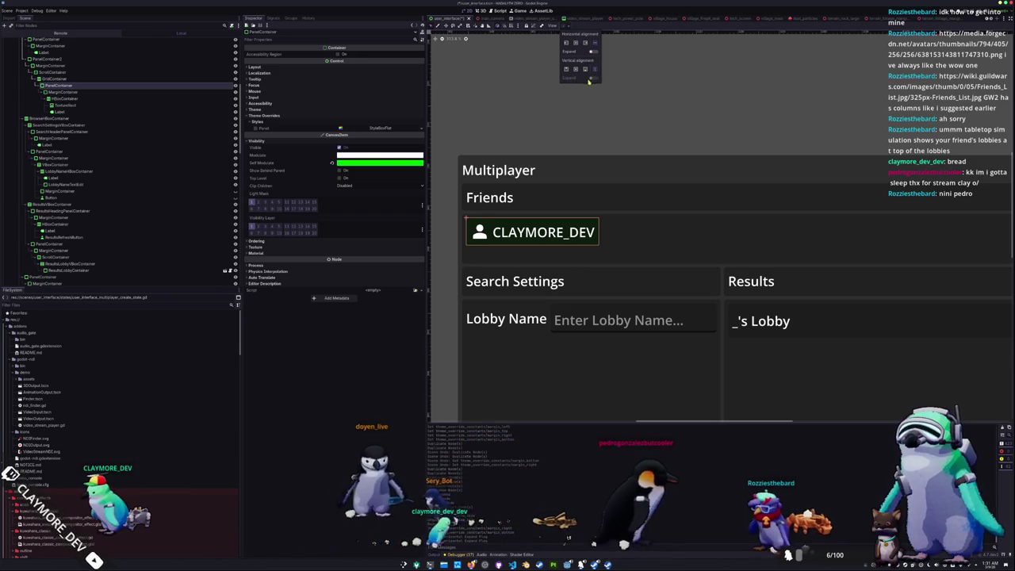
click(99, 78)
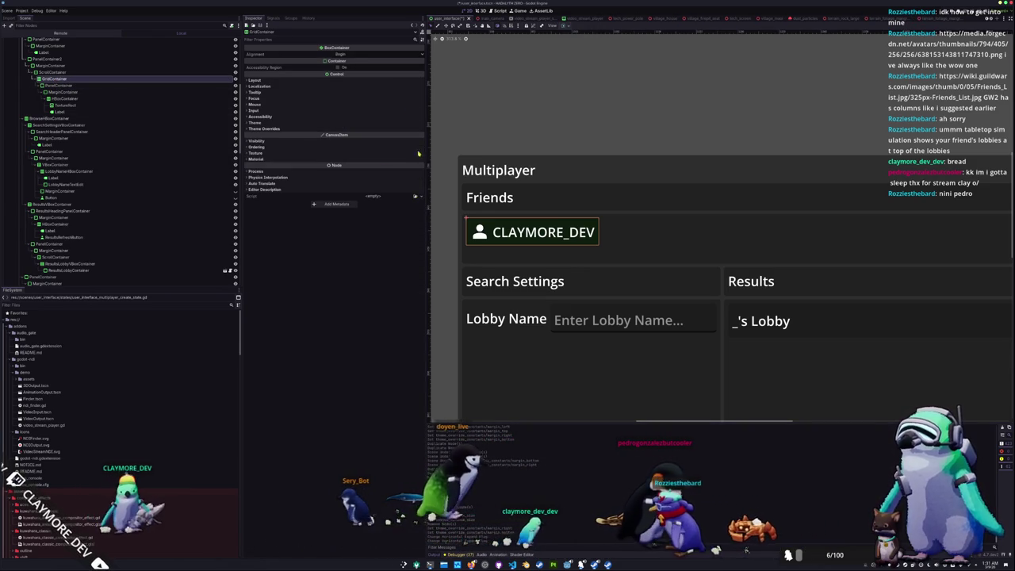
click(563, 26)
click(593, 51)
Duplicate the friend entry panel with Ctrl+D, undoing extras to keep four
click(527, 103)
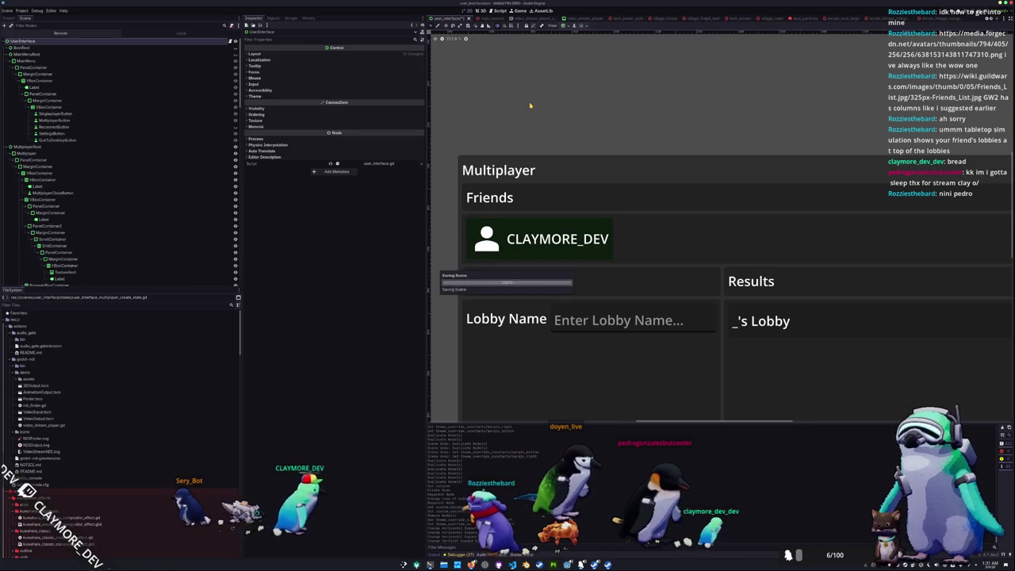
scroll(553, 229, down, 4)
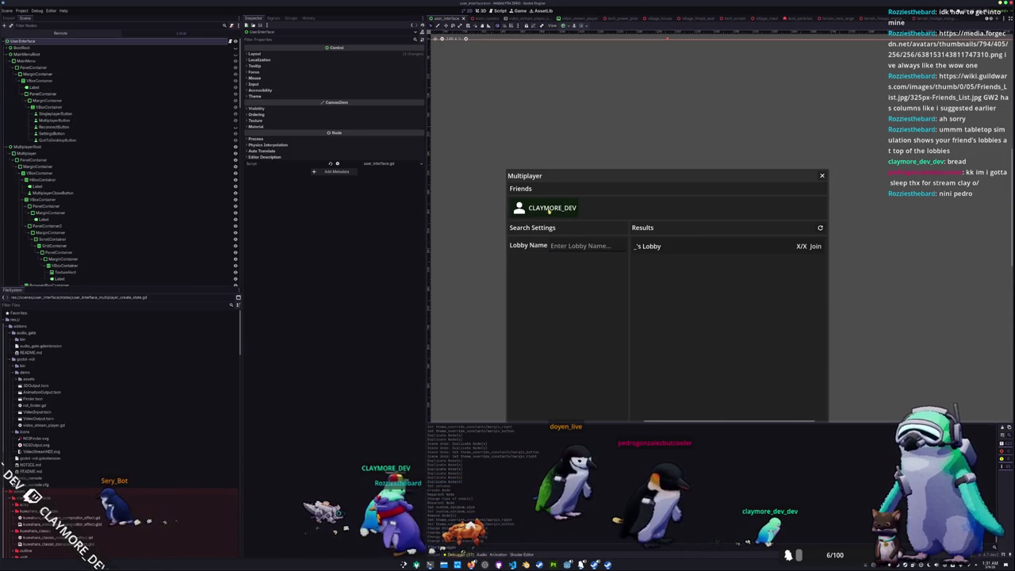
click(547, 213)
click(544, 217)
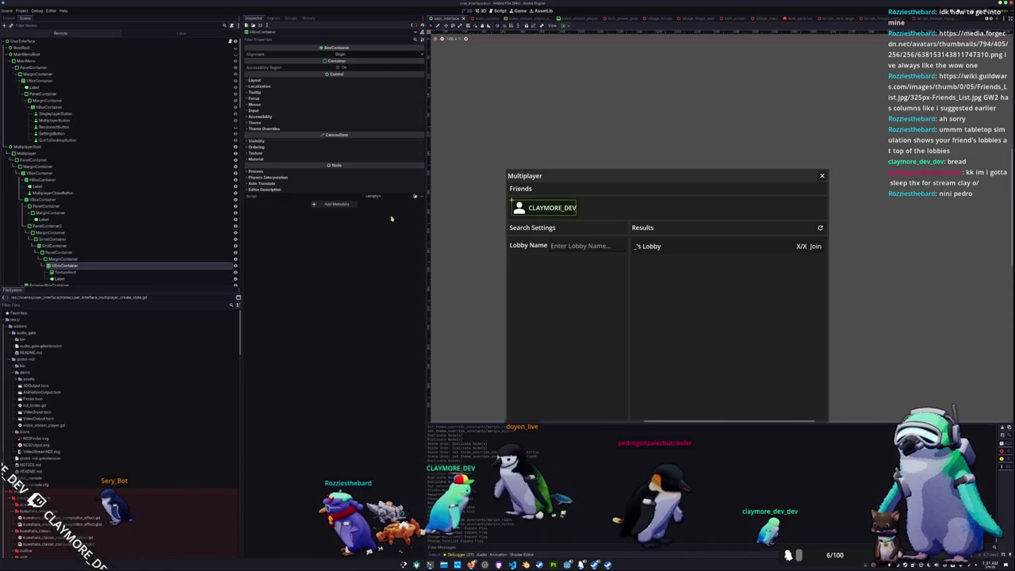
click(57, 252)
key(ctrl+d)
key(ctrl+d)
key(ctrl+d)
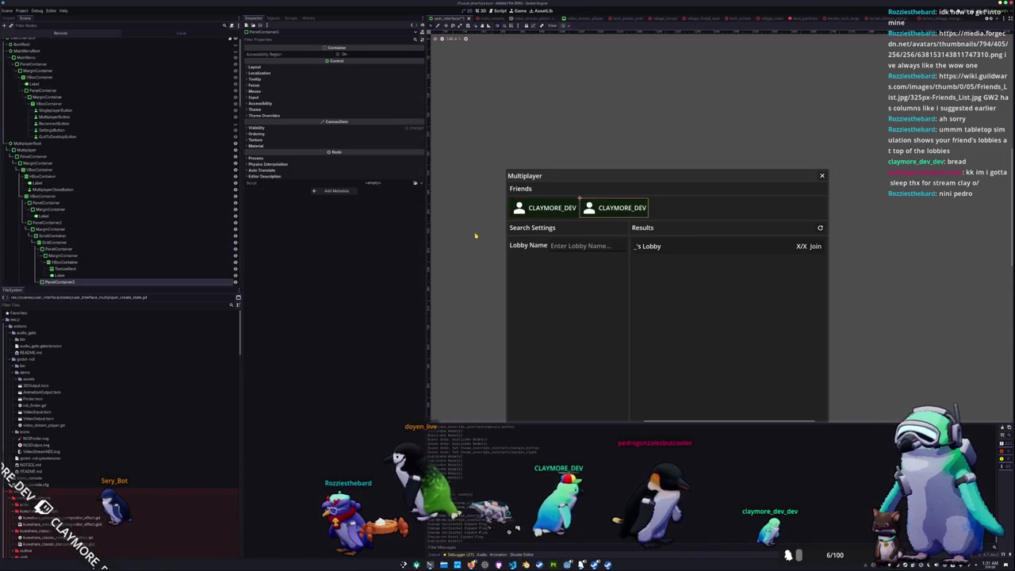
key(ctrl+d)
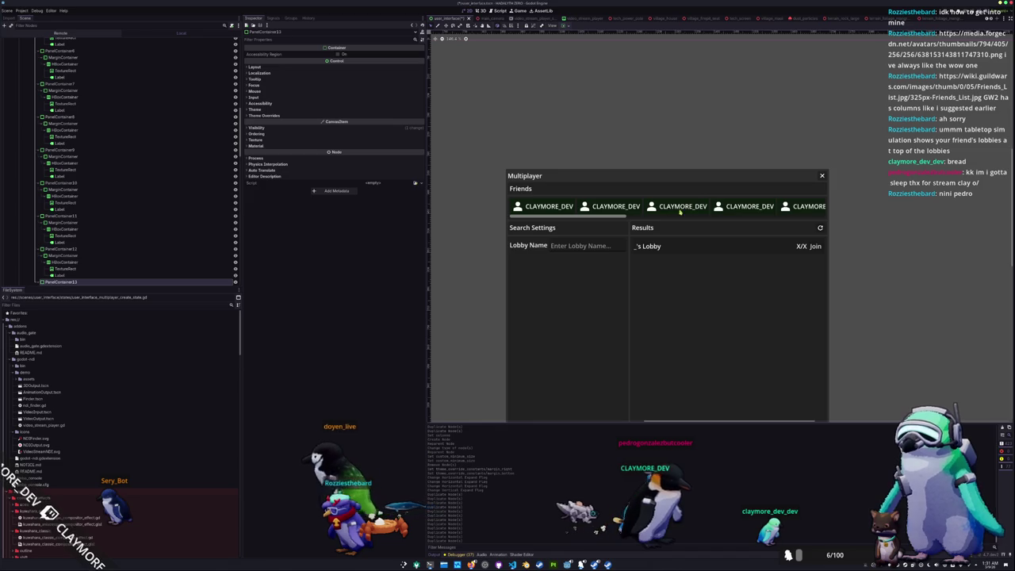
scroll(553, 281, down, 2)
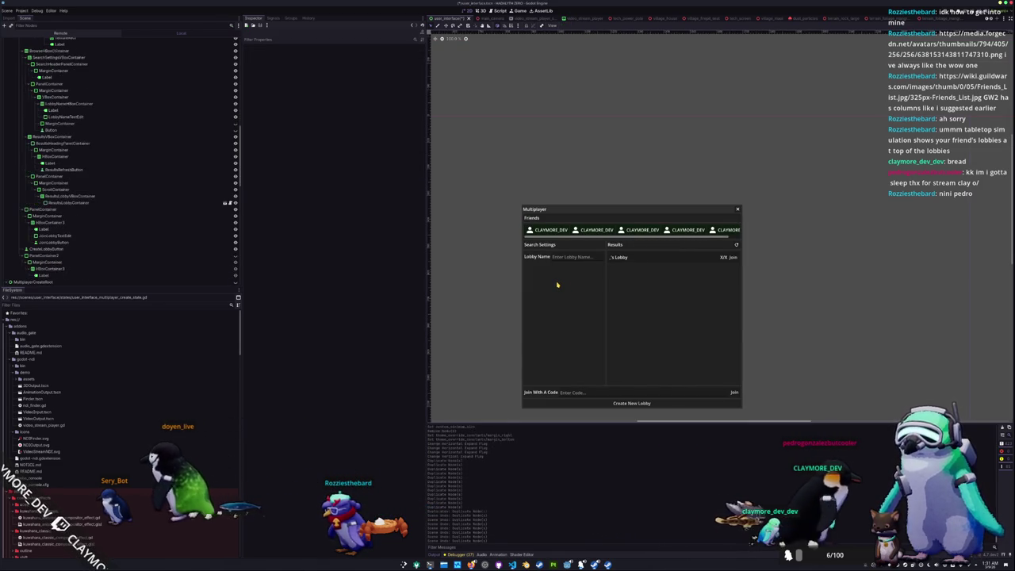
key(ctrl+z)
key(ctrl+z)
key(ctrl+z)
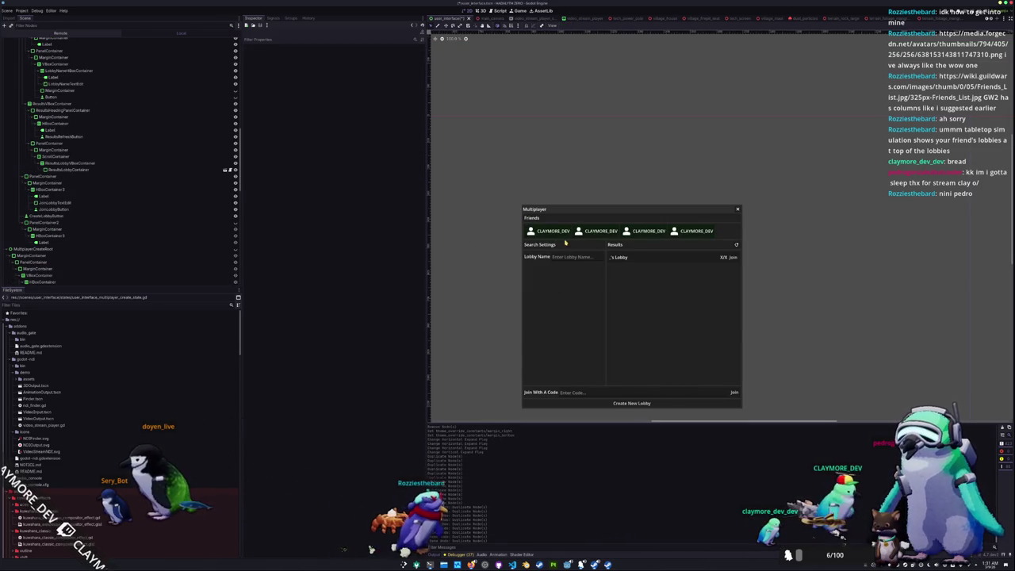
Check the four CLAYMORE_DEV entries and save the user_interface scene
click(584, 235)
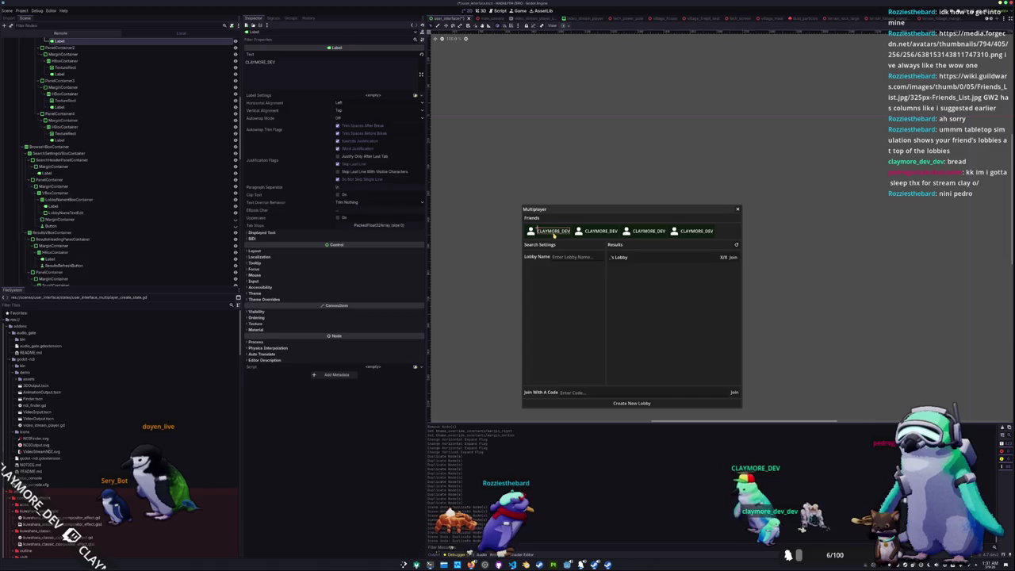
click(637, 239)
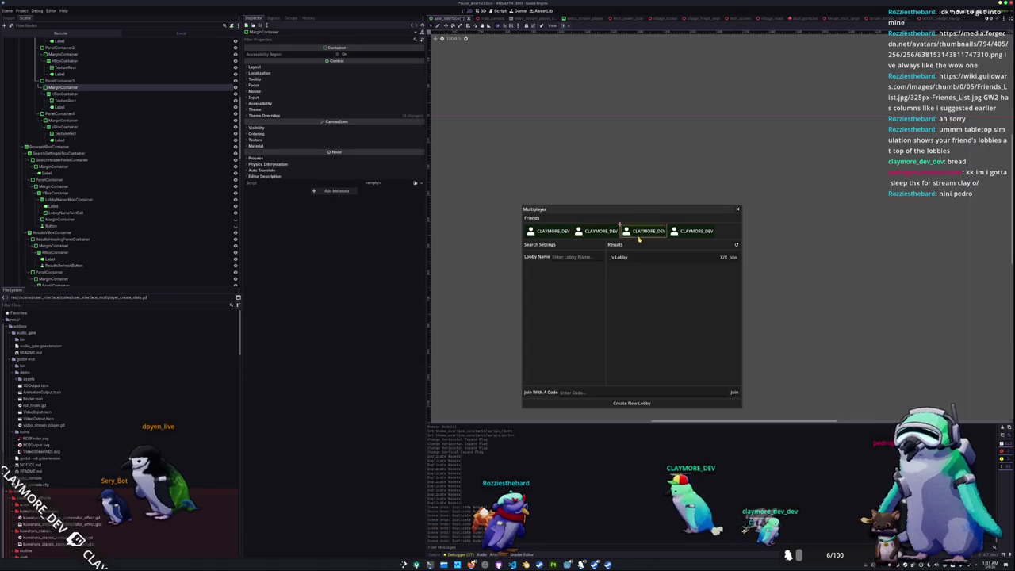
click(686, 236)
scroll(684, 238, up, 1)
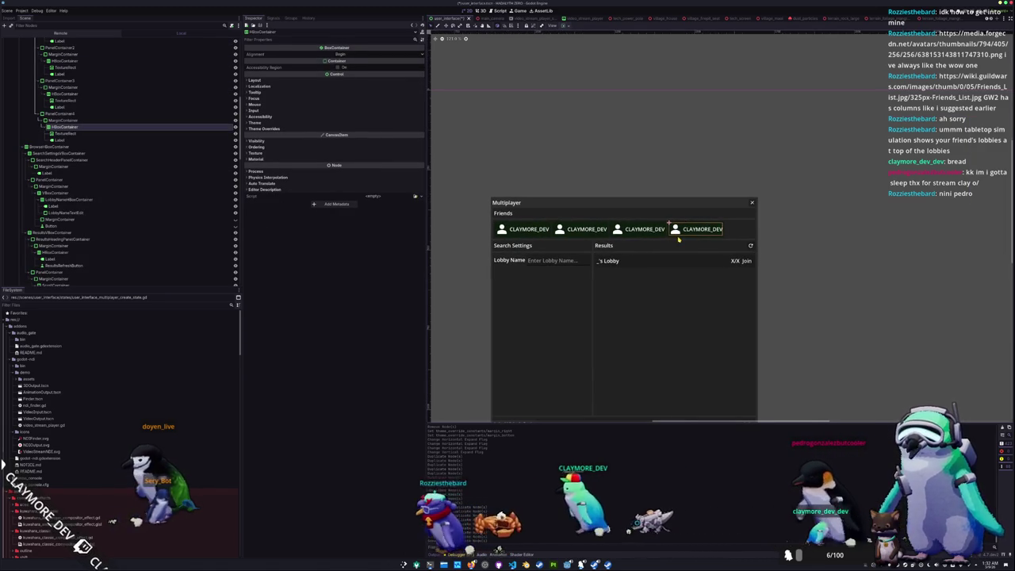
drag(589, 190, 590, 148)
key(ctrl+s)
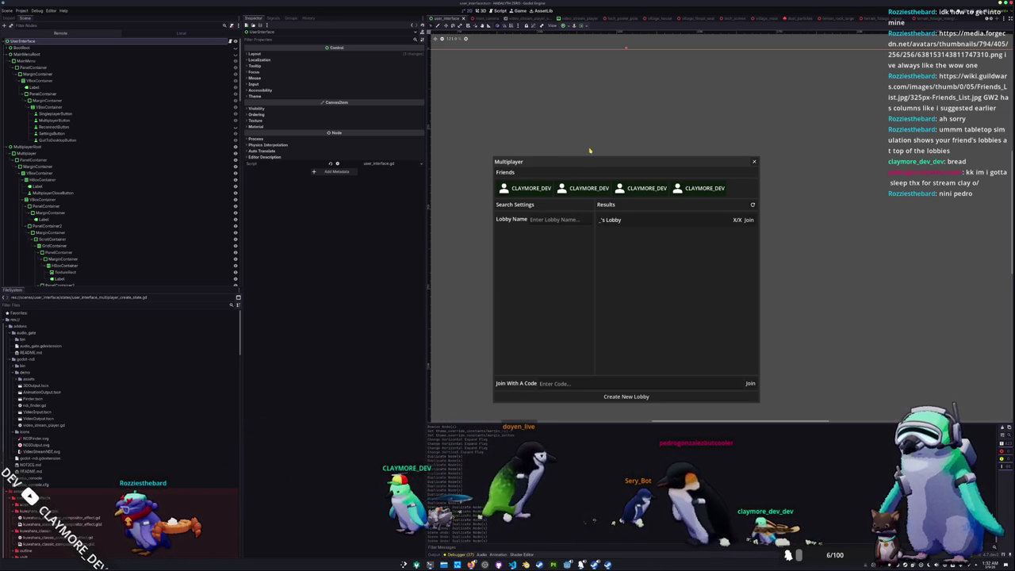
Select through the Multiplayer panel's nodes to reach the friends section's VBoxContainer
scroll(570, 209, down, 1)
click(634, 194)
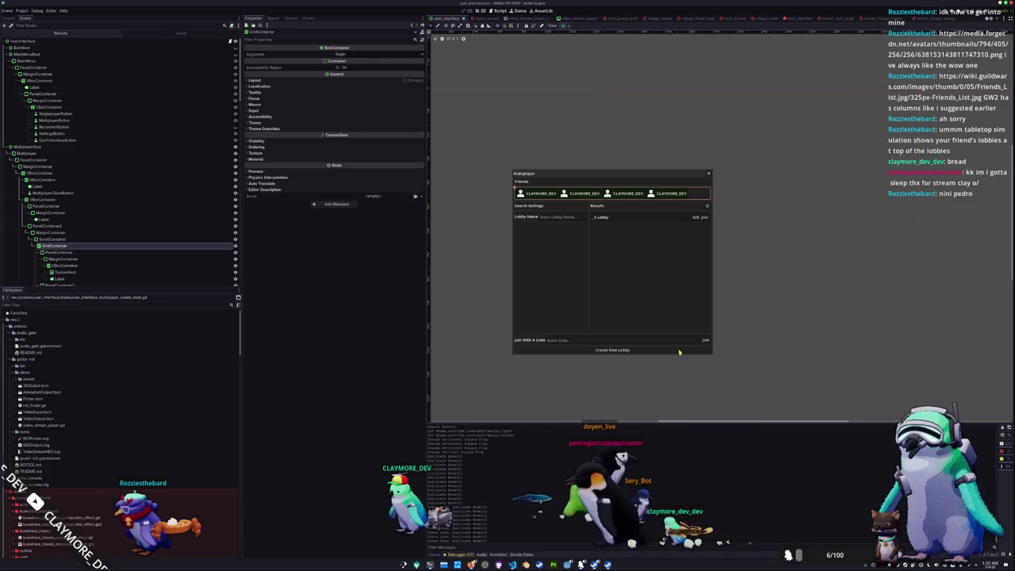
scroll(648, 254, down, 1)
scroll(659, 242, up, 2)
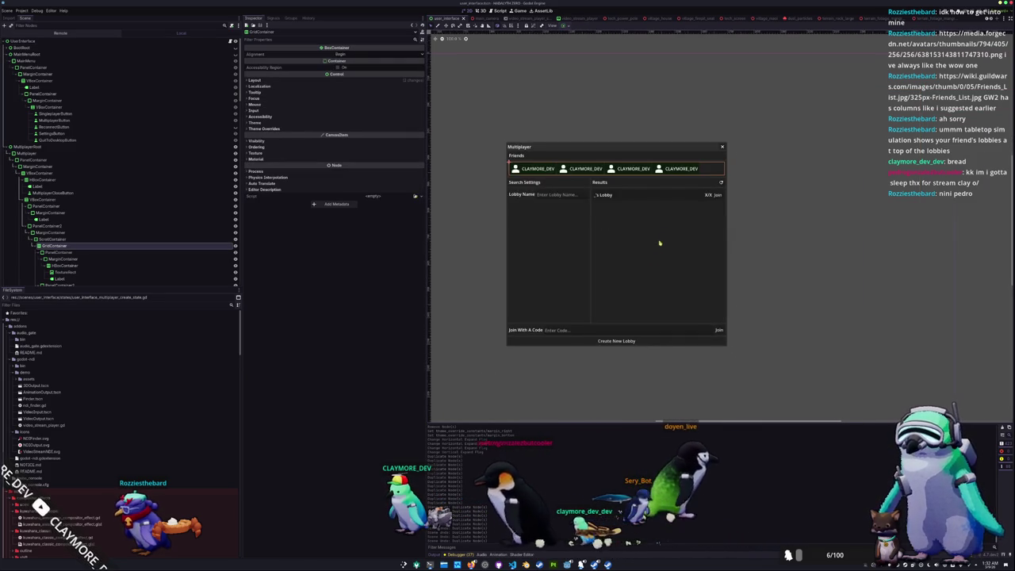
click(681, 142)
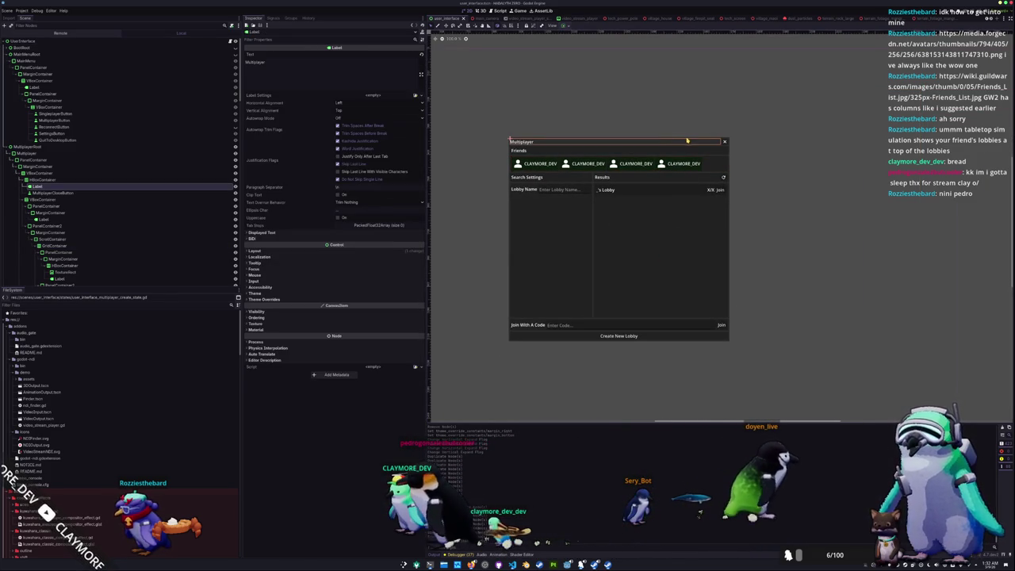
click(695, 152)
click(703, 164)
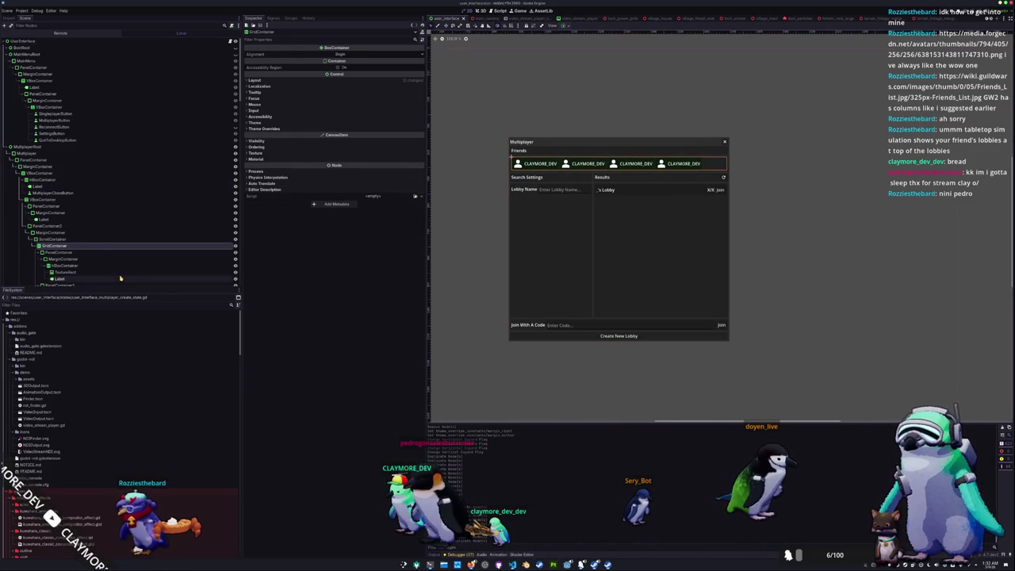
click(48, 227)
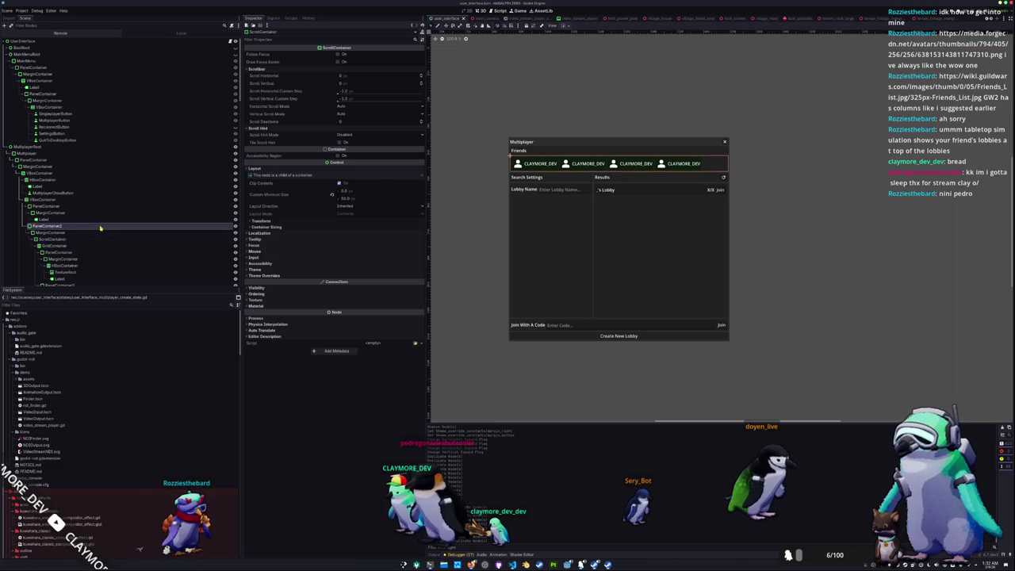
click(45, 200)
Toggle the VBoxContainer's visibility to identify it, then rename it FriendsVBoxContainer
click(235, 203)
click(235, 203)
click(235, 203)
click(234, 203)
click(235, 203)
click(234, 203)
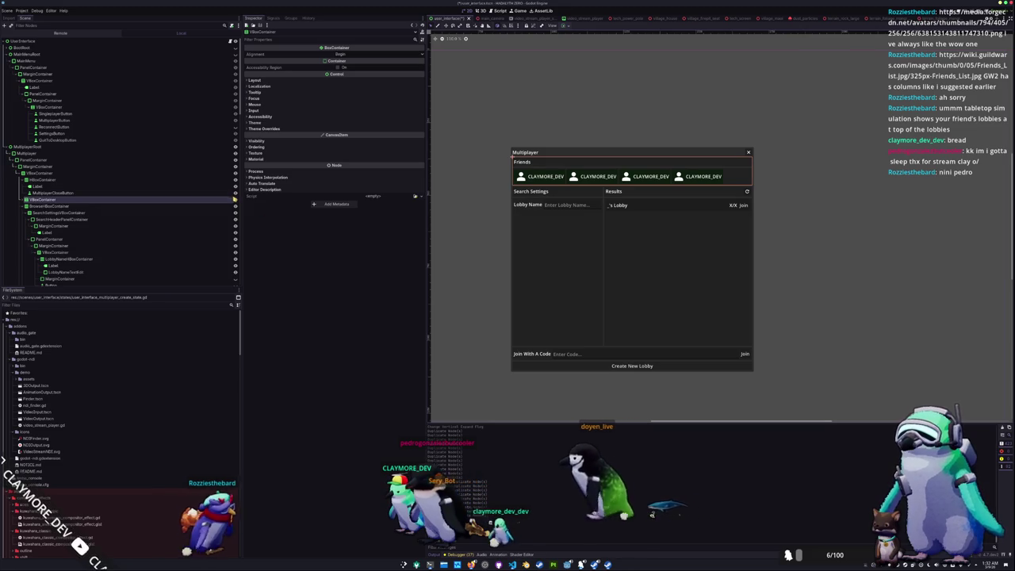
click(235, 200)
click(235, 200)
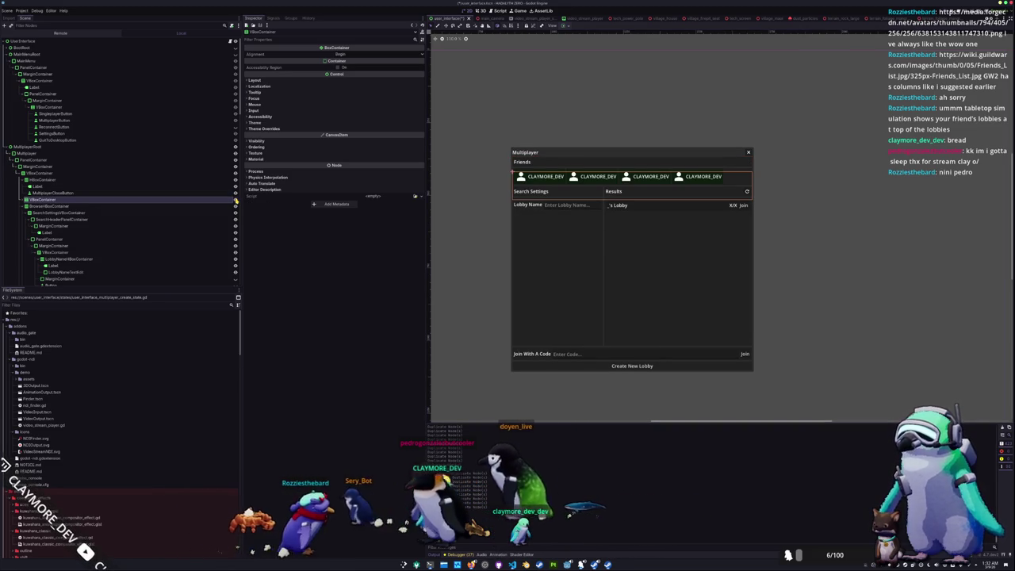
click(235, 200)
click(235, 200)
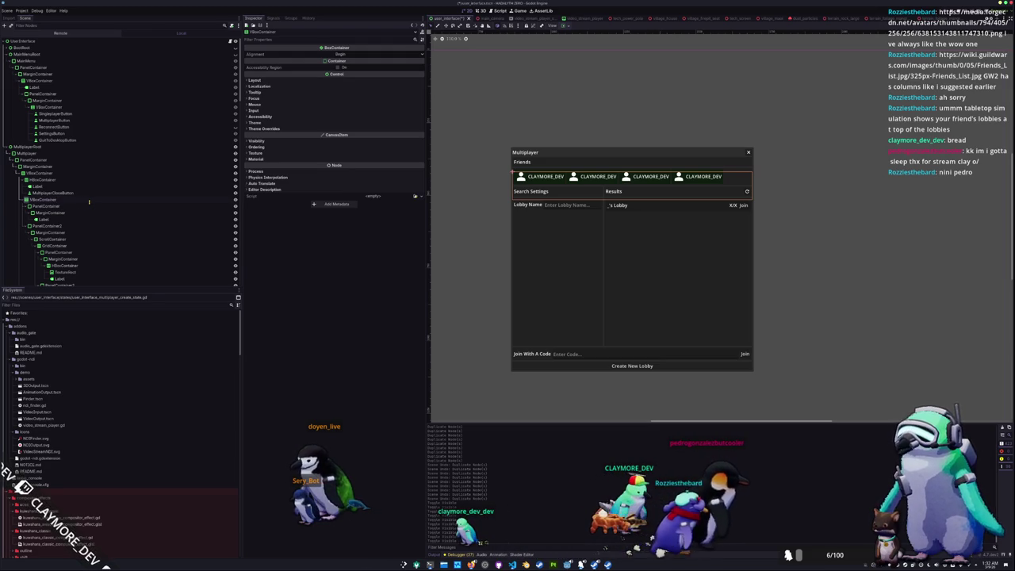
text(Friends)
key(Return)
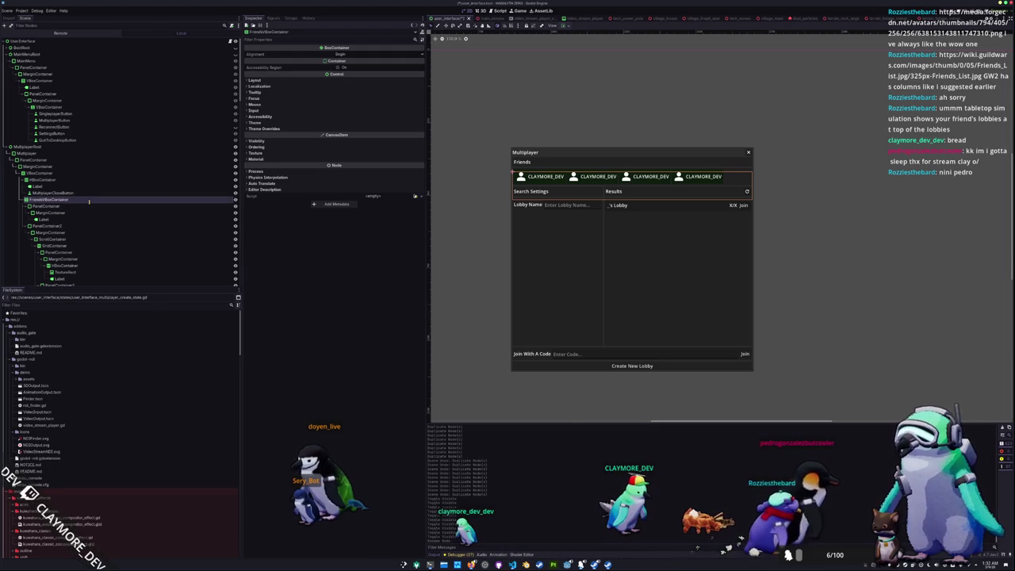
Step down through the Friends label, list panel and margin node to the scroll container
key(Down)
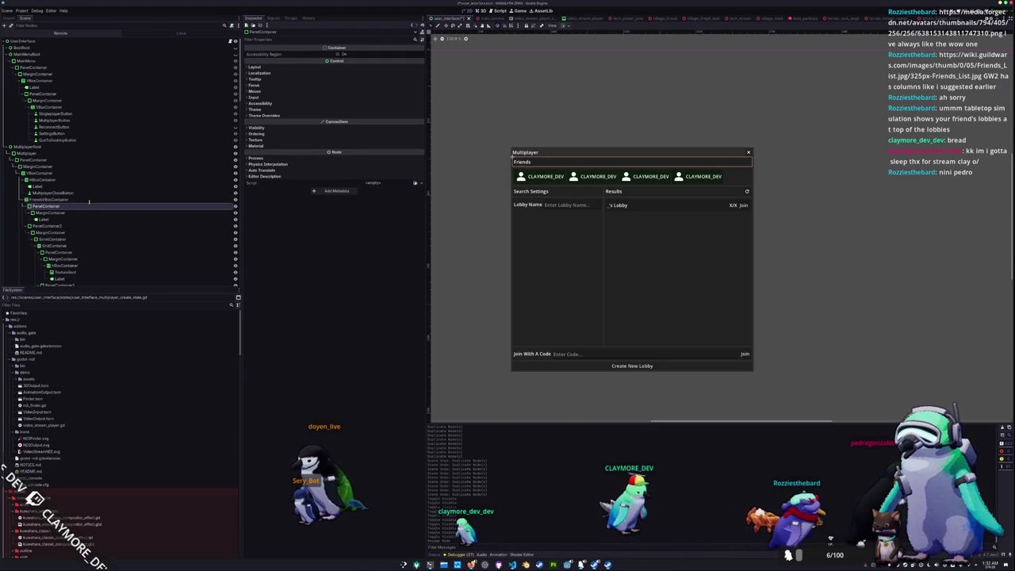
click(48, 219)
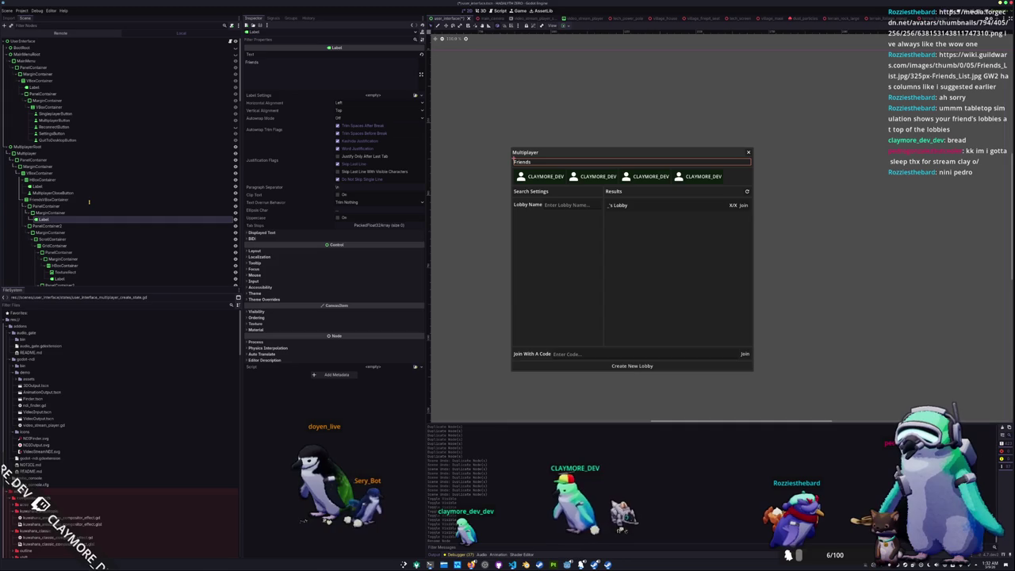
click(46, 226)
text(Friends)
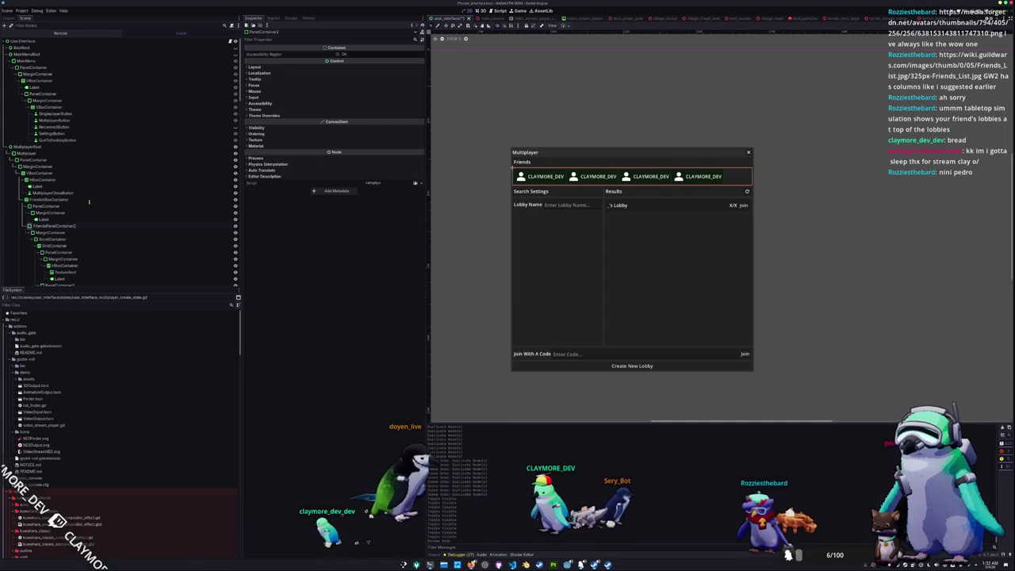
click(49, 232)
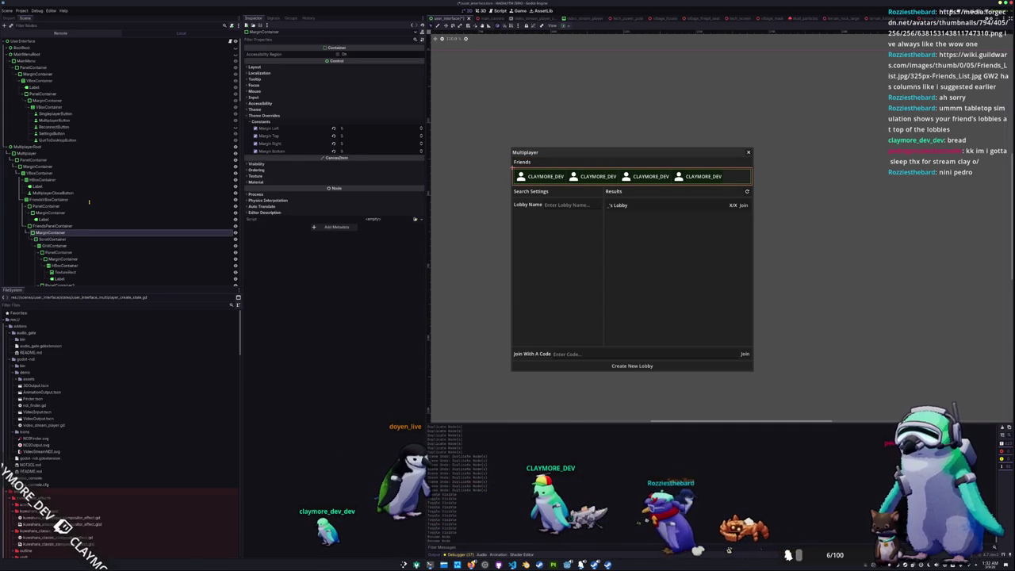
key(Down)
key(Down)
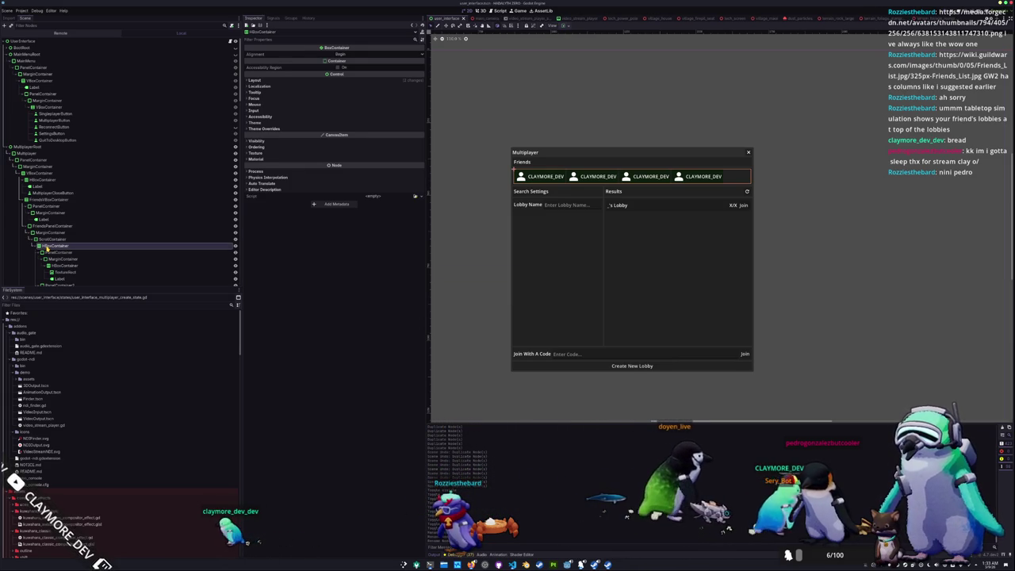
Locate the first friend entry's PanelContainer in the Scene dock using the arrow keys
click(47, 250)
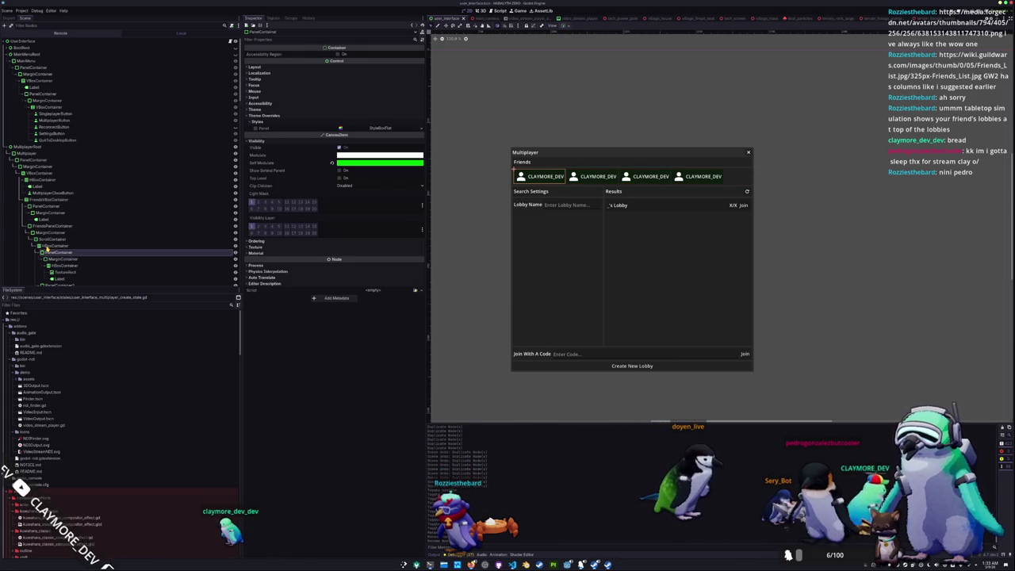
scroll(48, 248, down, 2)
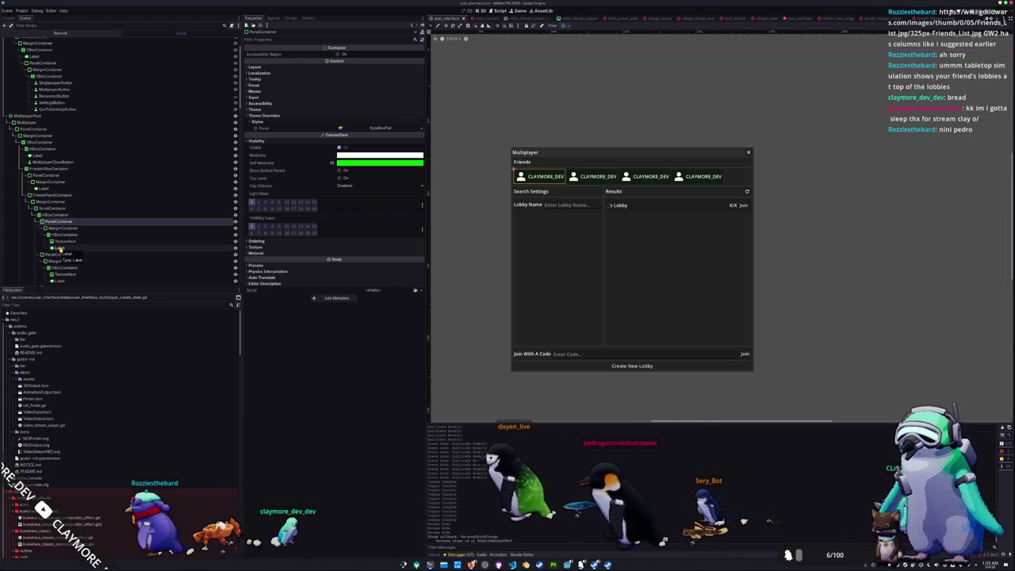
key(Down)
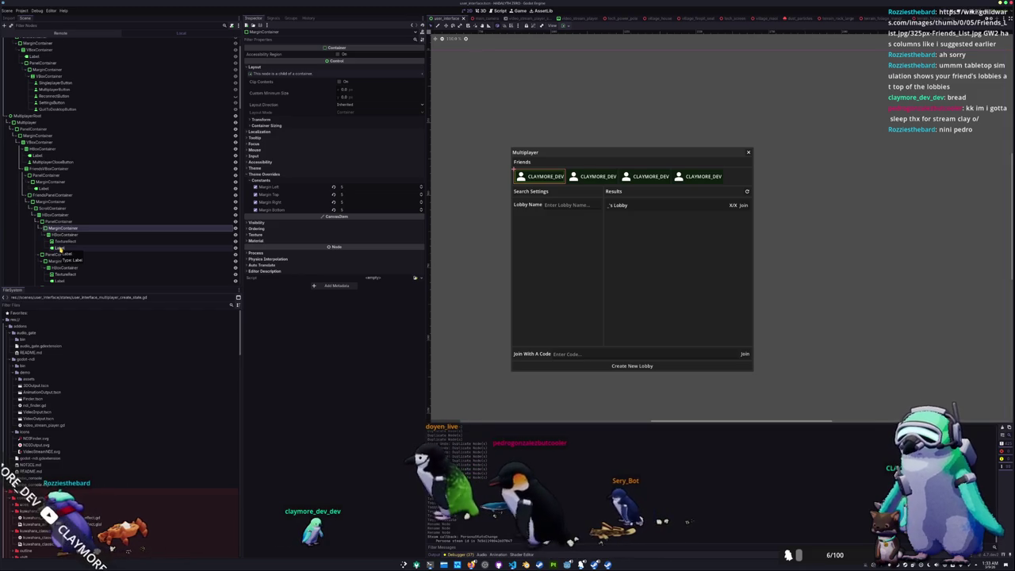
key(Down)
key(Down)
key(Up)
key(Up)
key(Up)
key(Down)
key(Up)
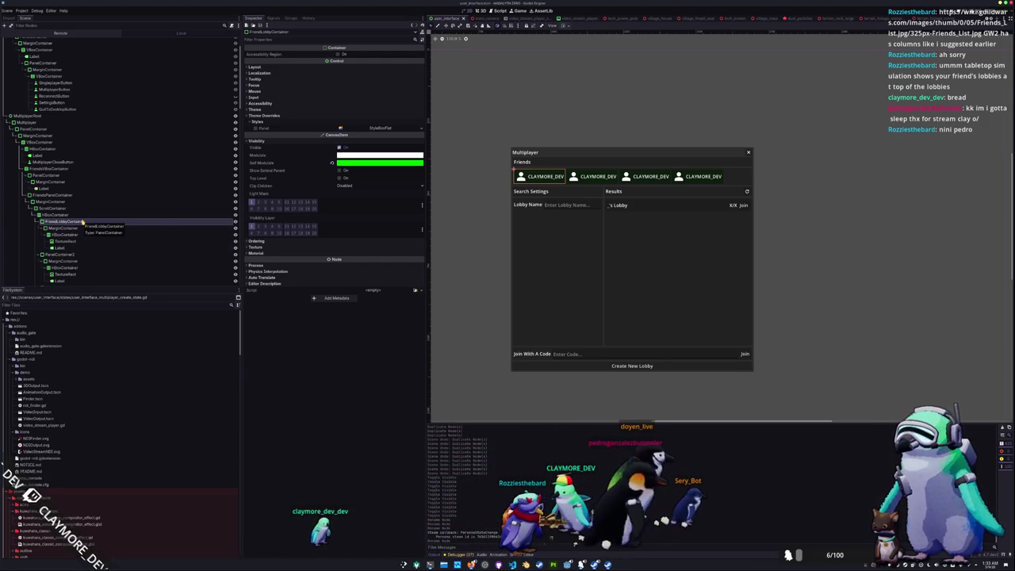
Save the FriendLobbyContainer branch as a scene in a new friend_lobby_container folder
right_click(82, 223)
click(113, 321)
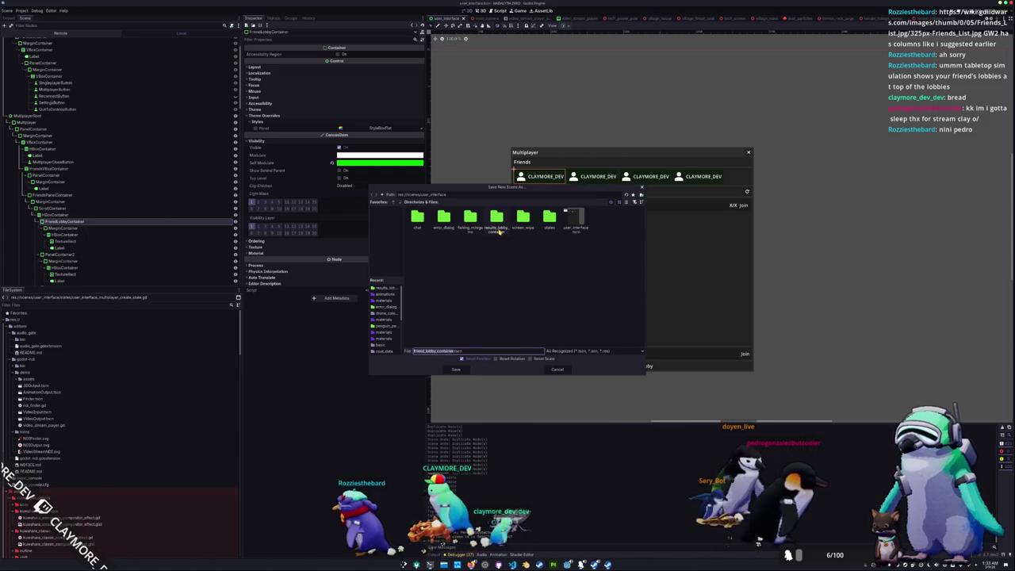
click(642, 195)
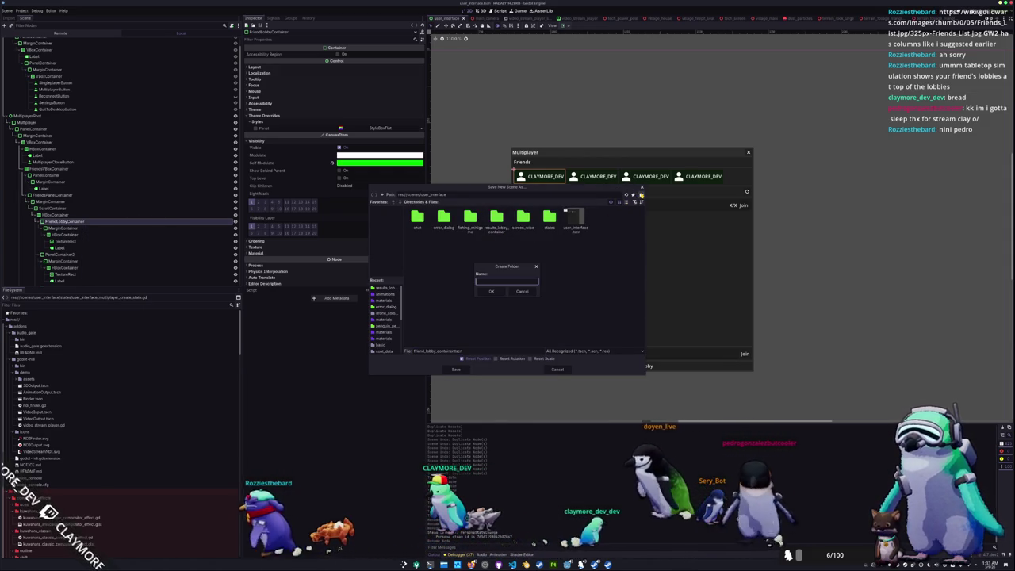
text(friend_lobby_container)
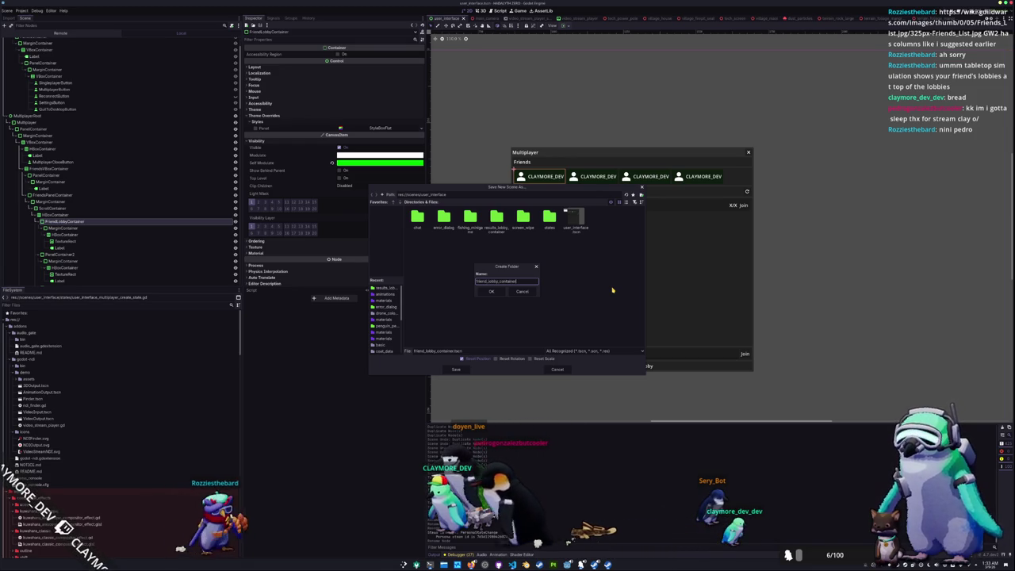
key(Return)
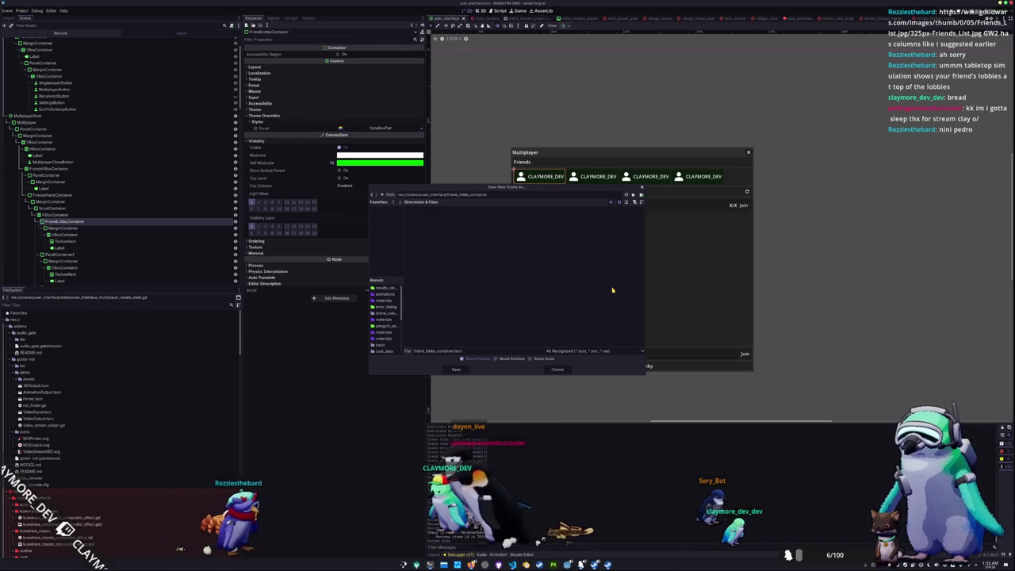
click(456, 371)
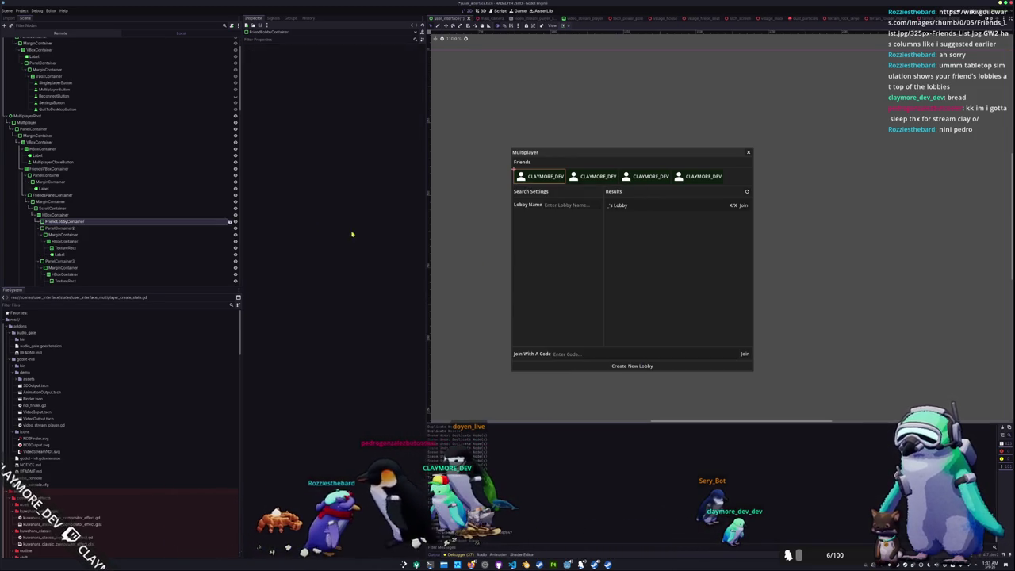
Select PanelContainer2 through the last duplicate friend entry
click(181, 228)
scroll(153, 245, down, 5)
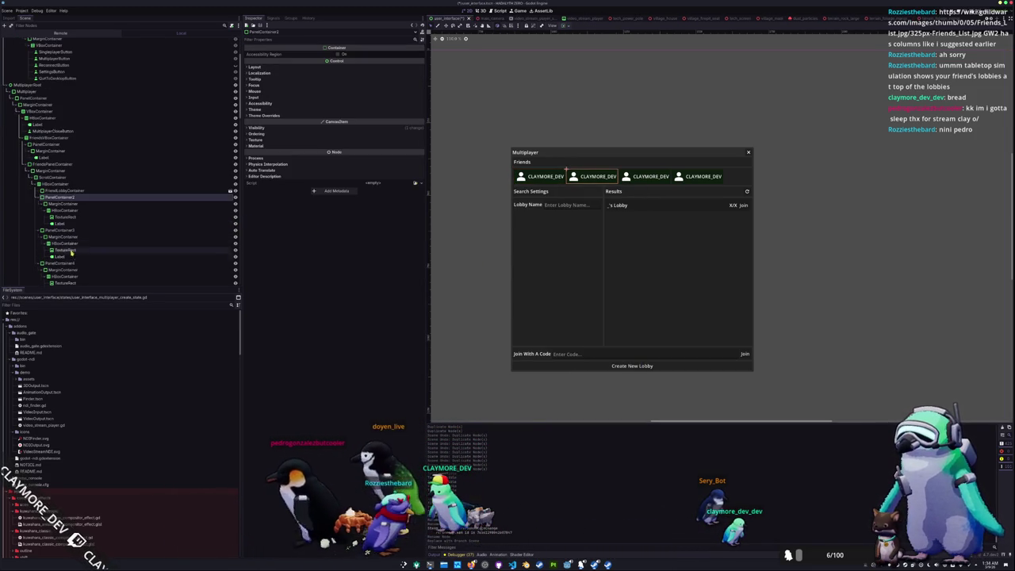
shift+click(79, 229)
Delete the selected duplicate entries, confirm, and reselect FriendLobbyContainer
key(Delete)
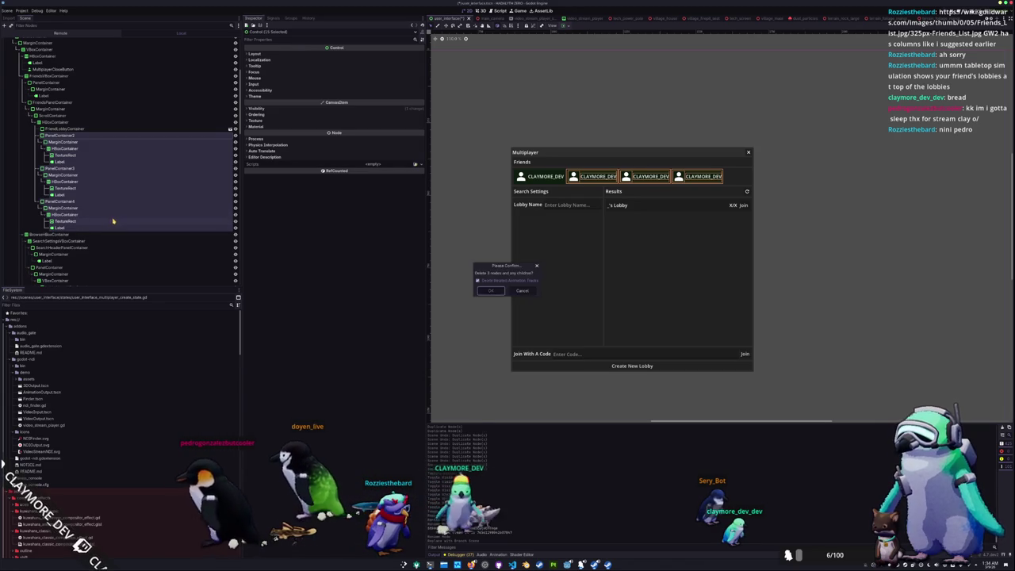
key(Return)
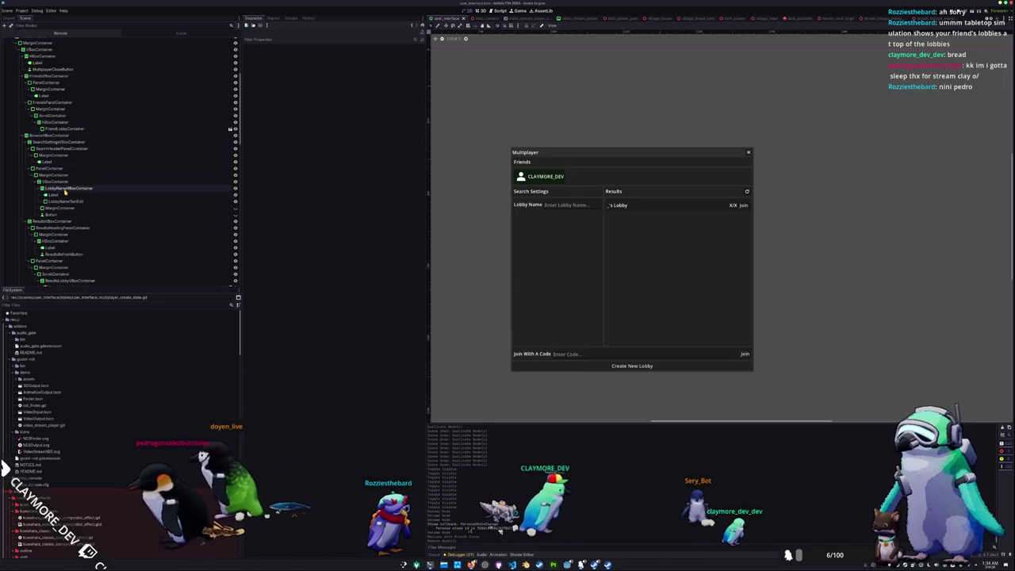
click(75, 129)
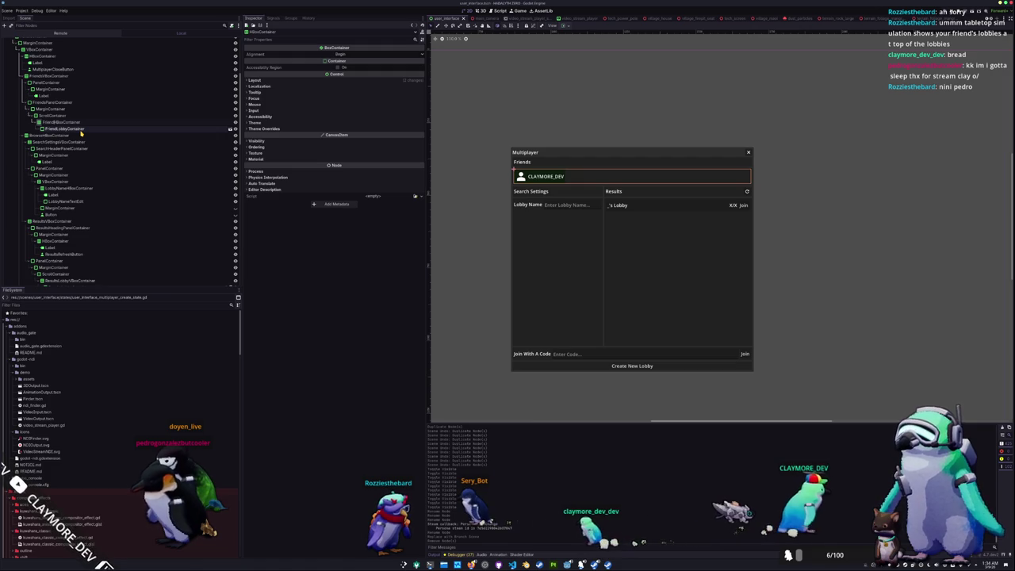
key(Up)
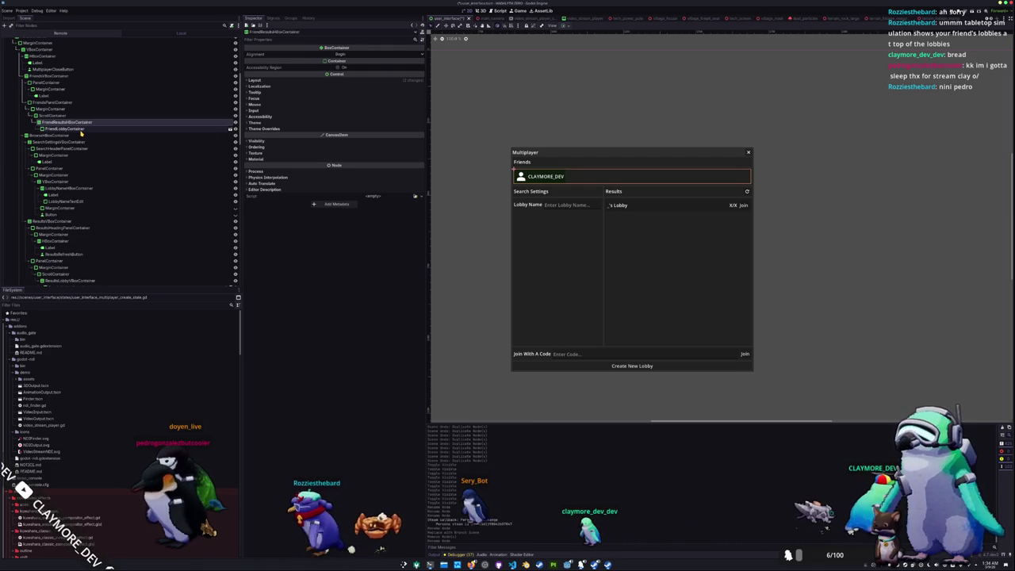
key(Down)
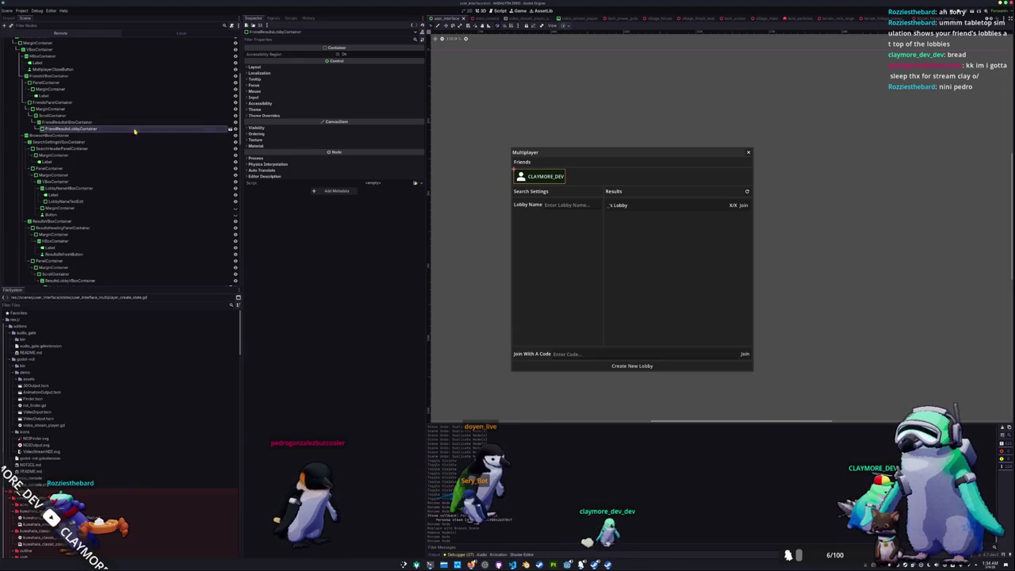
Rename the friend_lobby_container folder to friend_results_lobby_container in the FileSystem dock
click(230, 129)
scroll(126, 435, down, 10)
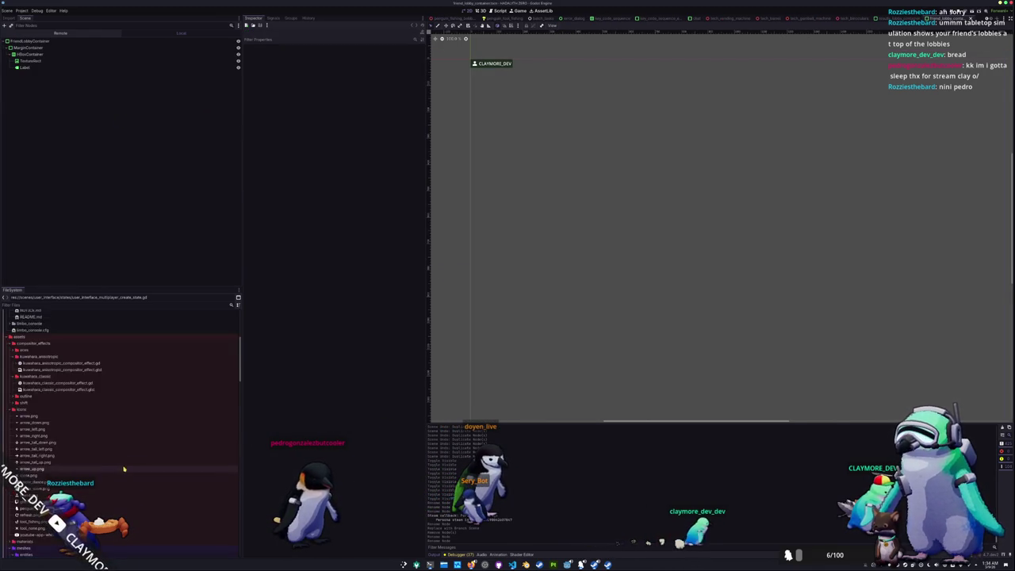
scroll(126, 434, down, 5)
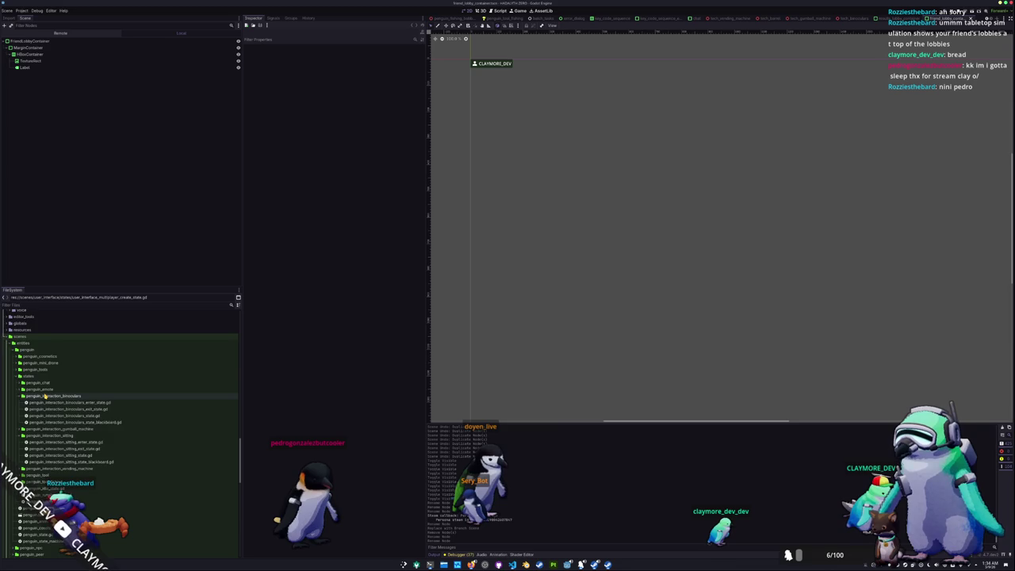
scroll(45, 395, down, 10)
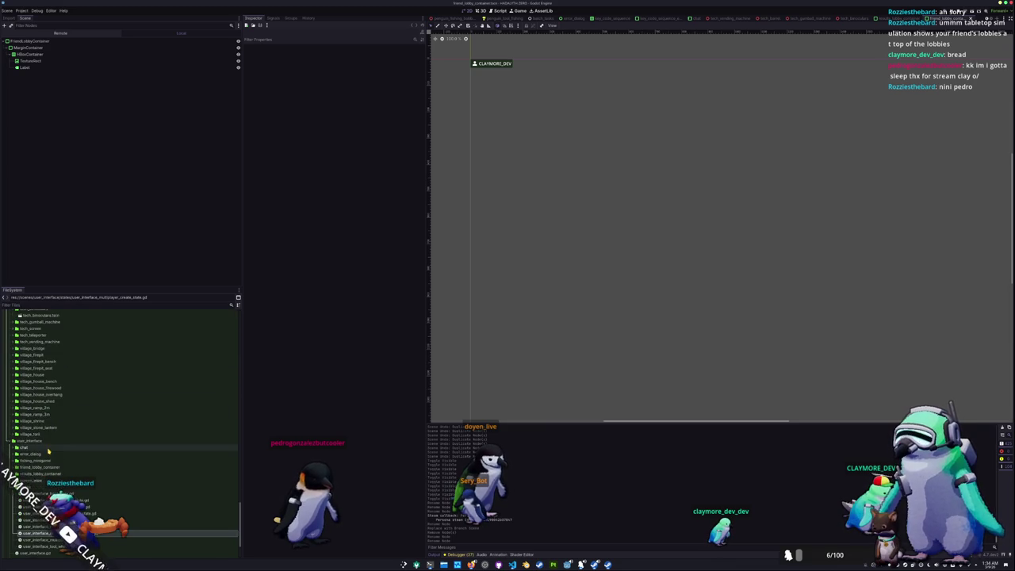
scroll(27, 429, down, 3)
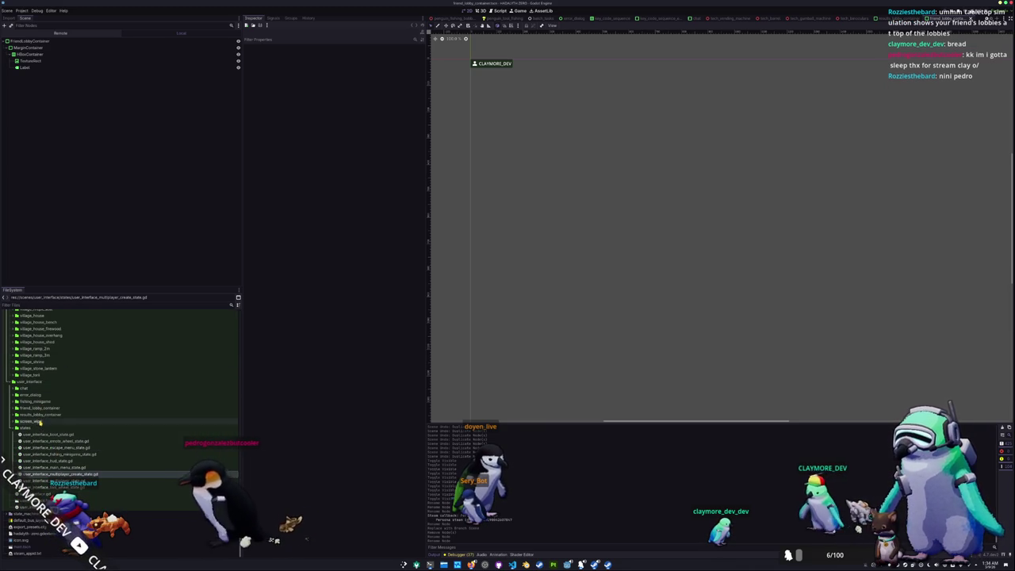
double_click(59, 408)
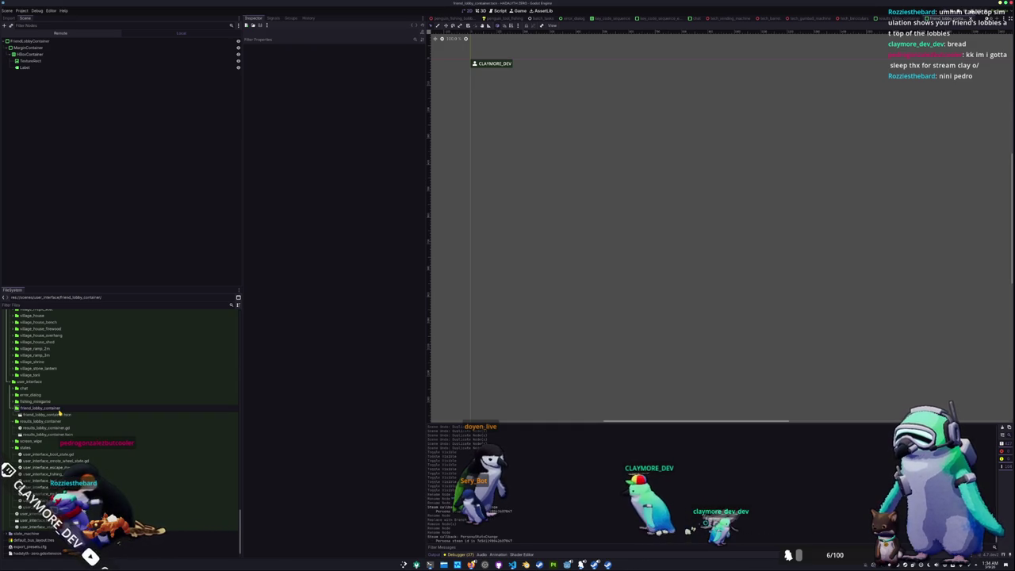
text(results_)
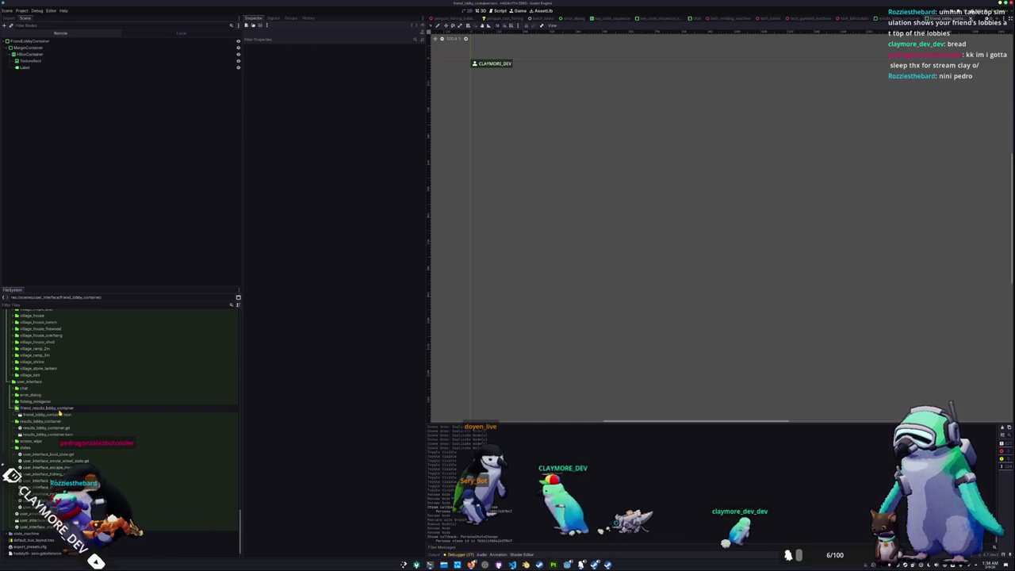
key(Return)
Open the friend_lobby_container.tscn scene and rename its root node to FriendResultsLobbyContainer
scroll(59, 413, down, 10)
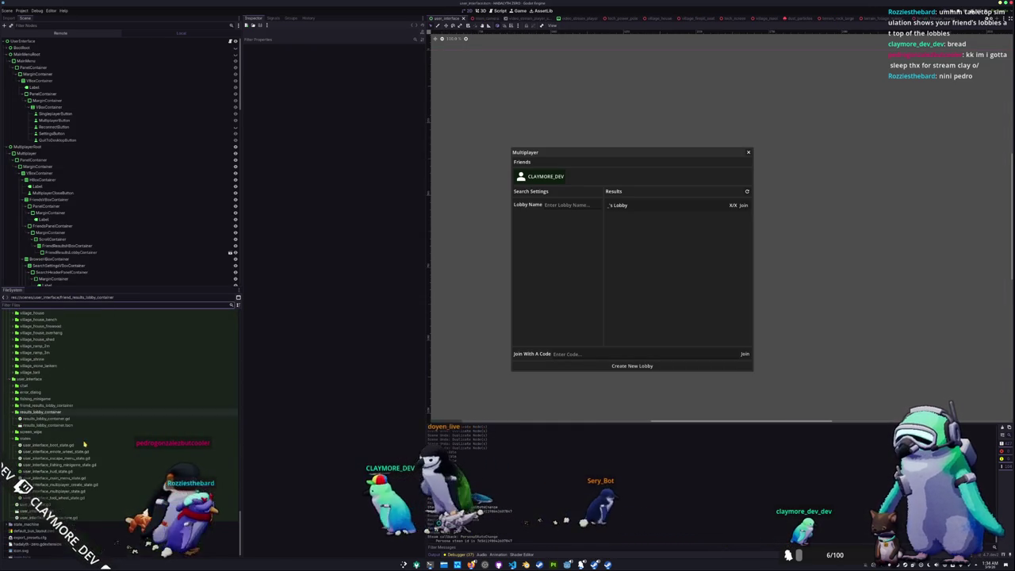
double_click(52, 405)
scroll(52, 402, down, 1)
click(52, 402)
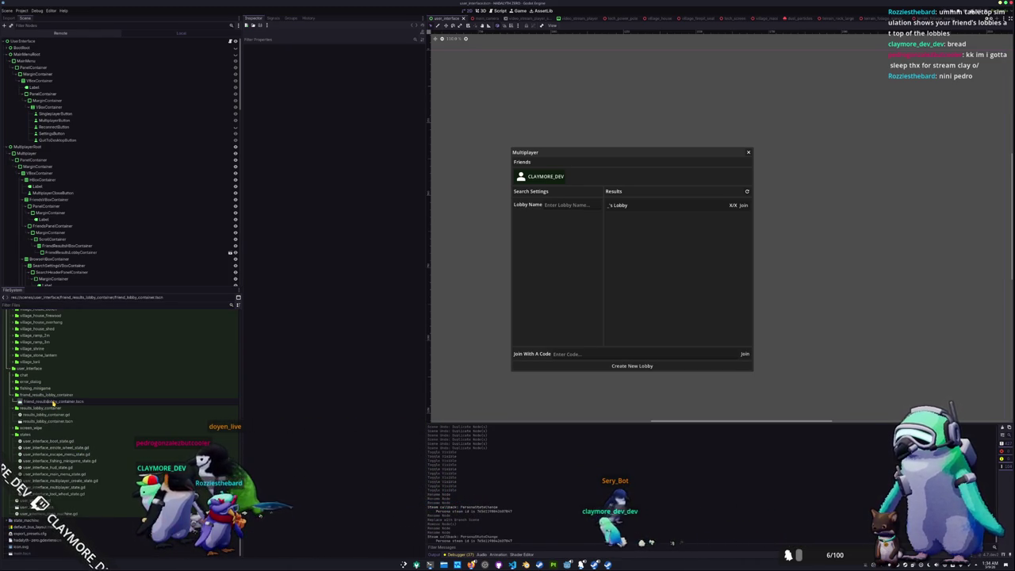
double_click(52, 402)
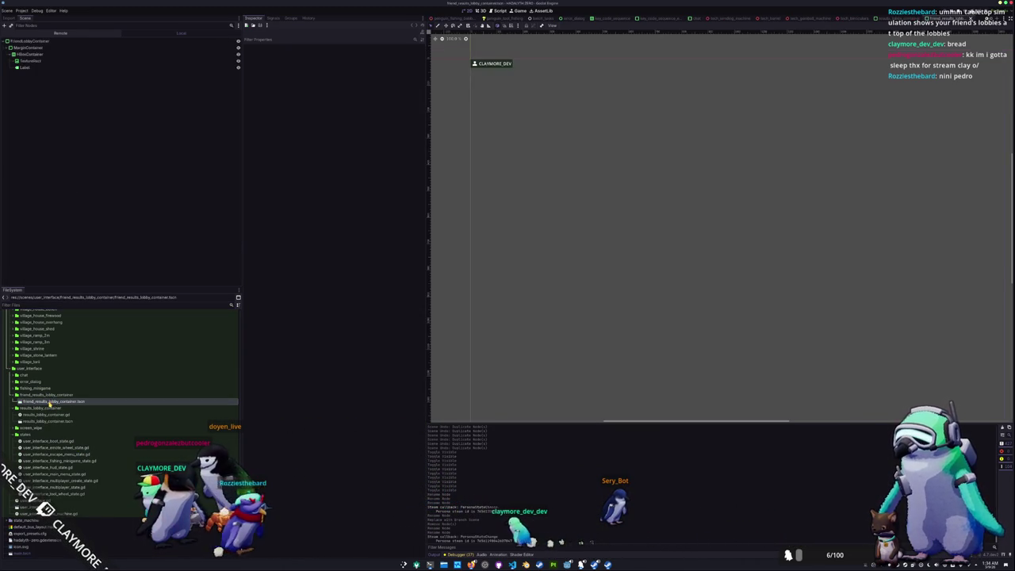
click(71, 41)
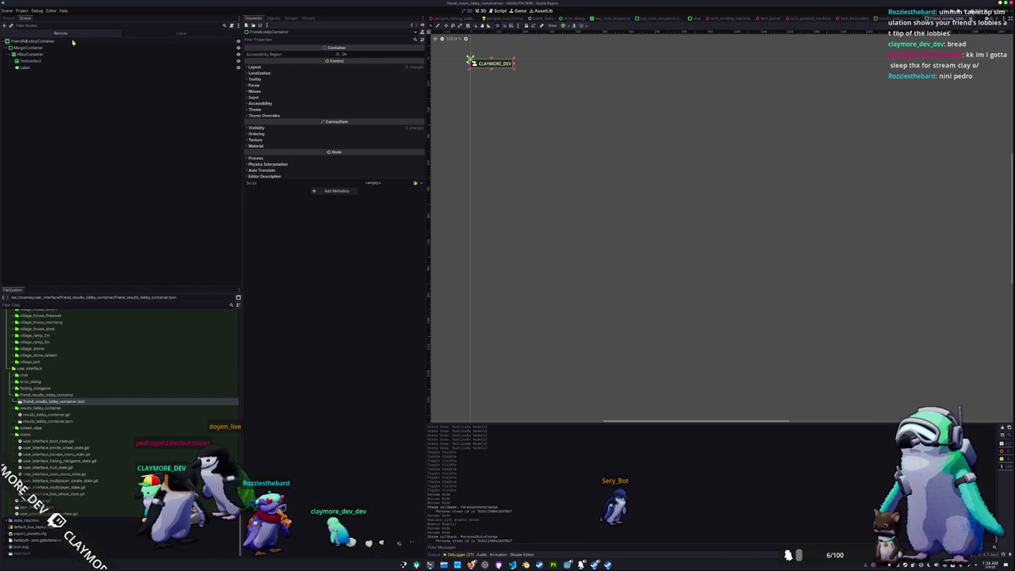
text(Results)
key(Return)
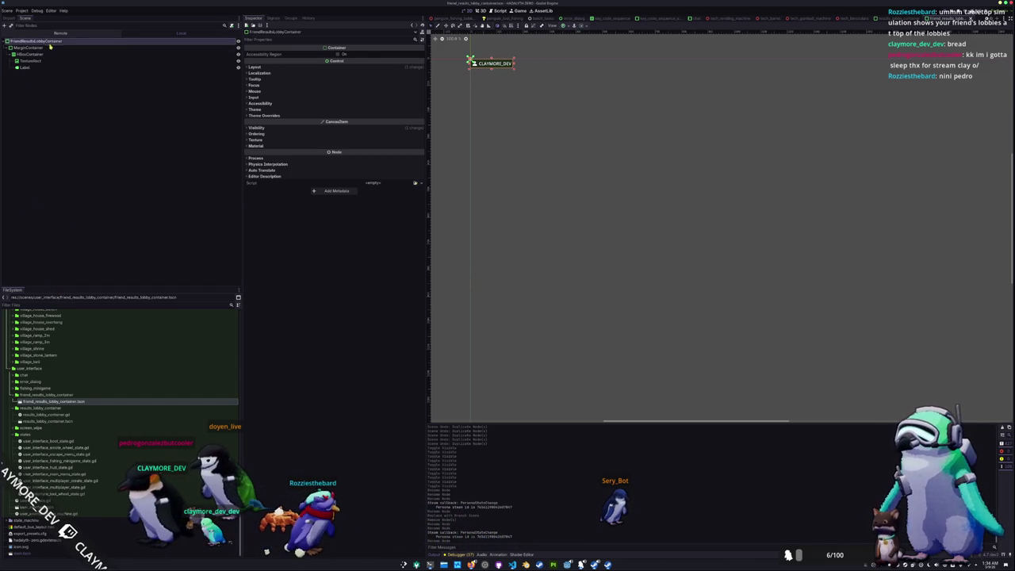
right_click(50, 46)
Attach a new friend_results_lobby_container.gd script to the root node
click(67, 82)
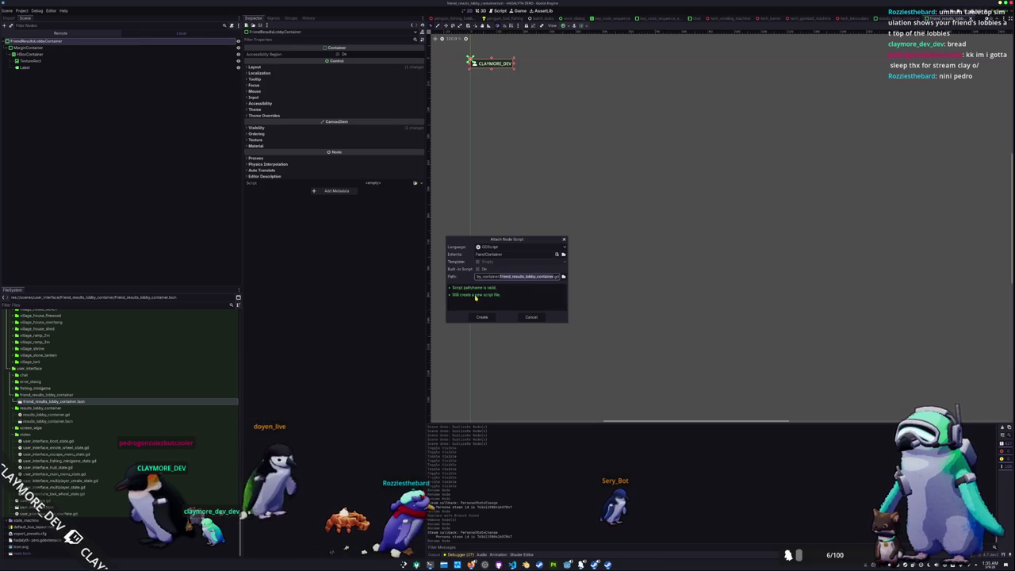
click(485, 319)
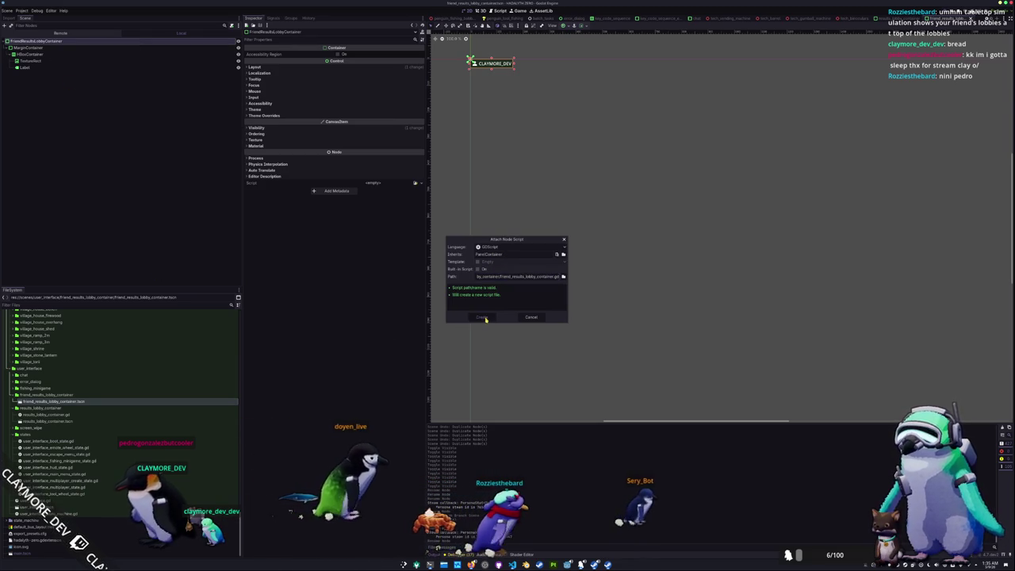
scroll(516, 236, up, 4)
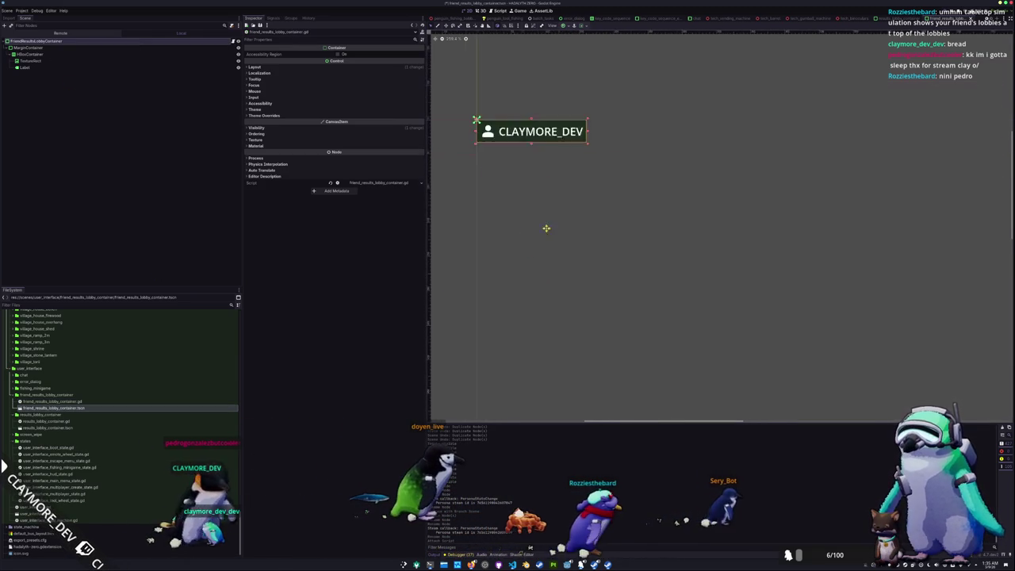
Rename the Label node to FriendNameLabel
click(31, 67)
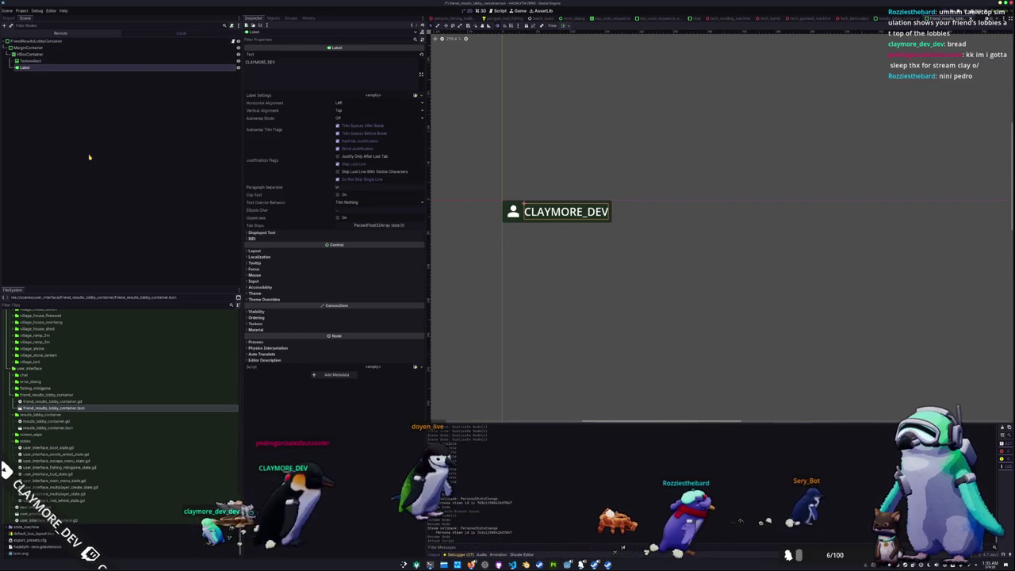
key(F2)
text(FriendLabel)
key(Return)
text(Name)
key(Return)
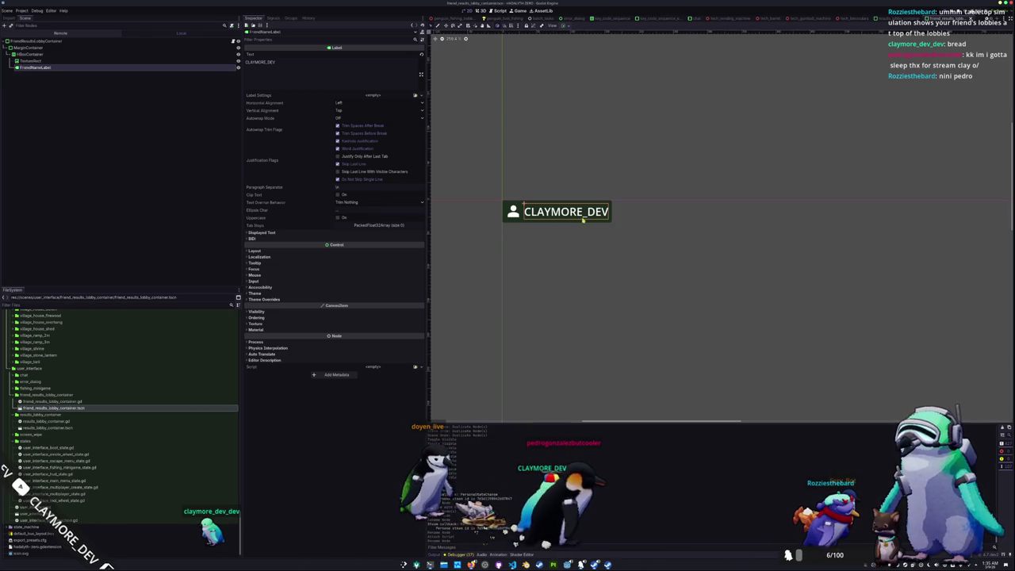
Select the HBoxContainer and start adding a child node under it
click(512, 225)
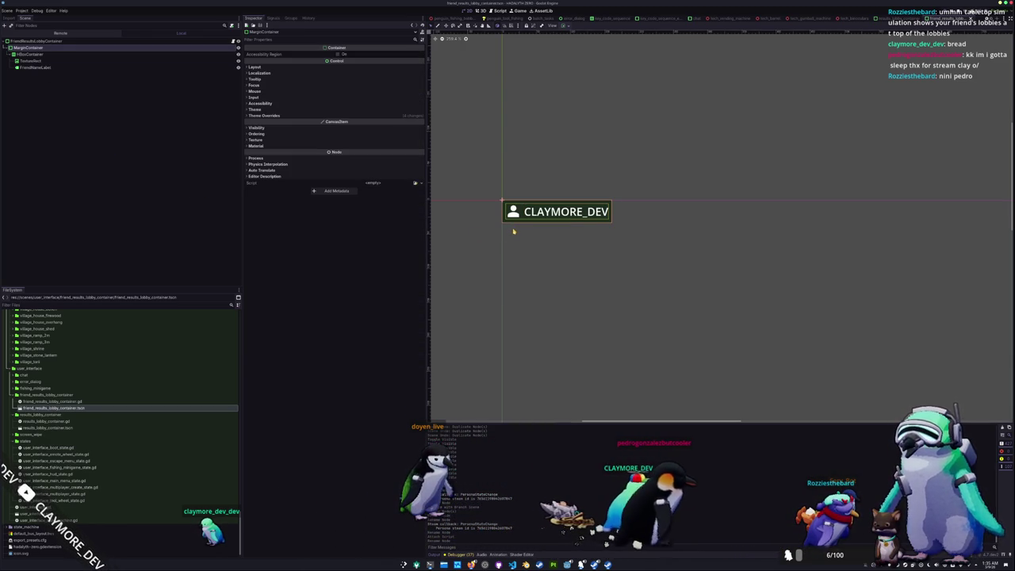
click(31, 54)
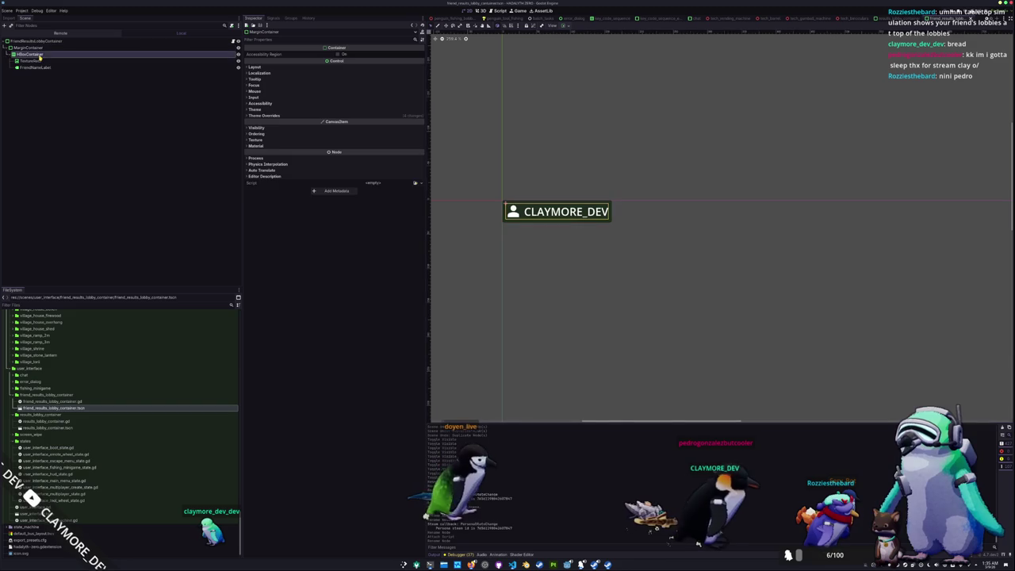
right_click(38, 54)
click(63, 60)
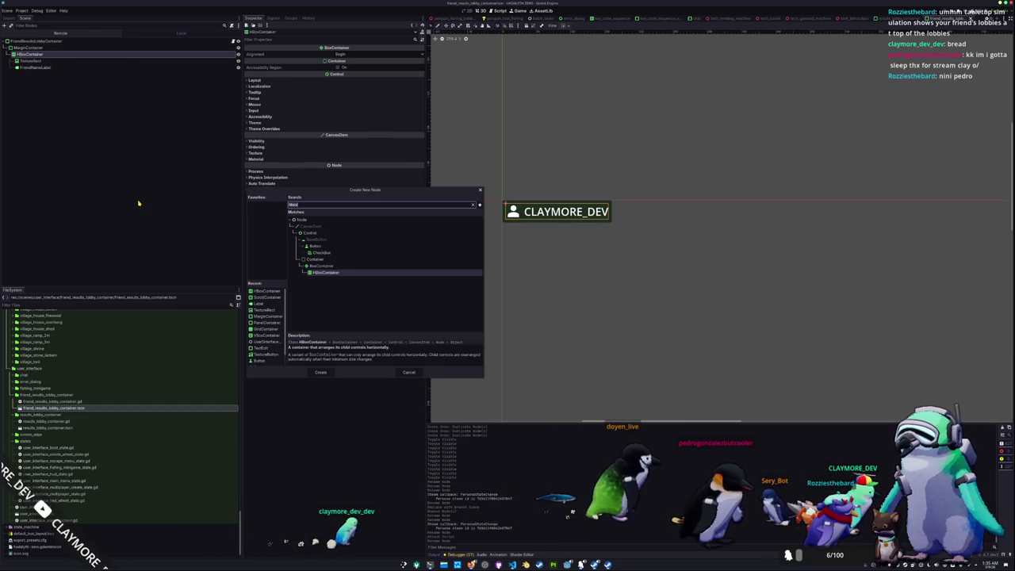
Add a Button reading 'Join' under the HBoxContainer and rename it JoinButton
text(button)
key(Return)
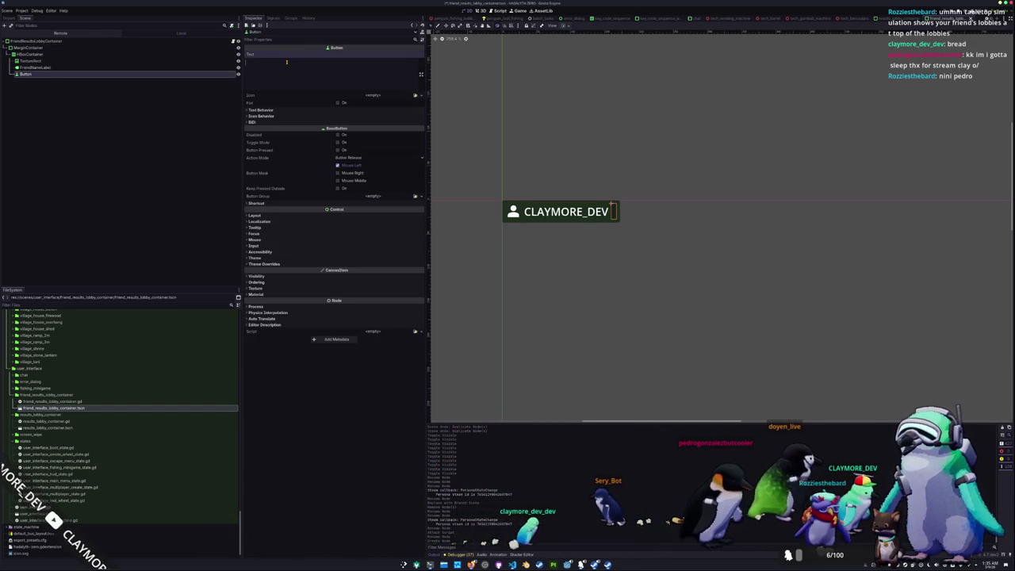
text(Join)
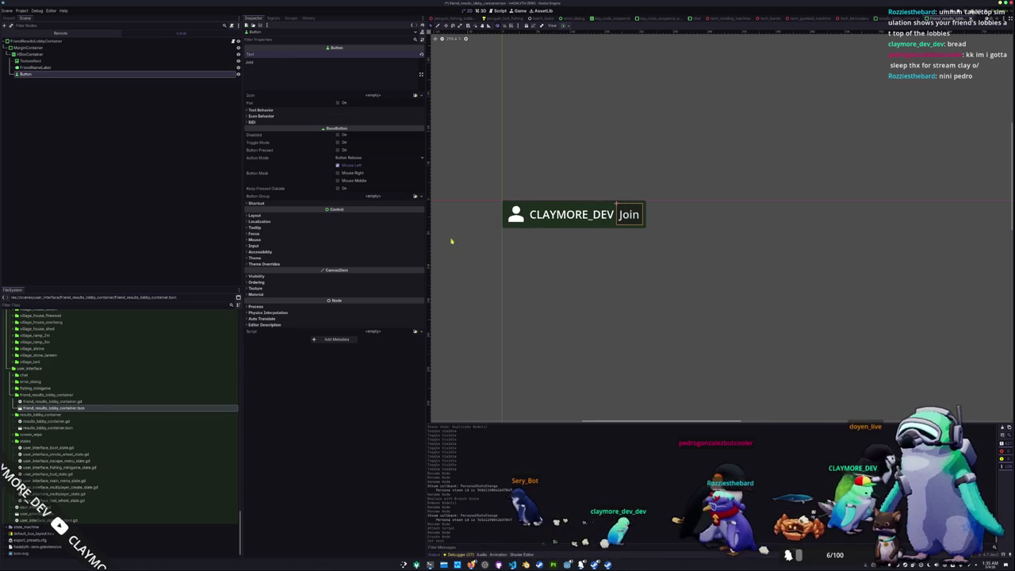
scroll(559, 267, up, 2)
drag(559, 270, 569, 331)
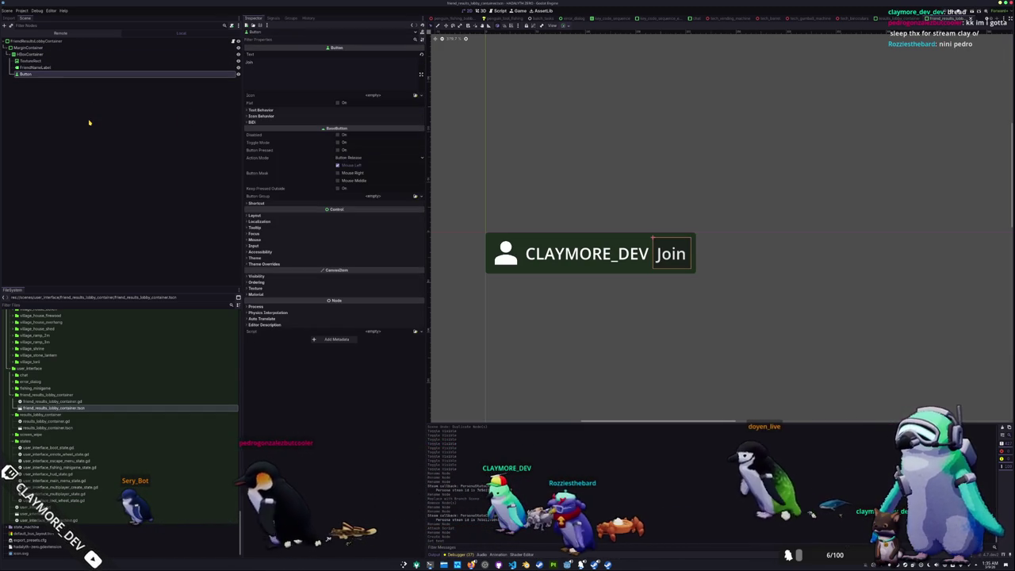
text(JoinButton)
key(Return)
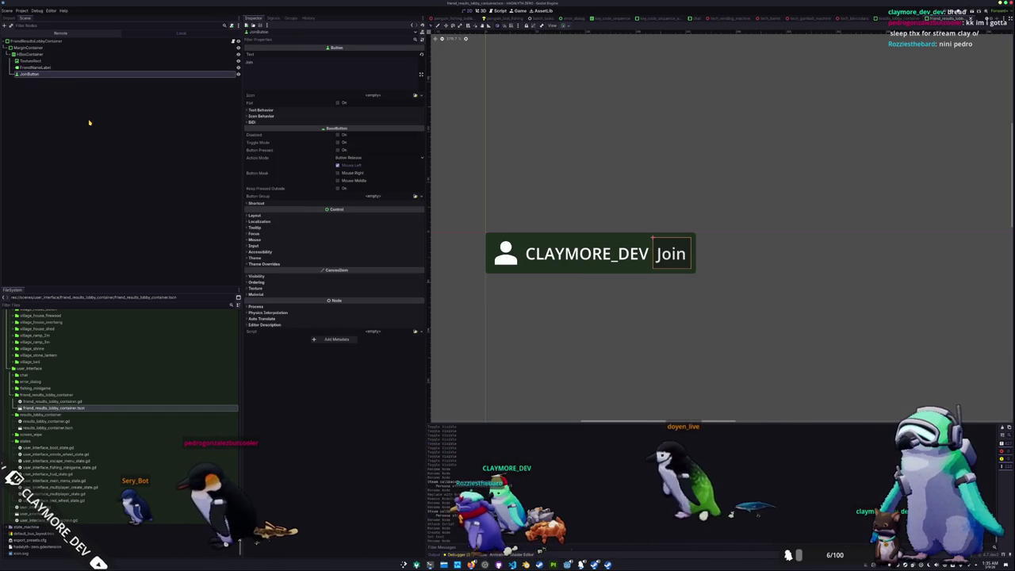
Select the FriendNameLabel node, then the root FriendResultsLobbyContainer node
click(62, 68)
right_click(62, 68)
click(82, 132)
click(129, 118)
click(226, 42)
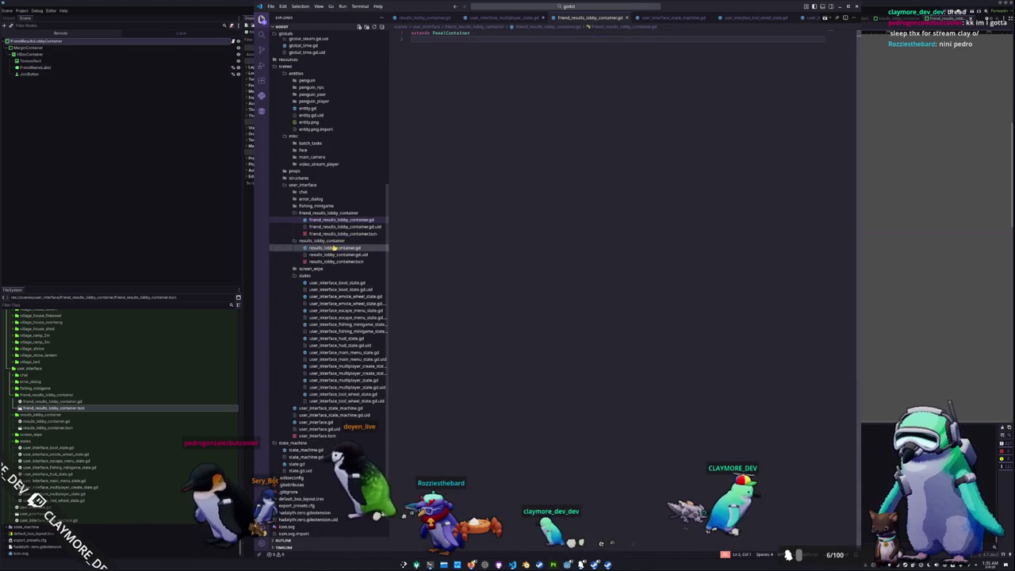
Replace friend_results_lobby_container.gd's contents with the code from results_lobby_container.gd
click(334, 248)
key(ctrl+a)
key(ctrl+c)
click(342, 220)
key(ctrl+a)
key(ctrl+v)
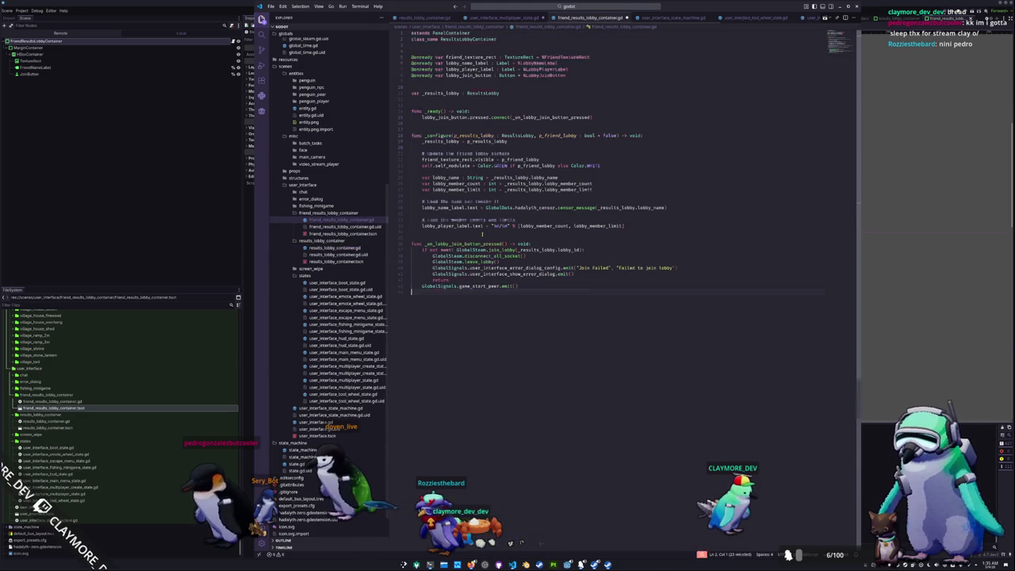
Rename the class to FriendResultsLobbyContainer and delete the friend_texture_rect and lobby_player_label declarations
double_click(467, 39)
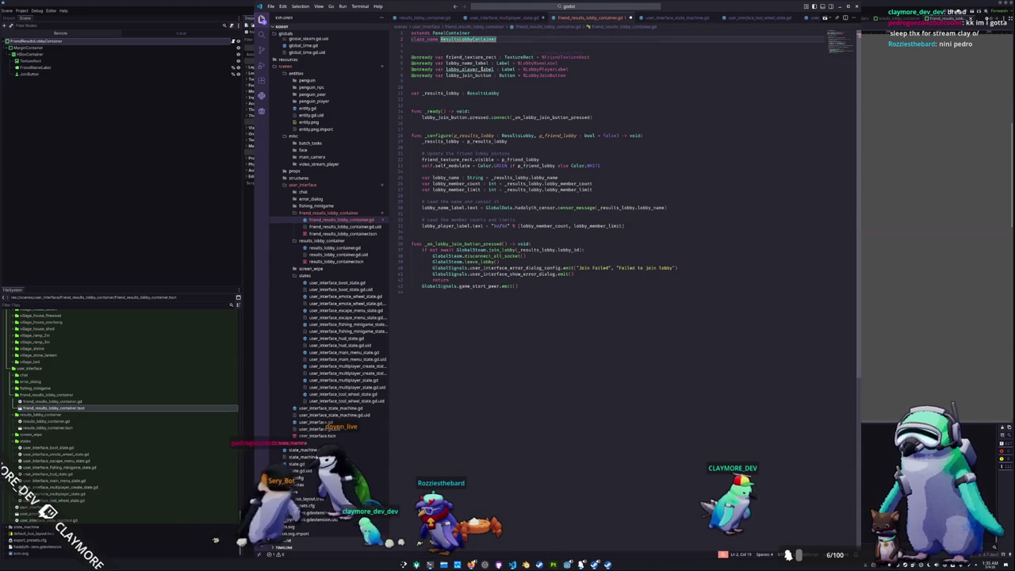
text(FriendResultsLobbyContainer)
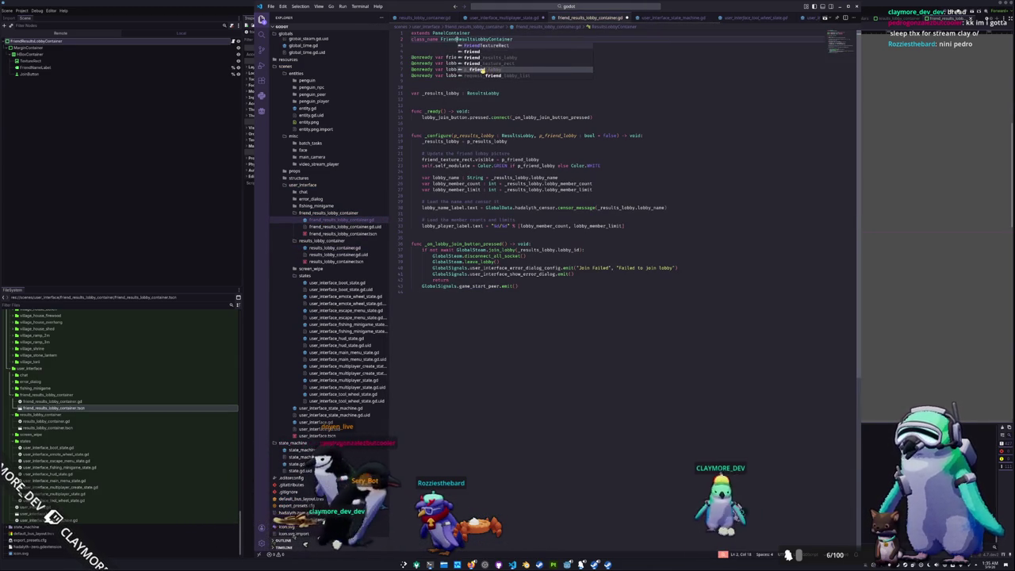
key(Down)
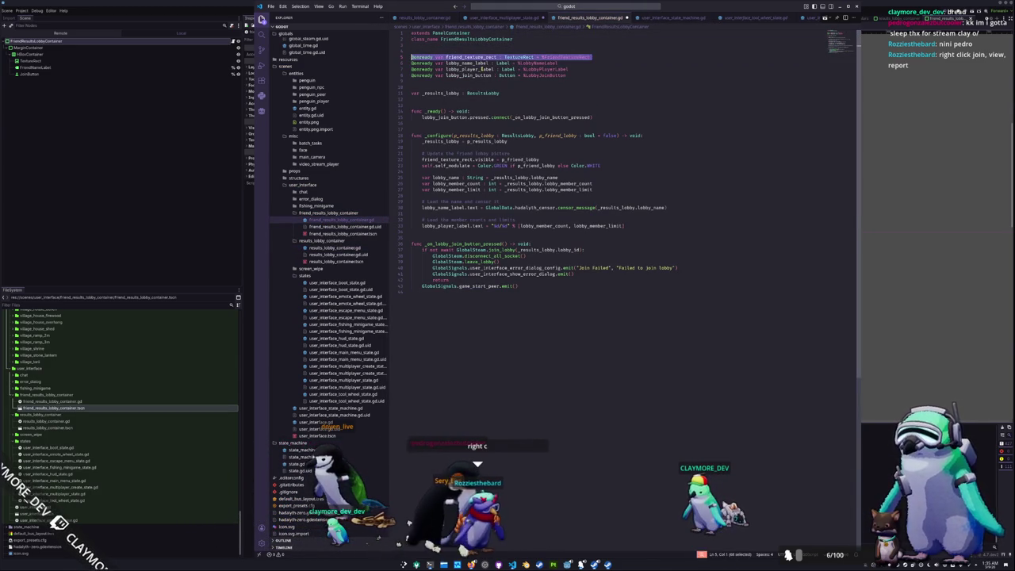
key(BackSpace)
key(Down)
key(shift+Down)
key(BackSpace)
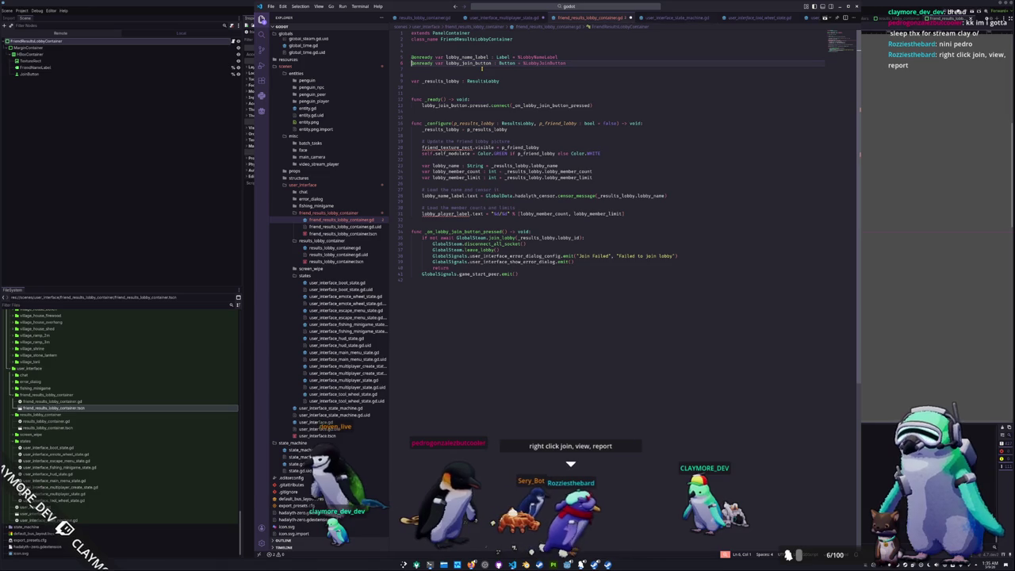
Rename both uses of lobby_name_label to friend_name_label
key(Down)
key(Down)
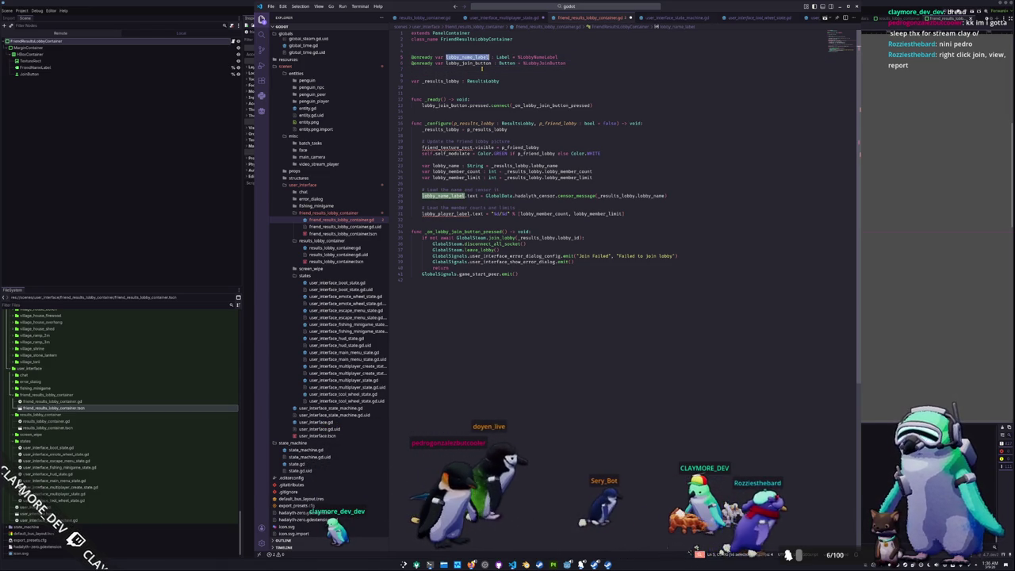
key(ctrl+d)
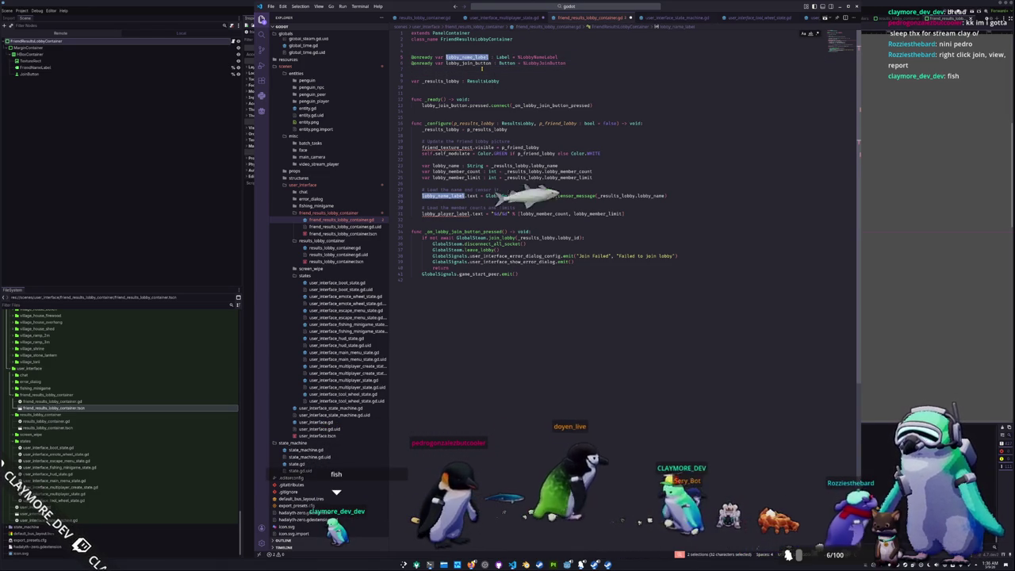
text(friend)
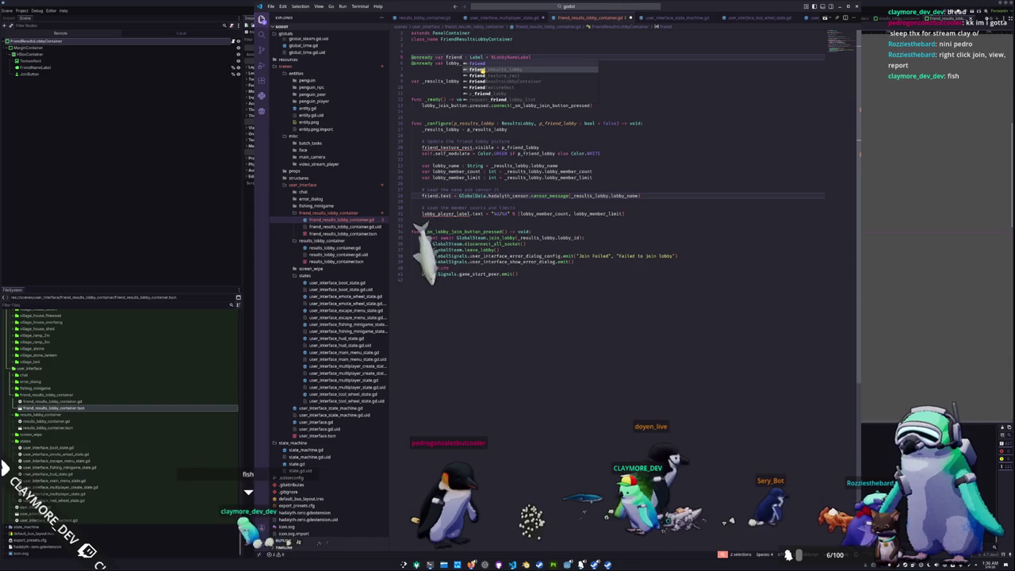
text(_name_label)
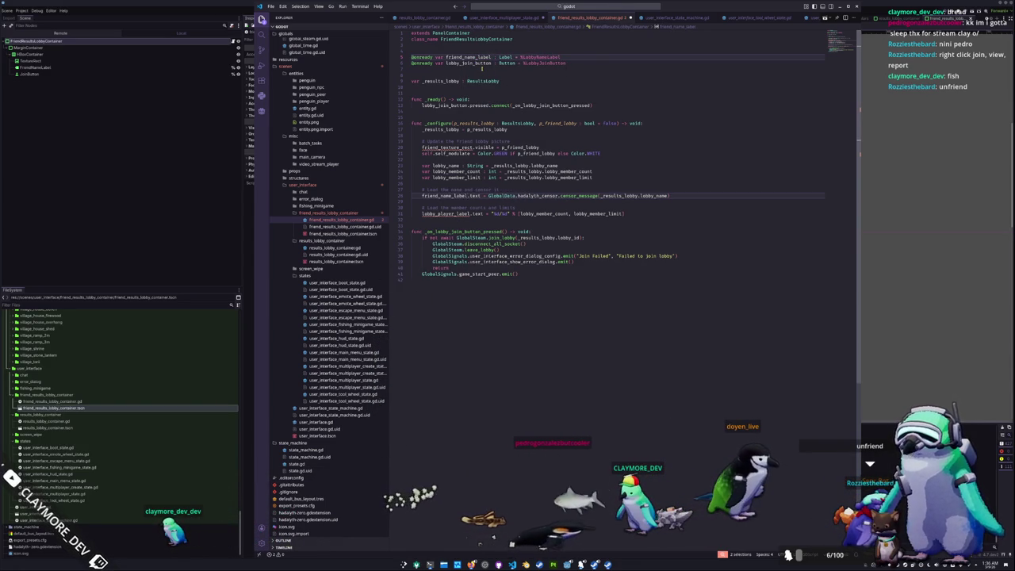
click(482, 66)
Delete the friend texture visibility and tint lines and drop the p_friend_lobby parameter from _configure
key(Down)
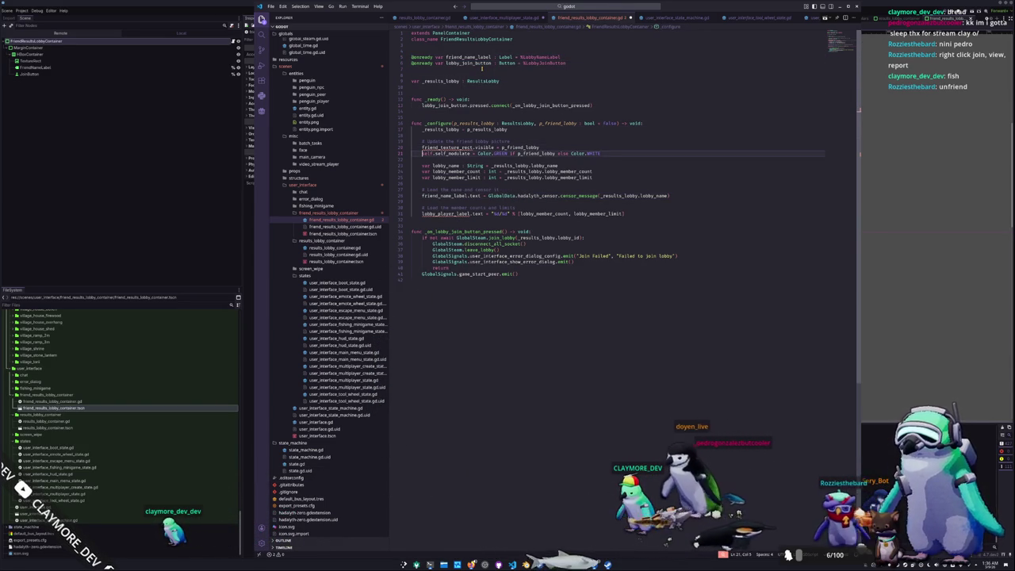
key(ctrl+shift+k)
key(End)
key(shift+Home)
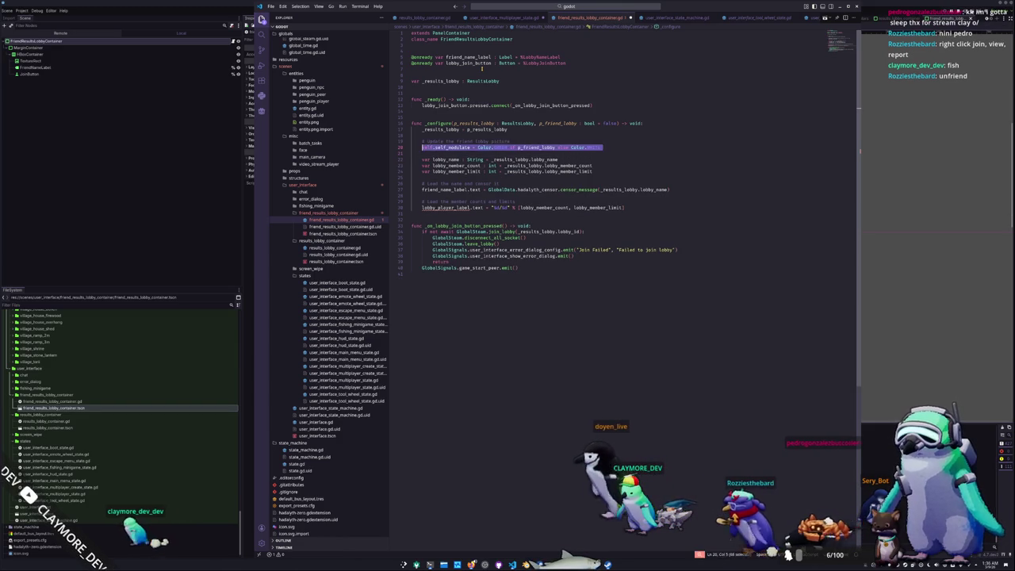
key(ctrl+shift+k)
key(Up)
key(Up)
key(Up)
key(ctrl+shift+Left)
key(ctrl+shift+Left)
key(ctrl+shift+Left)
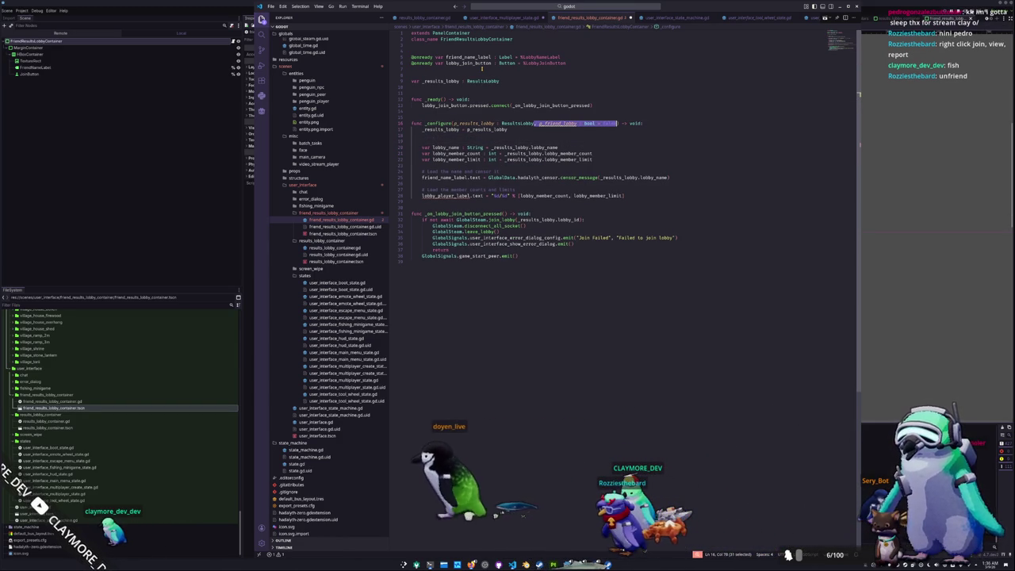
key(BackSpace)
key(Down)
key(Down)
key(Down)
key(Down)
key(Down)
key(Down)
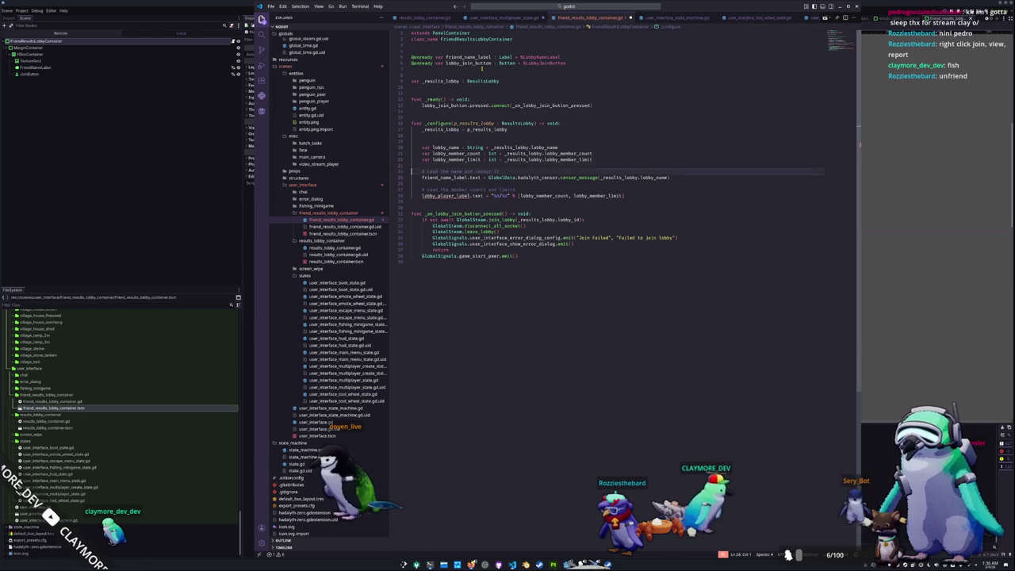
Delete the lobby_player_label lines and the member count and limit variables
key(shift+Up)
key(shift+Up)
key(shift+Up)
key(BackSpace)
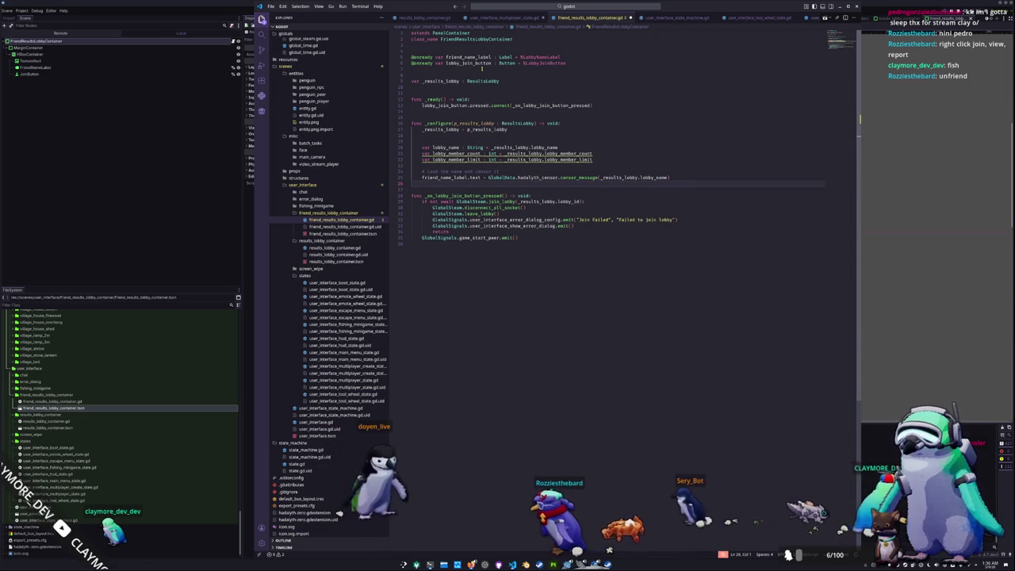
key(Up)
key(Up)
key(Up)
key(shift+Up)
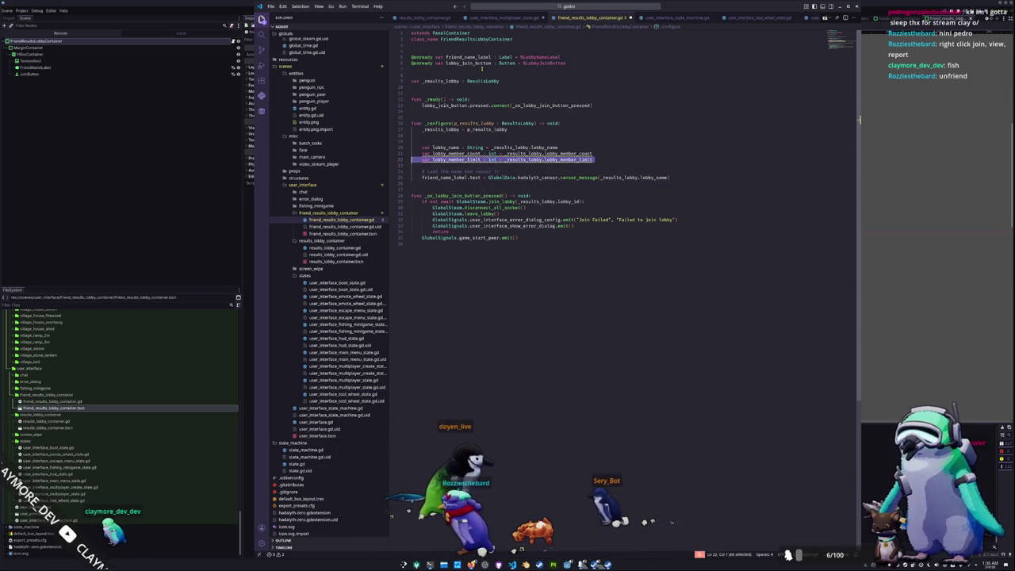
key(shift+Up)
key(BackSpace)
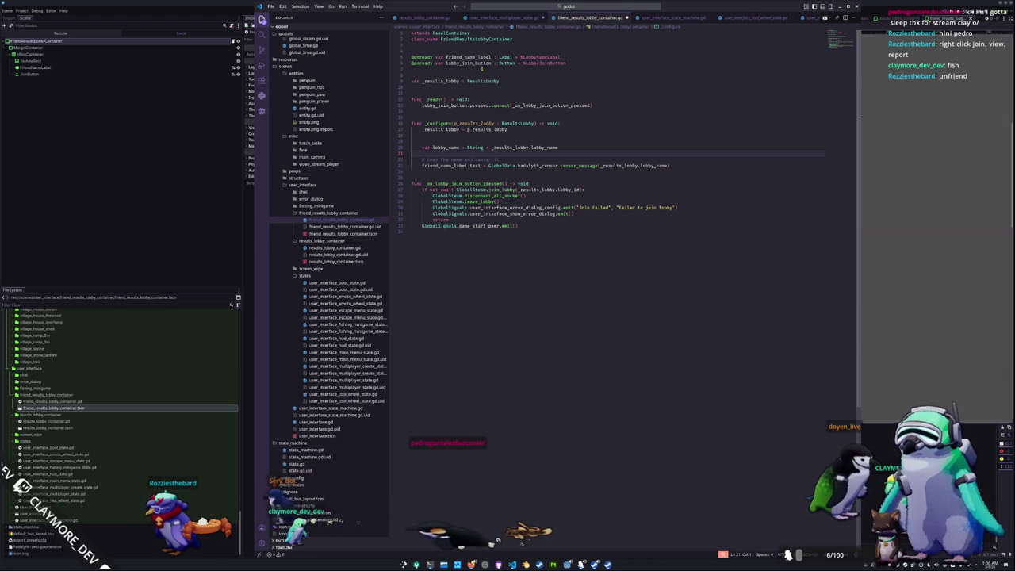
Drop the censor_message wrapper so friend_name_label.text is assigned lobby_name directly
key(Down)
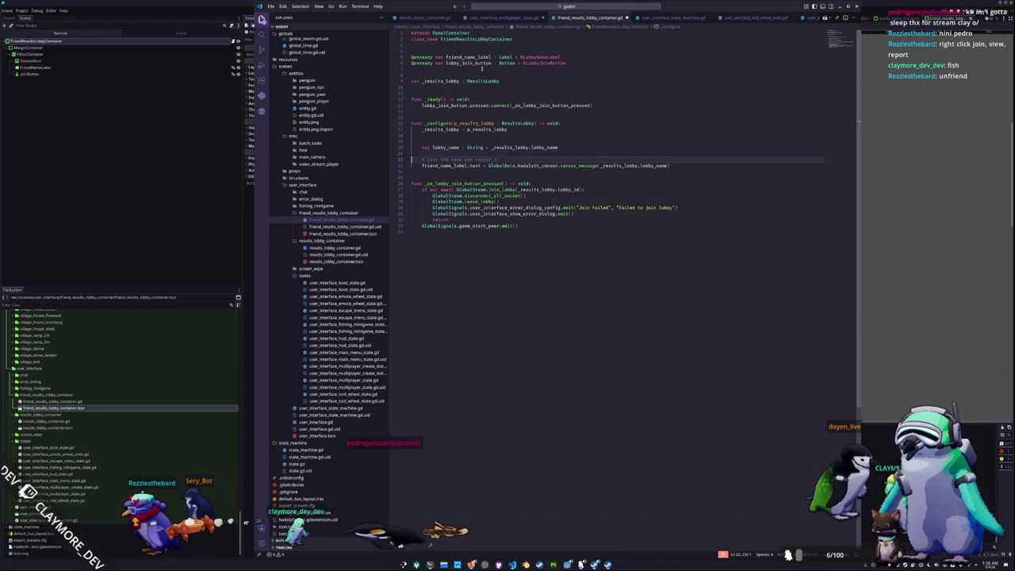
key(ctrl+shift+Right)
key(ctrl+shift+Right)
key(ctrl+shift+Right)
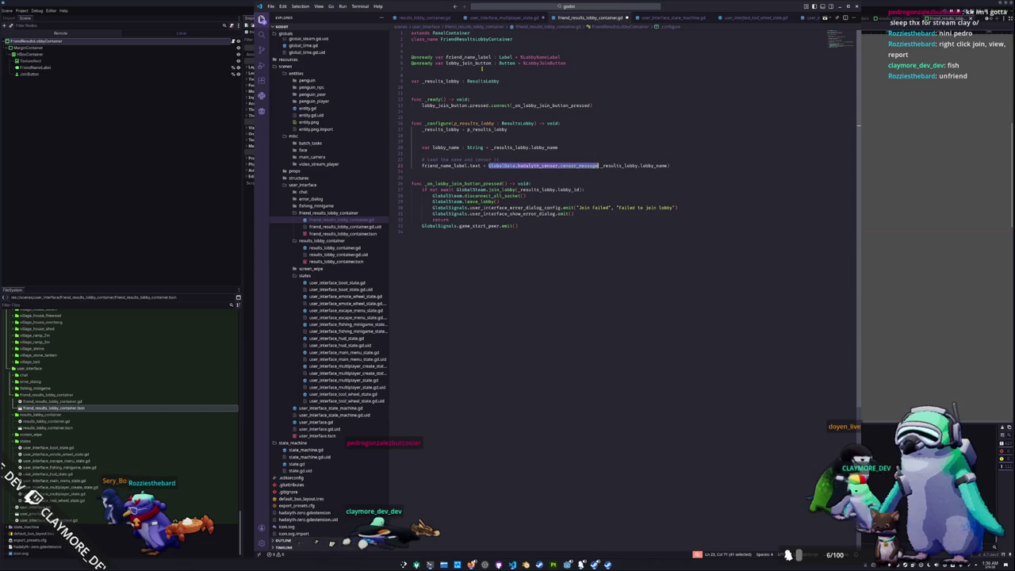
key(ctrl+z)
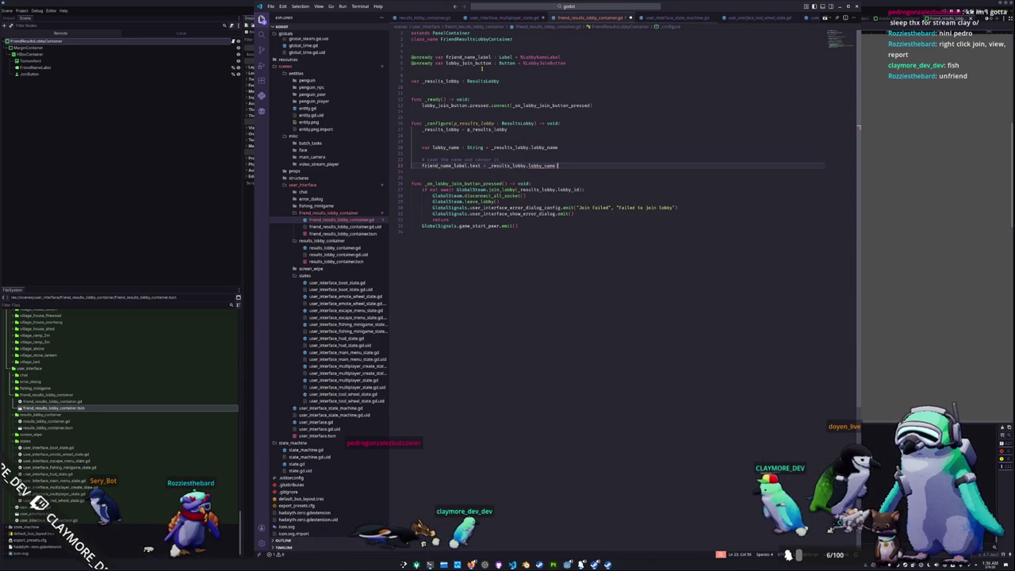
key(ctrl+Left)
key(ctrl+Left)
key(ctrl+Left)
key(ctrl+shift+Right)
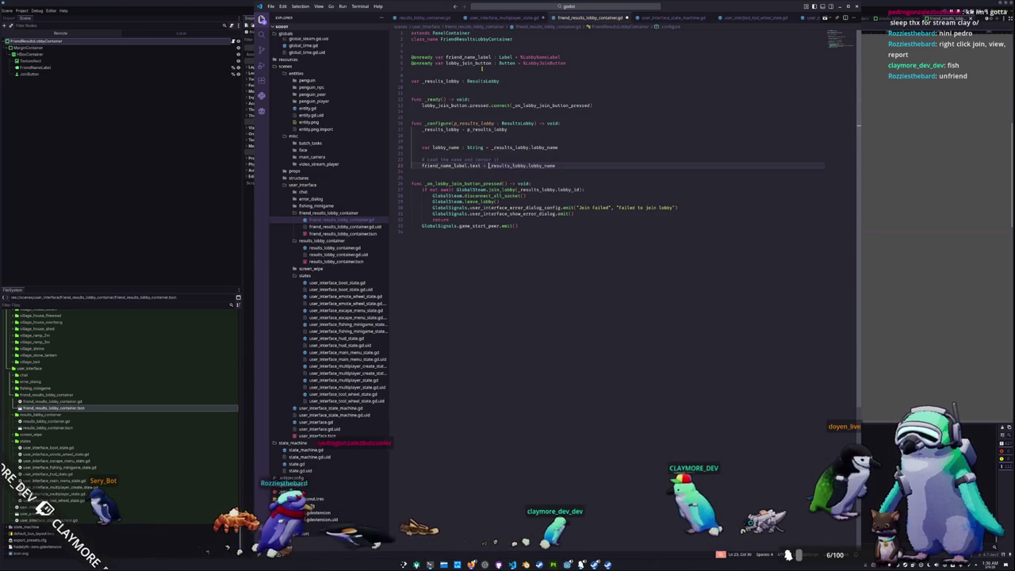
key(shift+Right)
key(Delete)
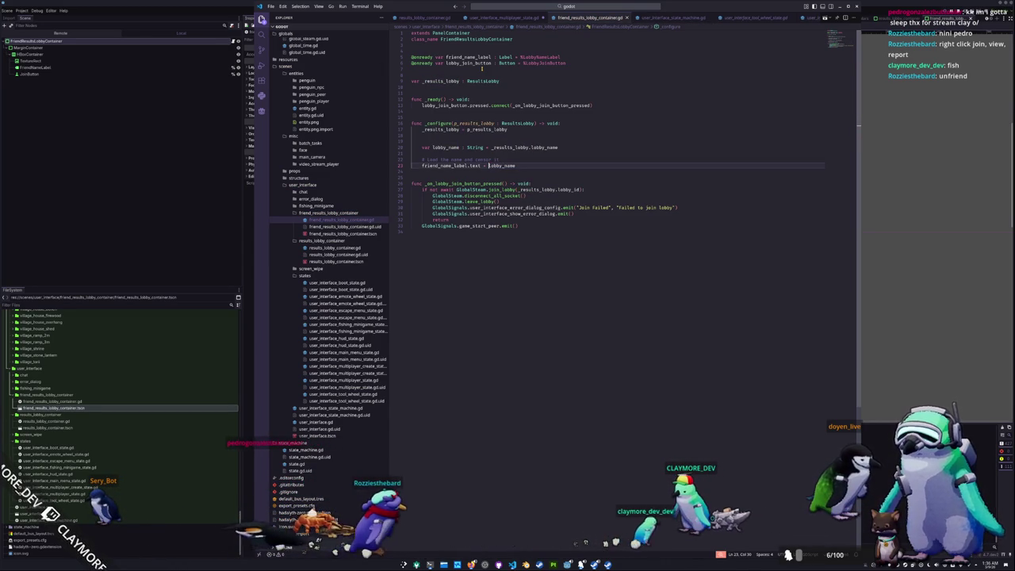
Remove the leftover comment and blank lines around the lobby_name assignment
key(Up)
key(shift+Home)
key(BackSpace)
key(BackSpace)
key(Up)
key(Up)
key(shift+Up)
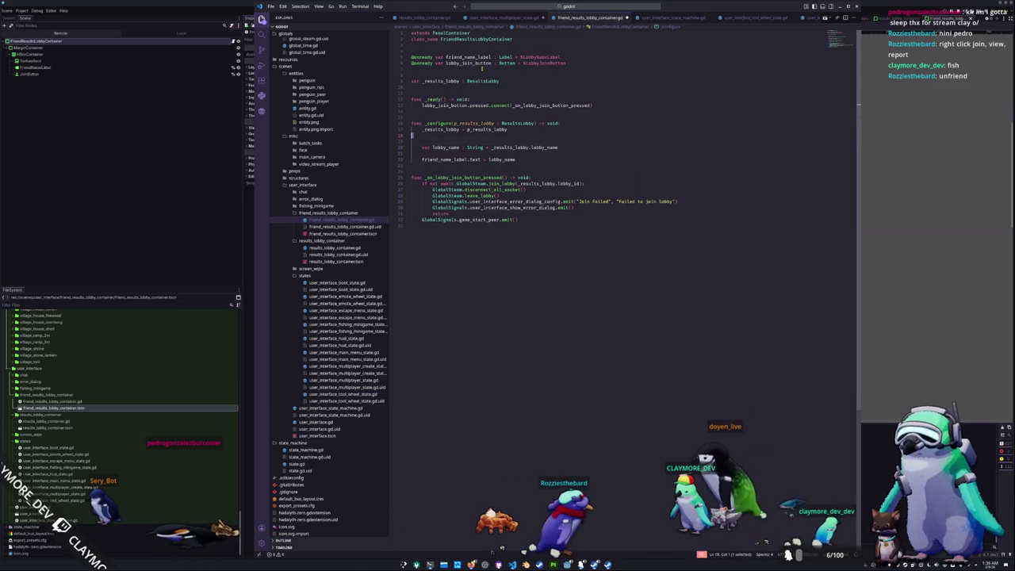
key(Delete)
key(Delete)
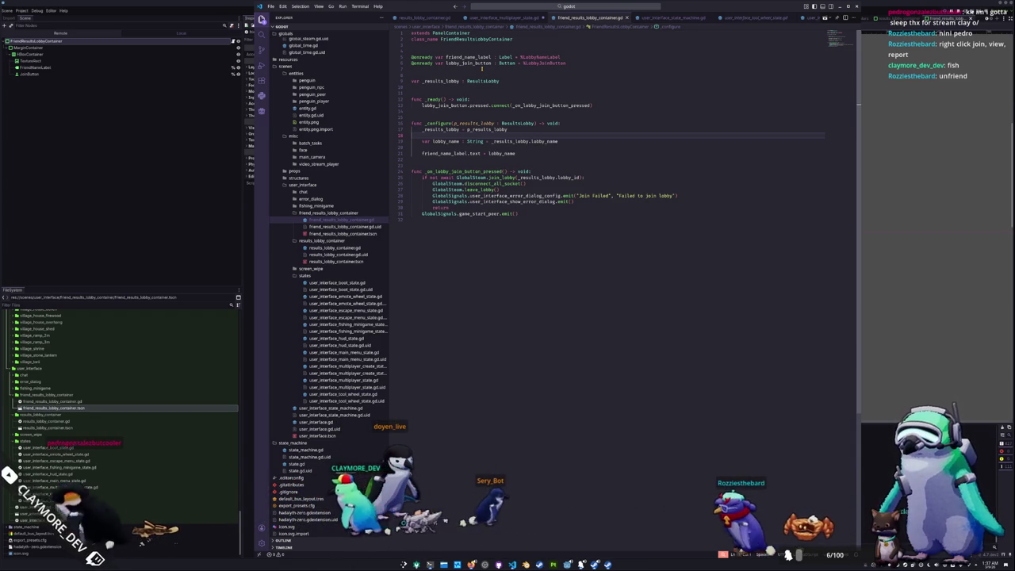
click(437, 164)
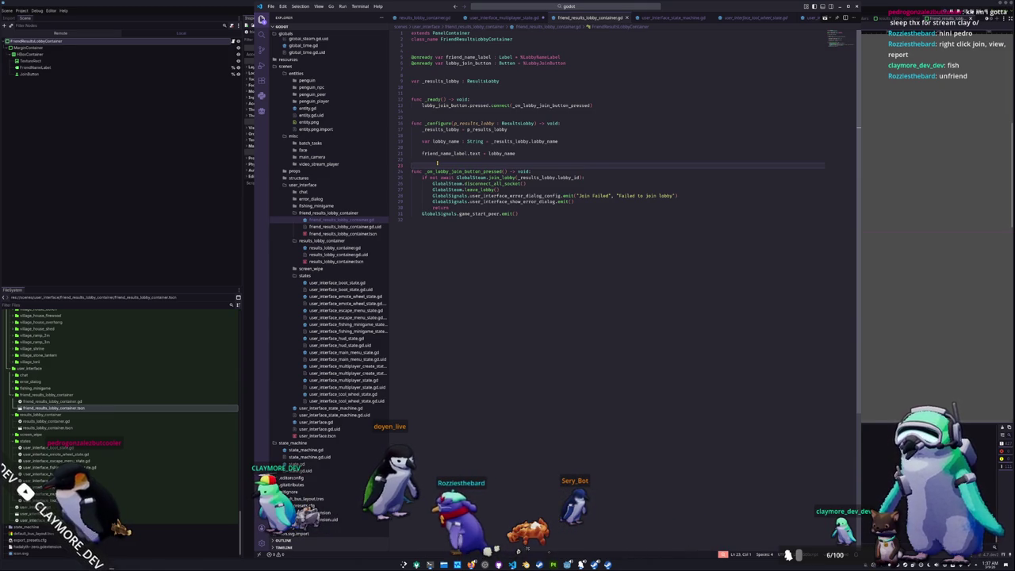
click(323, 248)
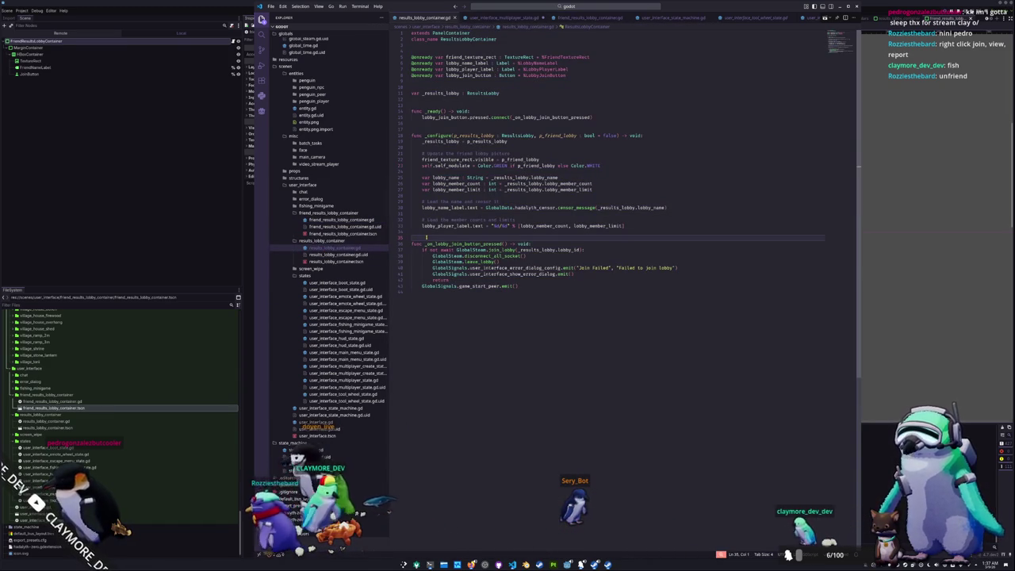
In results_lobby_container.gd, delete the friend picture and tint lines and the friend_texture_rect declaration
key(Up)
key(Up)
key(Up)
key(ctrl+l)
key(shift+Up)
key(shift+Up)
key(shift+Up)
key(BackSpace)
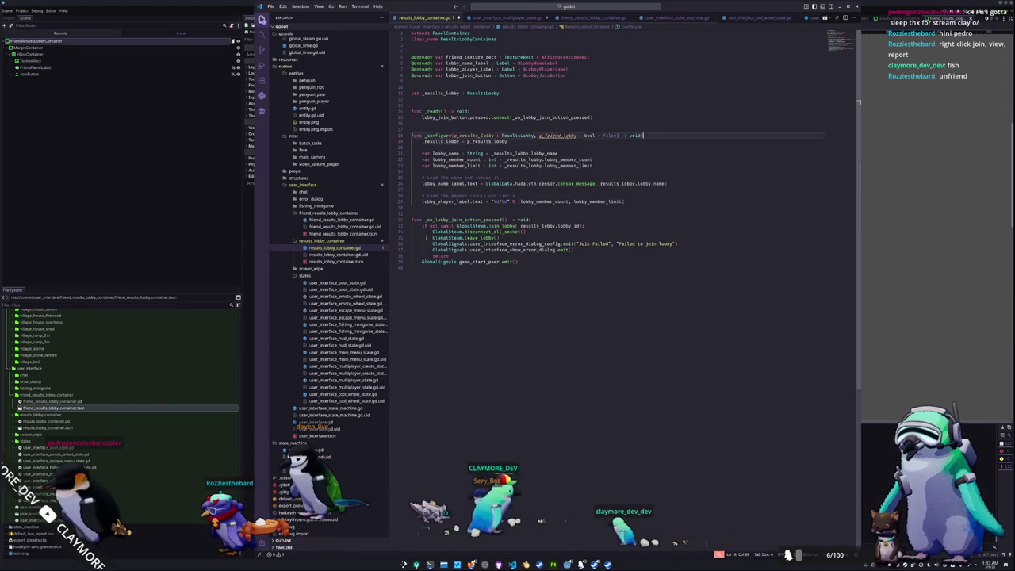
key(Left)
key(Left)
key(Left)
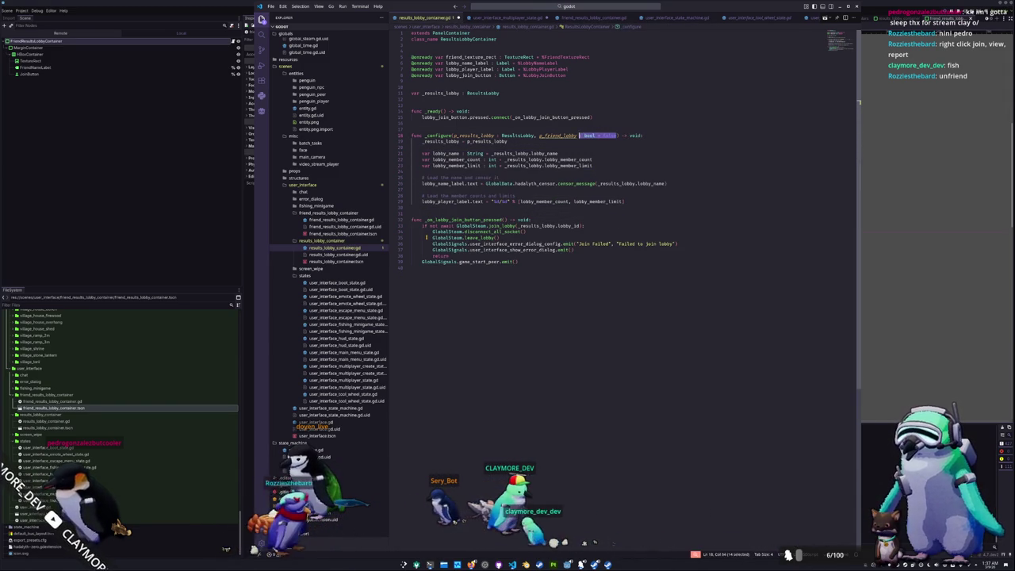
key(Up)
key(Up)
key(Up)
key(shift+Down)
key(BackSpace)
key(Down)
key(Down)
key(Down)
key(Down)
key(Down)
key(Down)
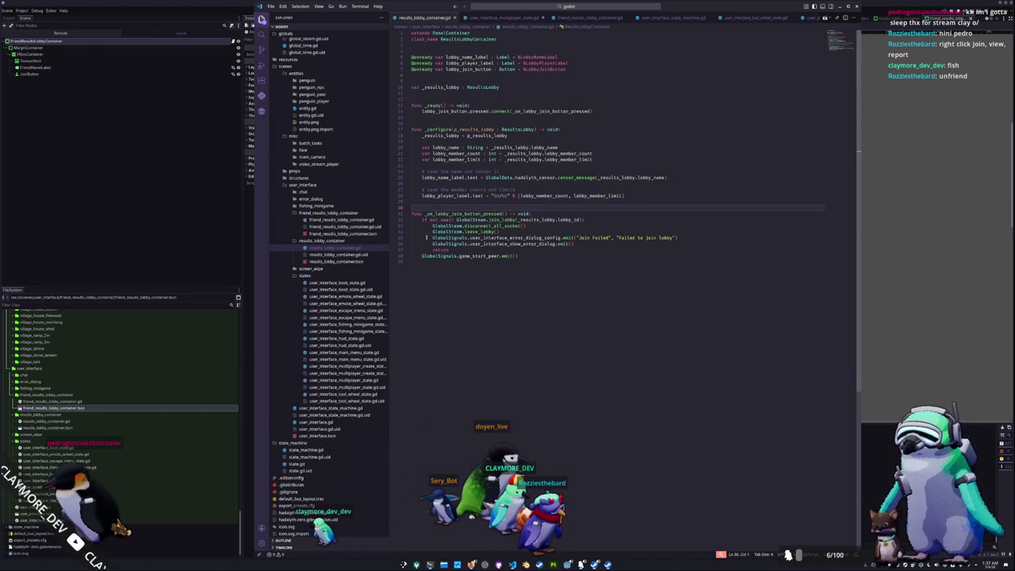
Delete the FriendTextureRect node from the results_lobby_container scene, save, and switch to user_interface
click(183, 228)
key(ctrl+s)
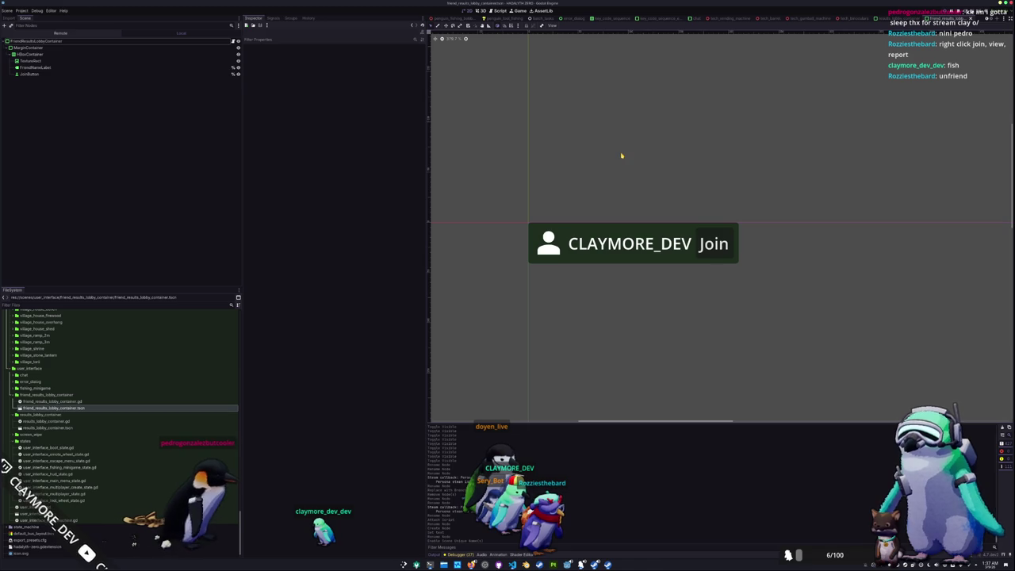
click(894, 19)
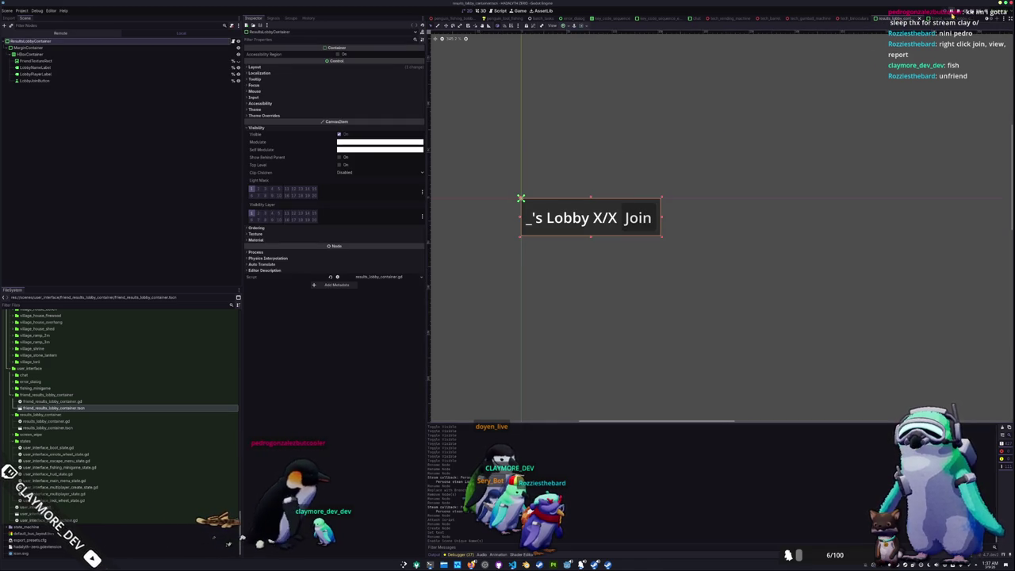
click(148, 61)
key(Delete)
key(ctrl+s)
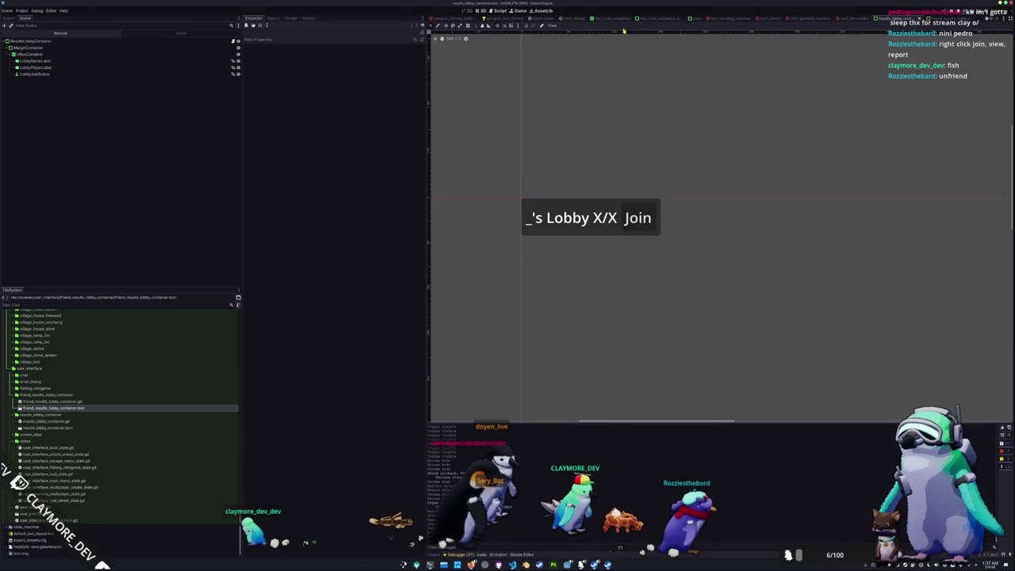
scroll(578, 18, up, 3)
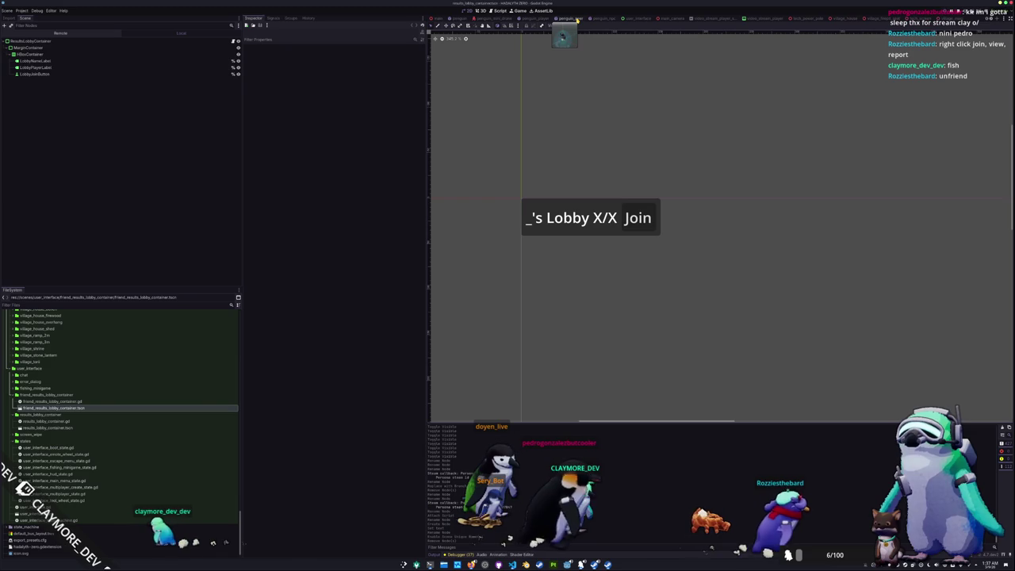
click(637, 18)
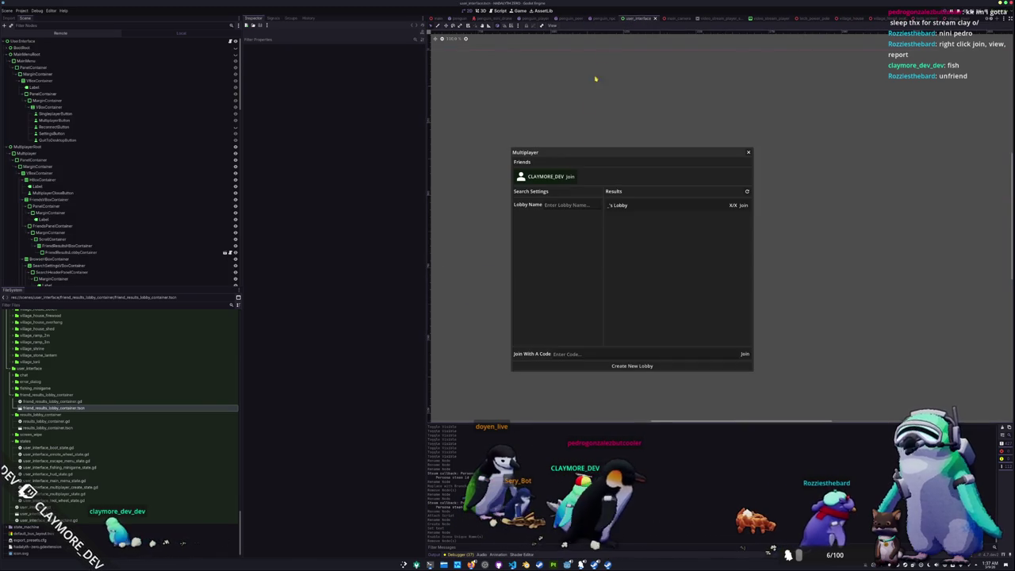
Select the UserInterfaceMultiplayerState node under StateMachine and open its script in VS Code
click(578, 182)
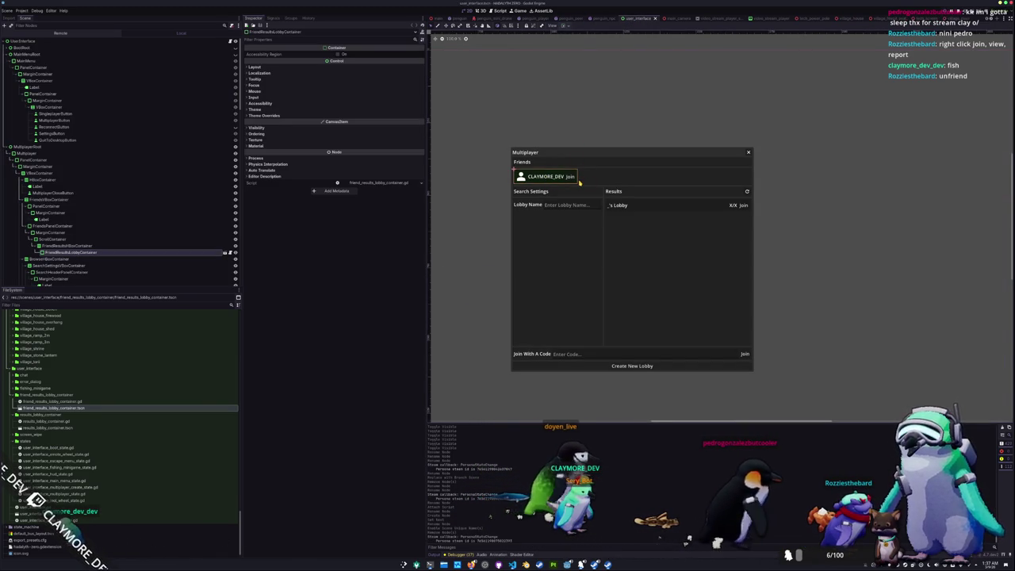
click(197, 247)
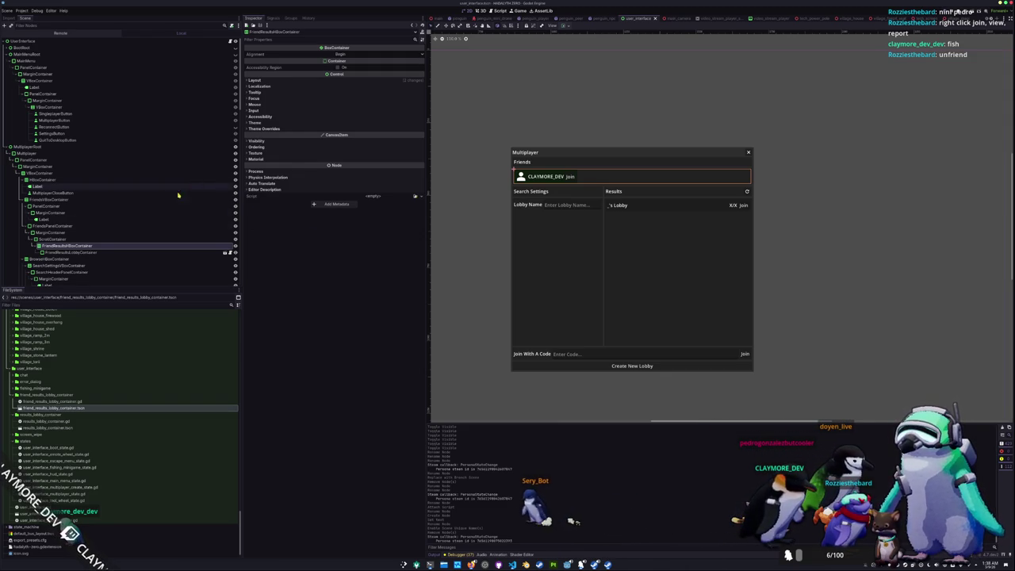
scroll(140, 249, down, 10)
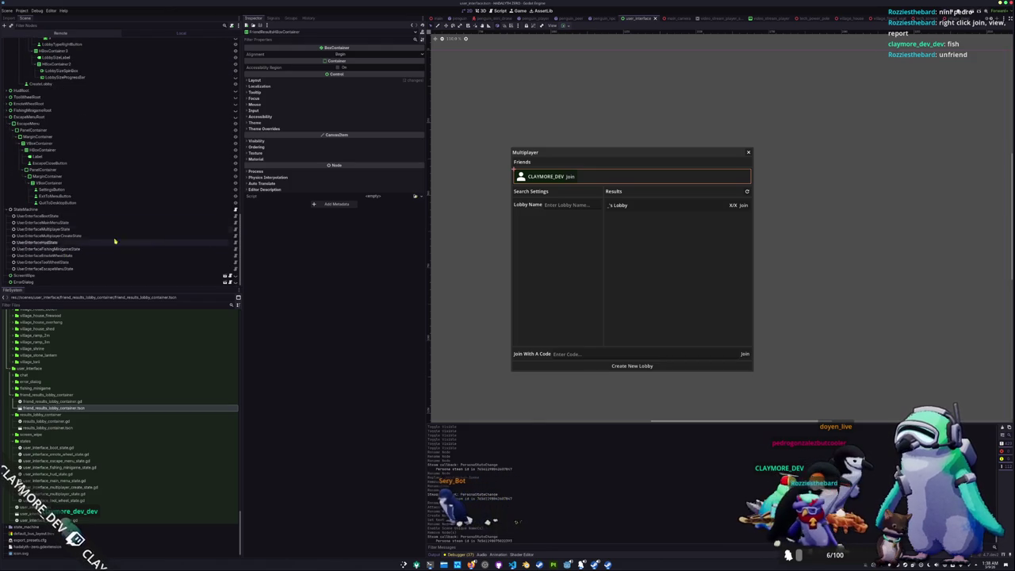
click(205, 231)
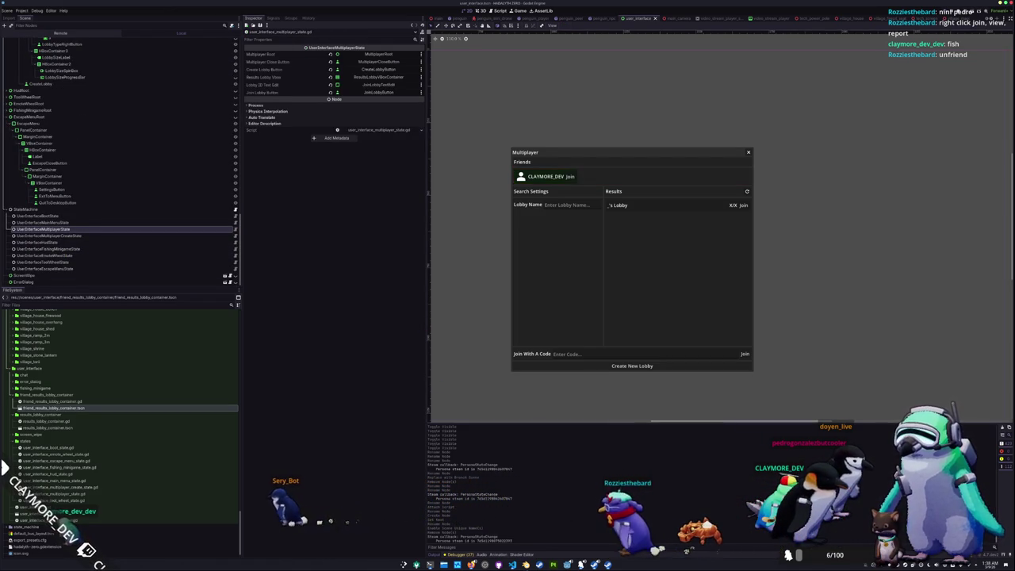
key(alt+Tab)
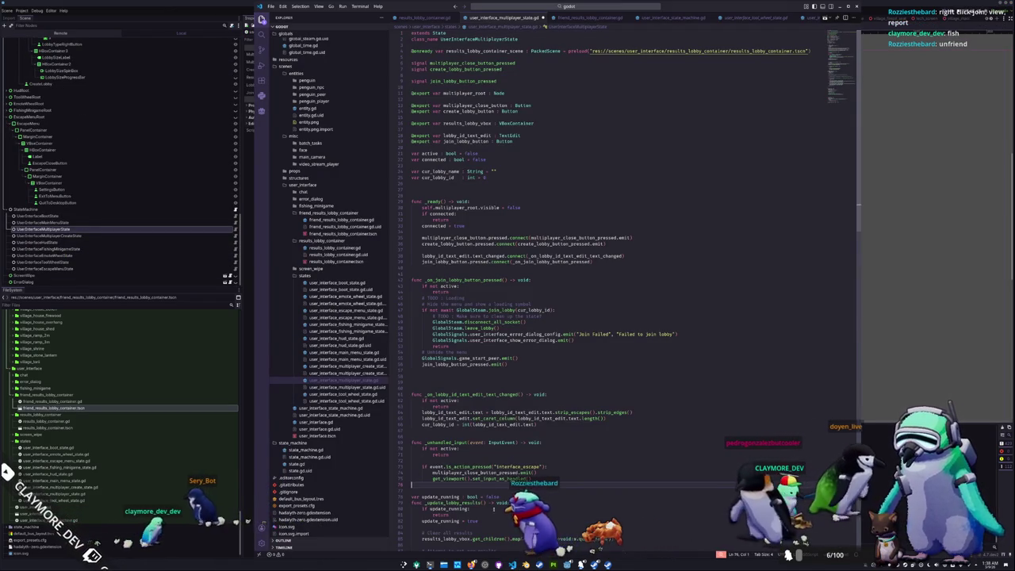
In hadalyth_steam.rs, add two blank lines after the TODO comment in the persona state callback
key(alt+Tab)
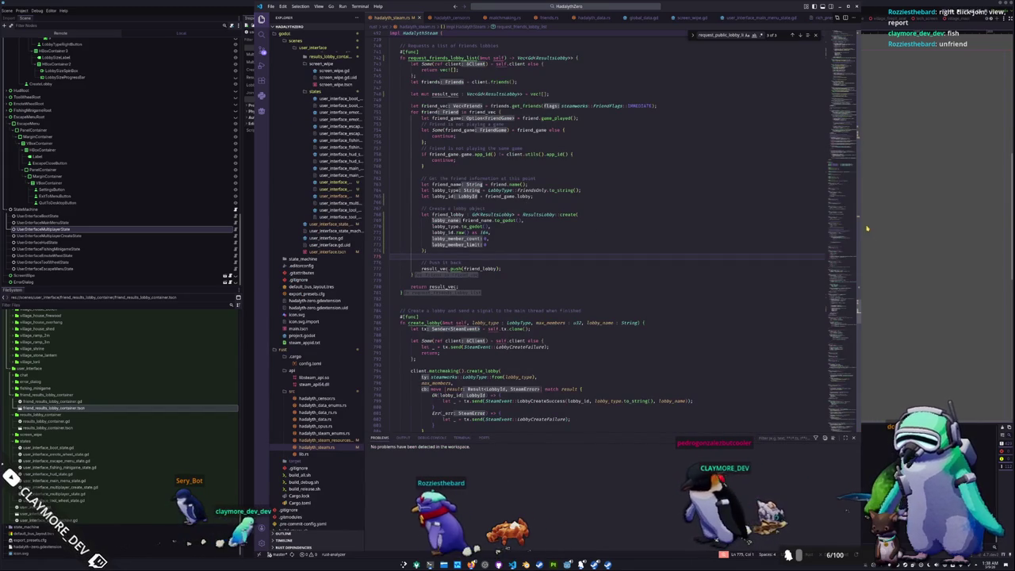
scroll(838, 237, up, 20)
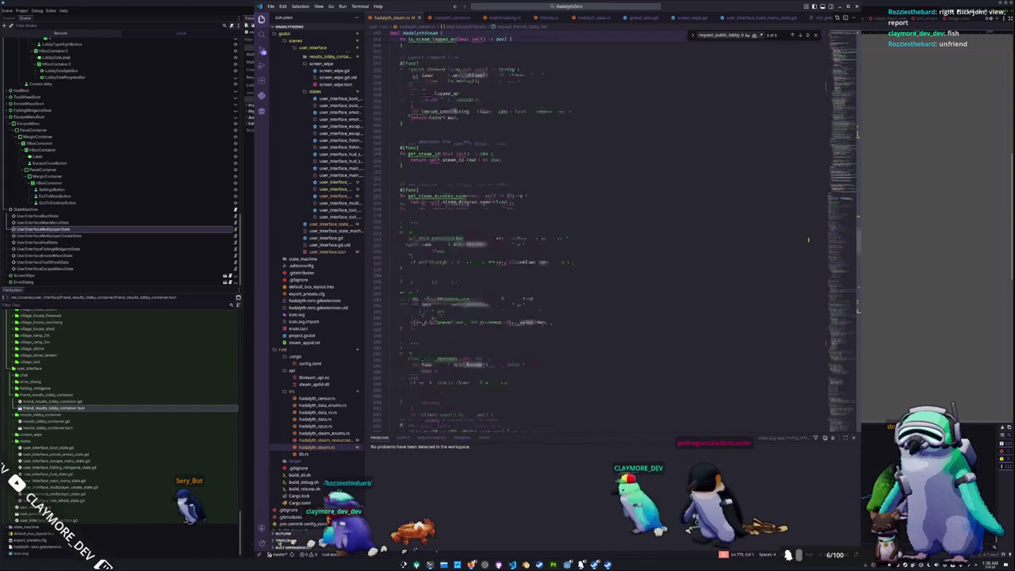
drag(838, 237, 846, 147)
scroll(516, 207, up, 5)
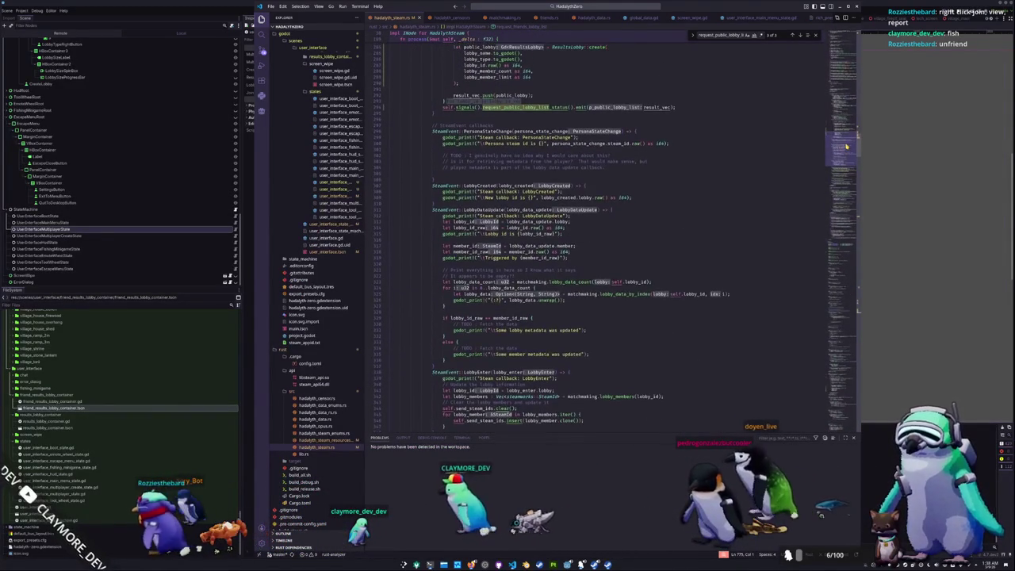
click(618, 229)
key(Down)
key(Down)
key(Down)
mouse_move(605, 248)
mouse_down()
mouse_move(423, 248)
mouse_move(391, 236)
mouse_up()
click(528, 236)
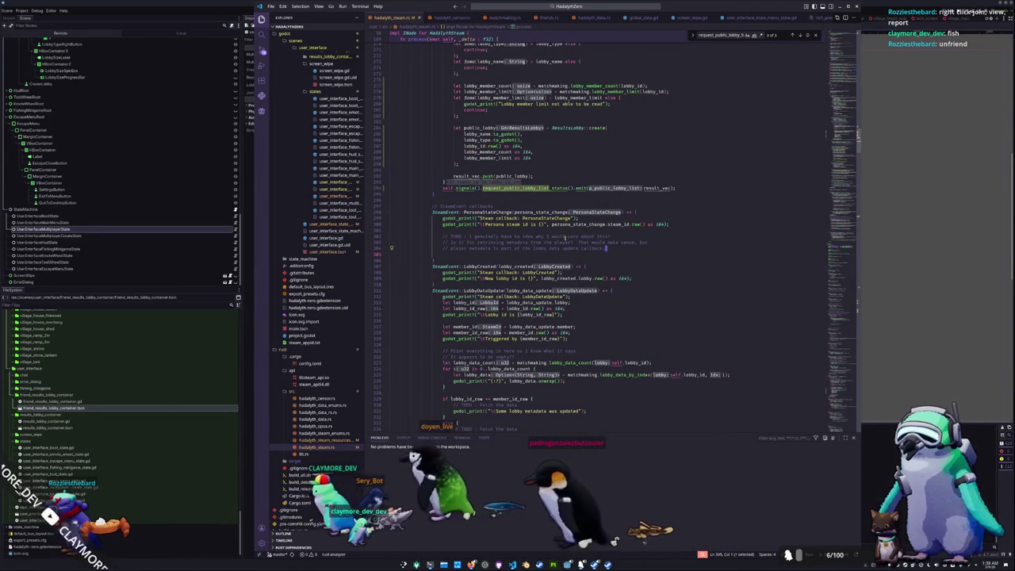
click(615, 248)
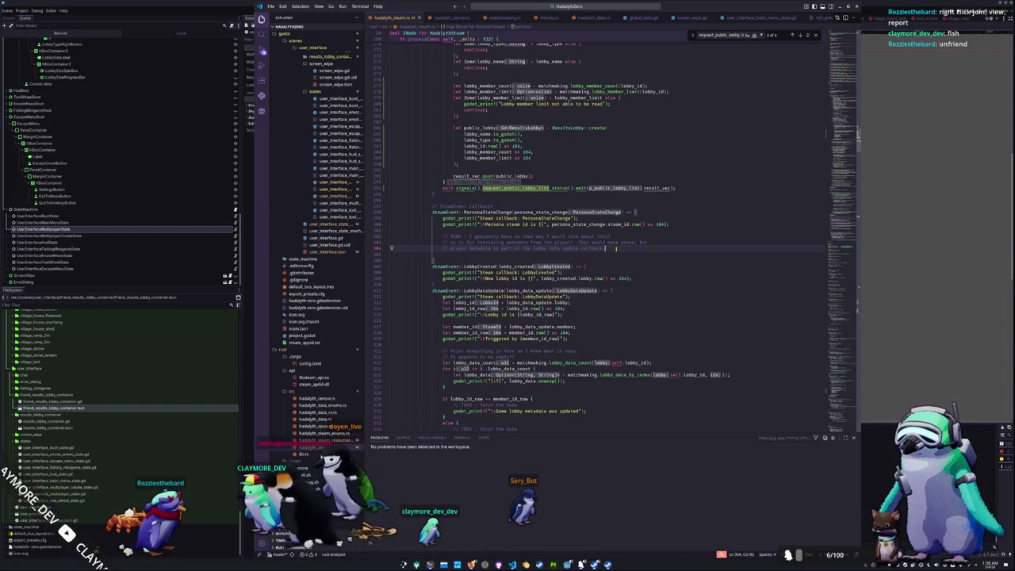
key(Return)
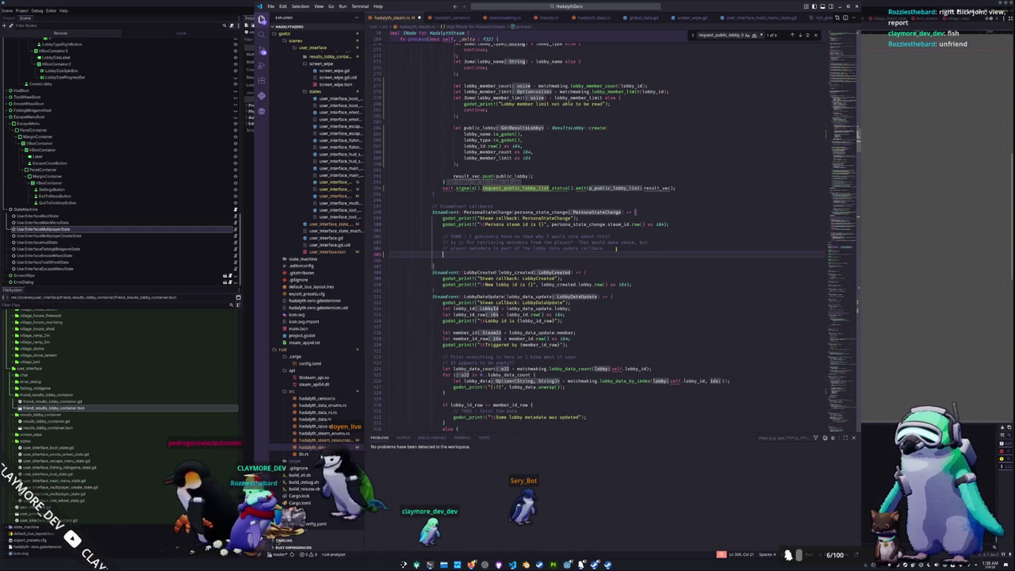
key(Return)
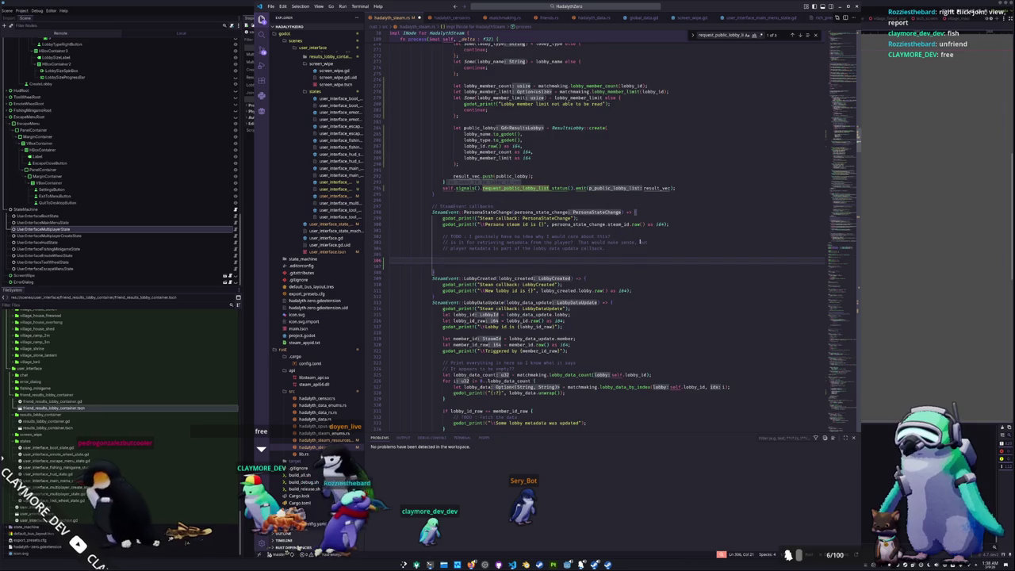
Start a new '#[' line below the lobby list signal declaration
scroll(639, 241, up, 12)
scroll(674, 253, up, 15)
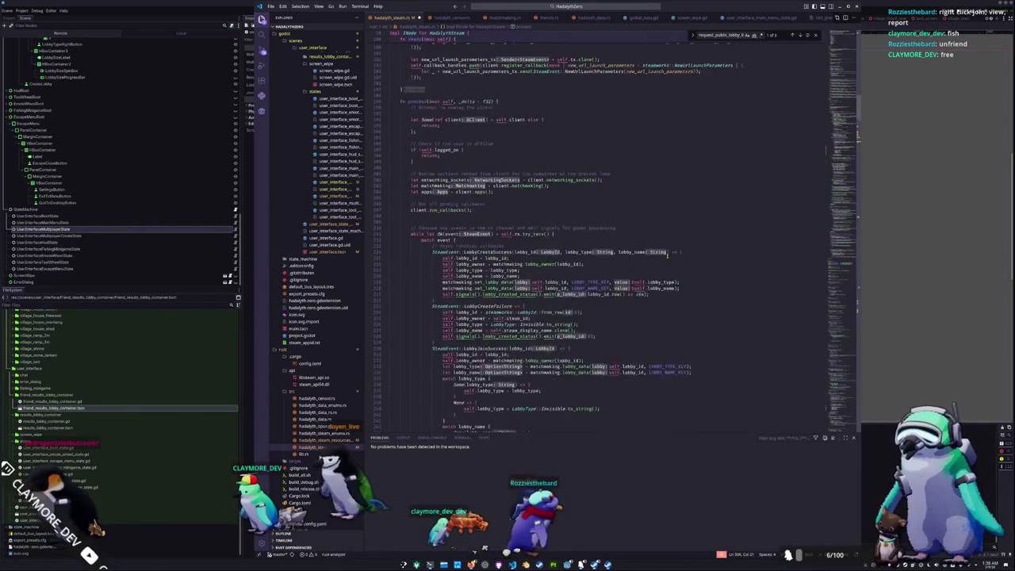
scroll(667, 253, down, 20)
click(430, 251)
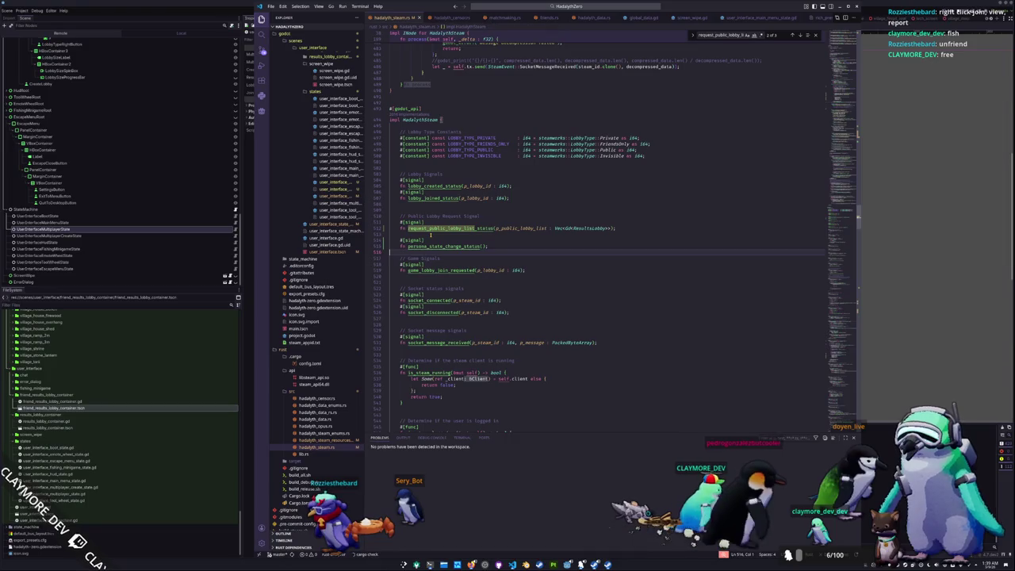
click(430, 234)
key(Return)
text(#[)
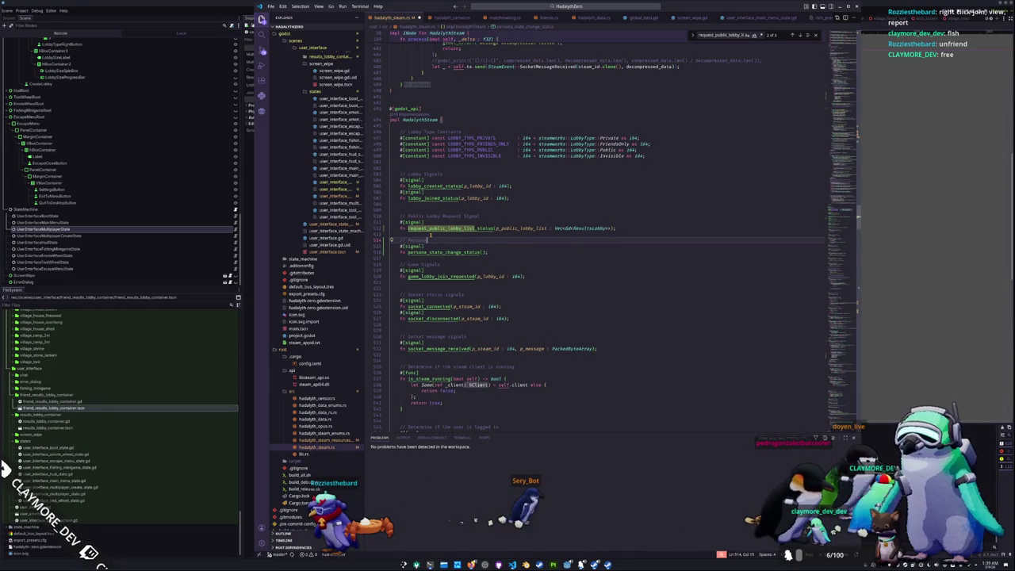
Move the persona_state_change_status signal above the public lobby request signal and remove leftover blank lines
key(Down)
key(Down)
key(Down)
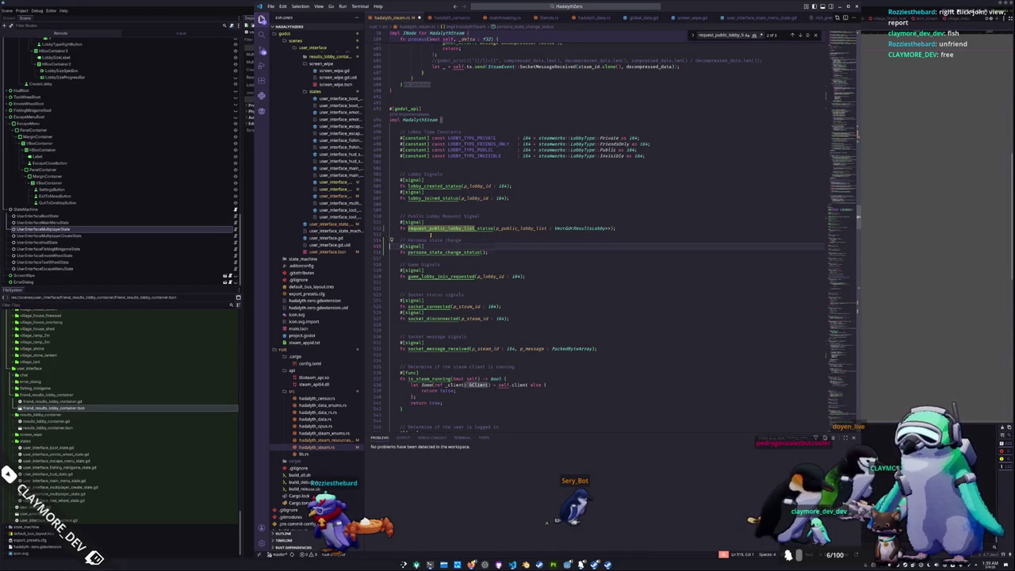
key(shift+Up)
key(shift+Up)
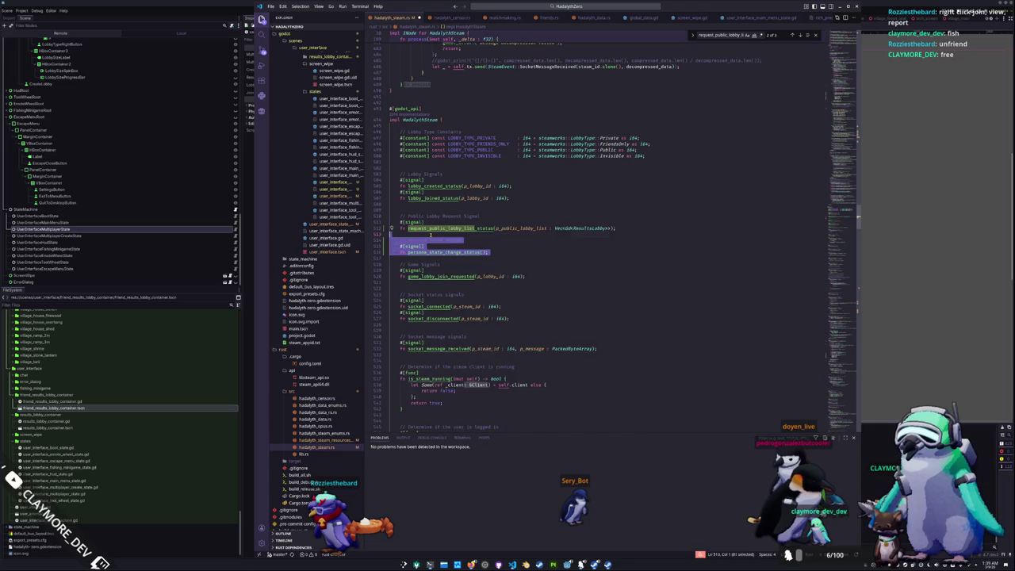
key(alt+Up)
key(alt+Up)
key(alt+Up)
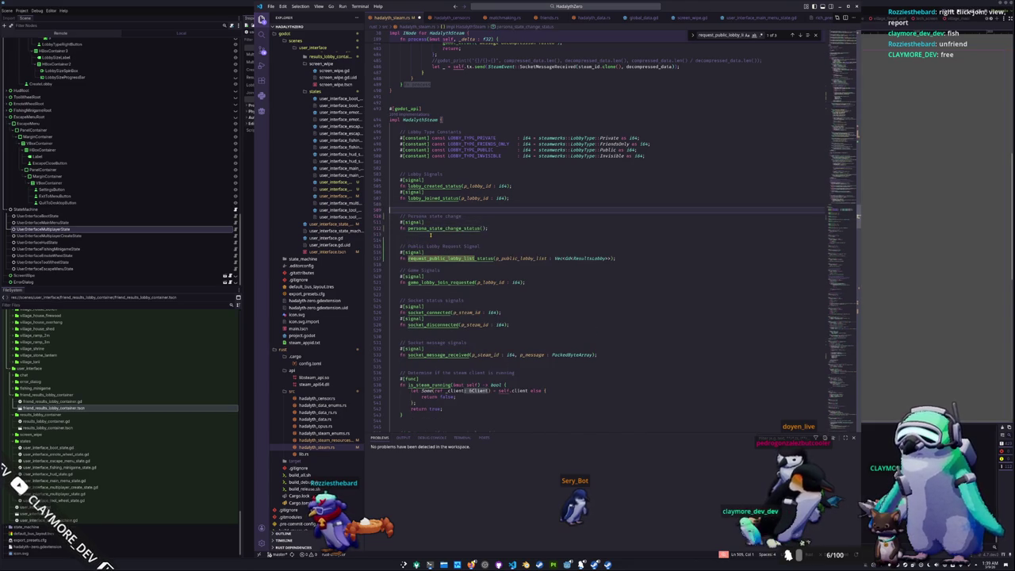
key(Down)
key(Down)
key(Down)
key(Delete)
key(Up)
key(Up)
key(Up)
key(Delete)
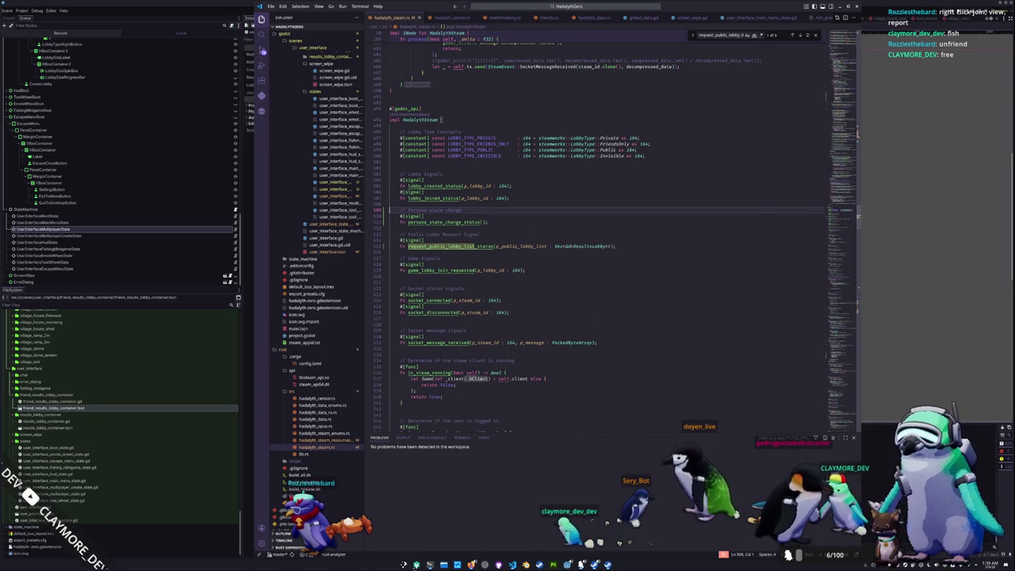
key(alt+Tab)
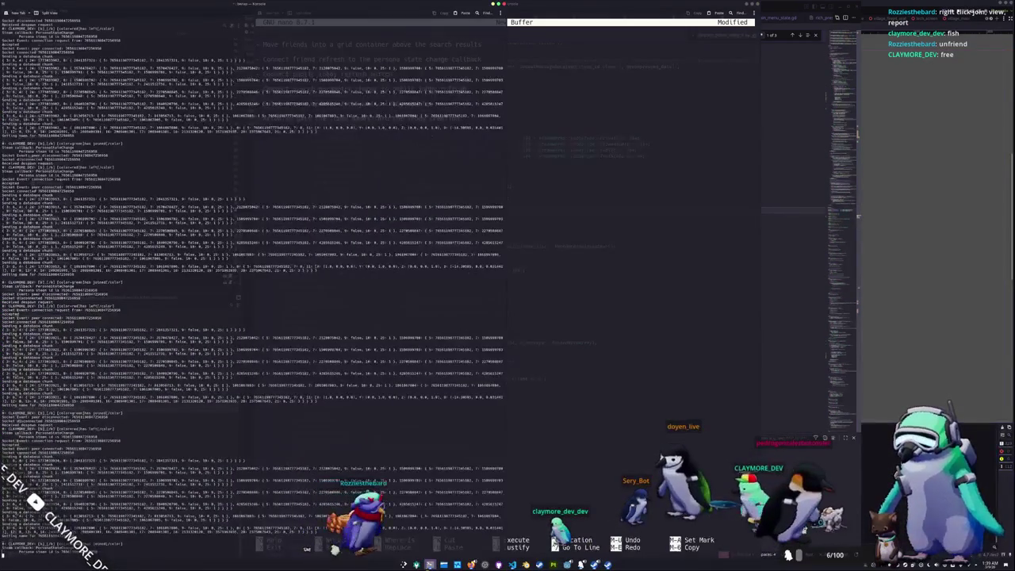
Exit the nano to-do list without saving, rerun ./build_all.sh, and launch Godot from the taskbar
key(ctrl+x)
key(n)
key(Up)
key(Return)
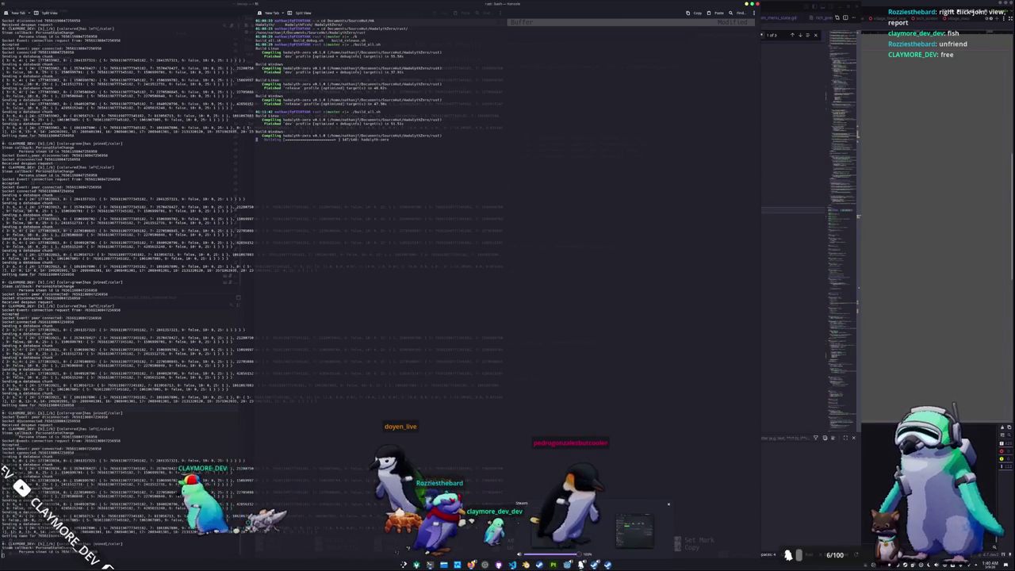
mouse_move(608, 565)
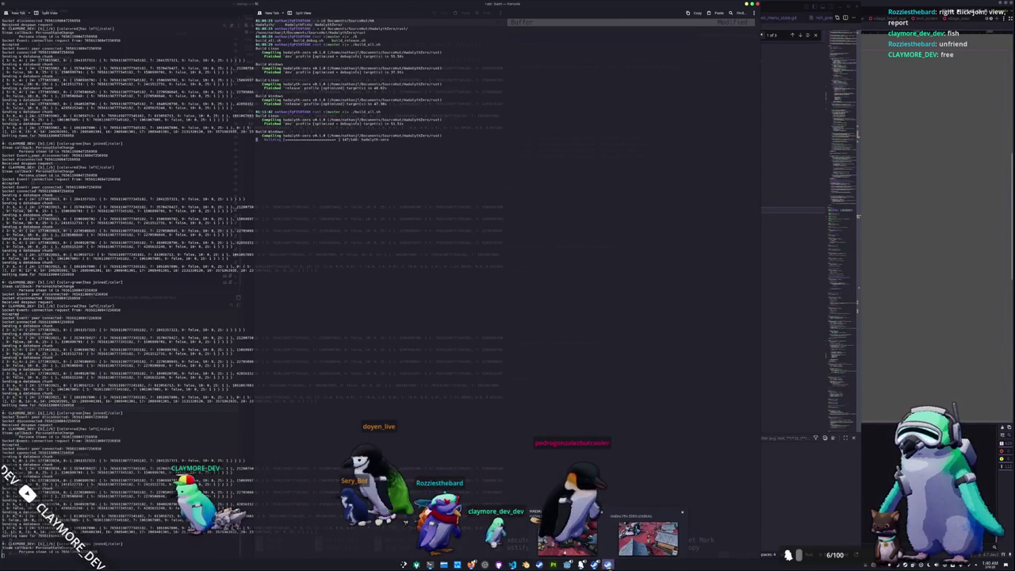
right_click(567, 564)
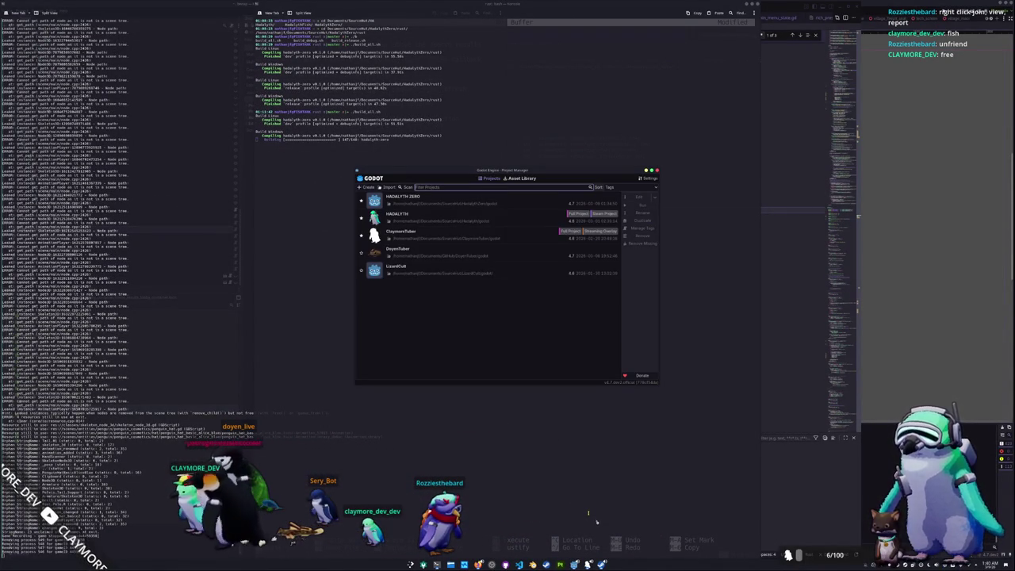
Open the HADALYTH ZERO project from the Project Manager, then return to VS Code
key(Return)
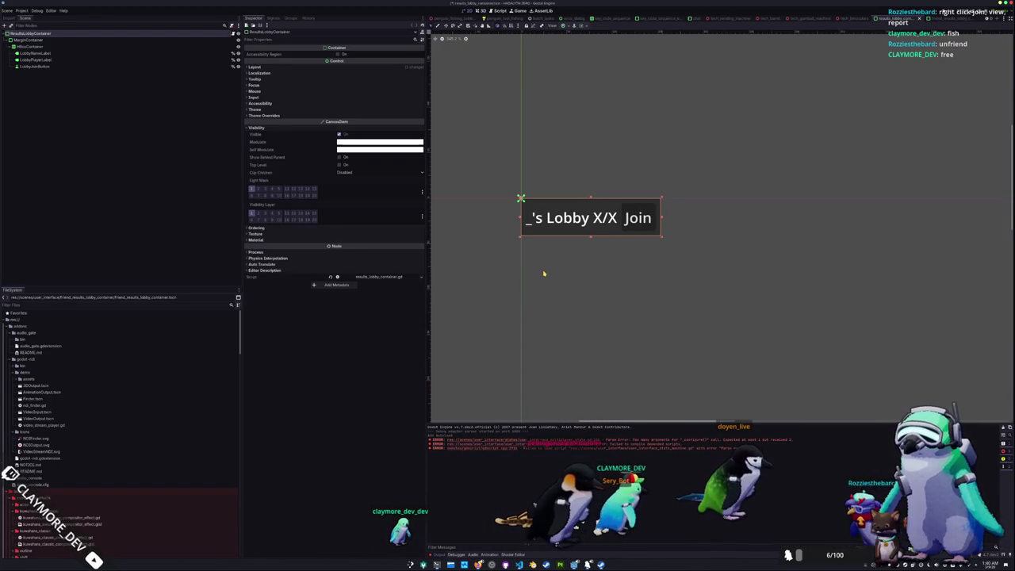
scroll(542, 275, up, 1)
scroll(542, 277, down, 1)
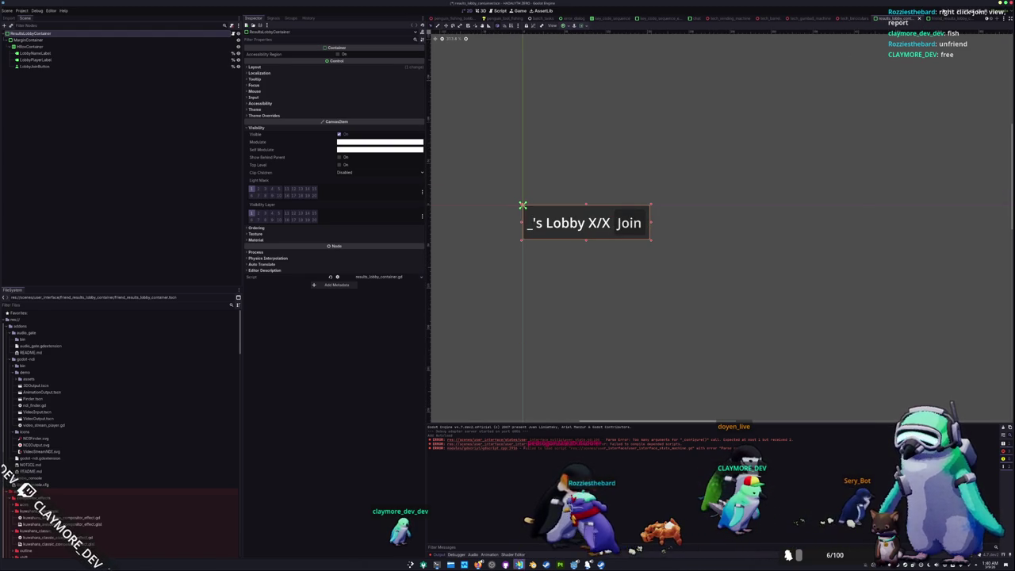
key(alt+Tab)
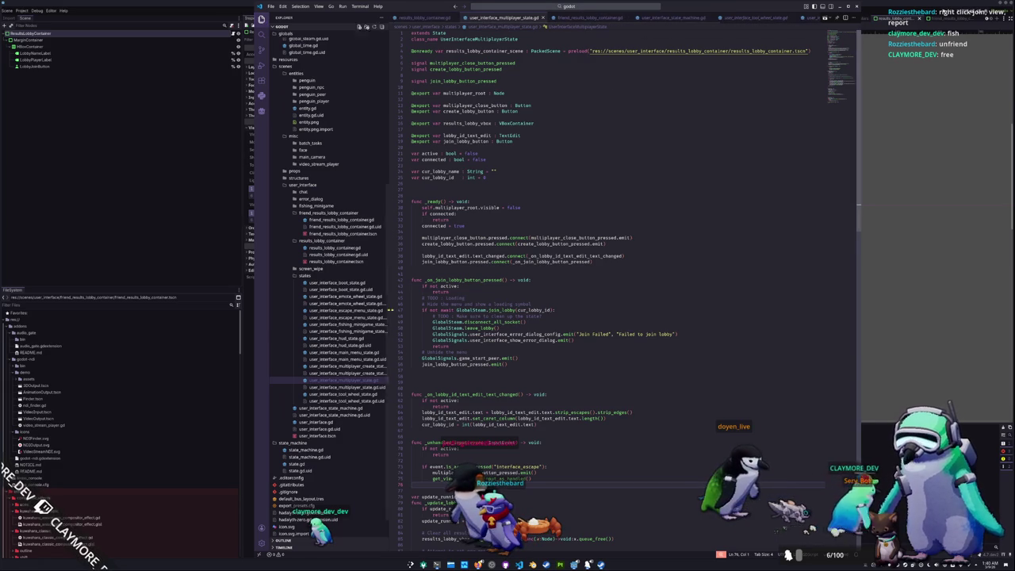
Browse the global scripts in the Explorer and open global_signals.gd
scroll(314, 400, down, 1)
scroll(314, 400, up, 9)
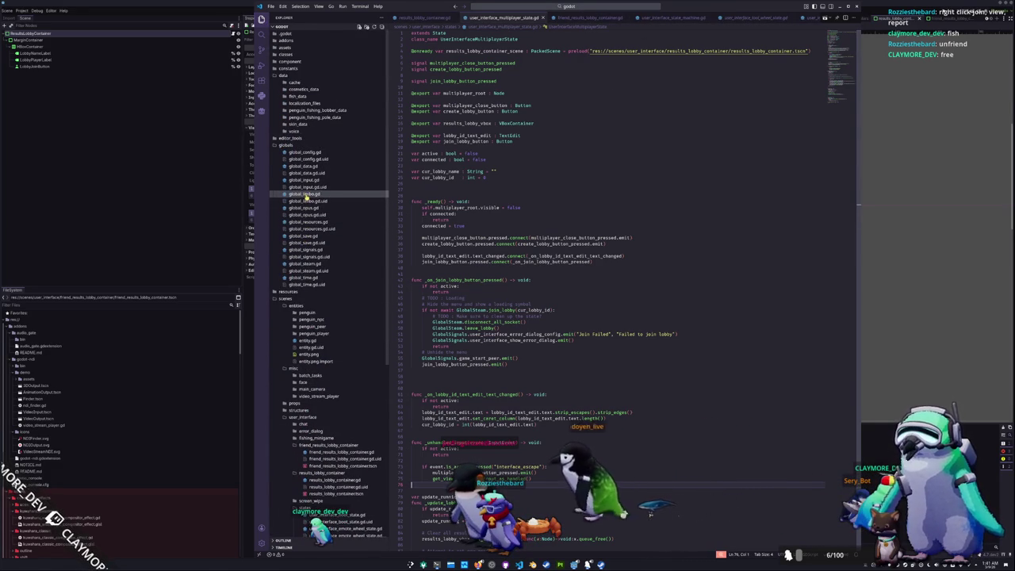
click(309, 180)
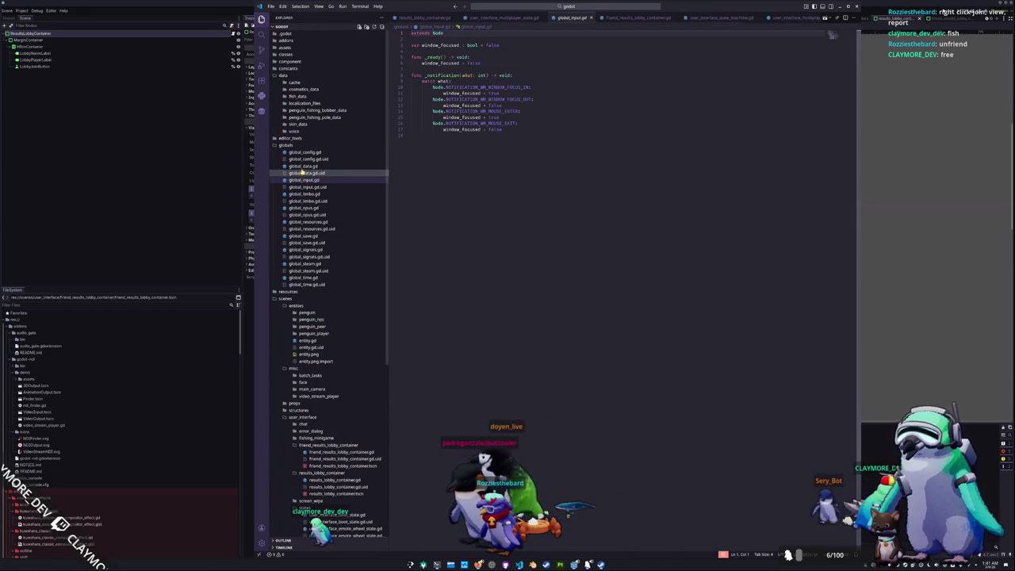
click(304, 166)
click(303, 180)
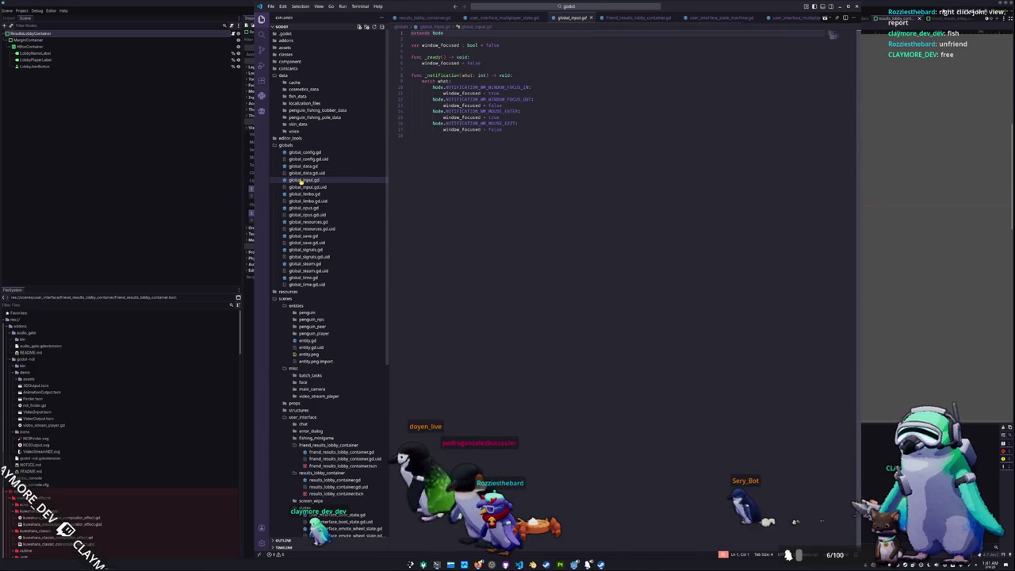
click(302, 195)
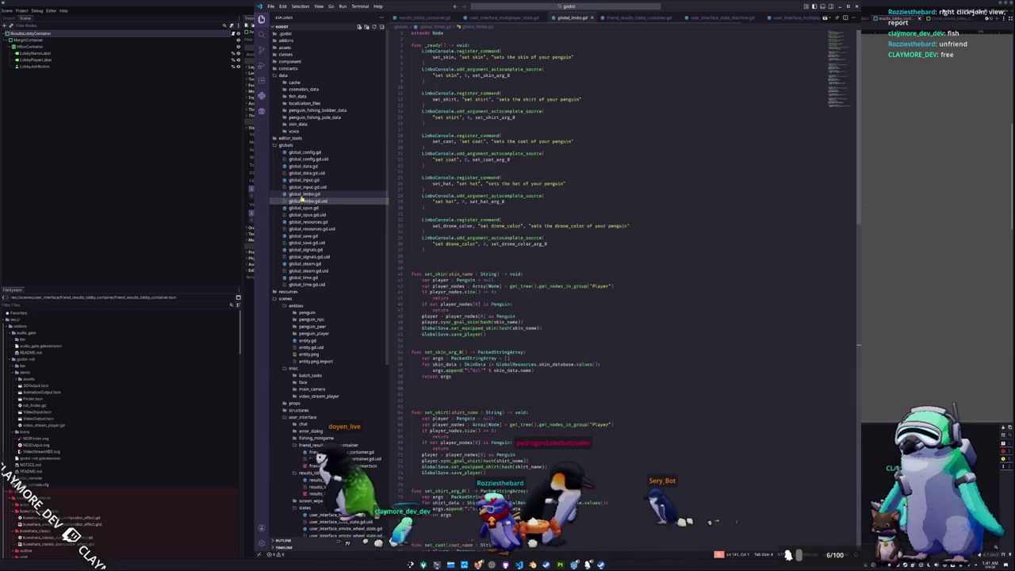
click(303, 207)
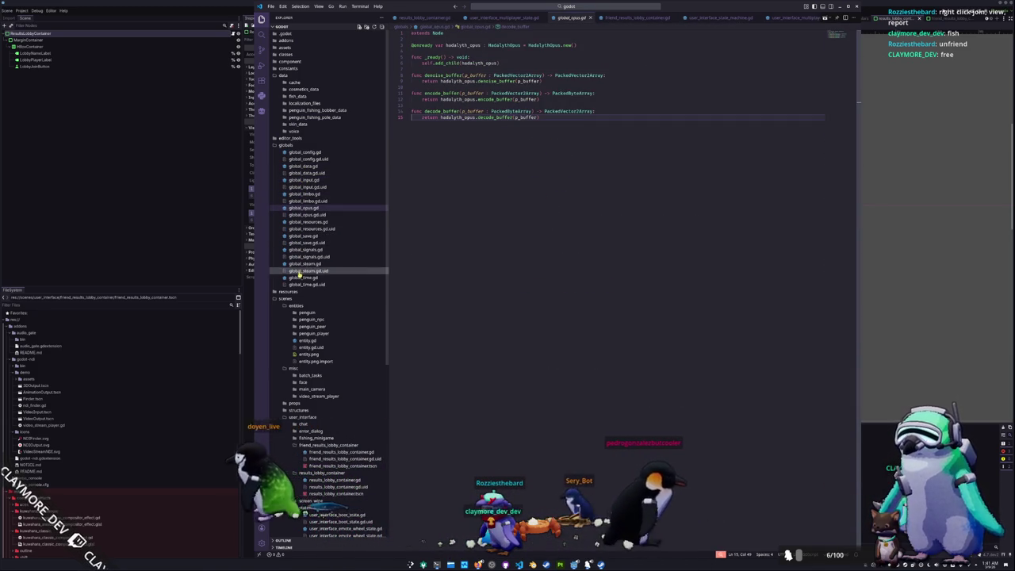
click(305, 249)
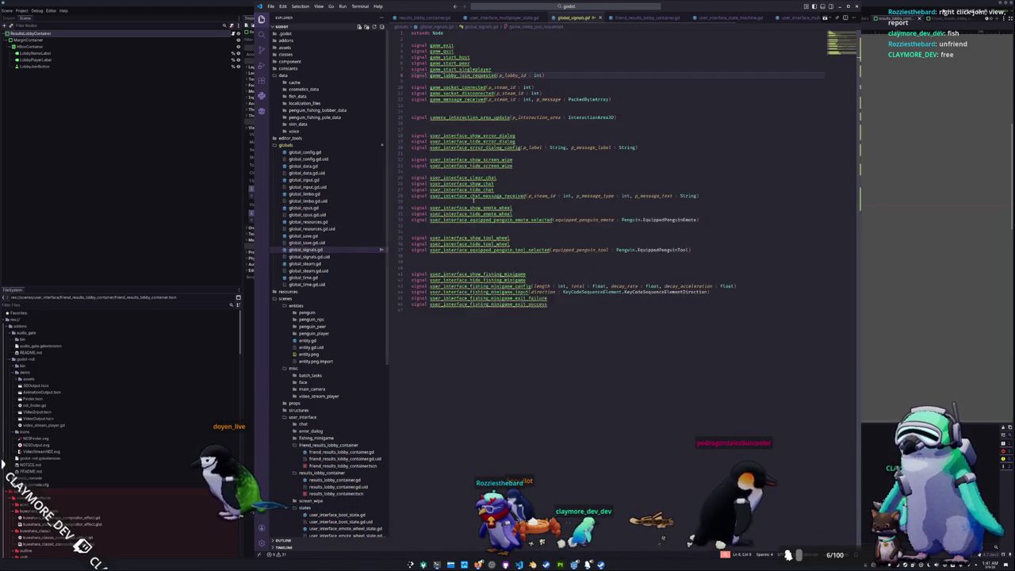
Add a game_persona_state_change_status signal below game_lobby_join_requested, then open global_time.gd
click(446, 82)
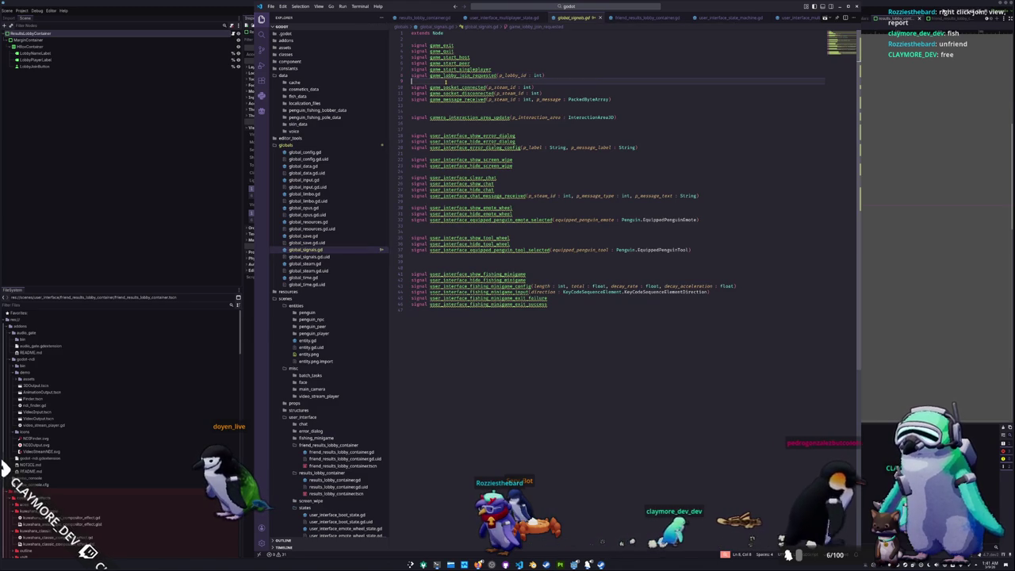
key(Return)
key(Return)
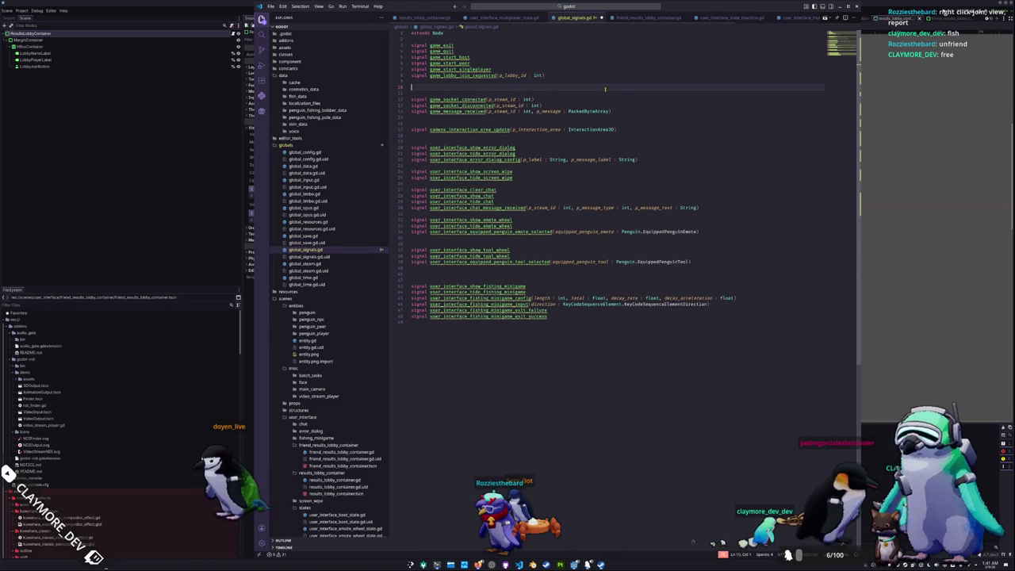
key(Up)
text(signal game_penguin_state_)
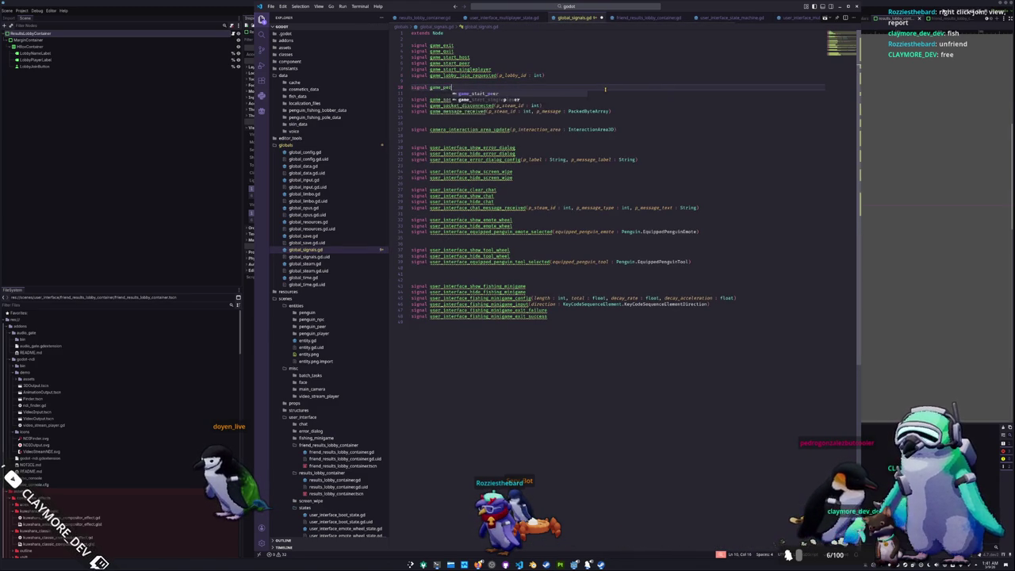
text(change_status)
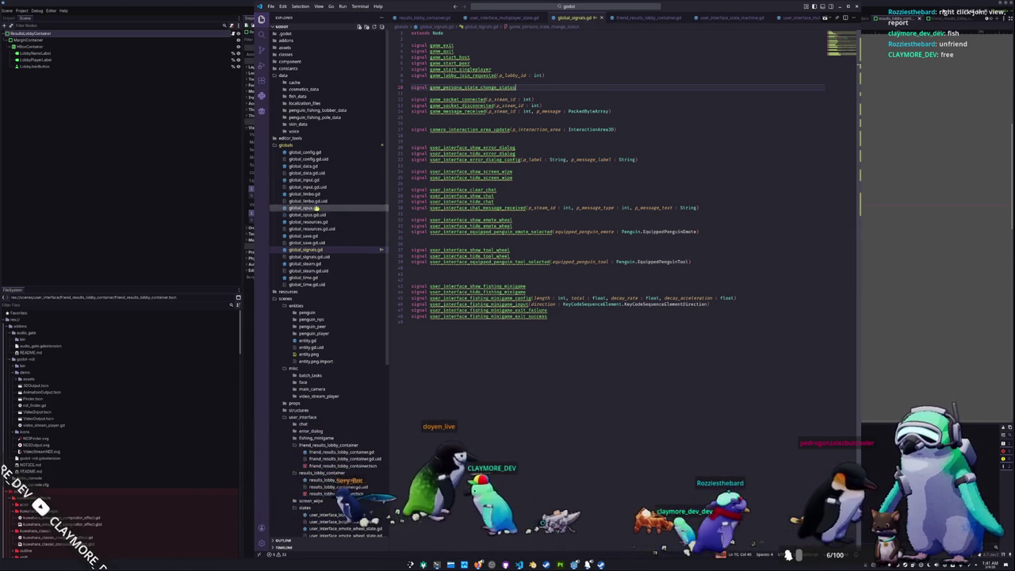
click(305, 277)
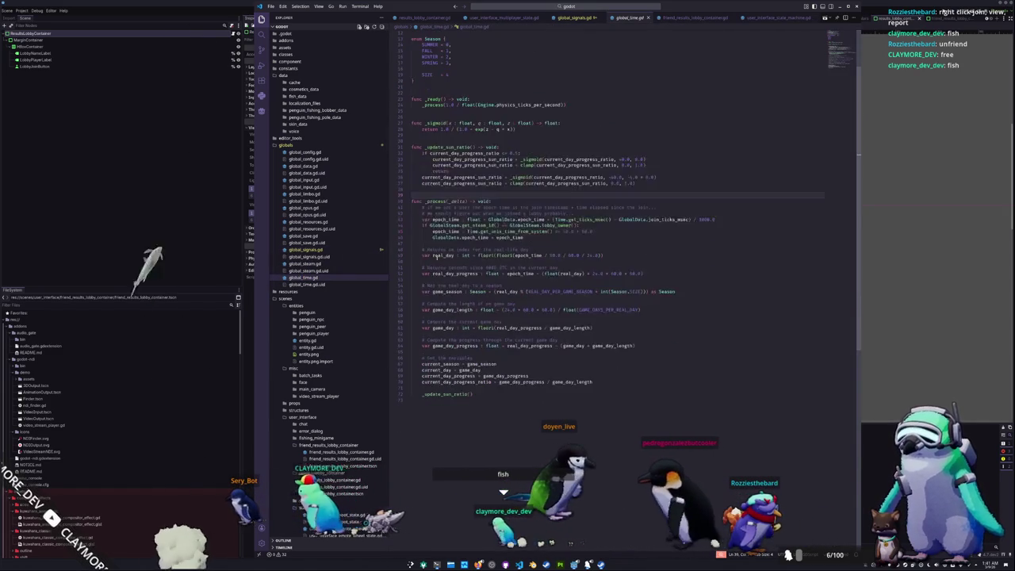
Open global_steam.gd and find the existing signal connections in _ready
click(318, 264)
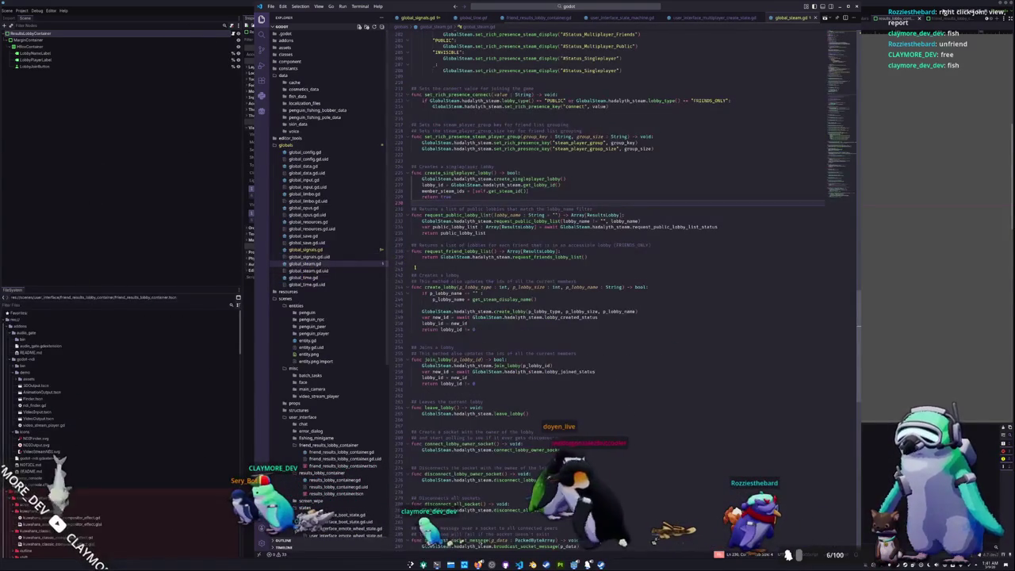
scroll(414, 267, up, 20)
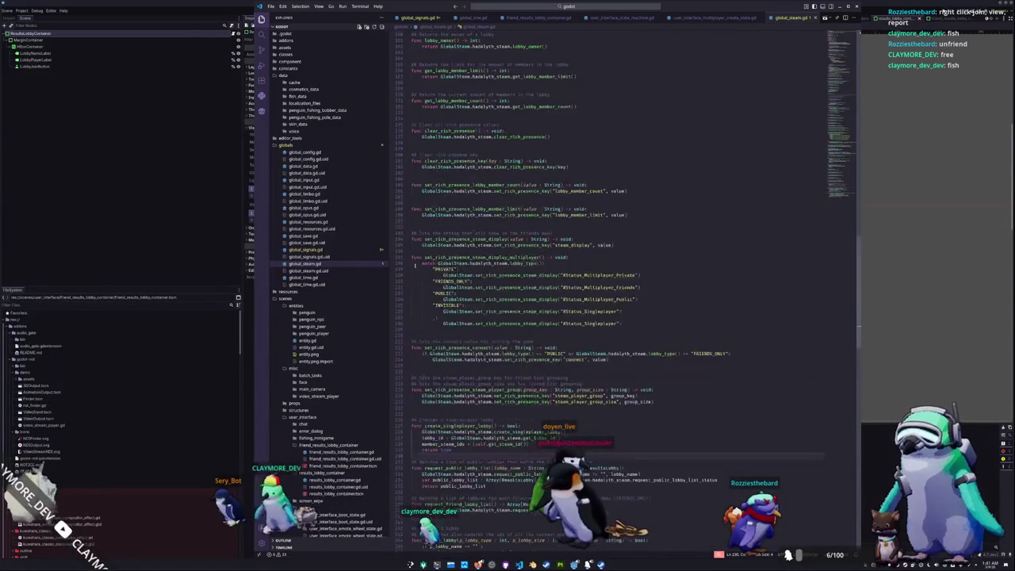
scroll(414, 267, up, 20)
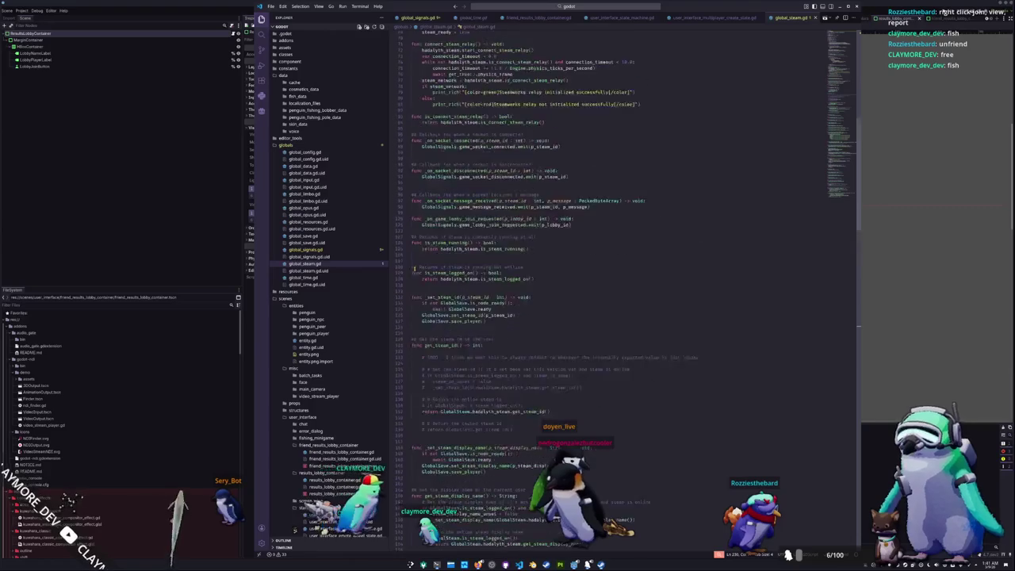
scroll(421, 267, up, 15)
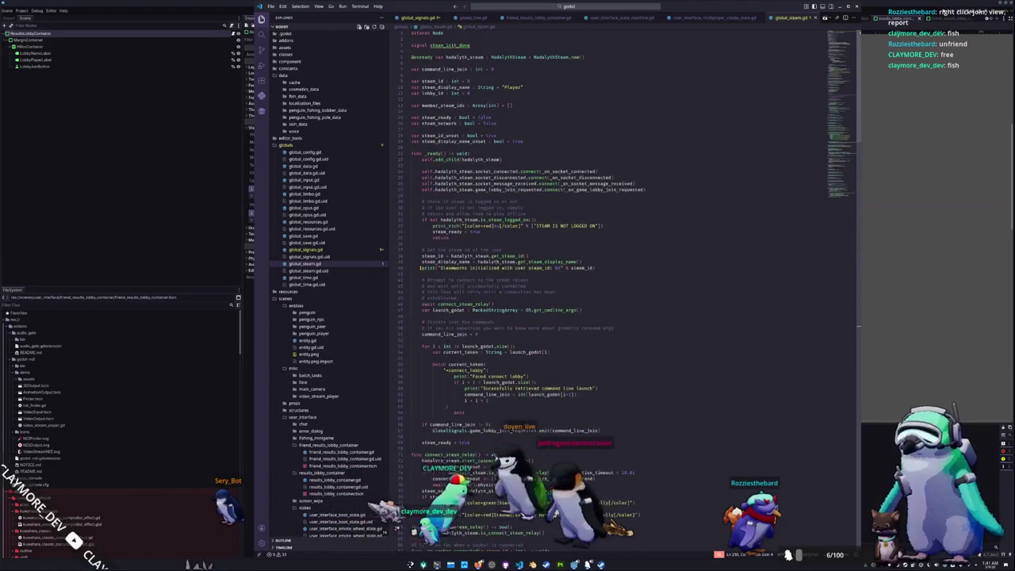
scroll(414, 210, down, 8)
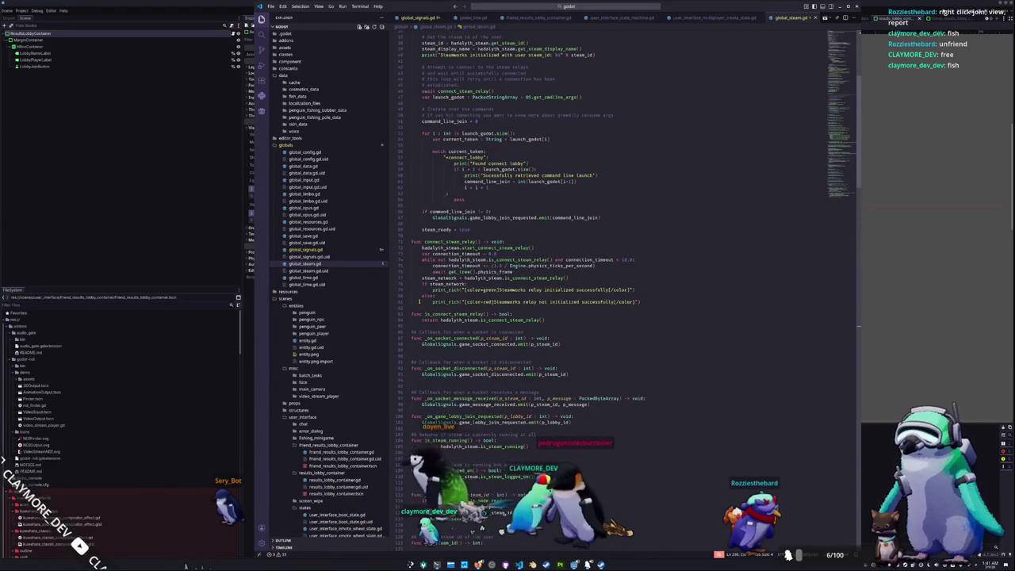
scroll(419, 301, up, 7)
click(467, 169)
key(Up)
key(Up)
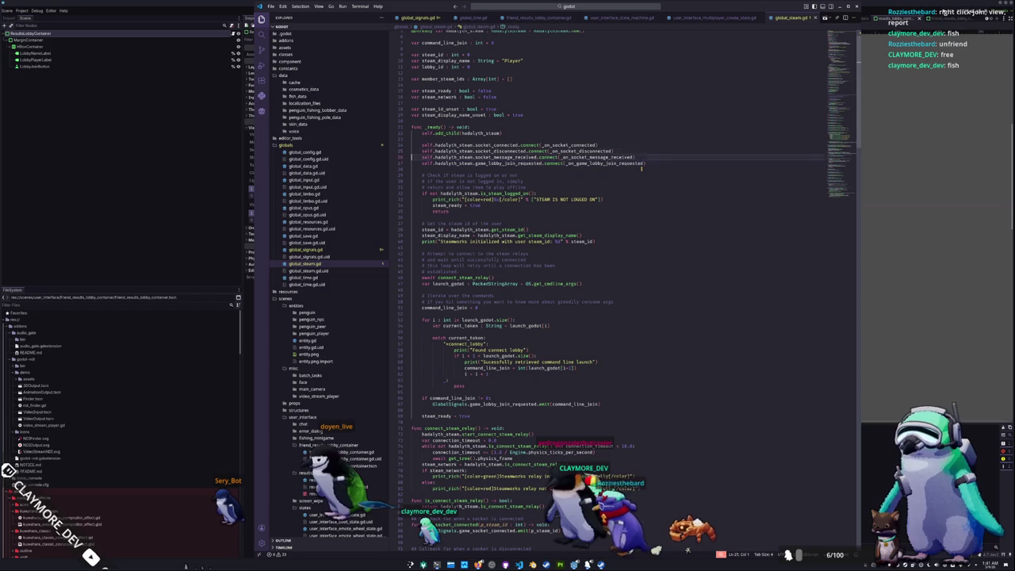
Add self.hadalyth_steam.persona_state_change_status.connect(_on_persona_state_change_status) at the top of _ready
key(Return)
text(self.h)
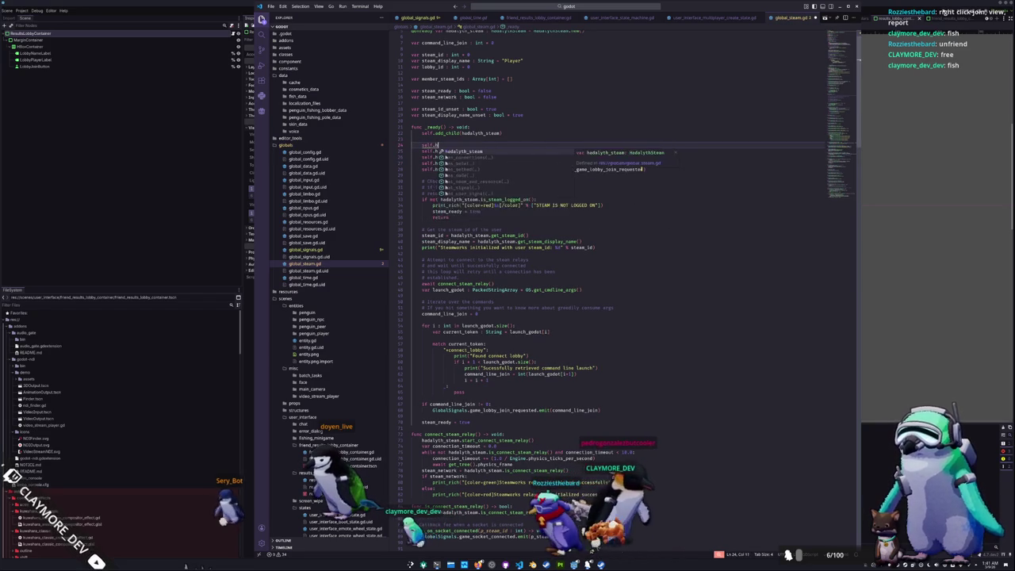
text(adalyth_steam.)
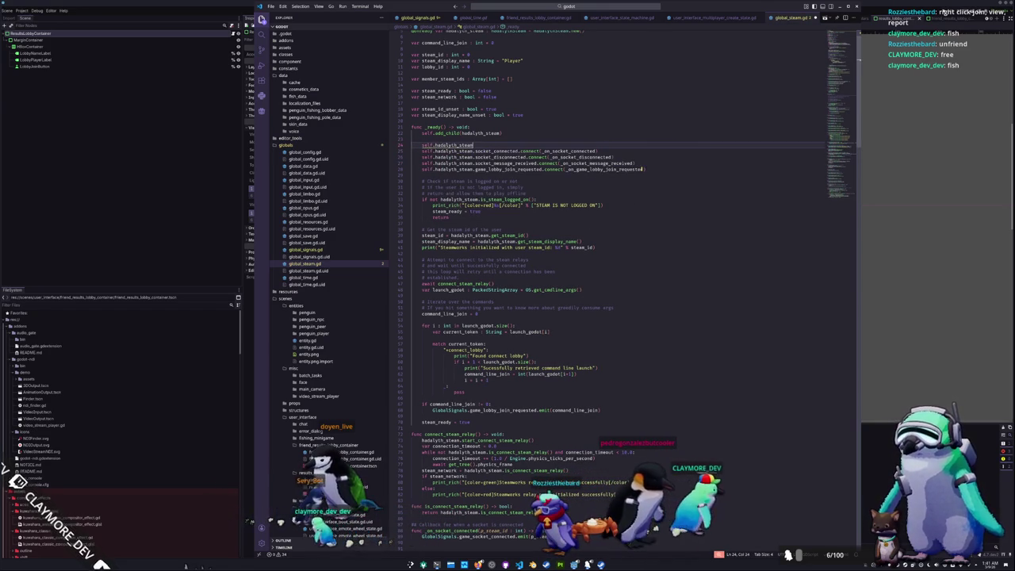
text(process)
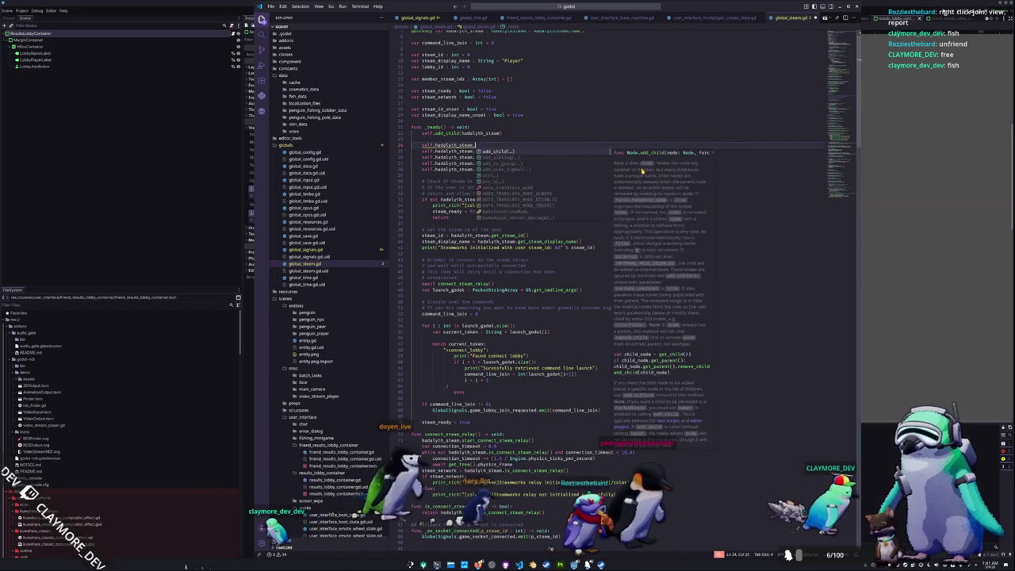
key(ctrl+p)
key(Escape)
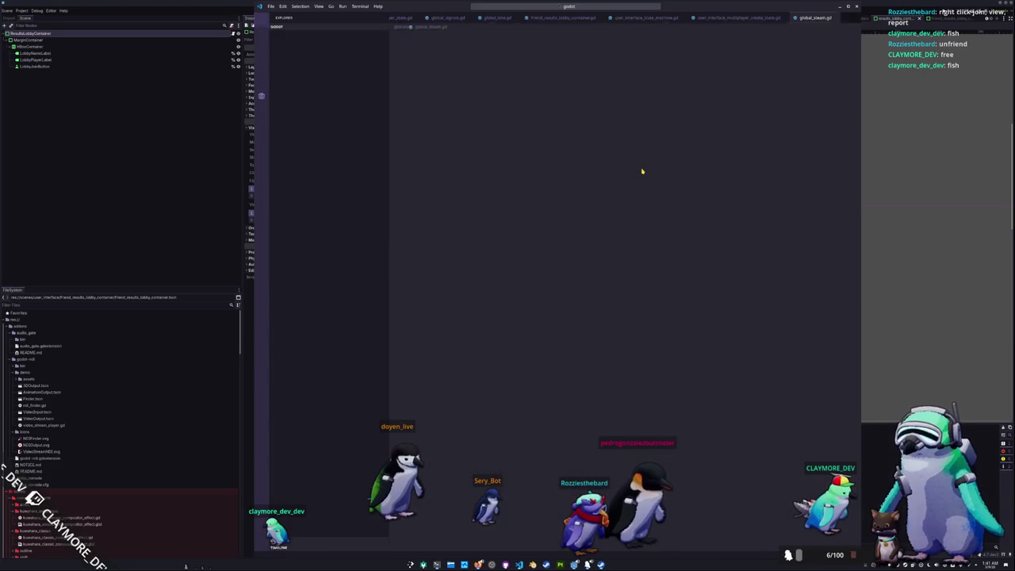
text(rsona_state_change_status.c)
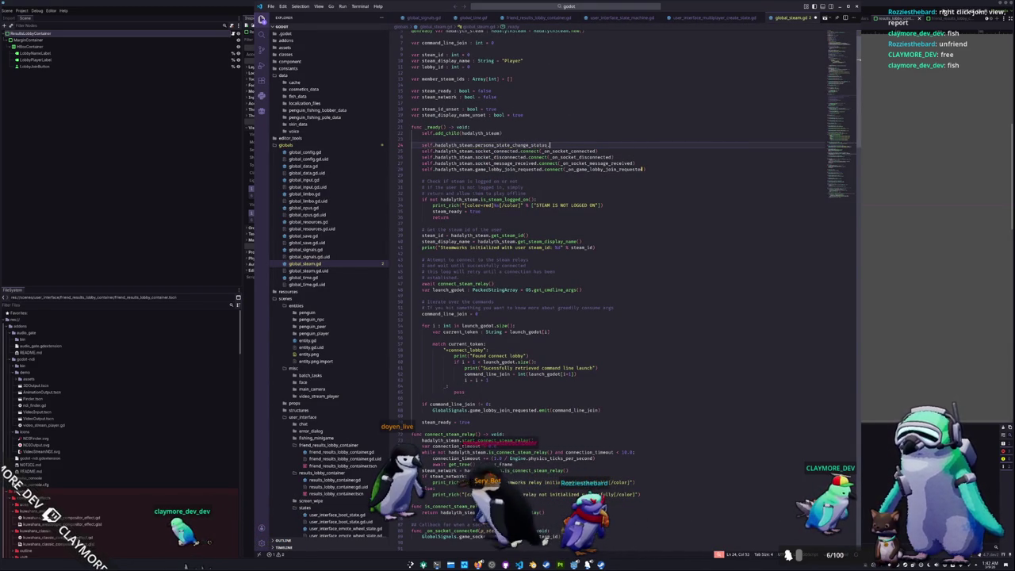
text(onnect(_on_persona)
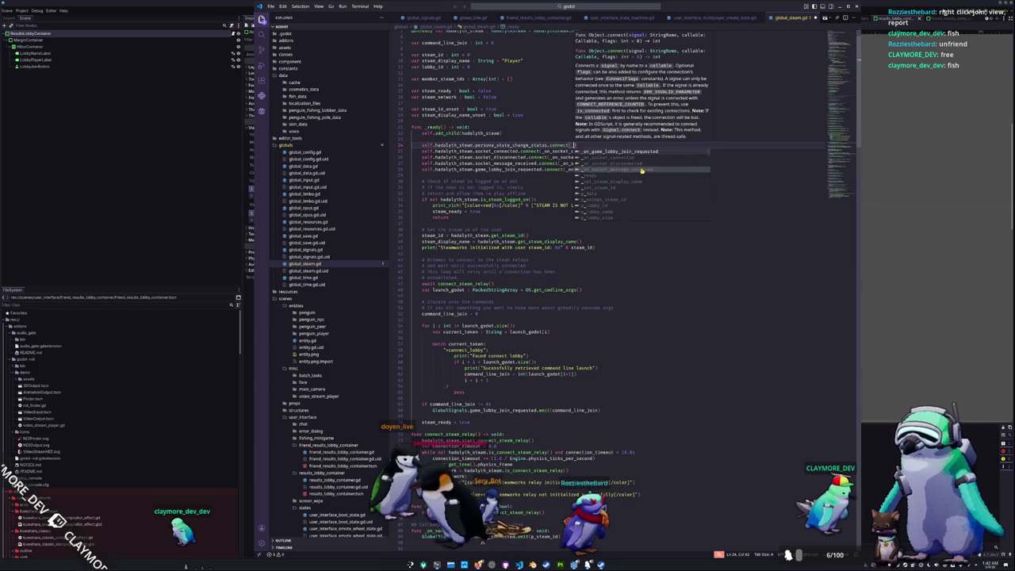
text(_state_change)
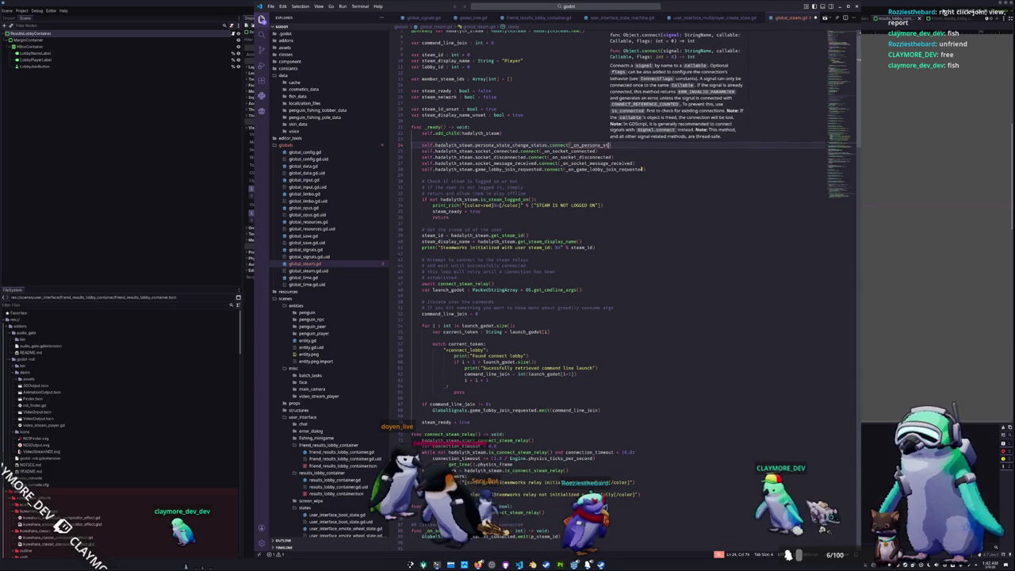
text(_status)
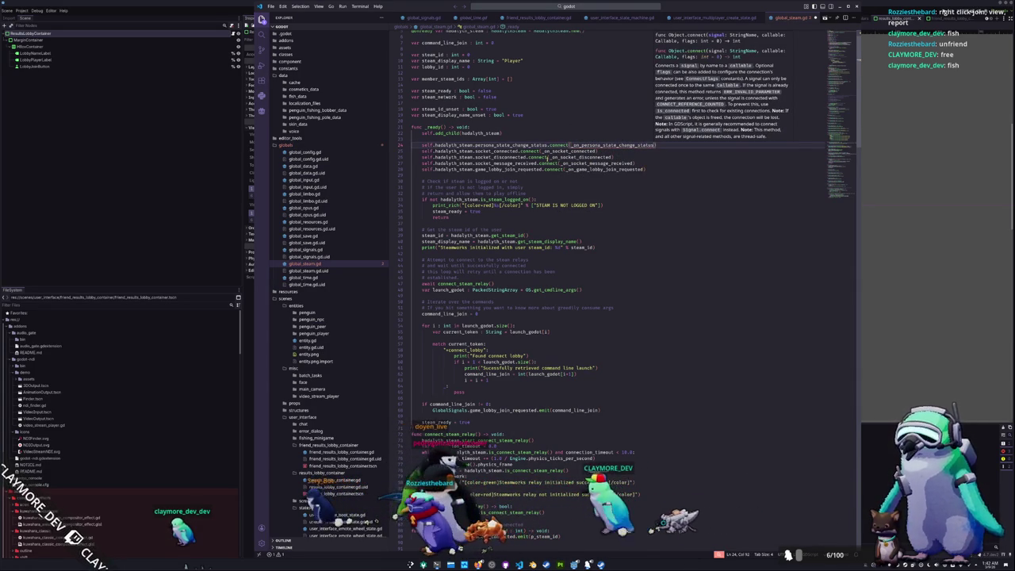
mouse_move(458, 145)
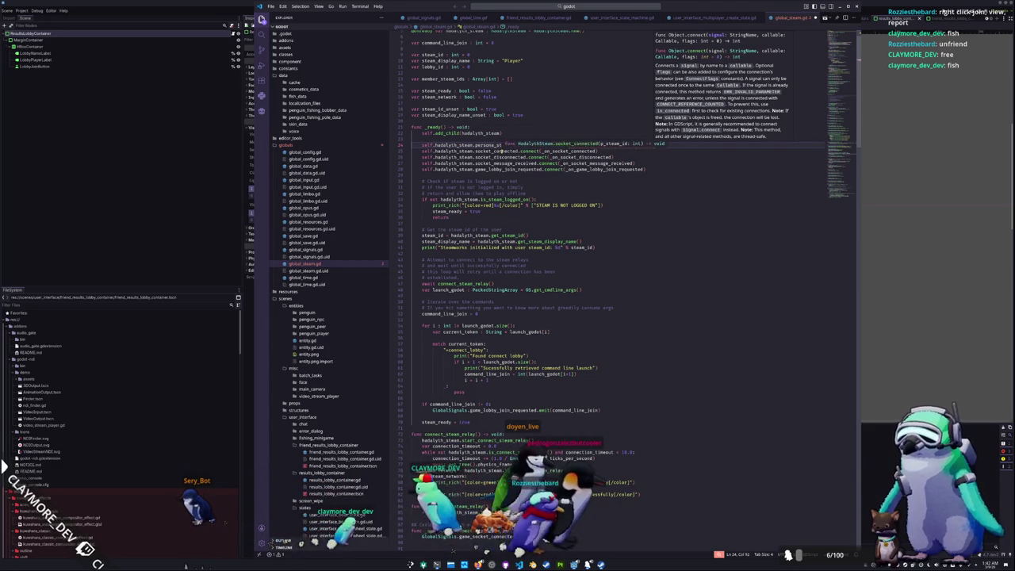
click(501, 151)
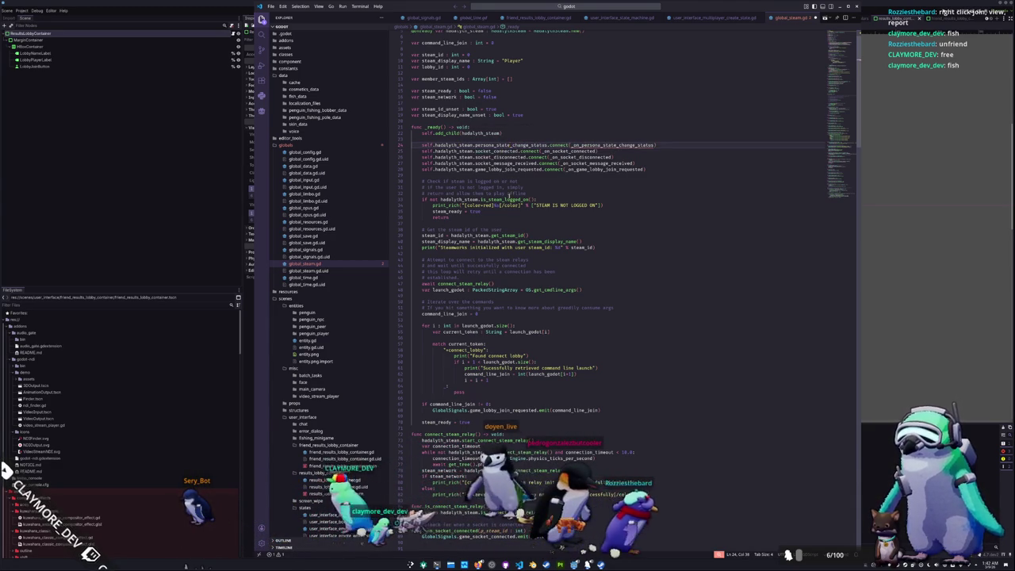
scroll(508, 194, down, 10)
key(alt+Tab)
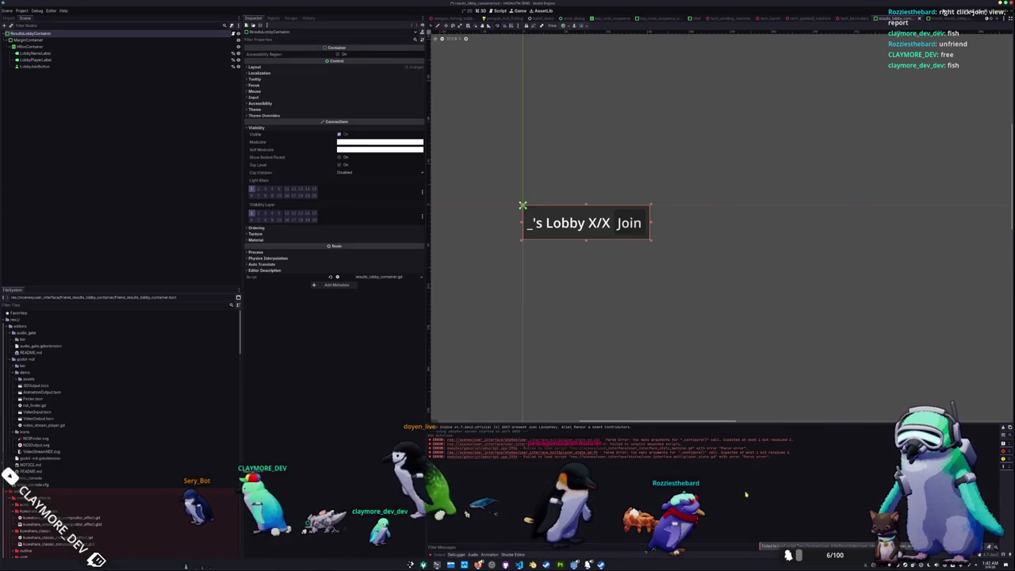
Emit persona_state_change_status in the PersonaStateChange callback and recall ./build_all.sh in Konsole
key(alt+Tab)
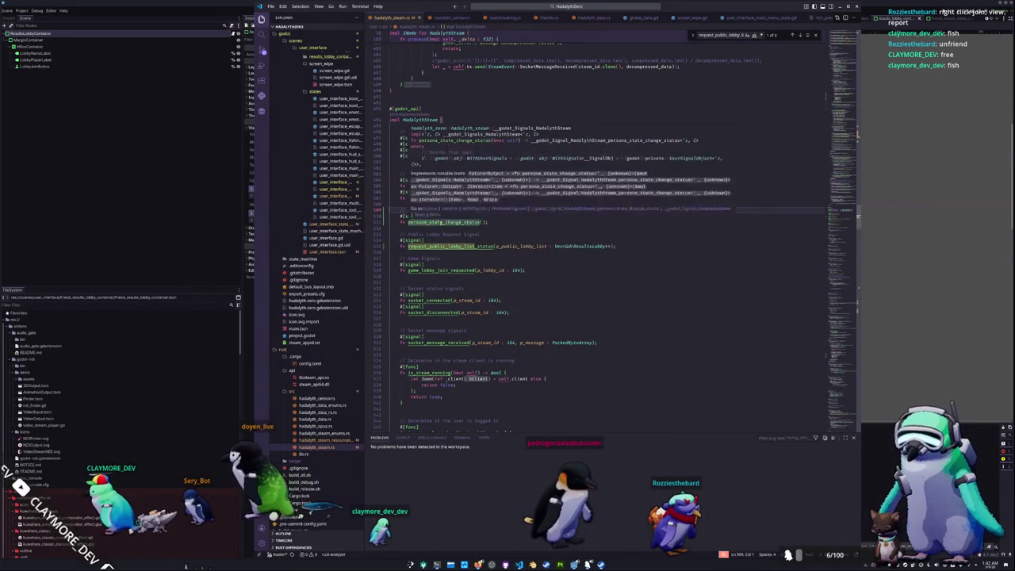
click(441, 222)
key(alt+Tab)
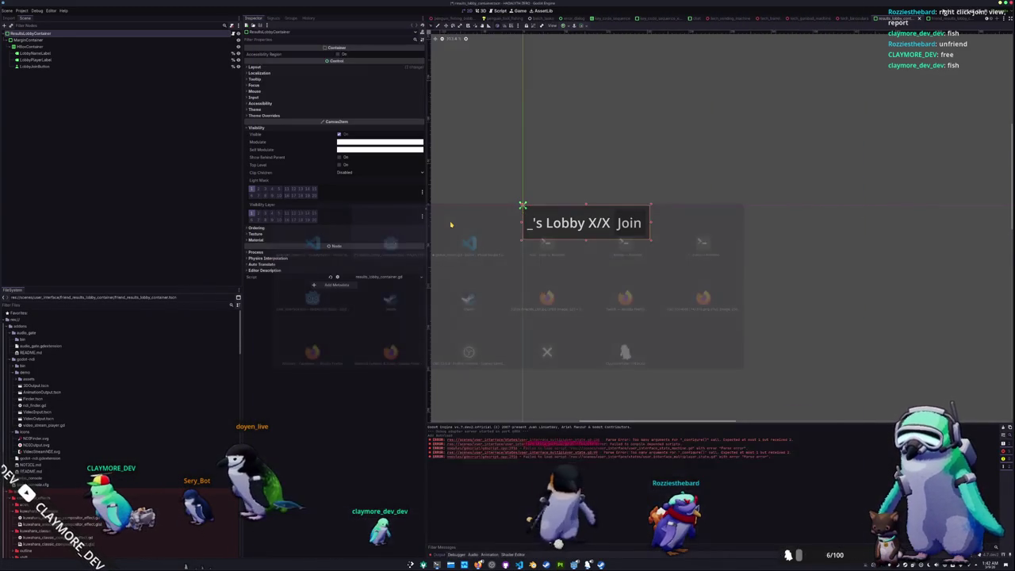
key(alt+Tab)
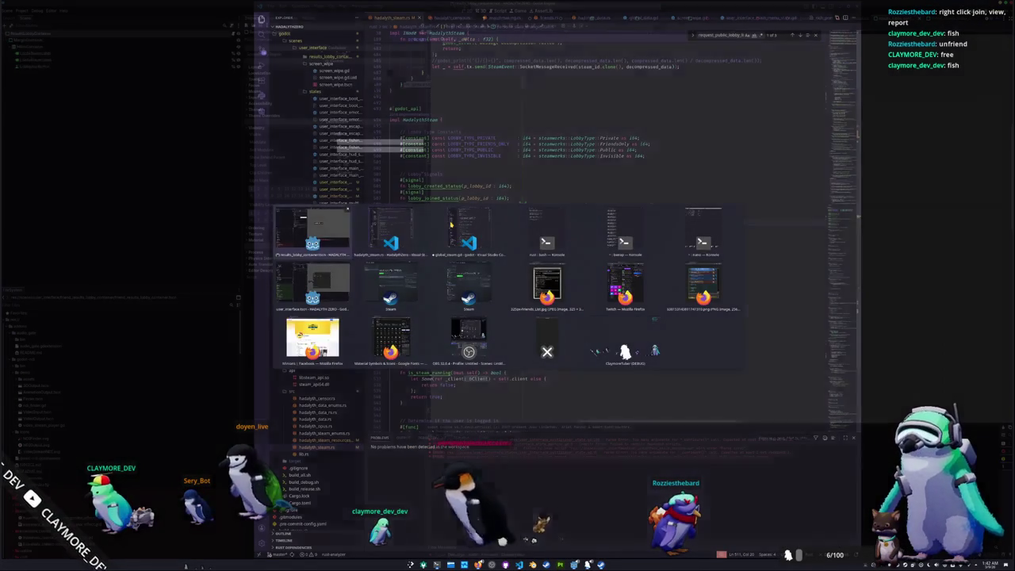
key(alt+Tab)
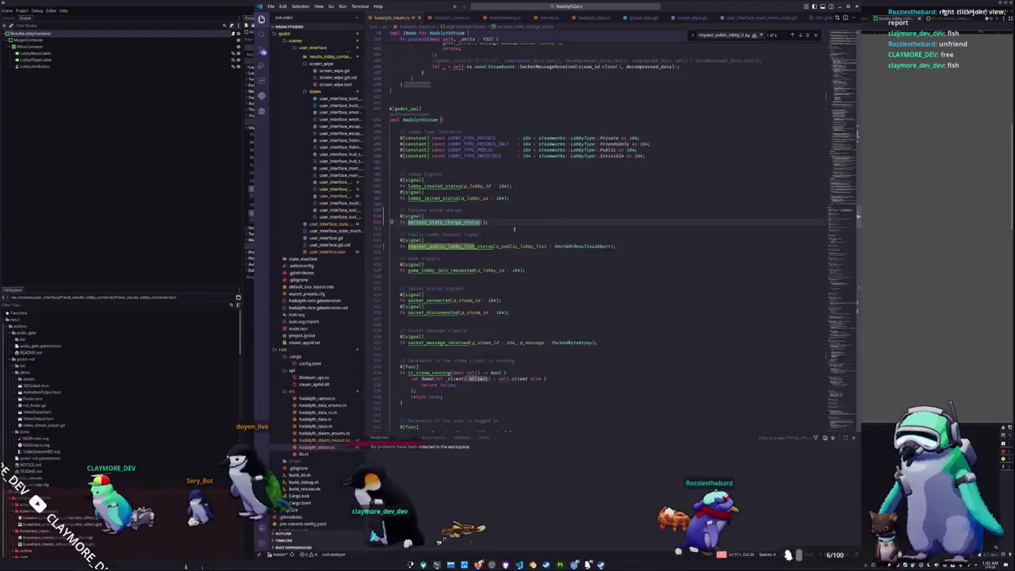
drag(843, 216, 843, 140)
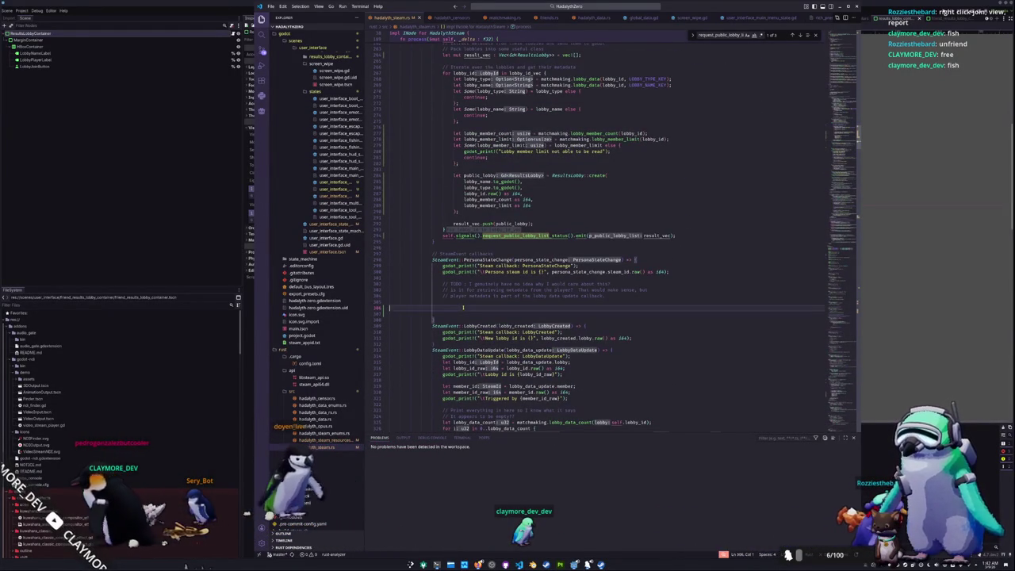
text(self.signals())
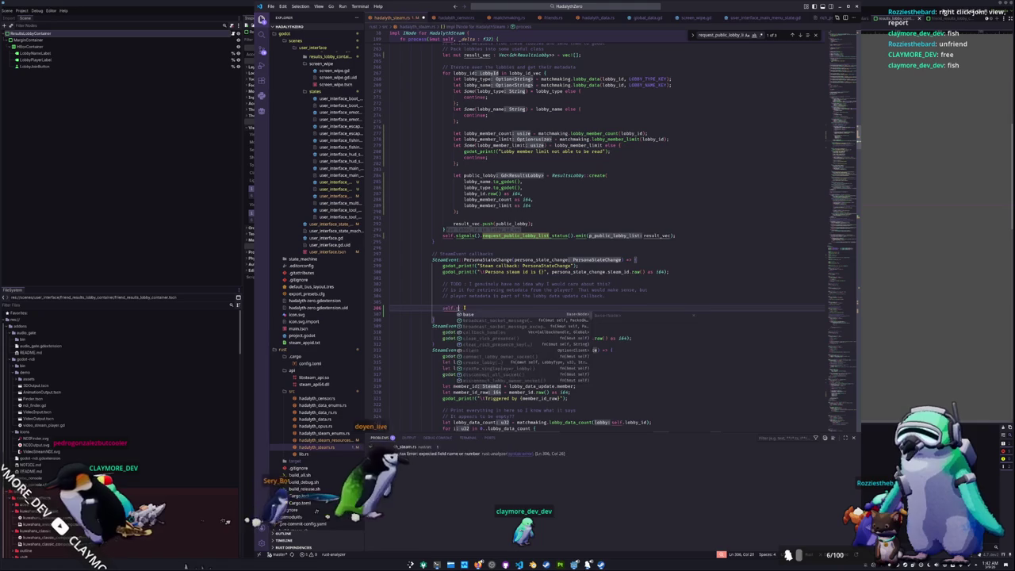
text(.persona_state_change_status())
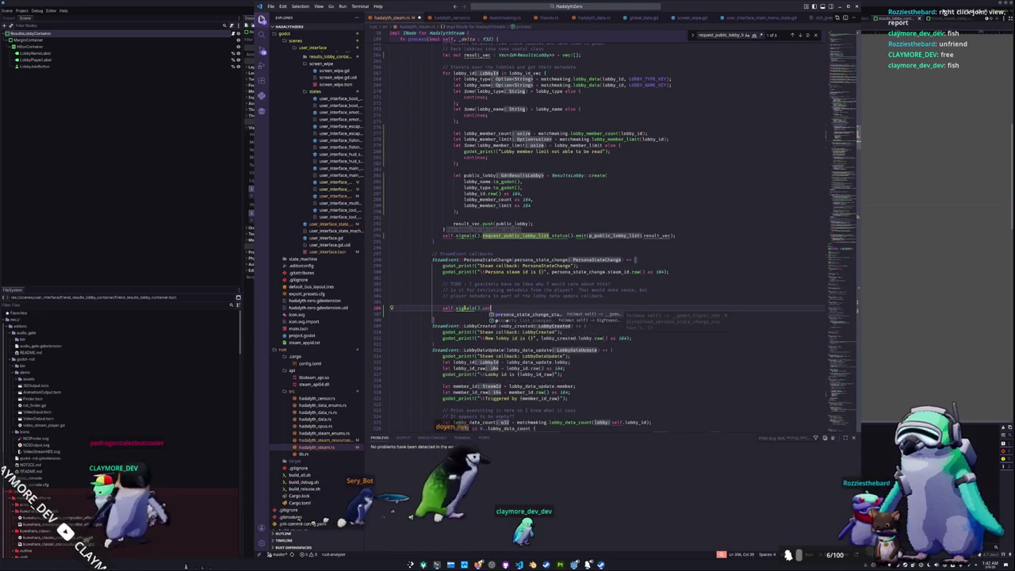
text(.emit();)
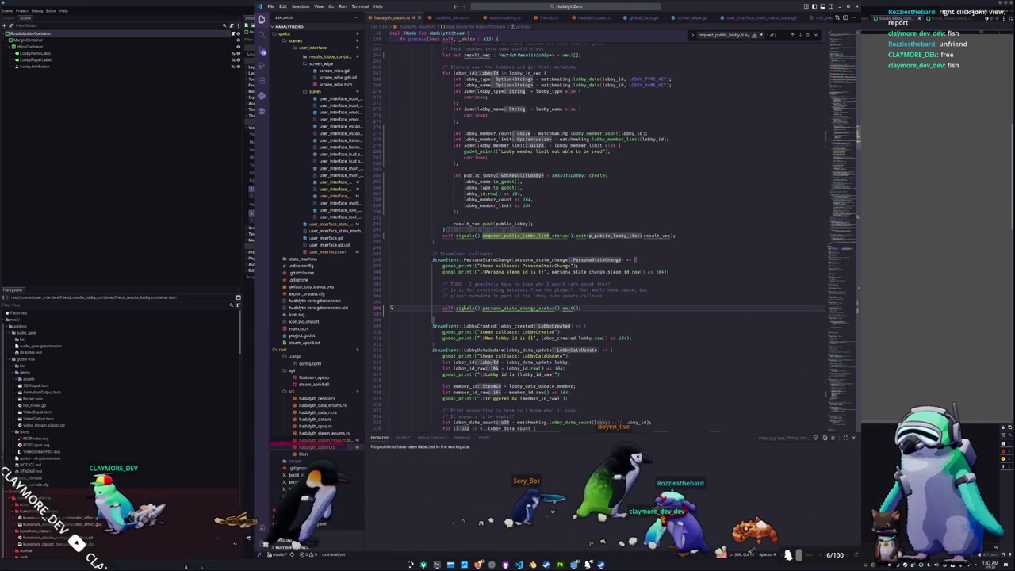
key(alt+Tab)
key(Up)
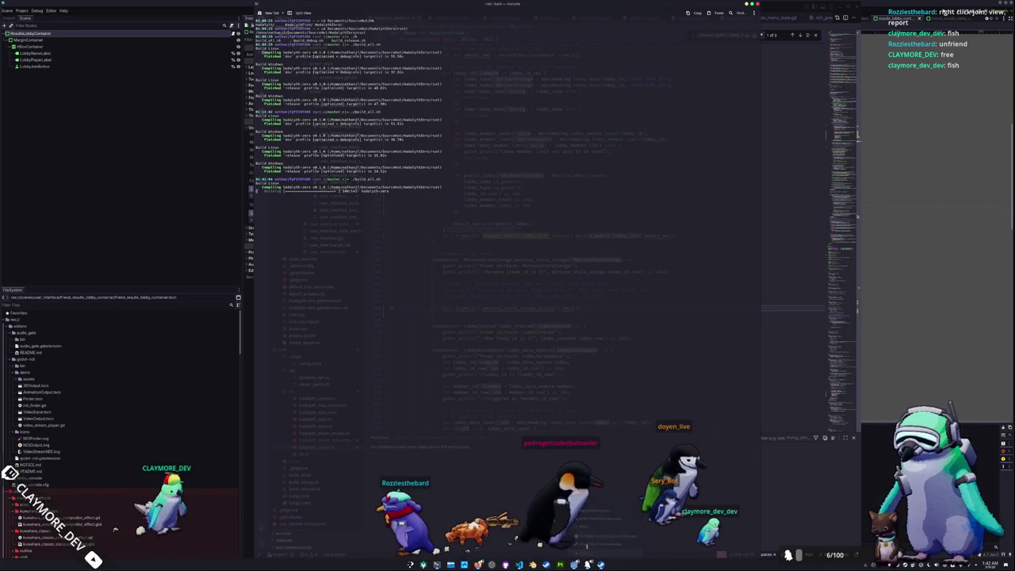
Bring the Godot editor to the front while the Rust extension keeps compiling
click(574, 564)
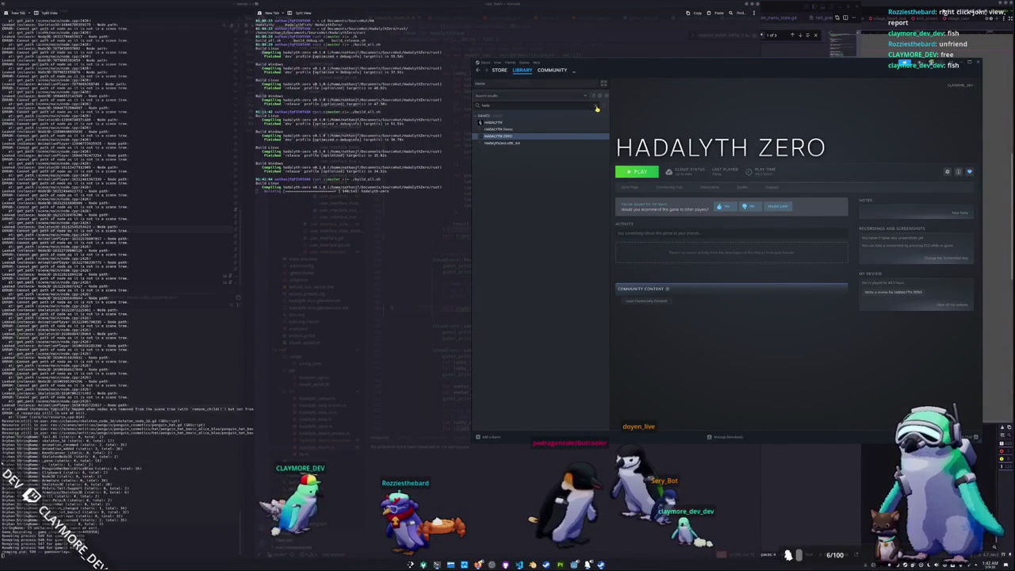
Browse Steam library pages from Age of Empires II HD through HADALYTH ZERO to Crysis Remastered
click(512, 150)
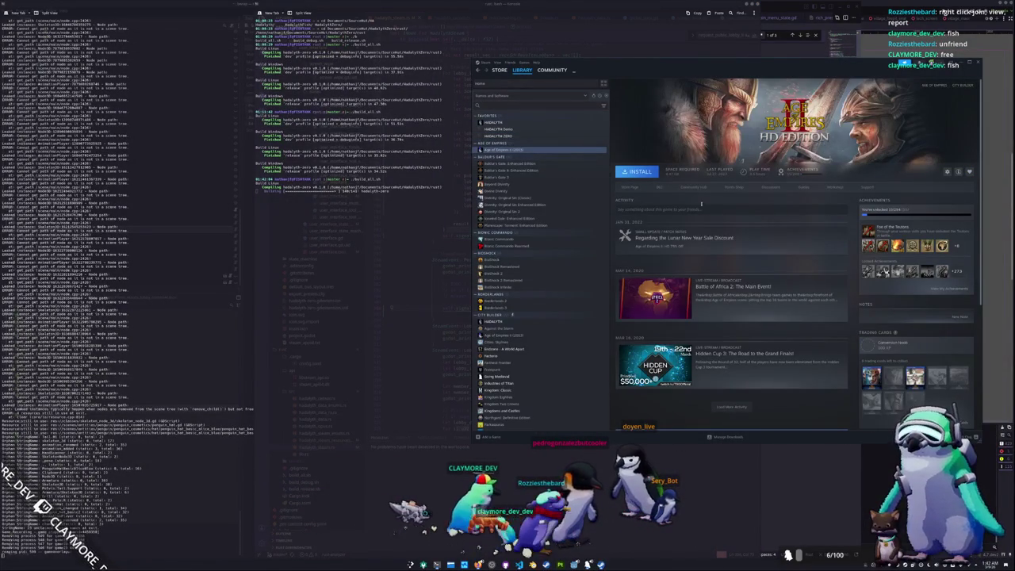
scroll(527, 261, down, 3)
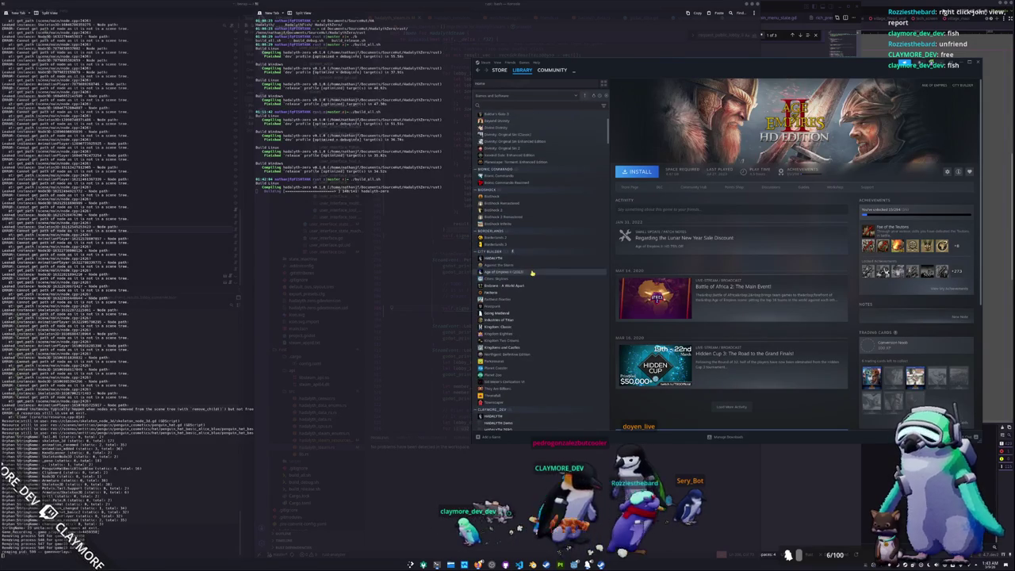
scroll(531, 274, up, 2)
click(519, 297)
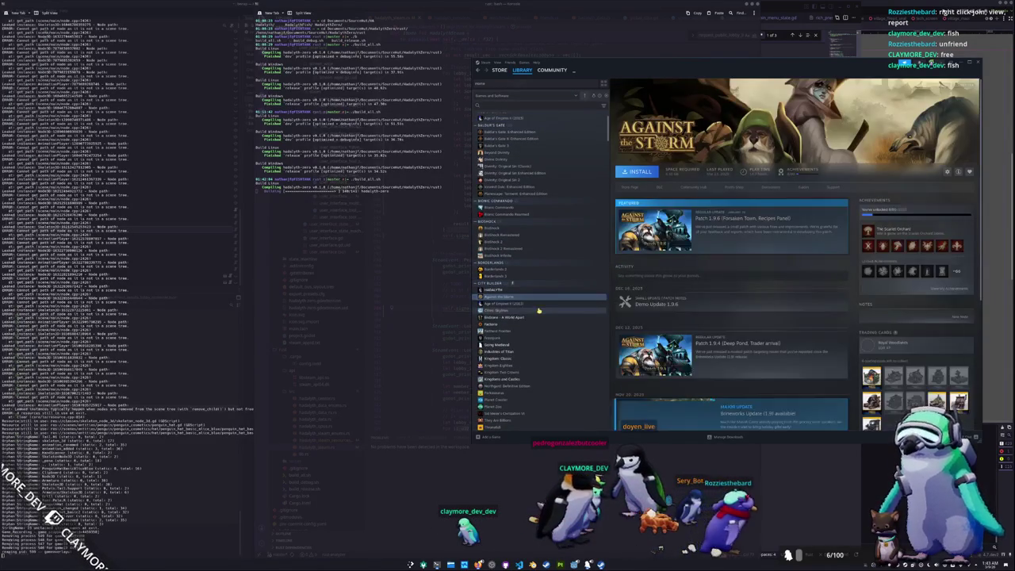
scroll(535, 314, down, 3)
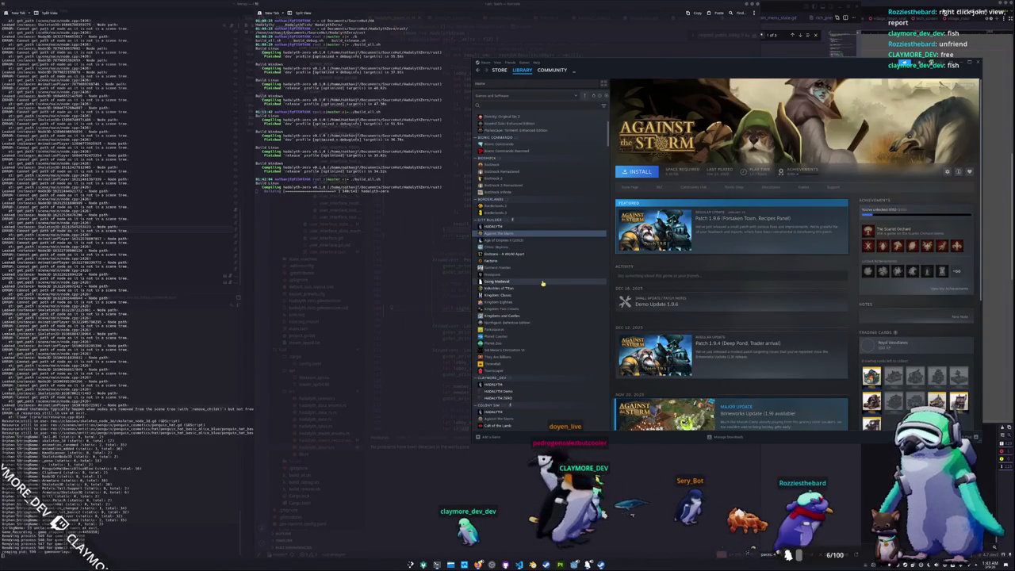
click(542, 283)
scroll(542, 285, down, 5)
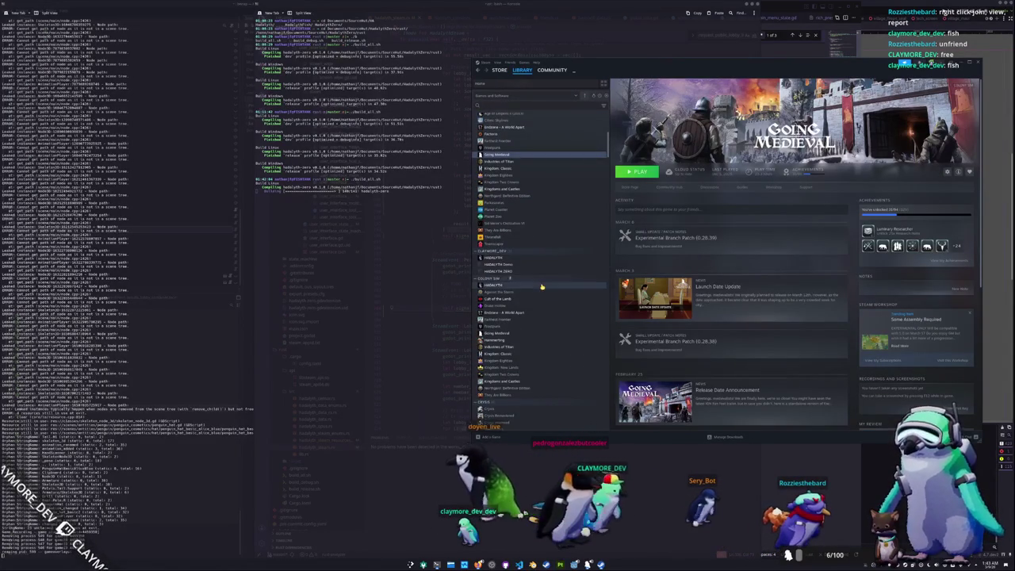
click(539, 272)
scroll(533, 285, down, 4)
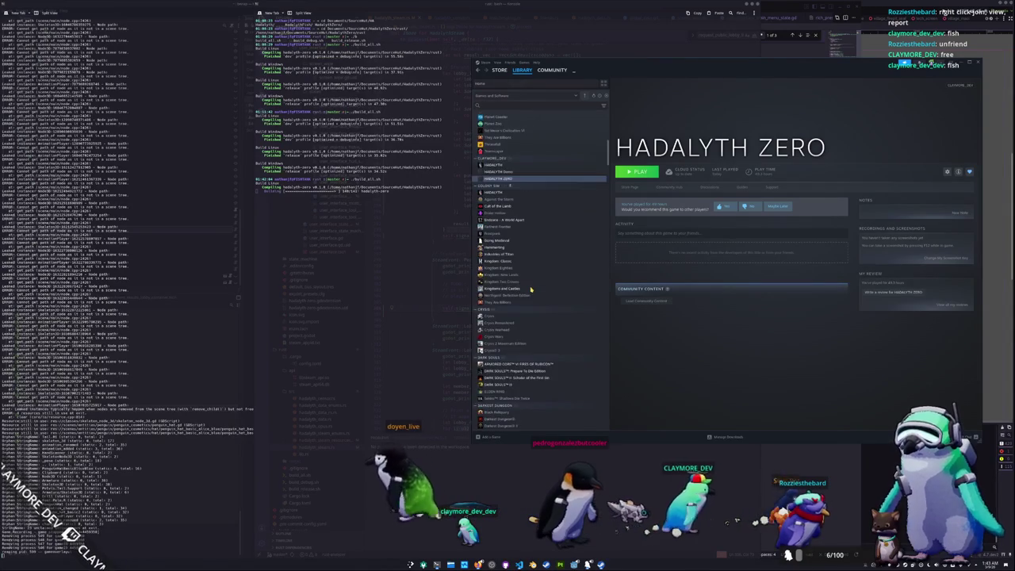
click(531, 274)
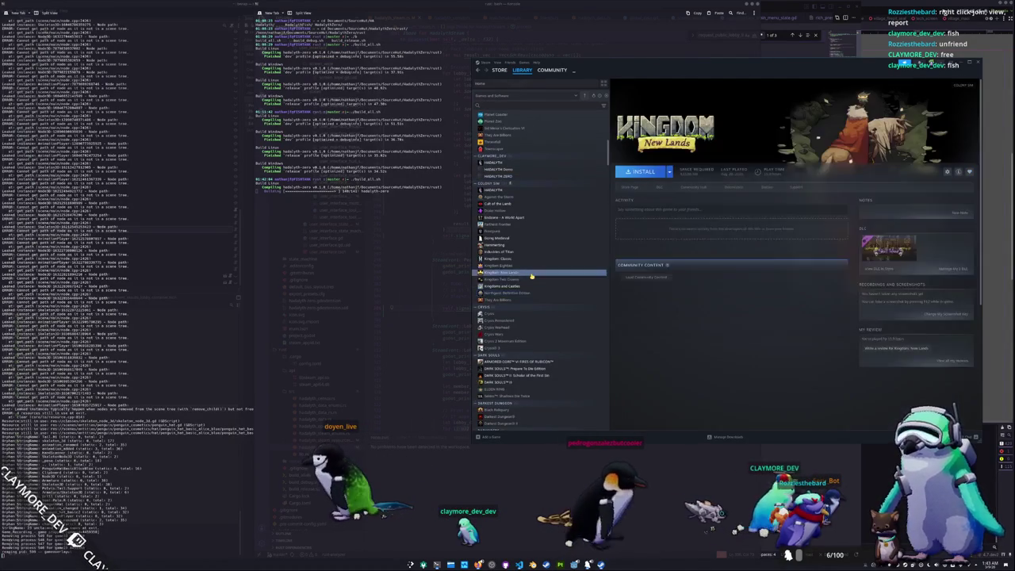
scroll(531, 269, down, 4)
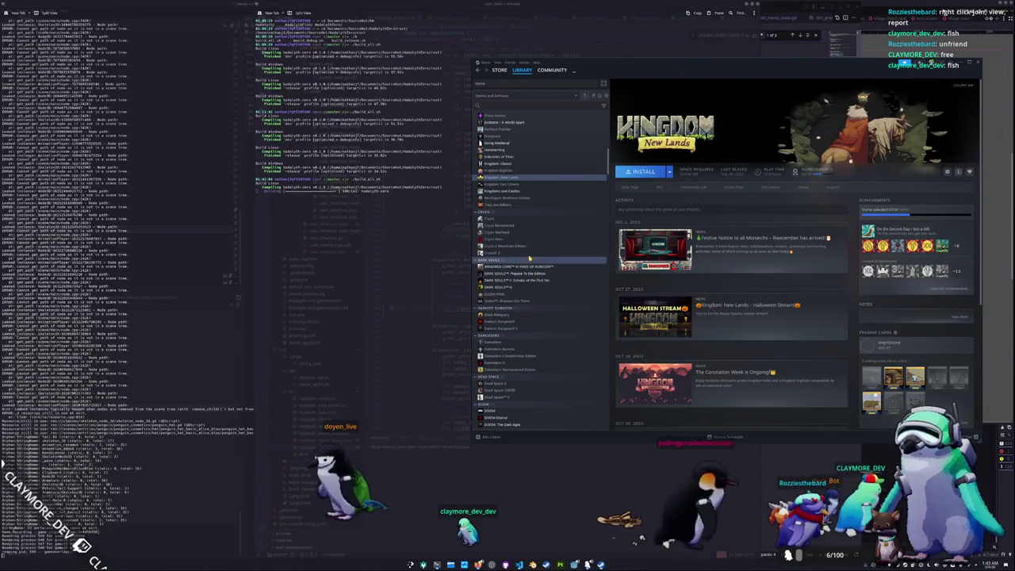
click(531, 253)
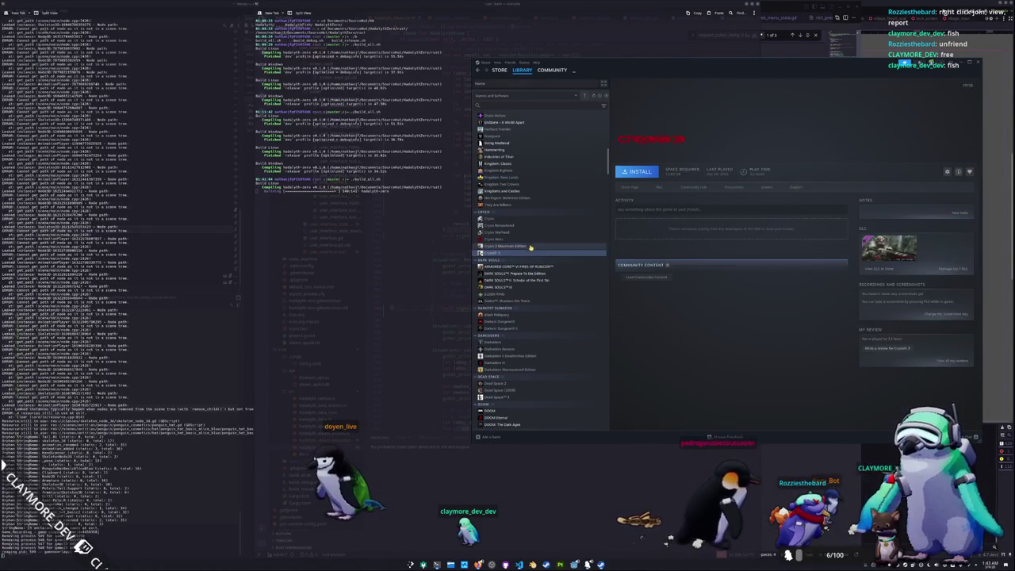
click(534, 231)
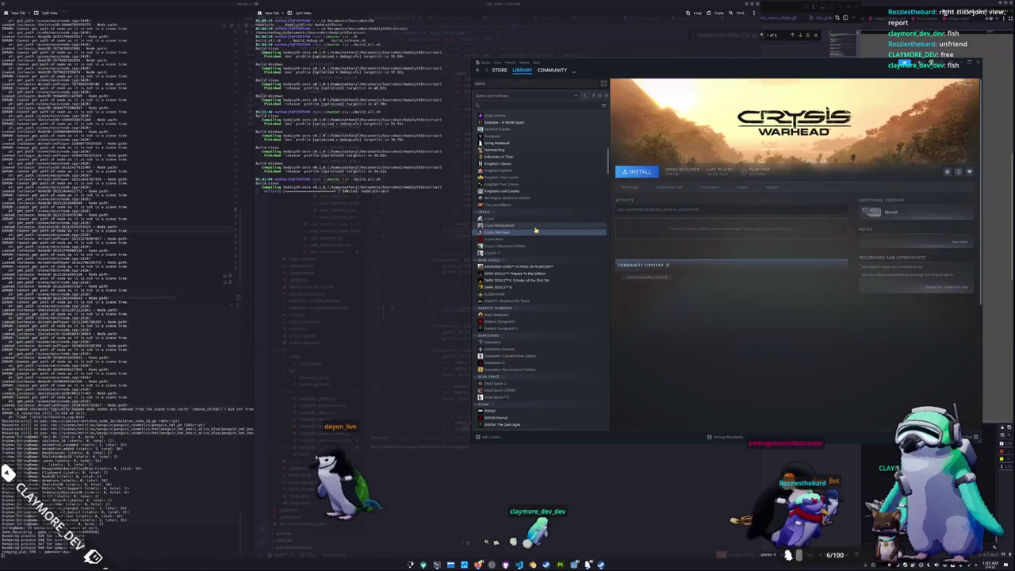
click(536, 225)
Continue browsing the Crysis, Penumbra Requiem, Monster Hunter and ANIMAL WELL library pages
key(Up)
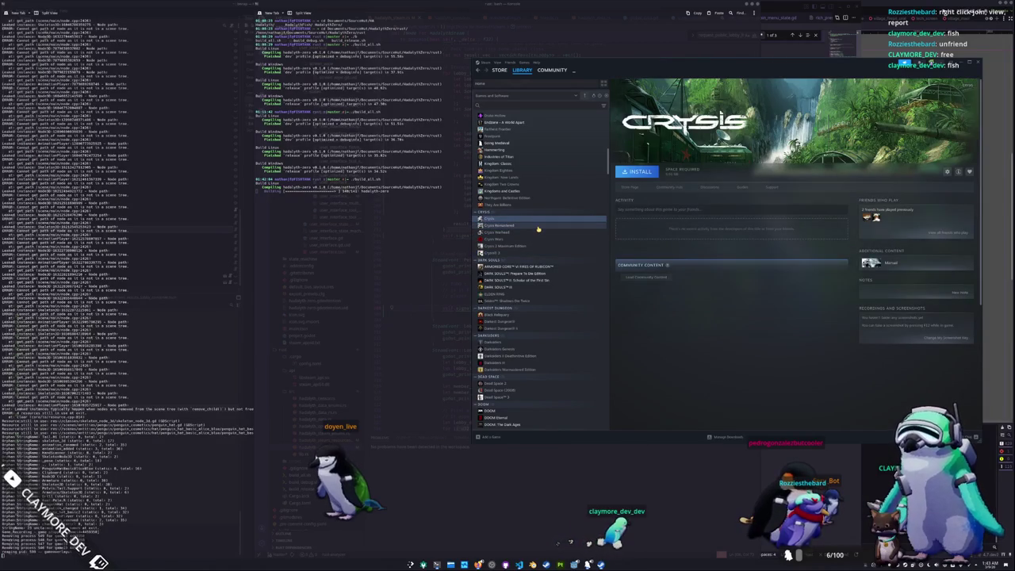
key(Down)
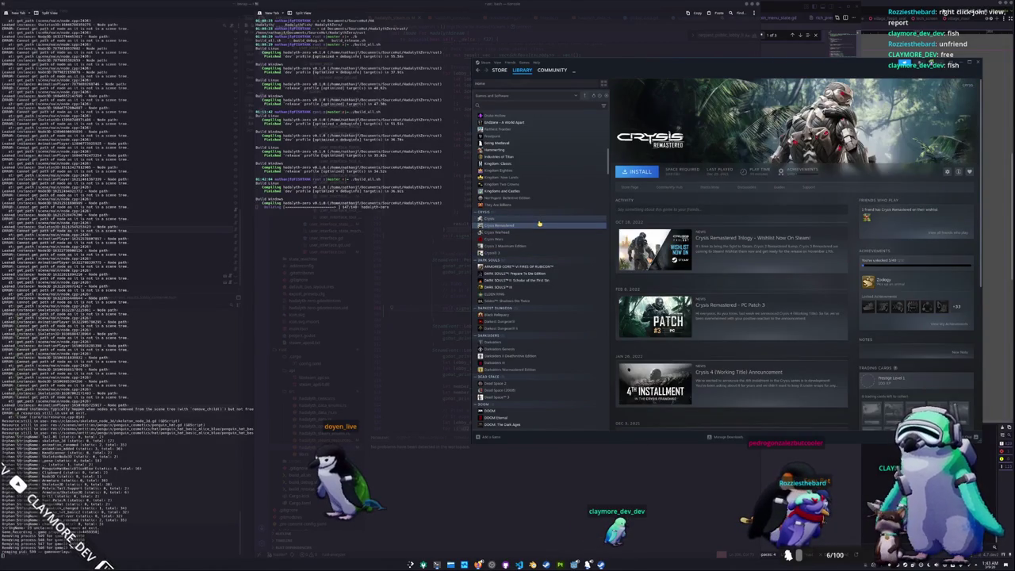
key(Up)
scroll(539, 246, down, 1)
scroll(542, 248, down, 4)
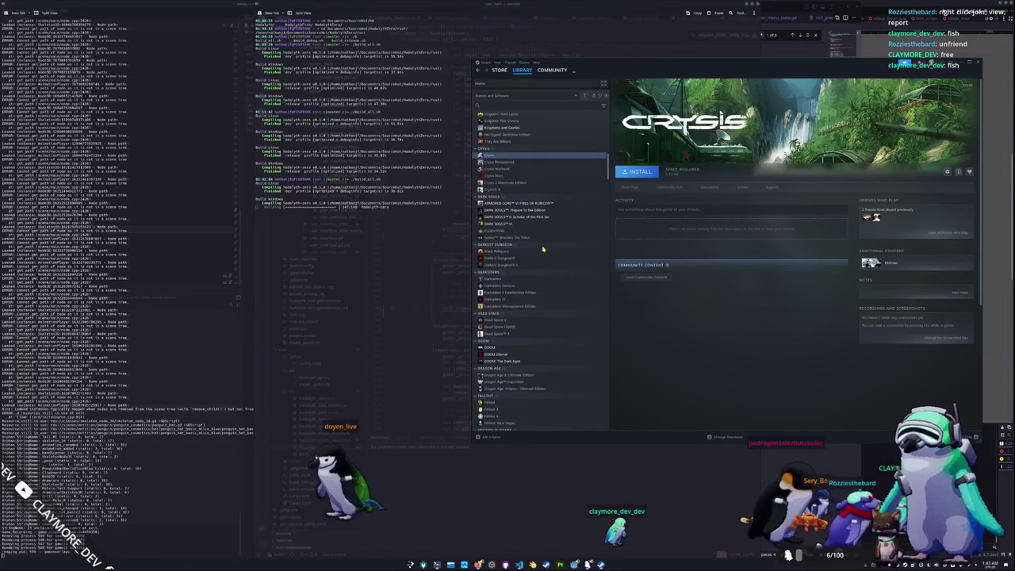
scroll(538, 261, down, 1)
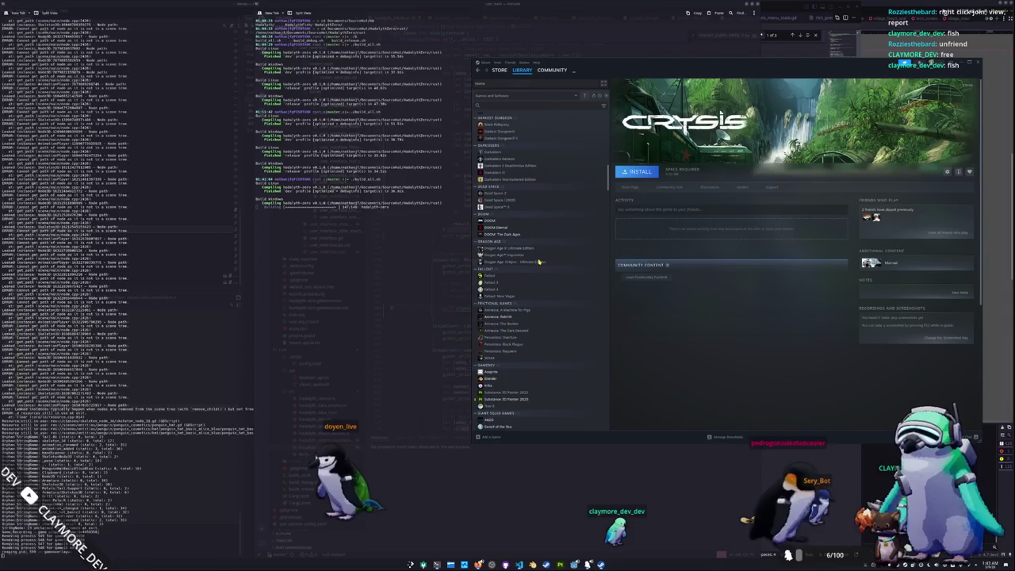
scroll(538, 261, up, 1)
scroll(545, 240, down, 1)
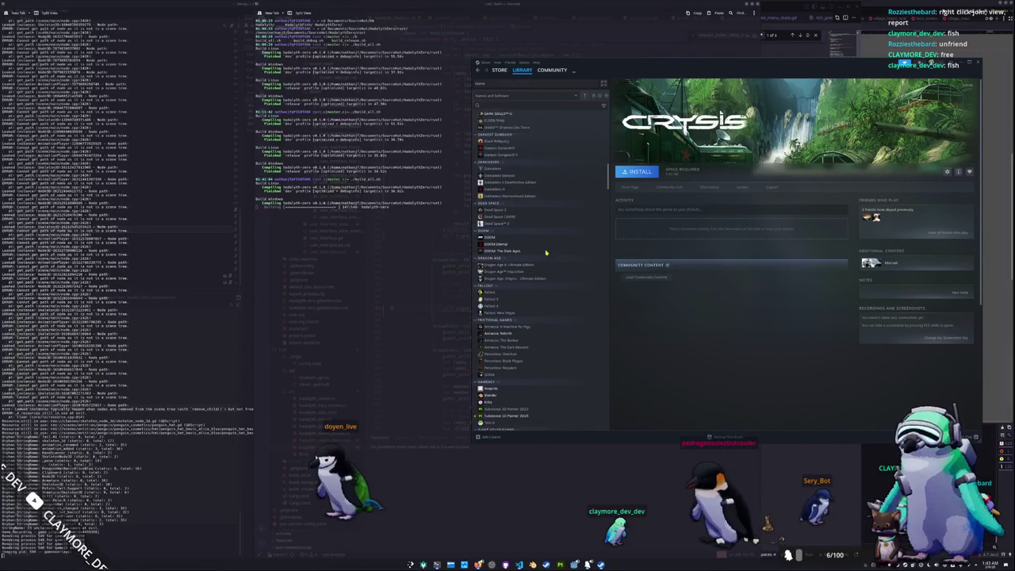
scroll(544, 264, down, 1)
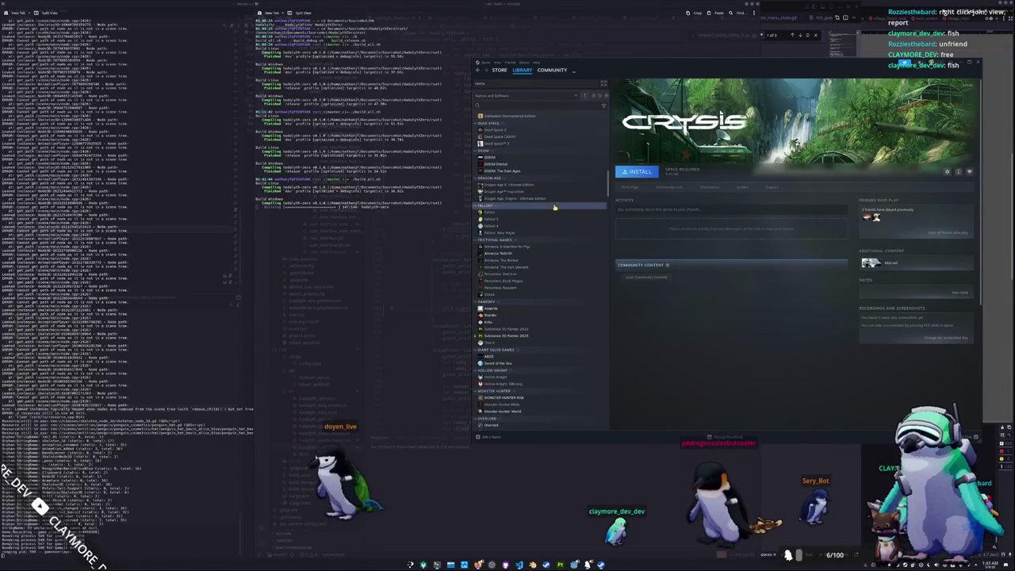
click(539, 287)
scroll(538, 299, down, 3)
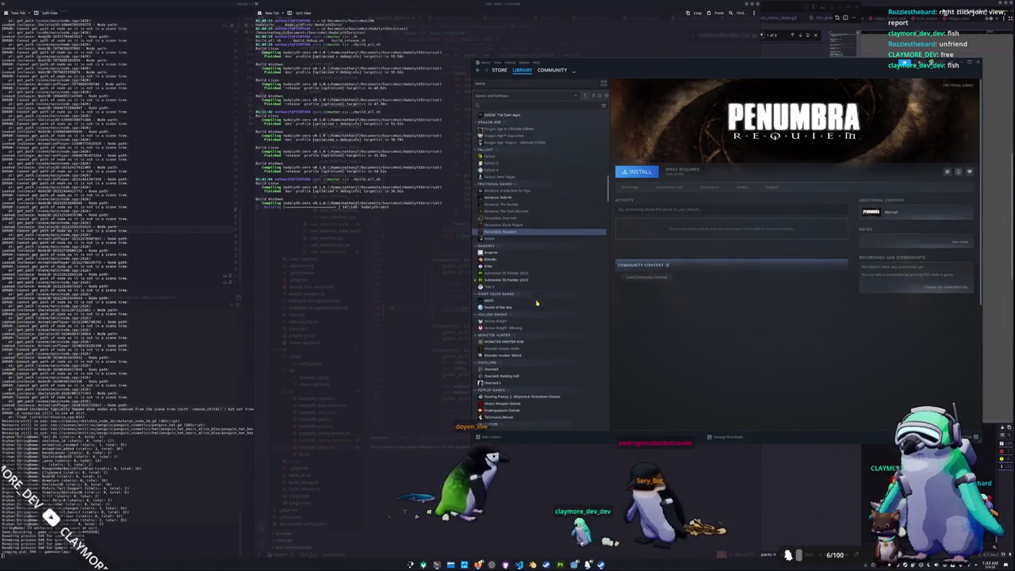
scroll(536, 300, down, 4)
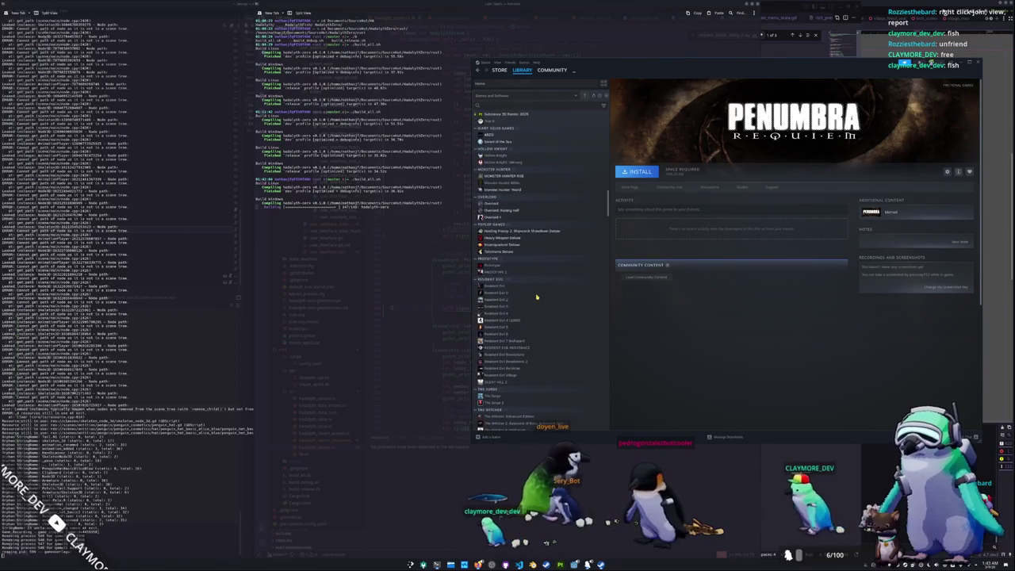
scroll(536, 296, up, 3)
click(514, 284)
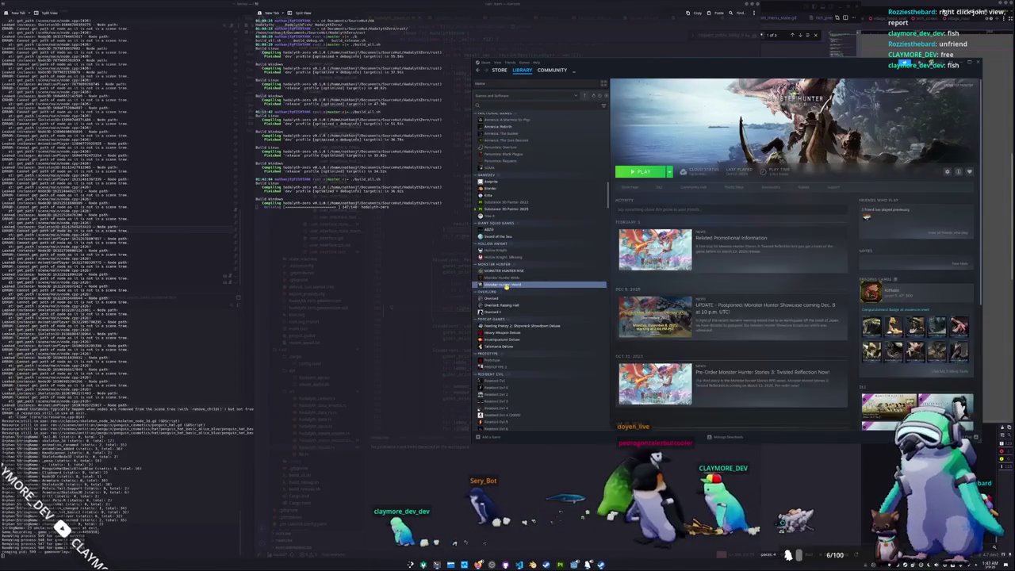
right_click(510, 288)
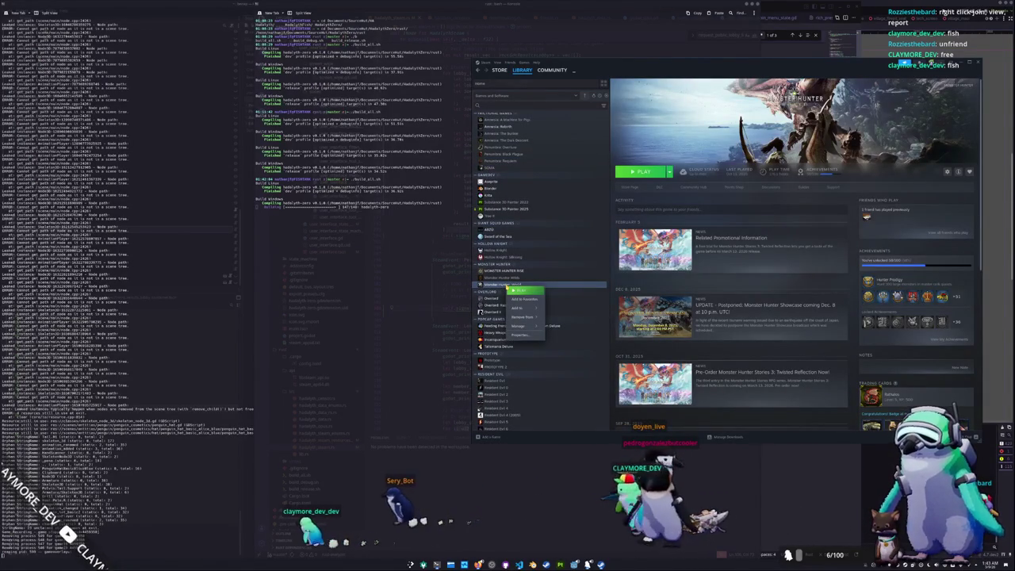
click(662, 287)
scroll(539, 295, down, 3)
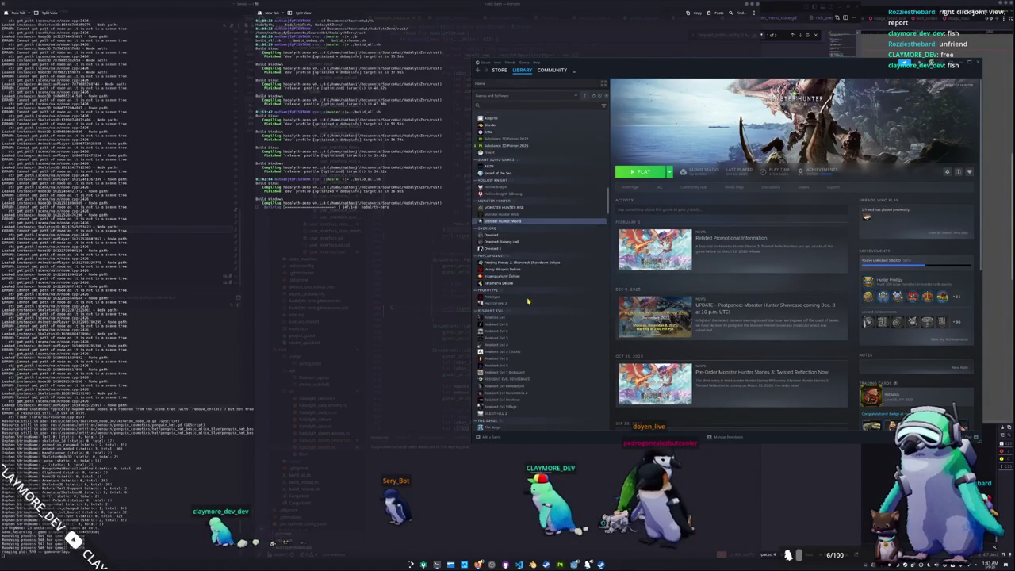
scroll(533, 290, down, 8)
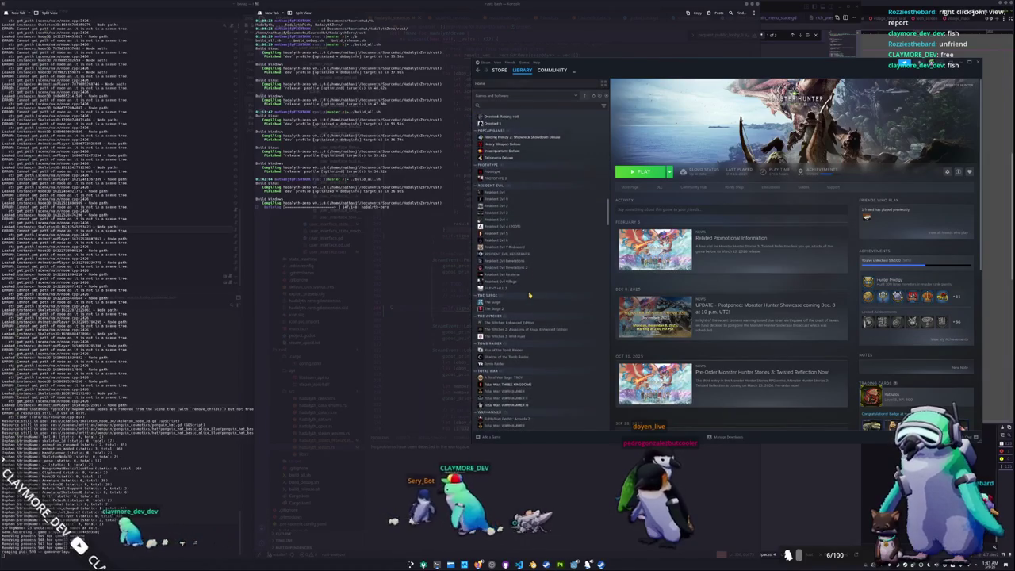
scroll(529, 293, down, 6)
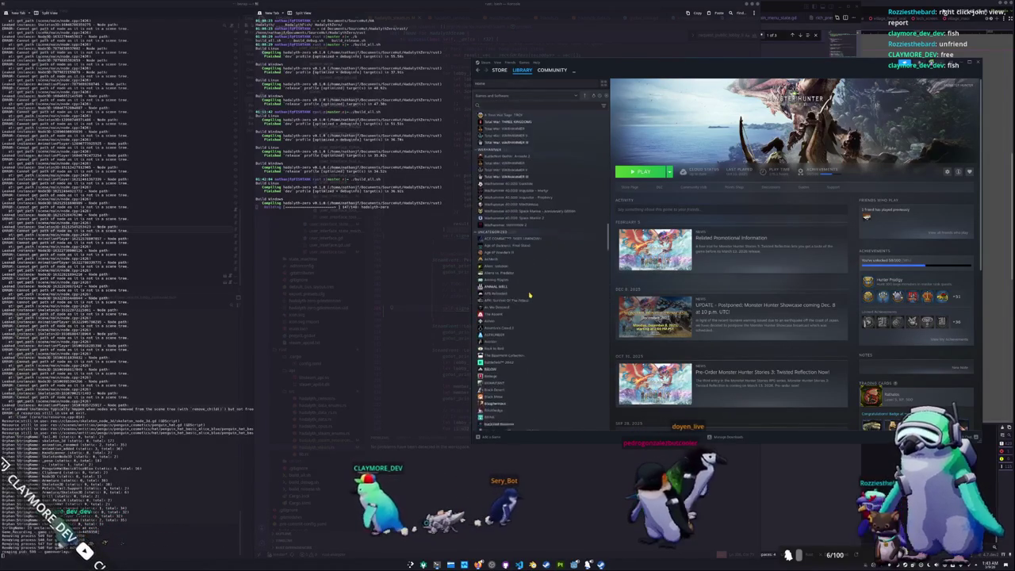
click(514, 231)
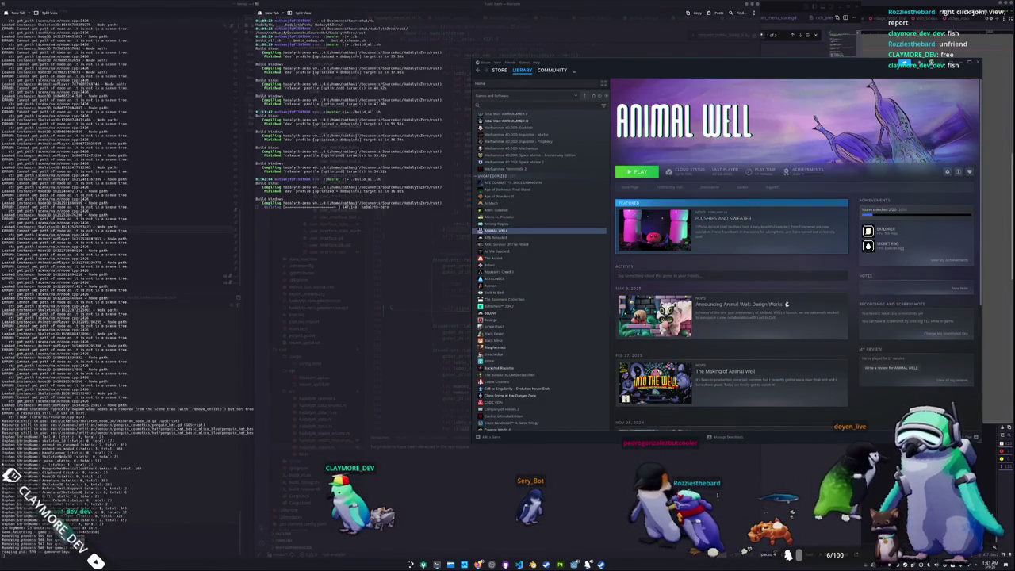
Close Steam and reopen the HADALYTH ZERO project from the Godot Project Manager
click(962, 64)
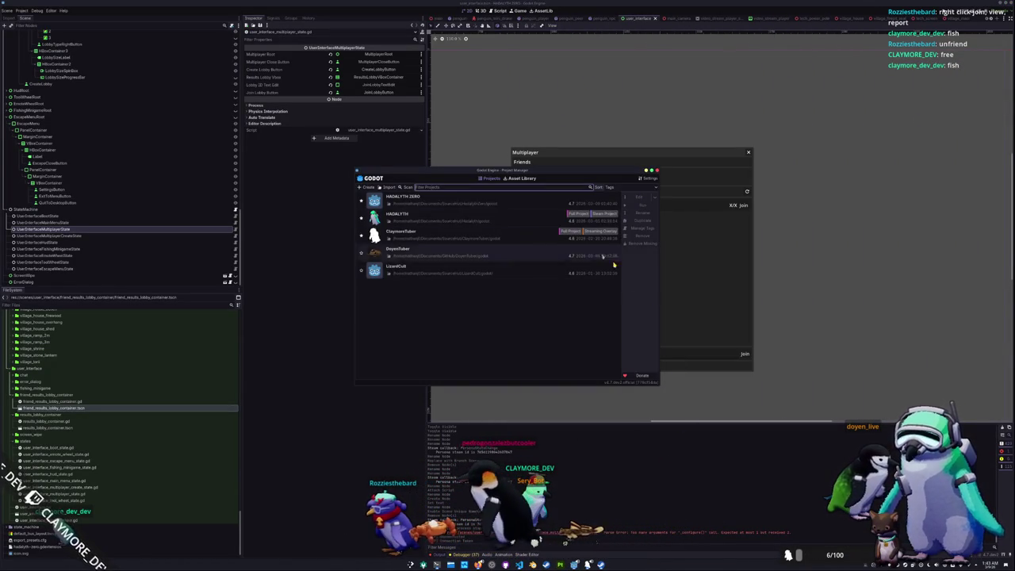
click(486, 204)
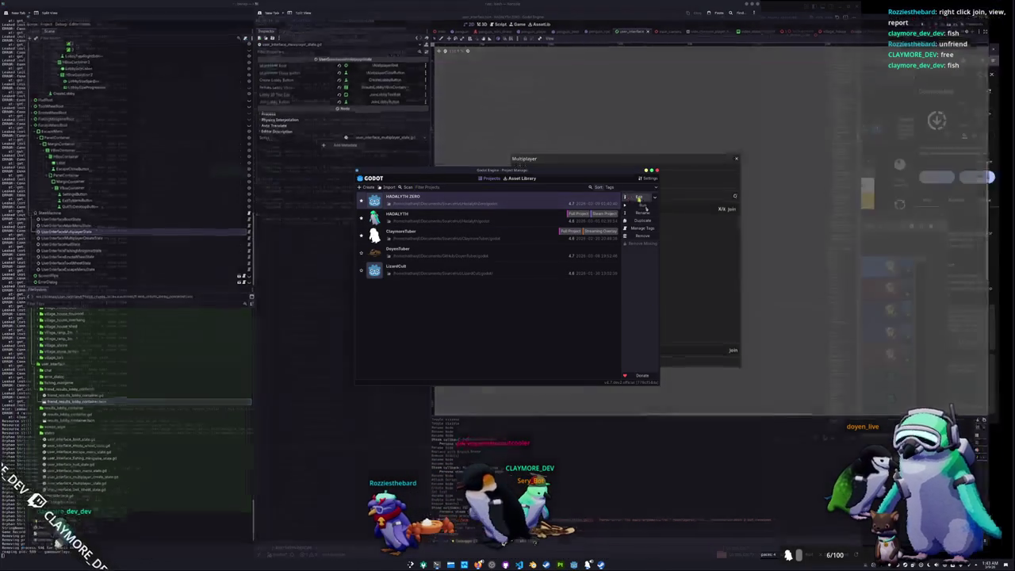
click(641, 199)
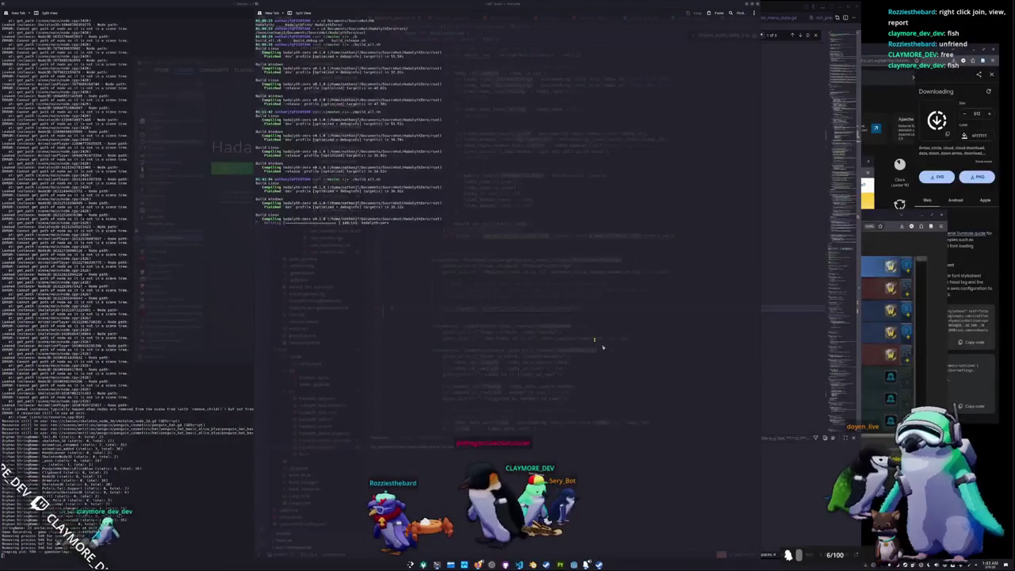
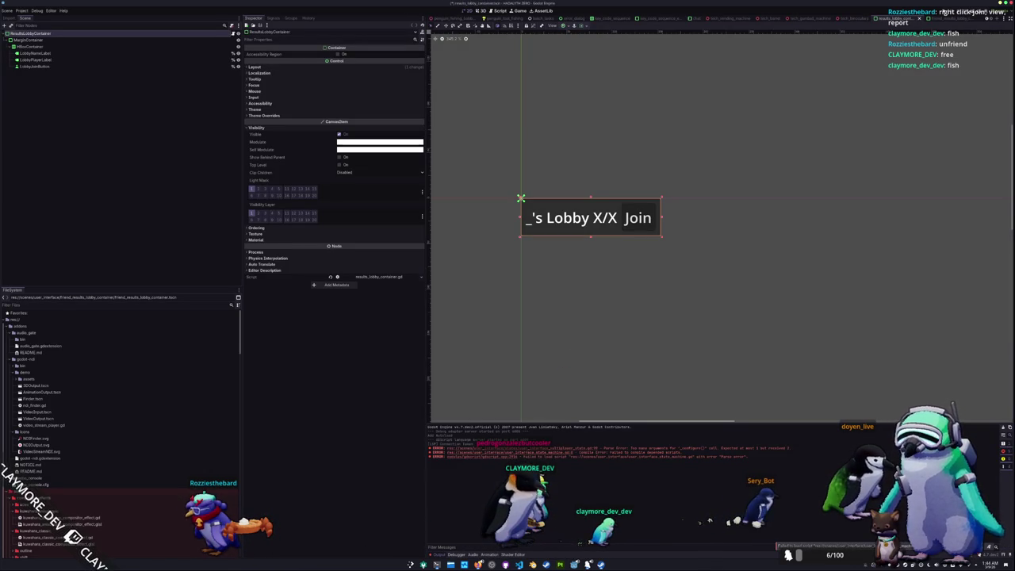
Switch to VS Code and go to the undeclared callback error on line 24 of global_steam.gd
key(alt+Tab)
key(alt+Tab)
click(547, 146)
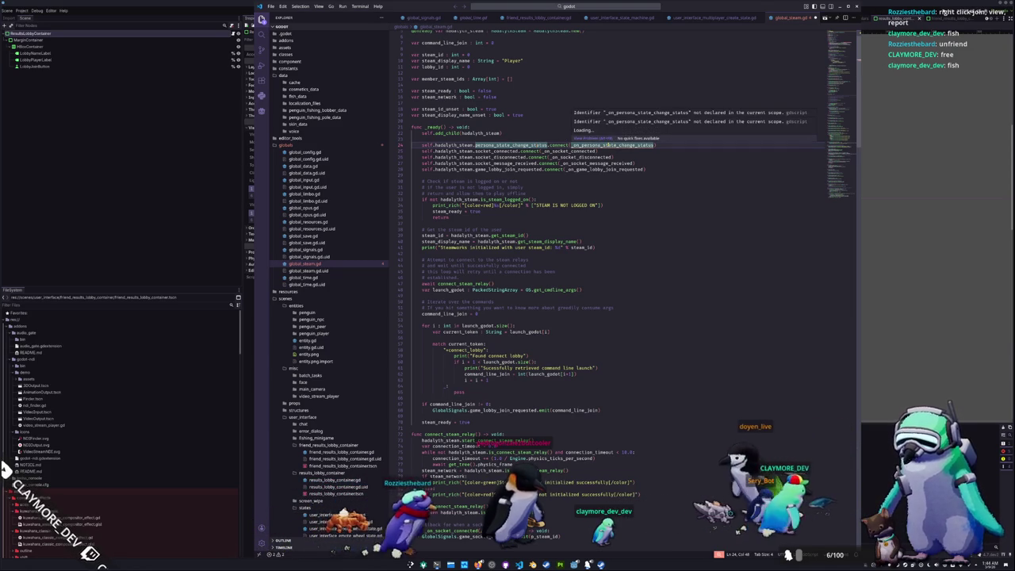
Start a new _on_persona_state_change_status function below is_connect_steam_relay
double_click(610, 145)
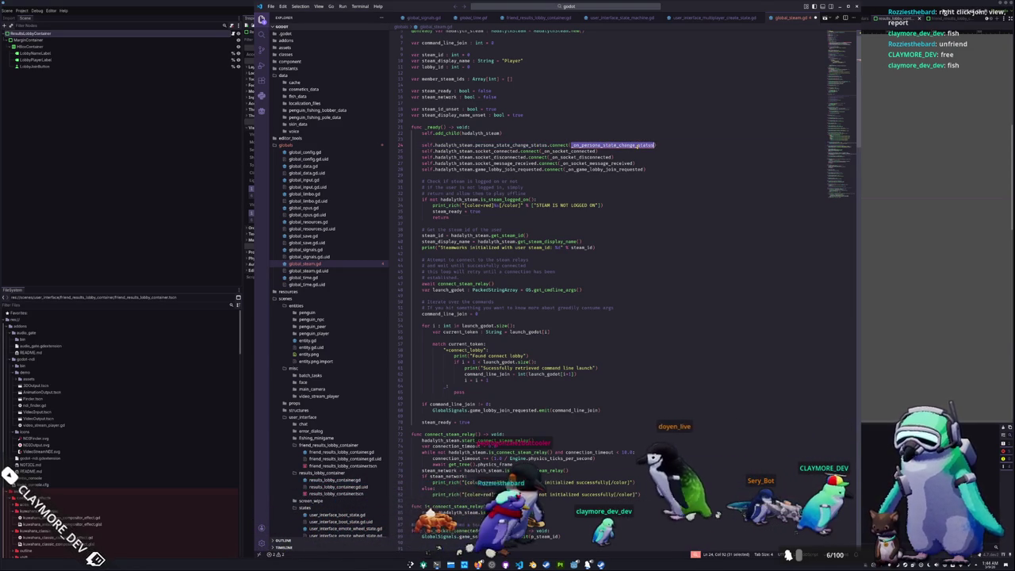
mouse_move(638, 146)
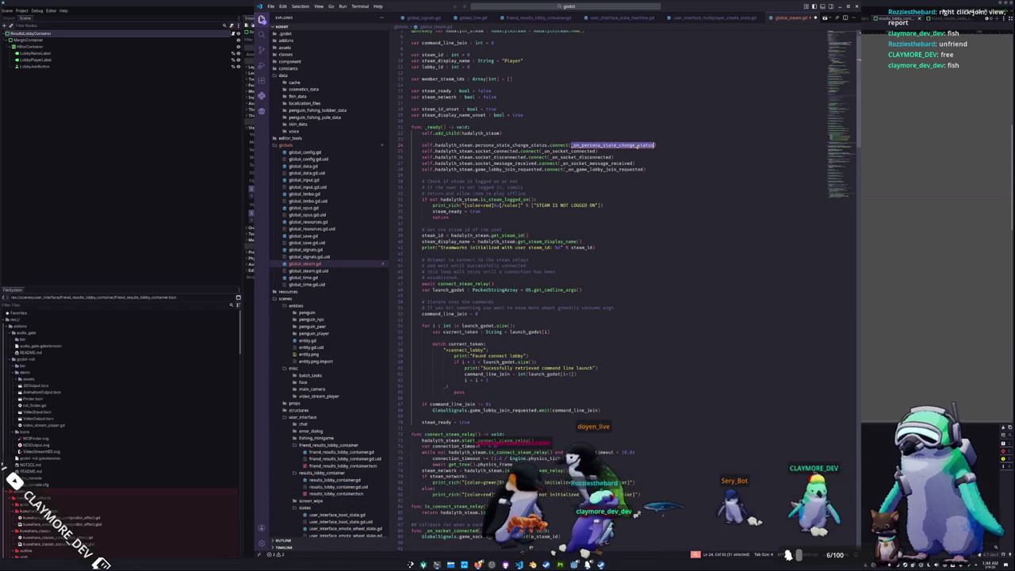
scroll(428, 259, down, 5)
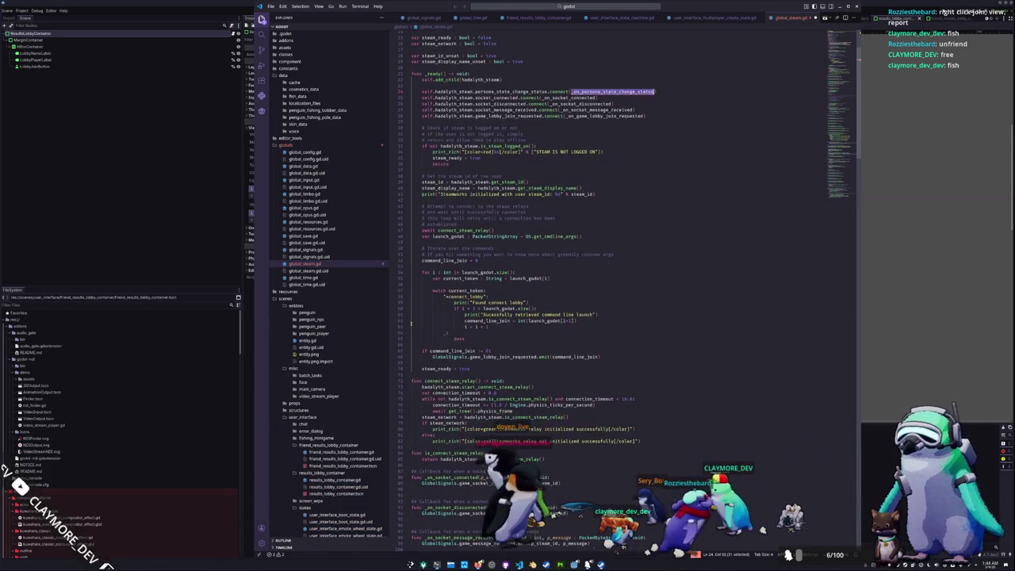
scroll(411, 324, down, 3)
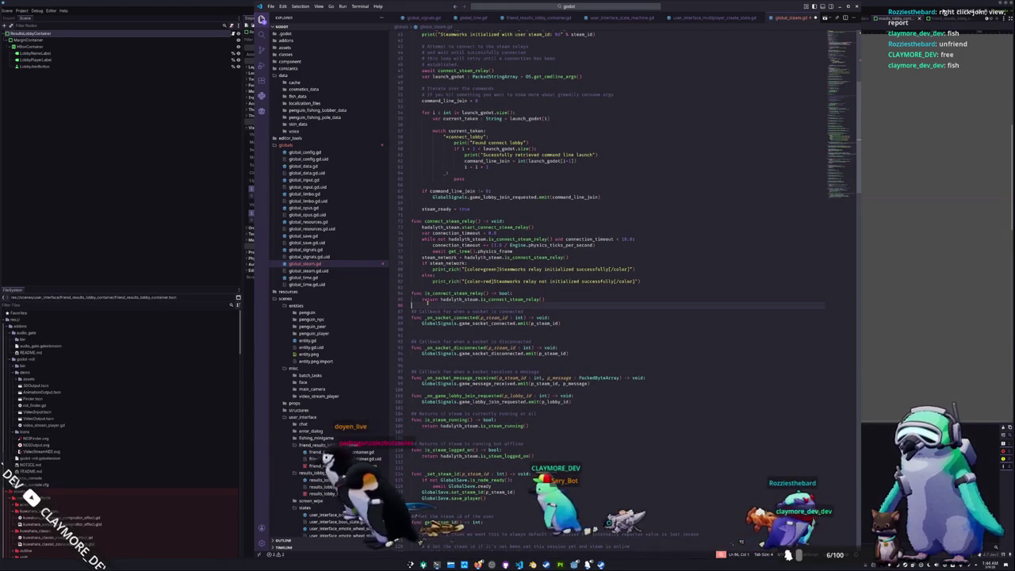
key(Return)
key(Return)
text(func _on_persona_state_change_status() -> void:)
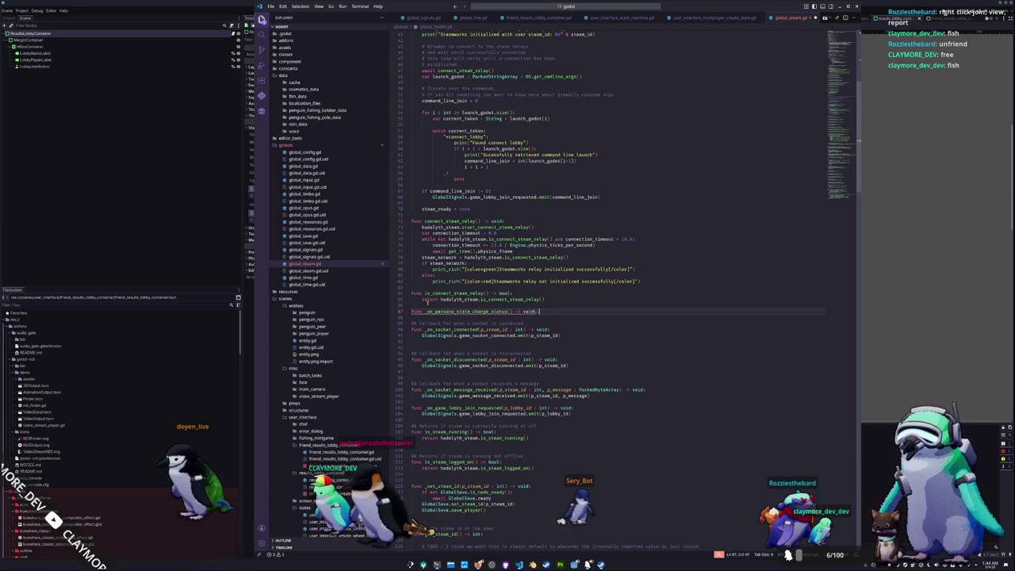
Reload the VS Code window from the Command Palette
key(ctrl+shift+p)
text(reload)
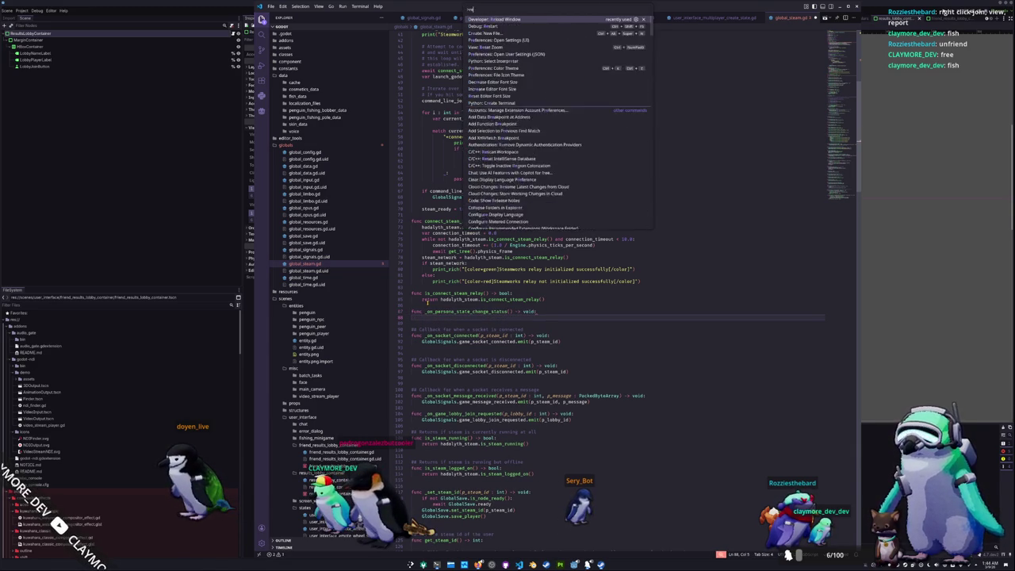
key(Return)
Make the function emit GlobalSignals.game_persona_state_change_status, then open user_interface_main_menu_state.gd
text(alS)
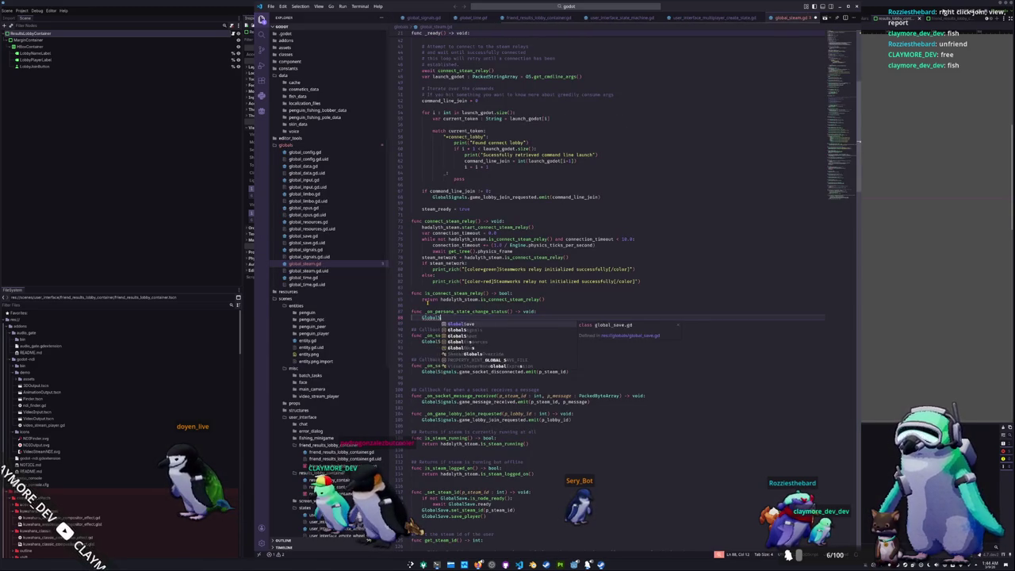
text(gnals.g)
text(_per)
text(.emi)
key(Down)
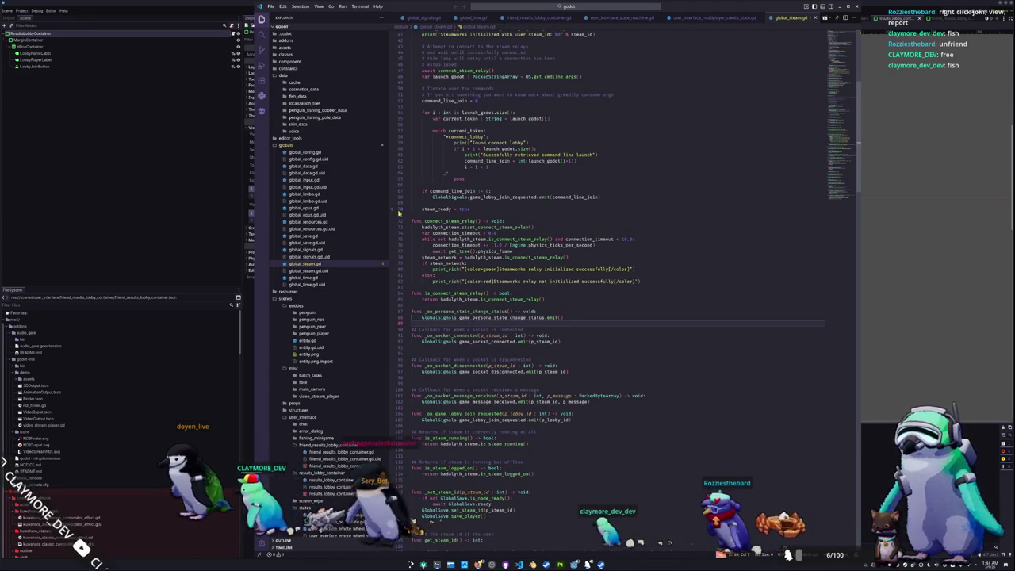
scroll(342, 392, down, 5)
scroll(343, 394, down, 1)
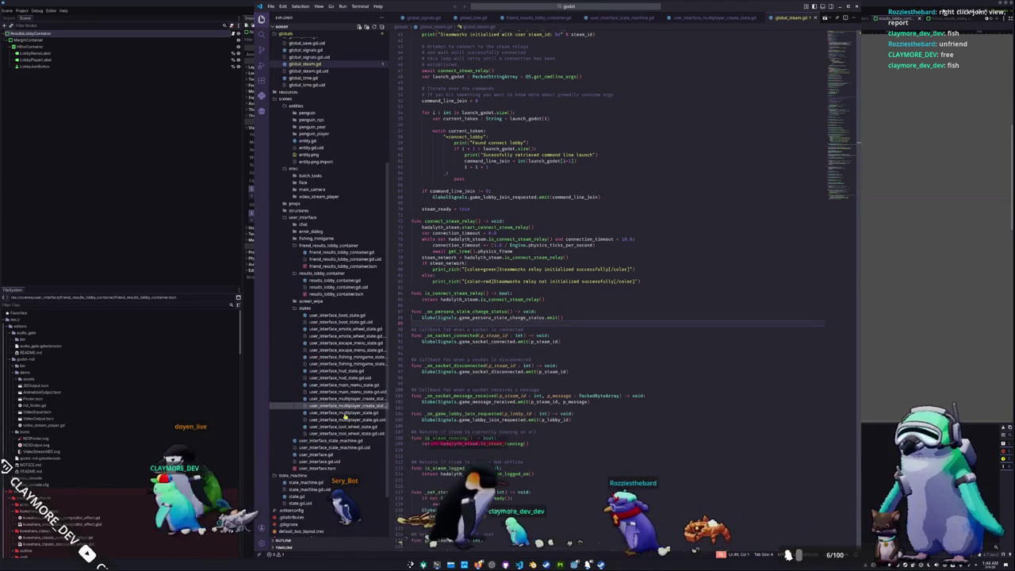
click(367, 385)
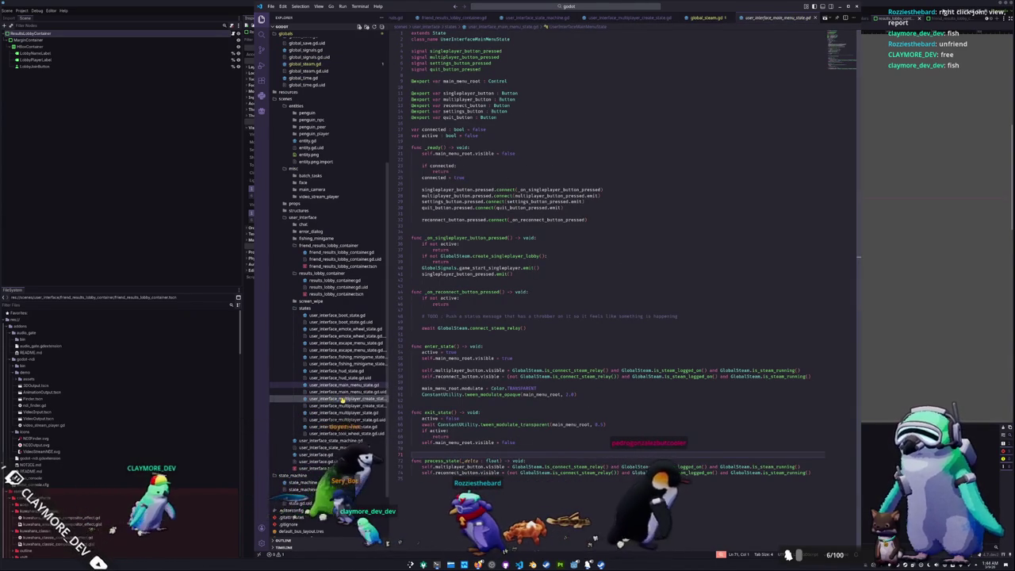
click(341, 413)
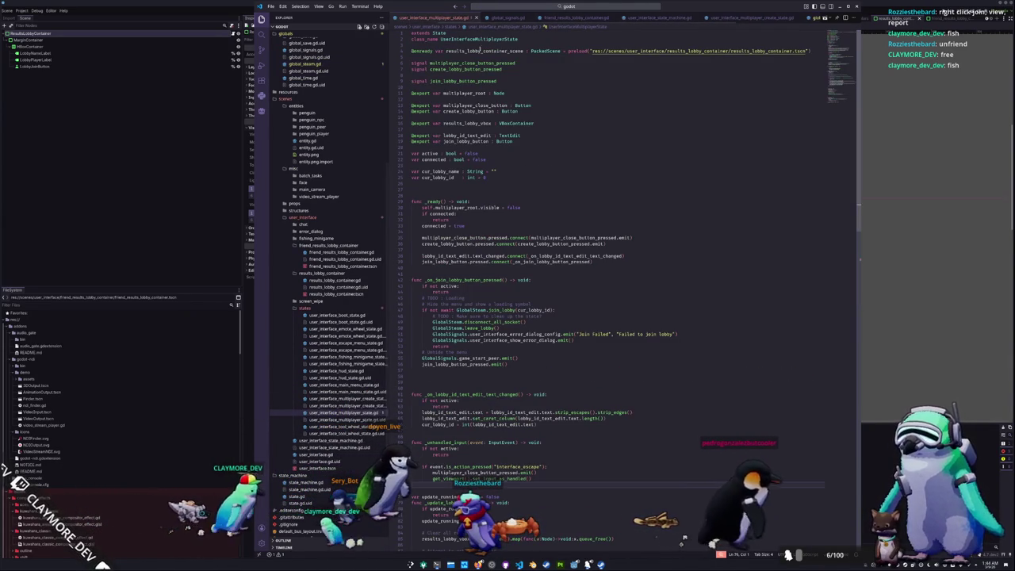
key(ctrl+shift+Return)
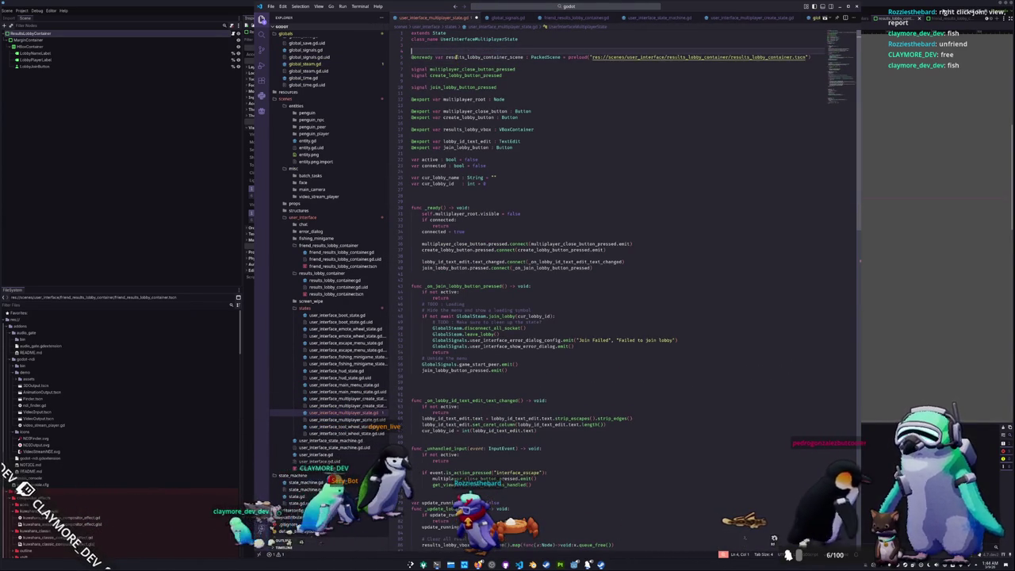
text(@onready var r)
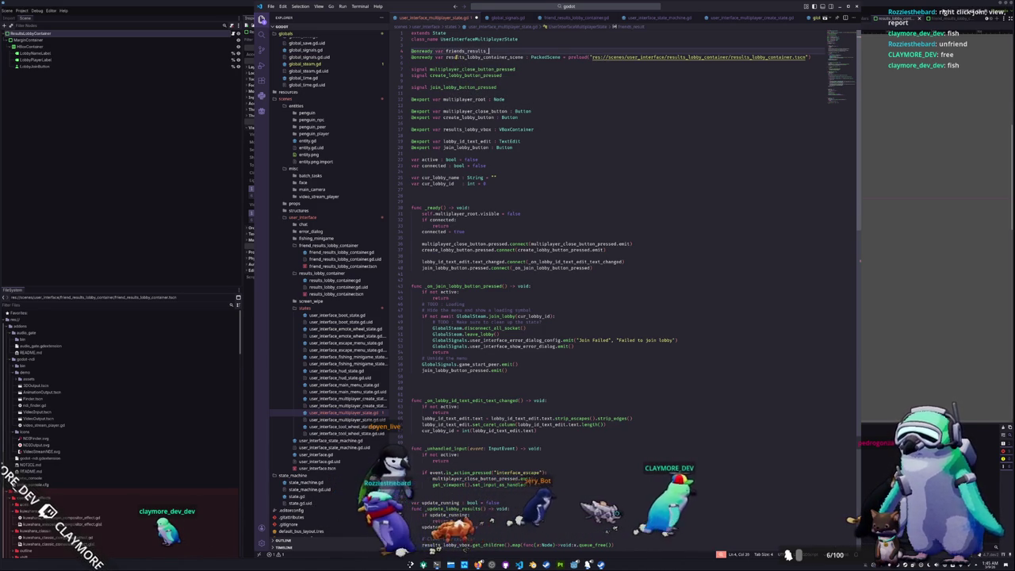
text(bby)
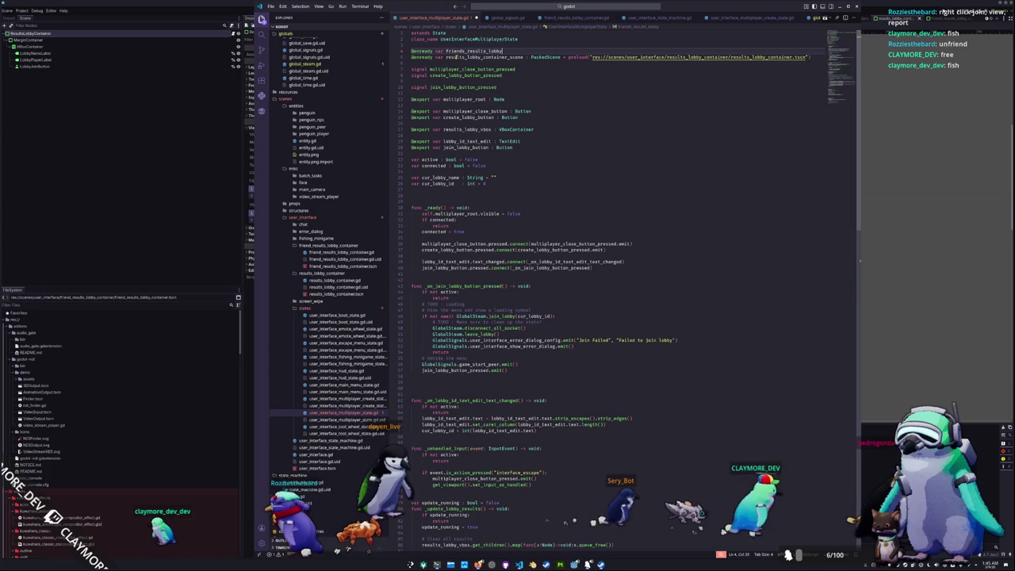
key(ctrl+shift+Left)
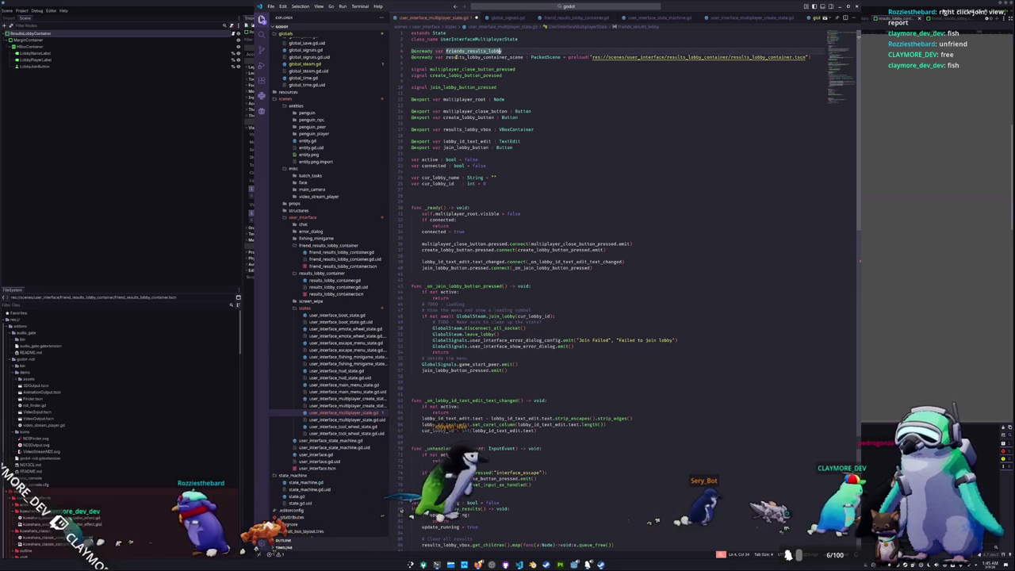
key(ctrl+v)
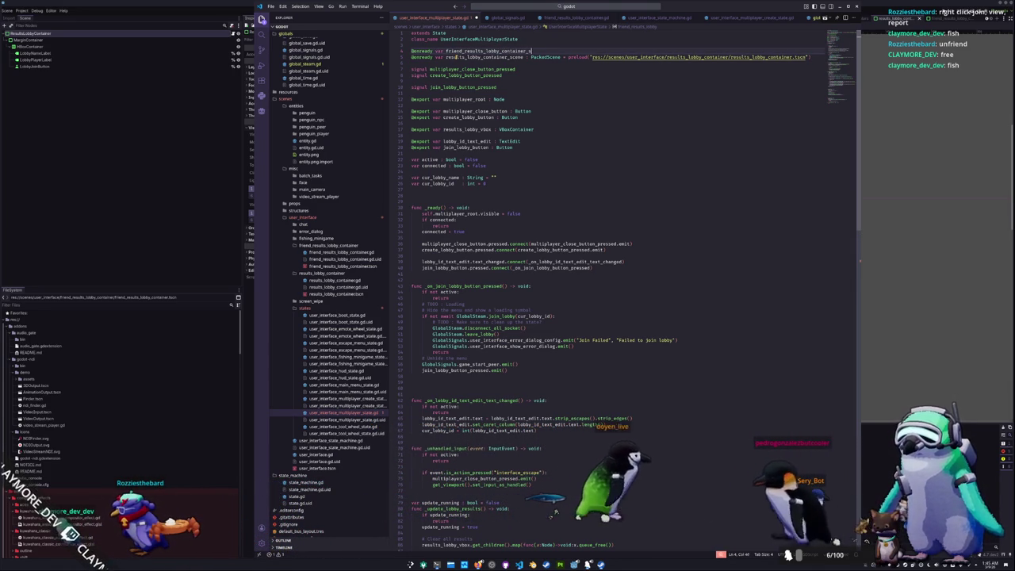
text(: PackedScene )
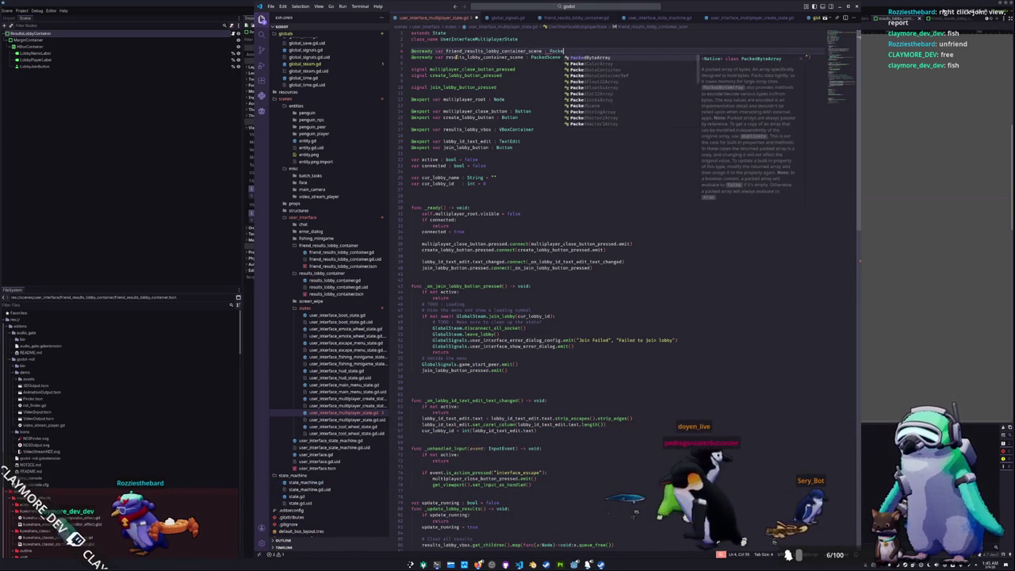
text(= preload(")
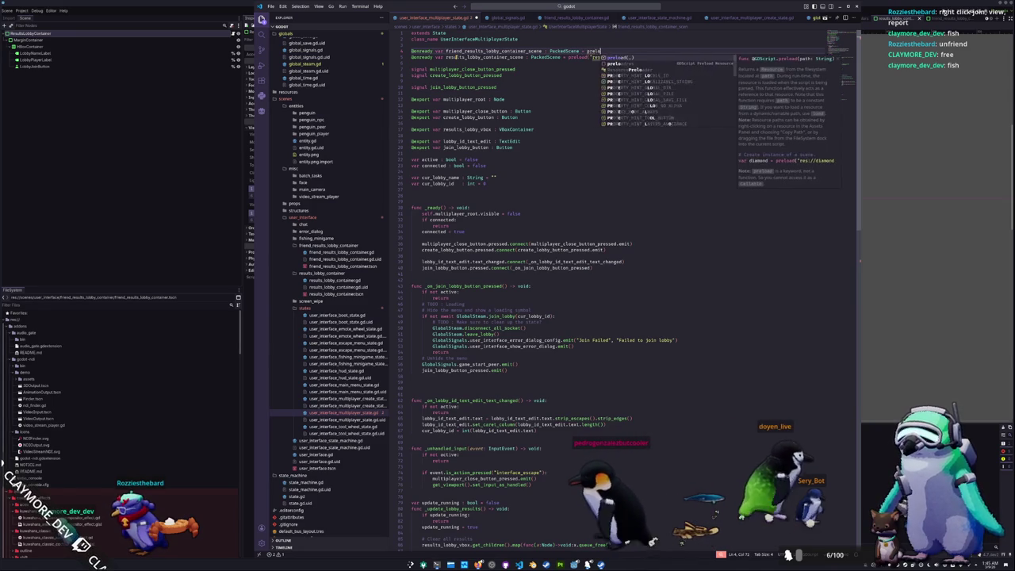
text(friend_results)
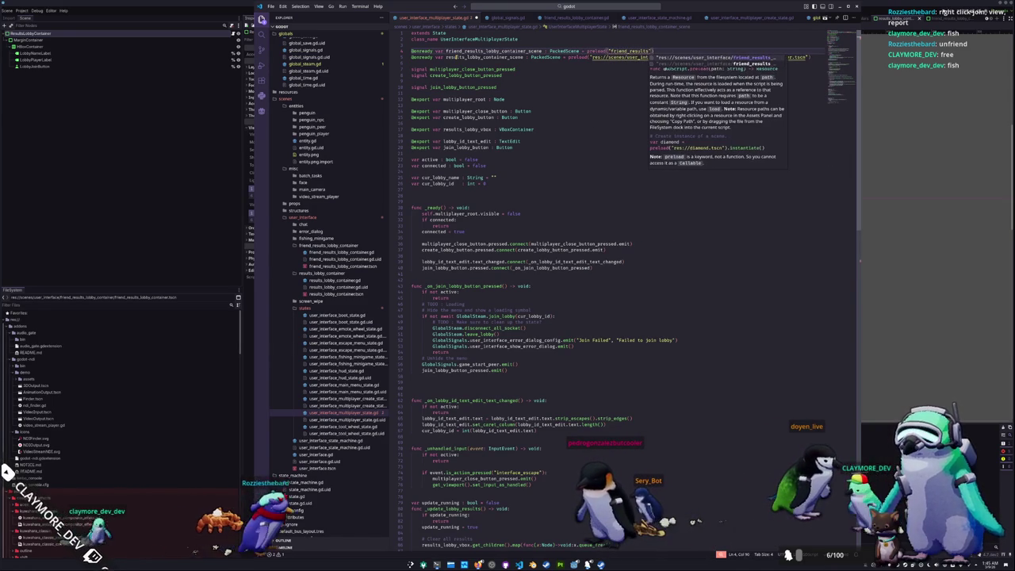
key(Return)
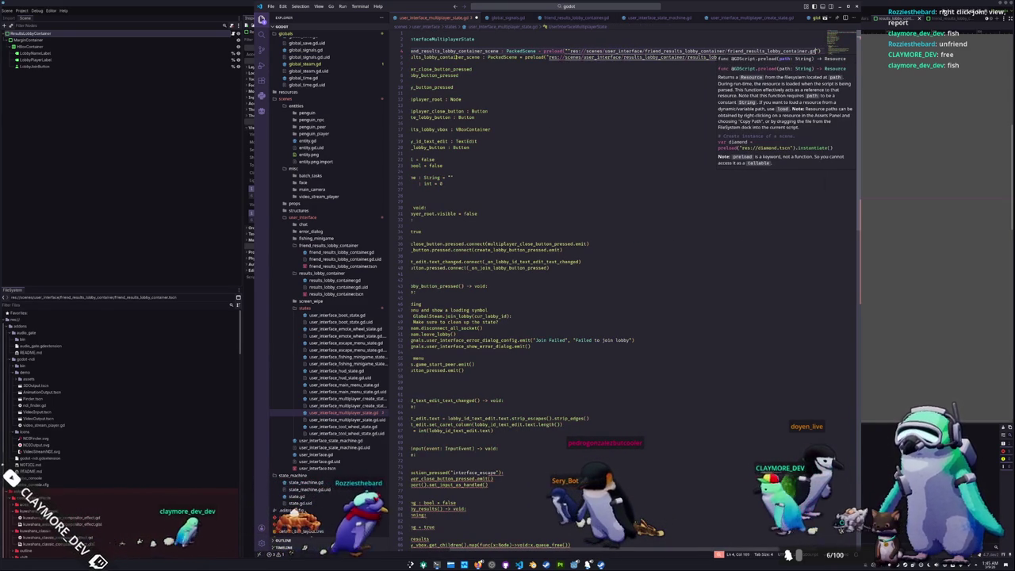
key(BackSpace)
key(BackSpace)
key(Return)
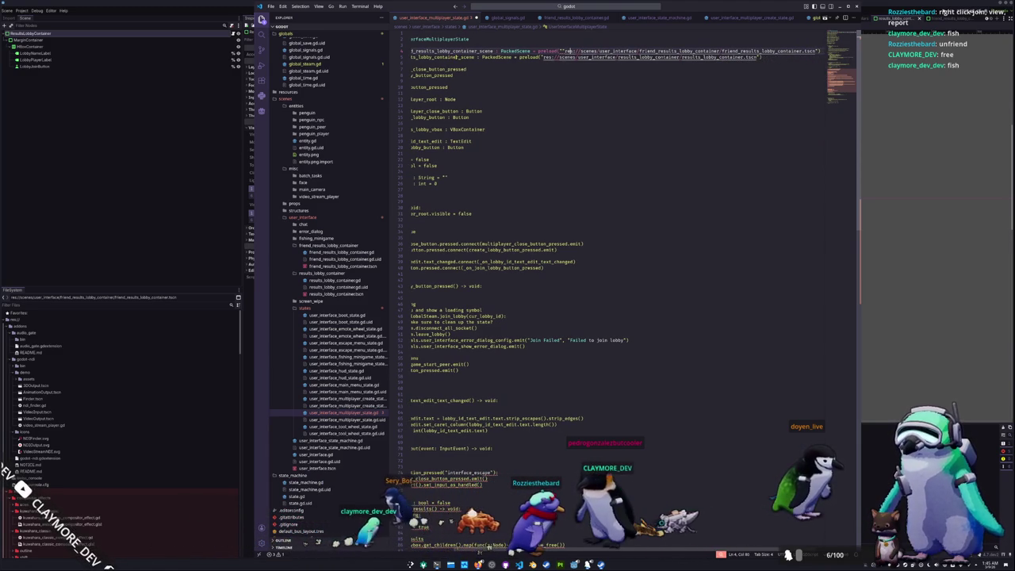
key(Down)
key(Down)
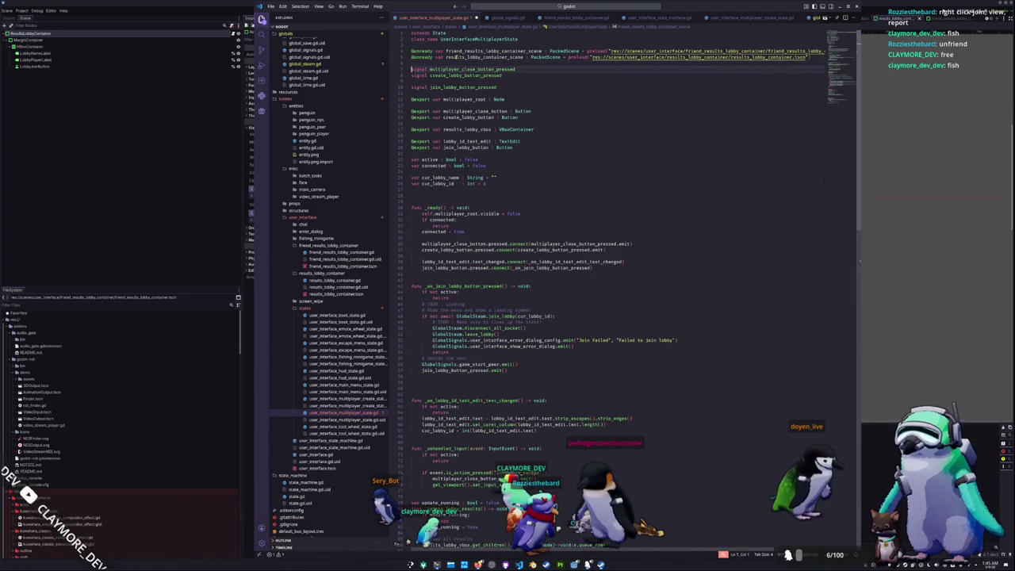
Connect GlobalSignals.persona_state_change_status to _on_persona_state_change_status in _ready
key(Down)
key(Down)
key(Down)
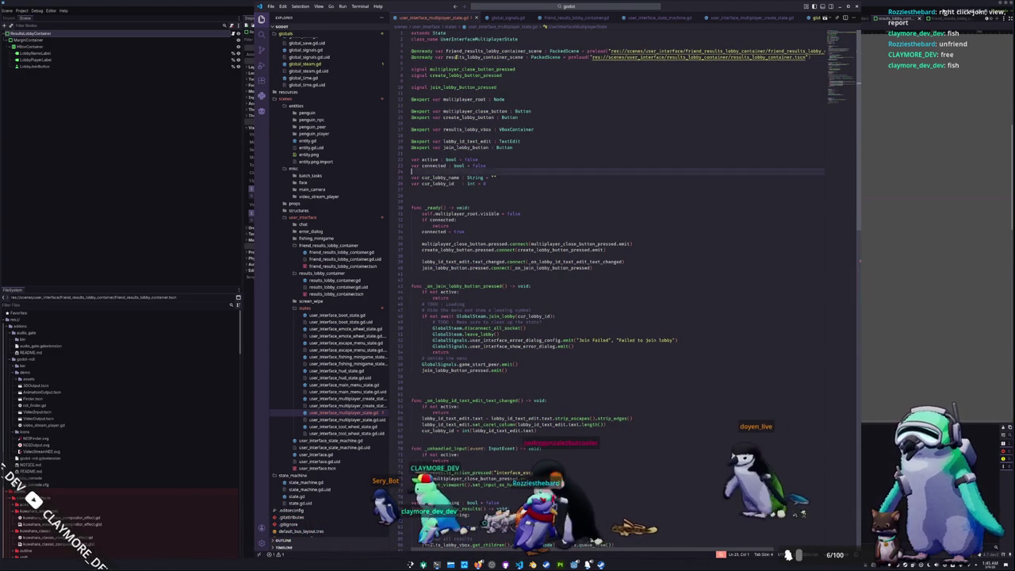
key(Return)
key(Return)
text(GlobalSignals.)
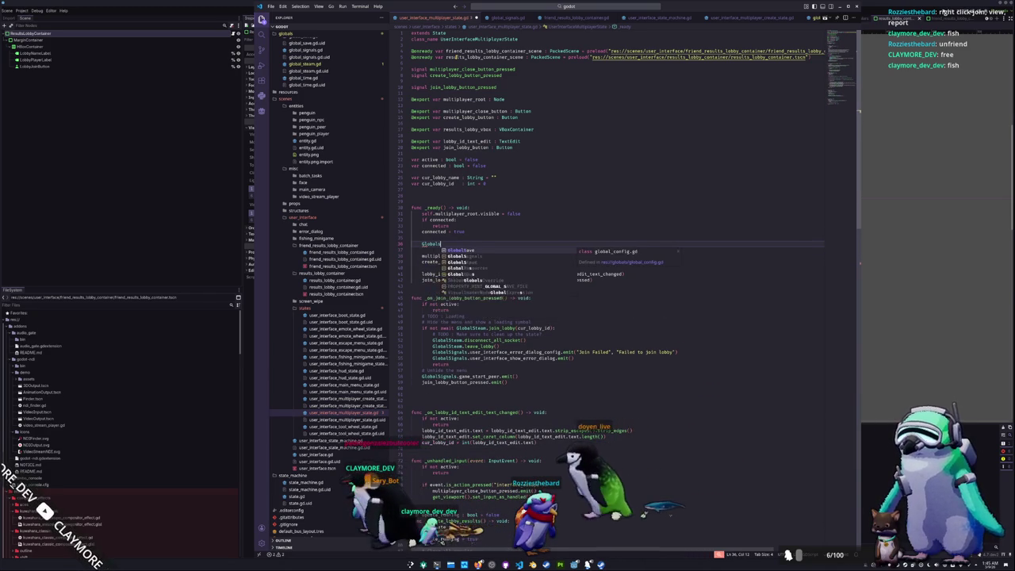
text(persona_state_)
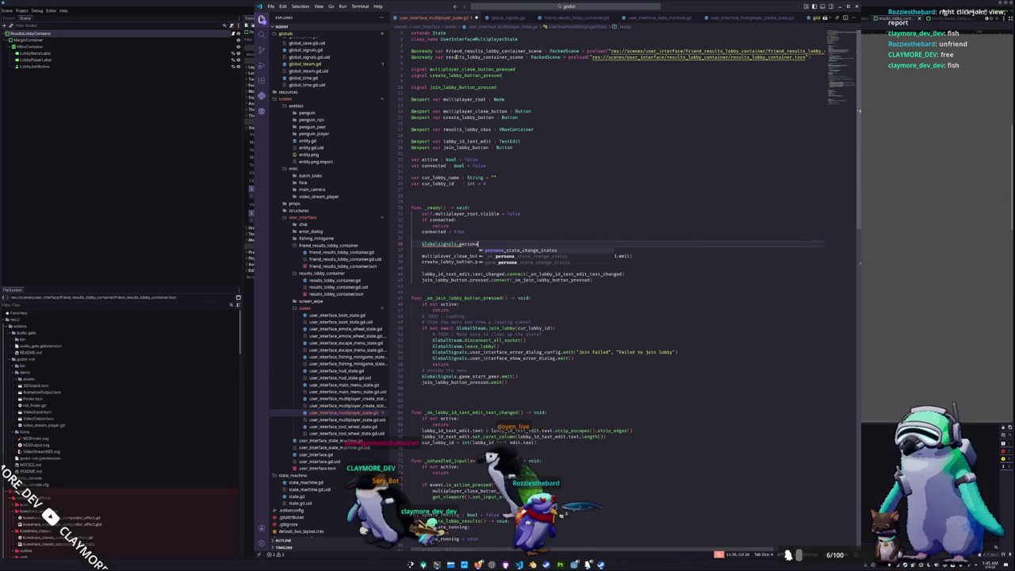
text(change_status.connect)
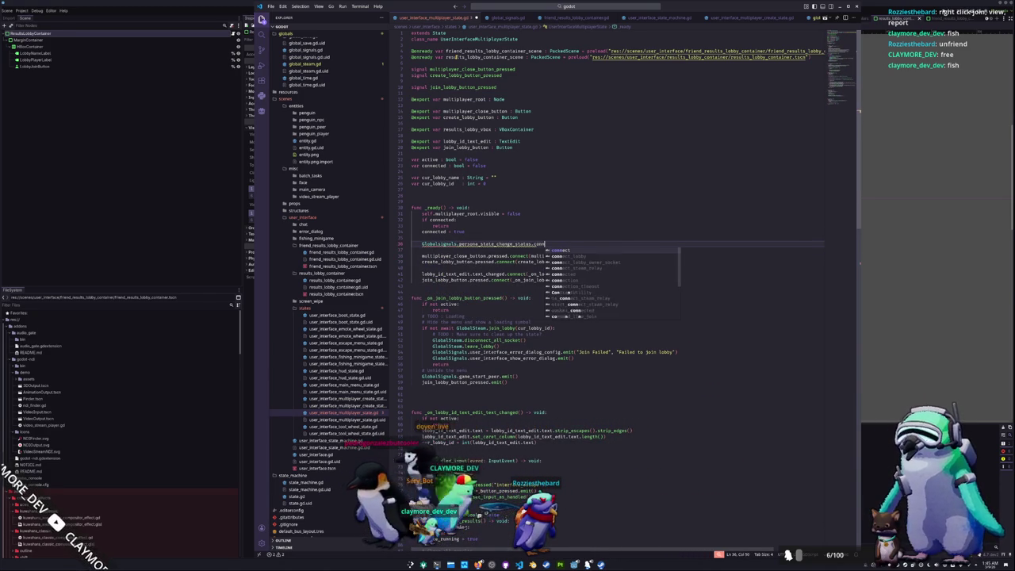
text((_on_persona)
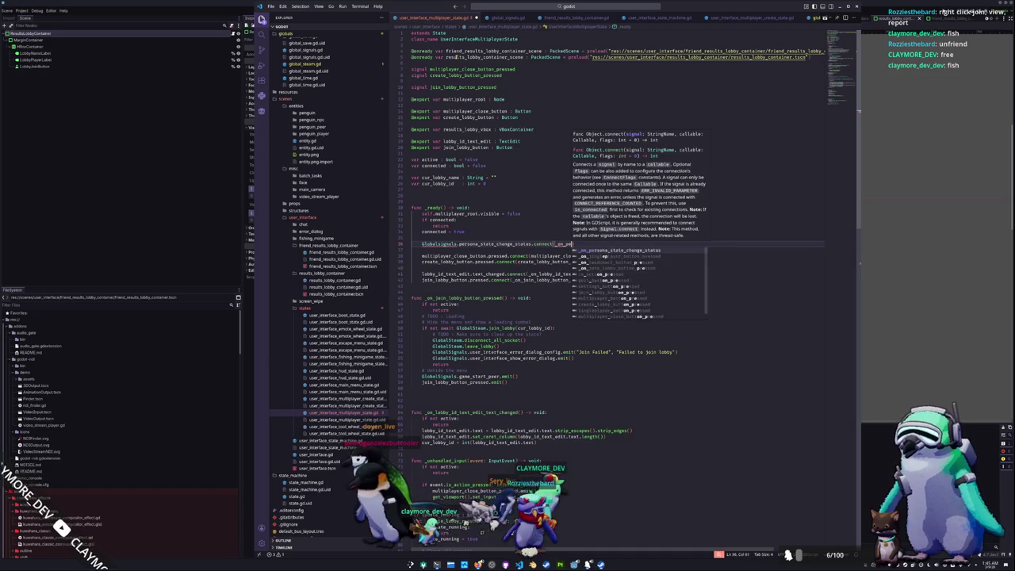
text(_state_change_)
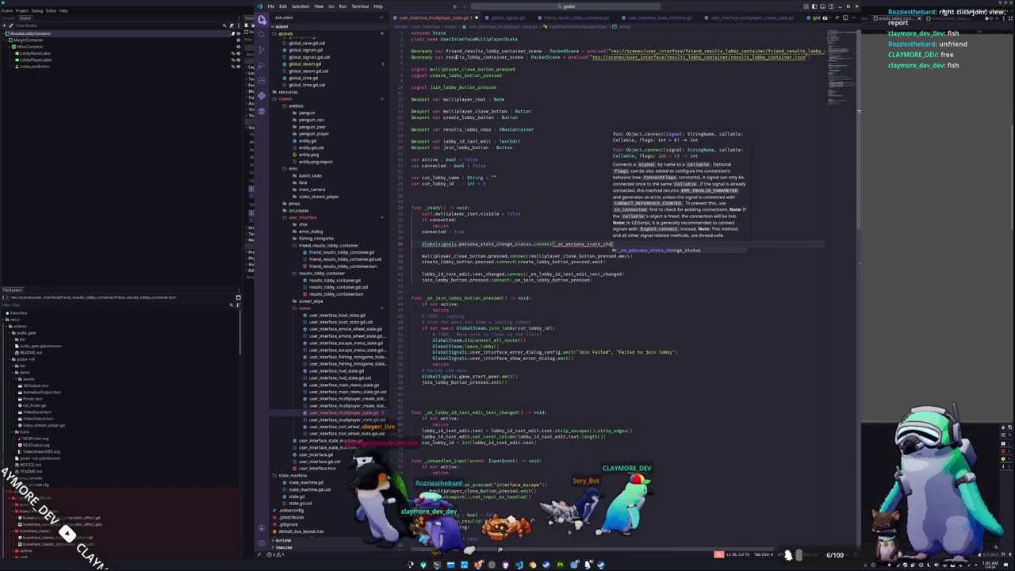
text(status)
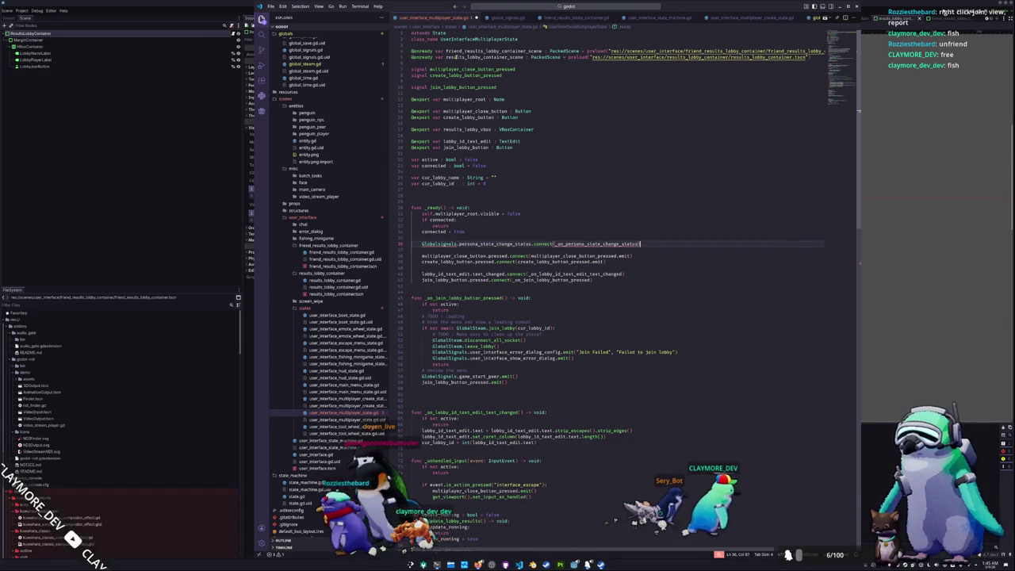
Add an _on_persona_state_change_status() -> void handler stub containing pass
key(Down)
key(Down)
key(Down)
key(Return)
key(Return)
key(Up)
key(Up)
text(_on_persona_state_change_status)
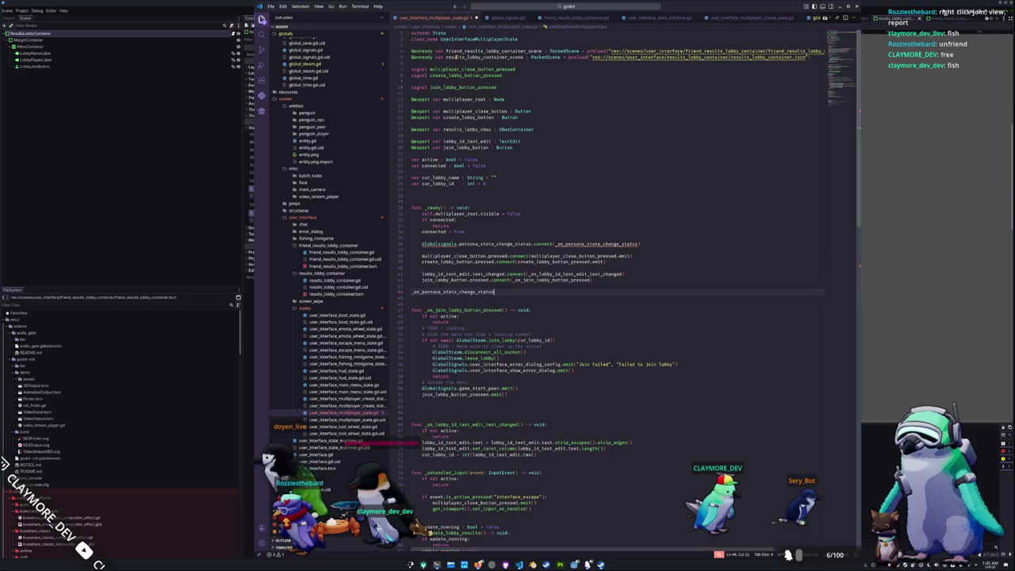
text(func )
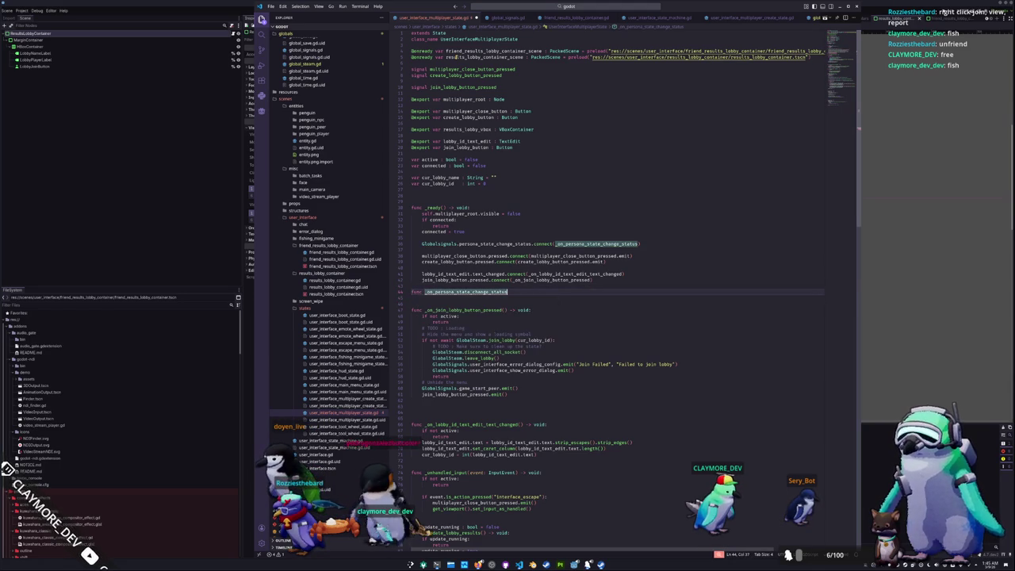
text(void:)
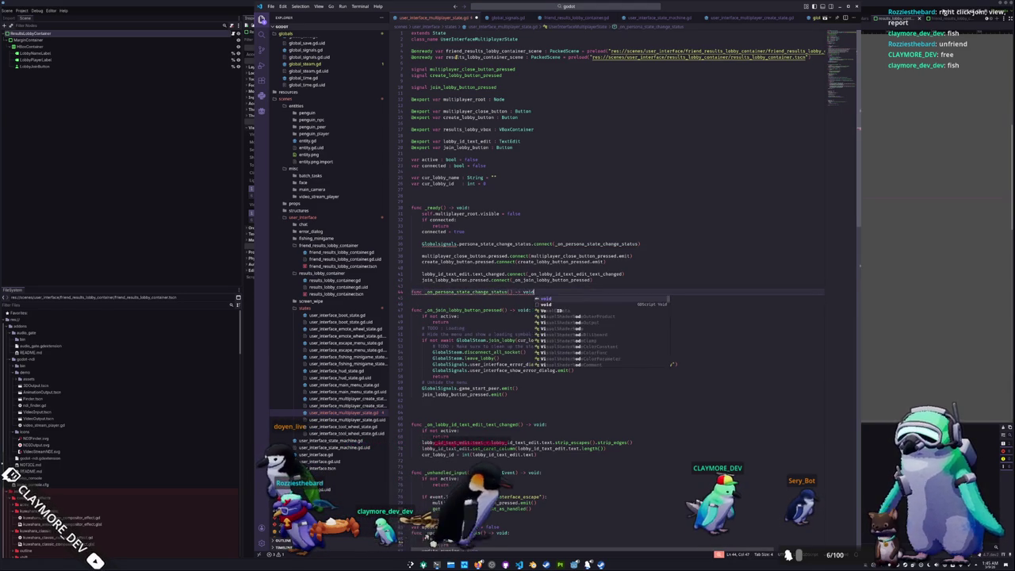
key(Return)
text(pass)
Give the handler an 'if not active: return' early exit above pass
key(Up)
key(Up)
key(Up)
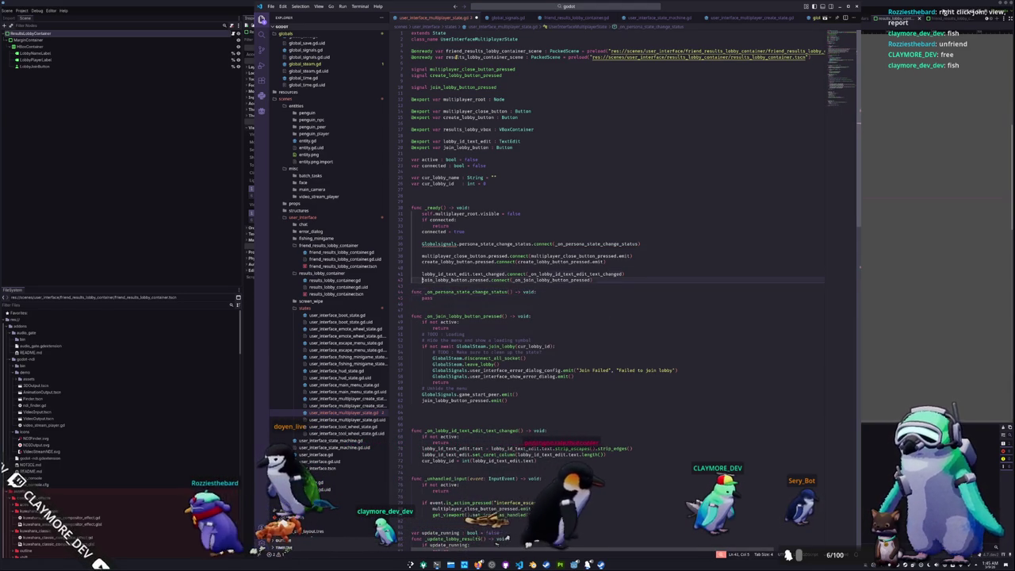
key(ctrl+space)
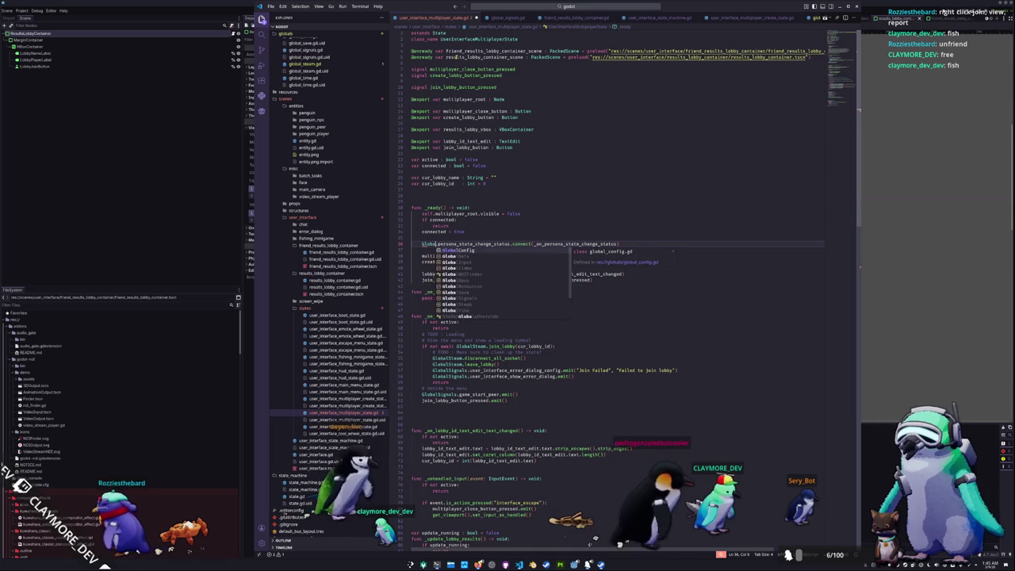
key(Escape)
key(Down)
key(Down)
key(Down)
key(shift+End)
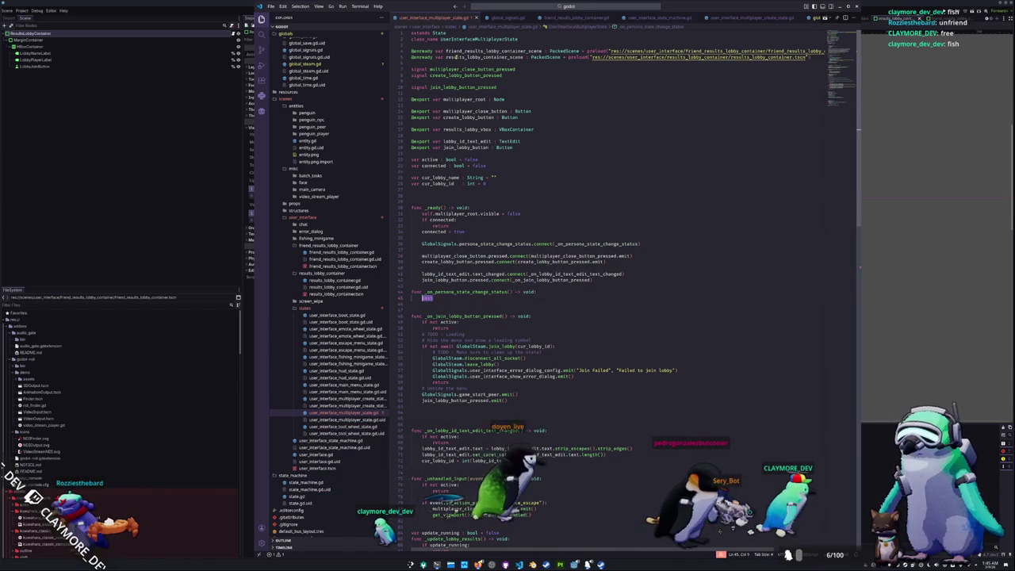
key(ctrl+shift+Return)
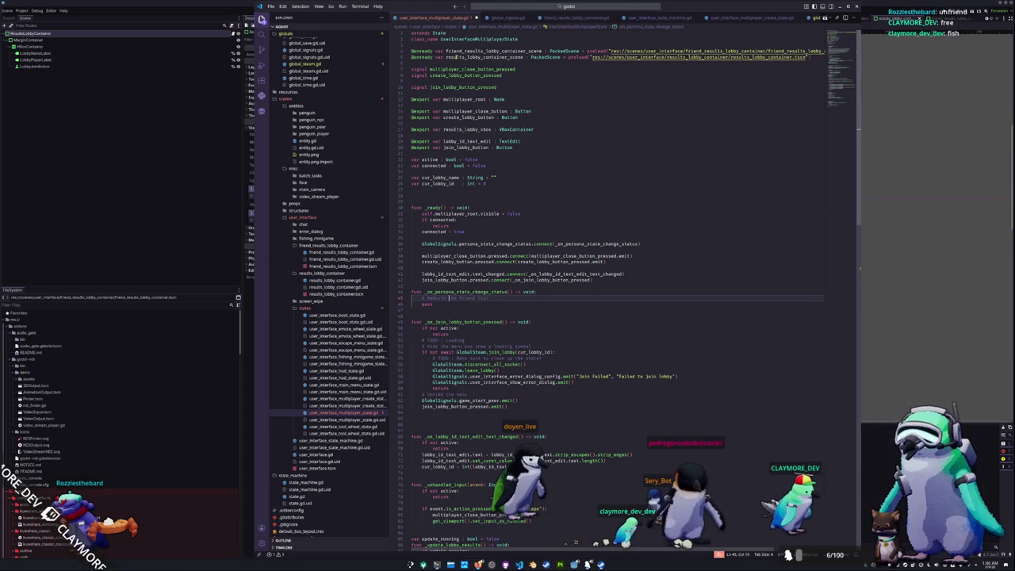
key(Return)
text(active:)
key(Return)
text(retu)
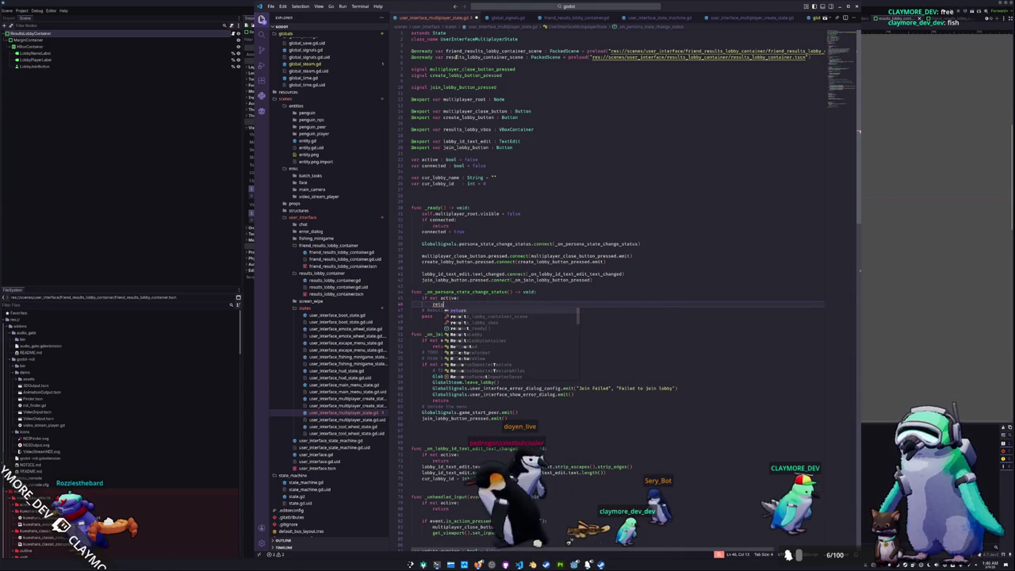
key(Escape)
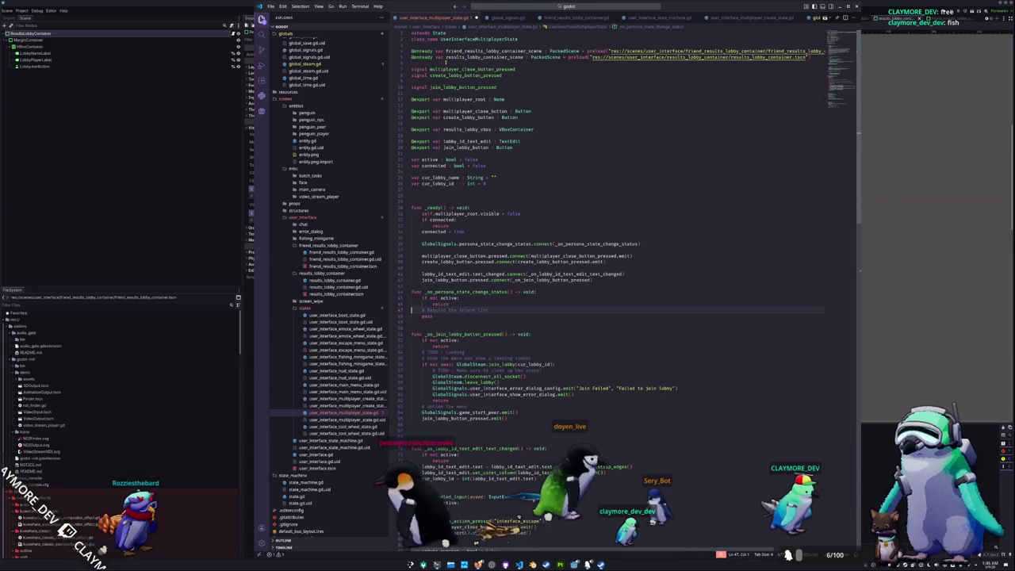
Add blank lines above the handler and between its comment, return and pass lines
scroll(411, 73, down, 2)
click(427, 246)
key(Return)
key(Down)
key(Down)
key(End)
key(Return)
key(Down)
key(End)
key(Return)
Remove the extra true argument from configure(results_lobby, true) in _update_lobby_results
scroll(427, 245, down, 5)
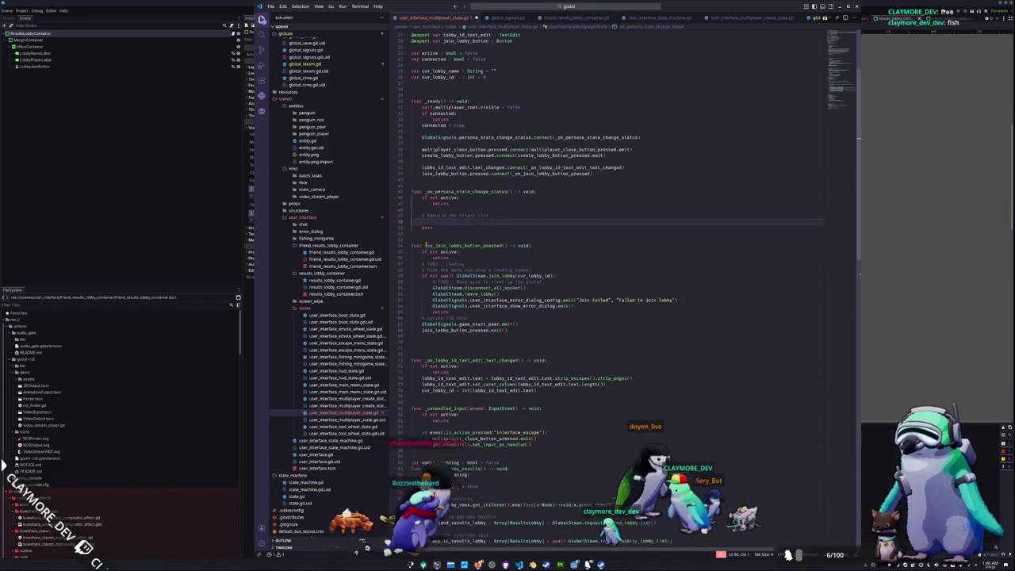
scroll(425, 245, down, 10)
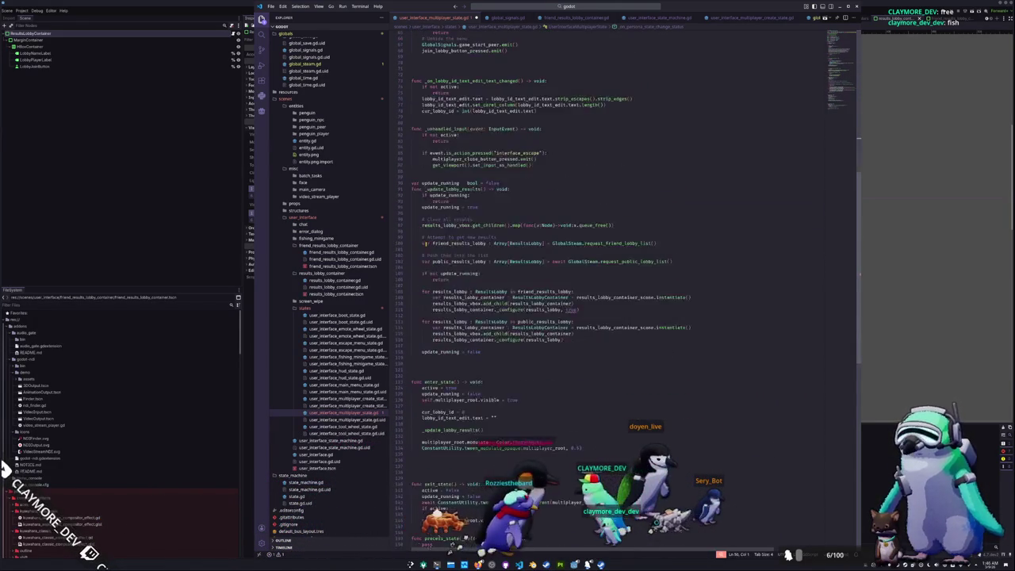
scroll(426, 243, up, 2)
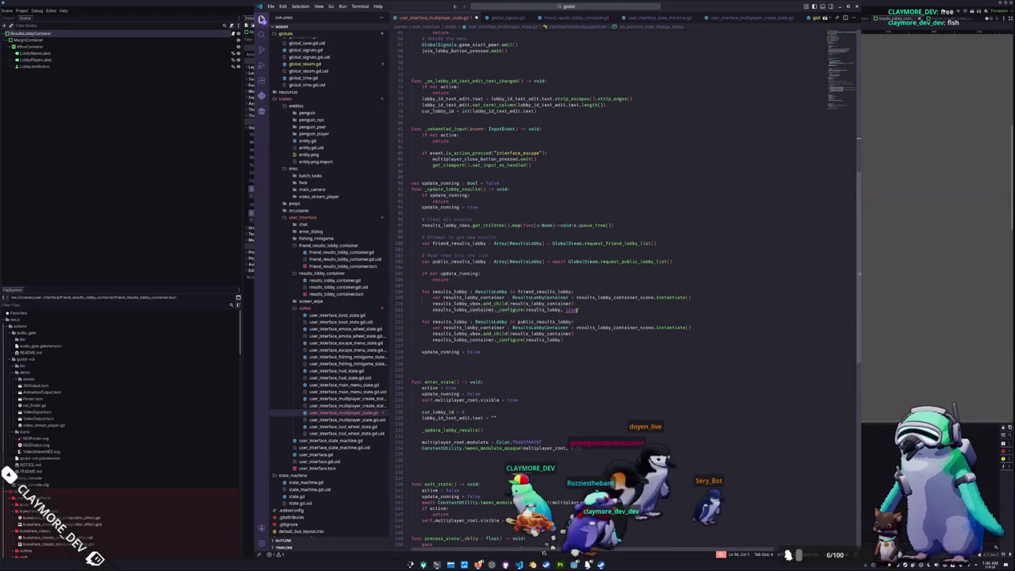
key(BackSpace)
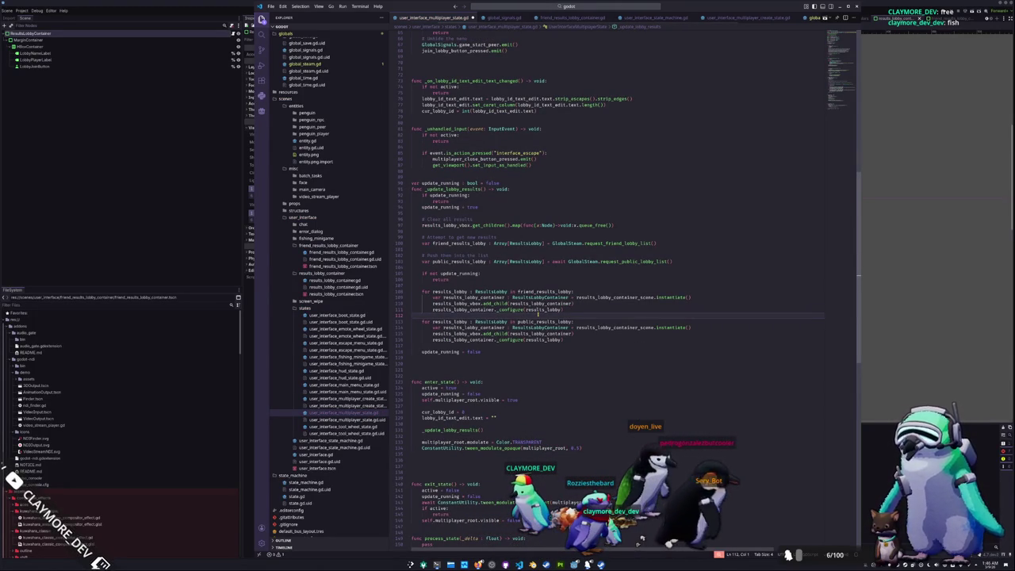
Move the friend results for-loop under the '# Rebuild the friend list' comment in the handler
key(shift+Up)
key(shift+Up)
key(shift+Up)
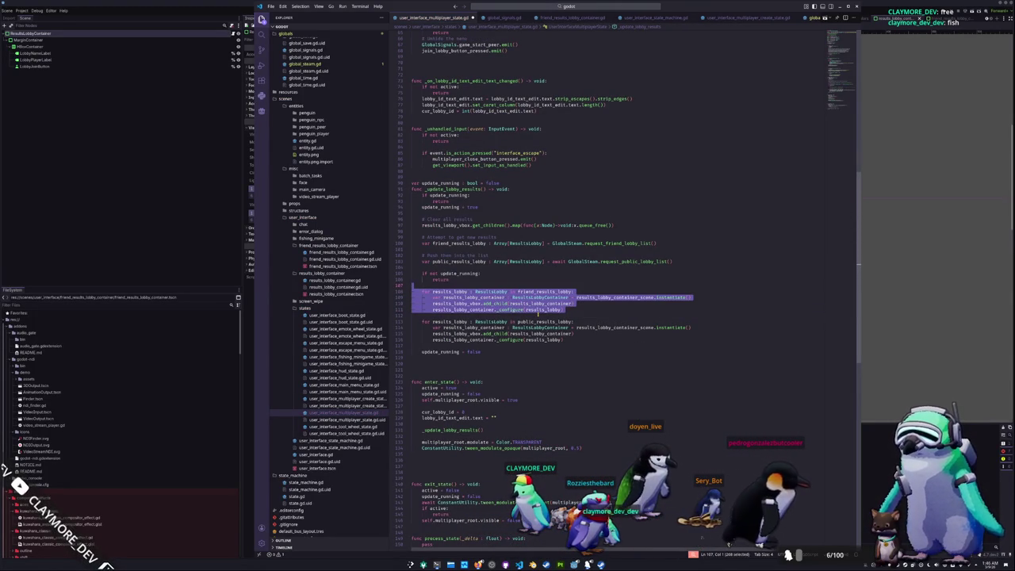
key(BackSpace)
scroll(538, 315, up, 10)
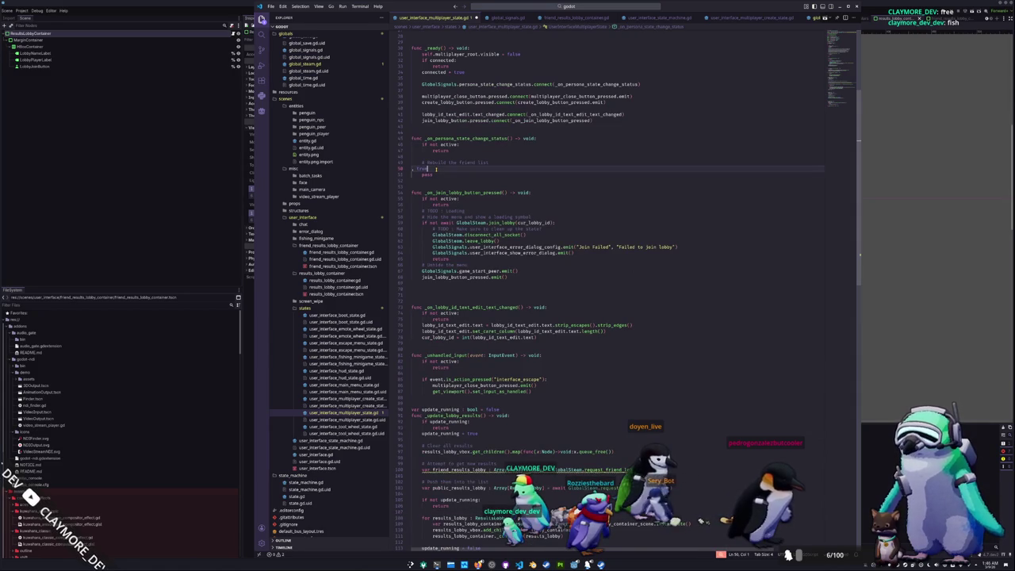
scroll(436, 168, down, 3)
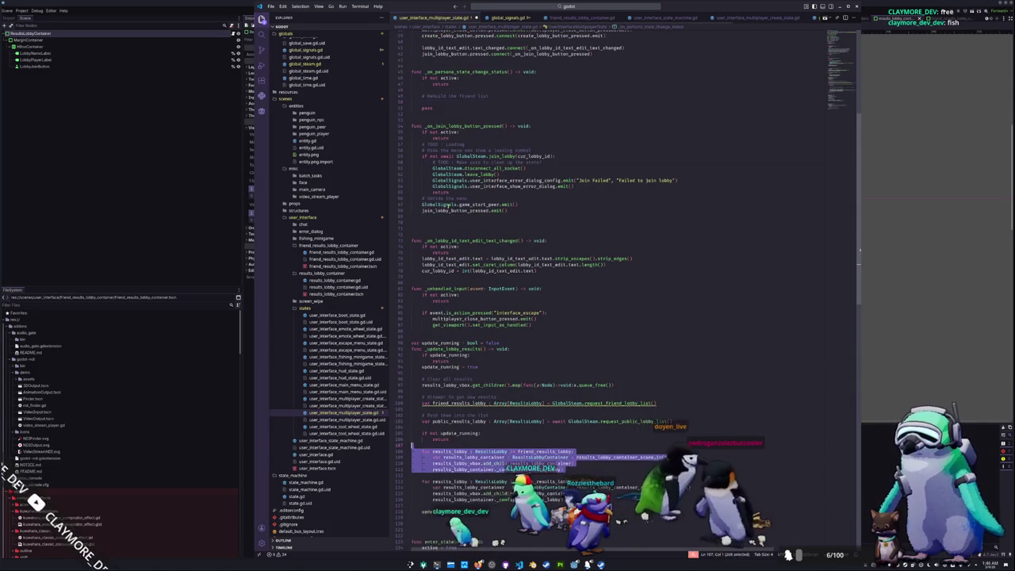
scroll(447, 204, up, 6)
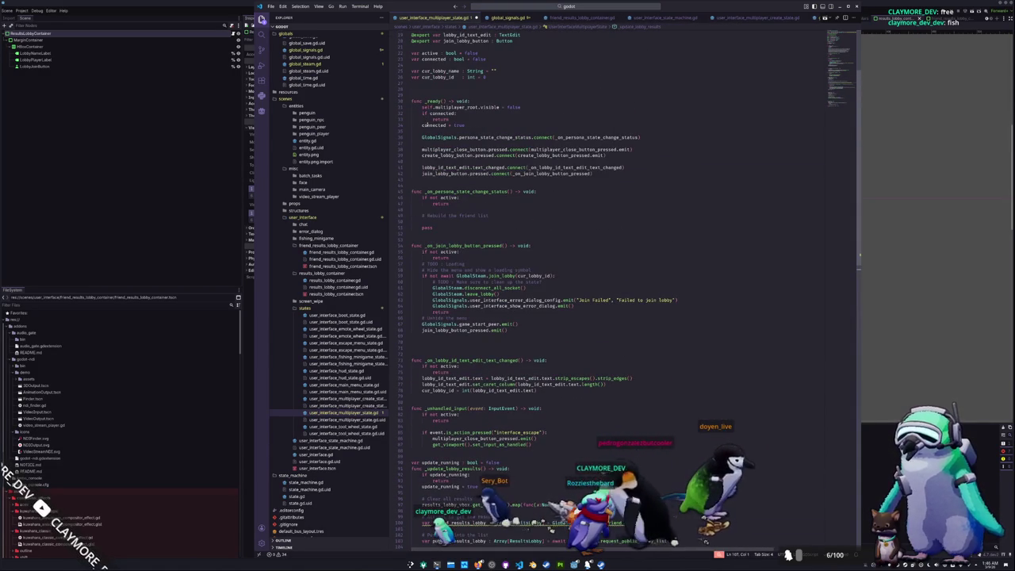
key(ctrl+v)
scroll(450, 390, down, 9)
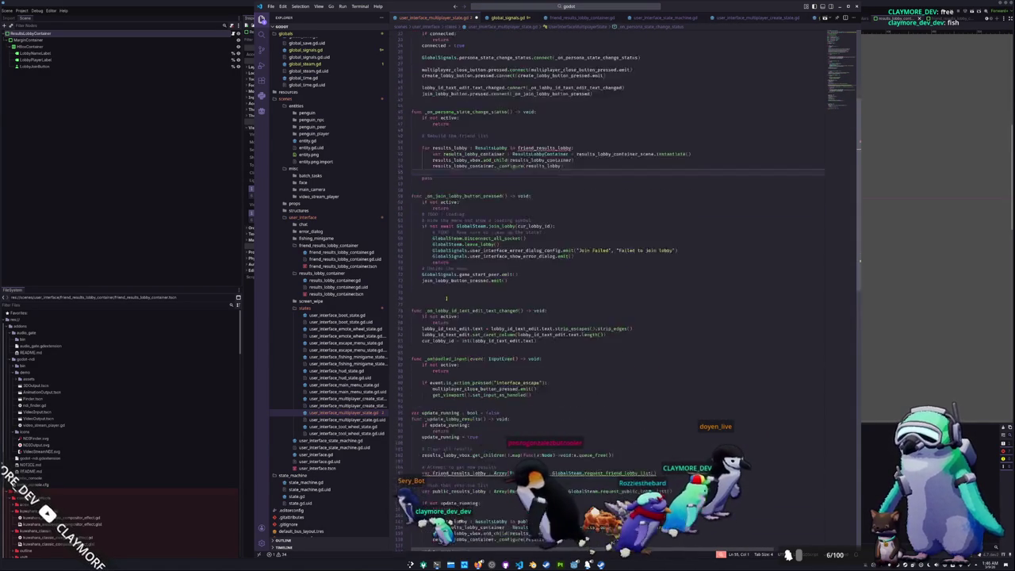
Move the friend lobby request line into the handler as well
click(449, 380)
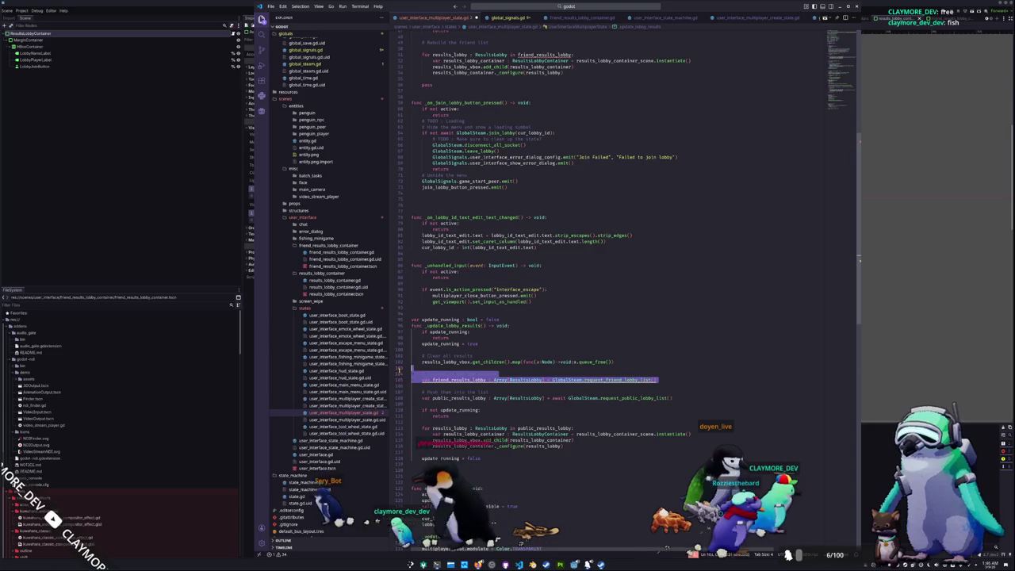
key(ctrl+x)
scroll(471, 323, up, 4)
scroll(471, 323, up, 5)
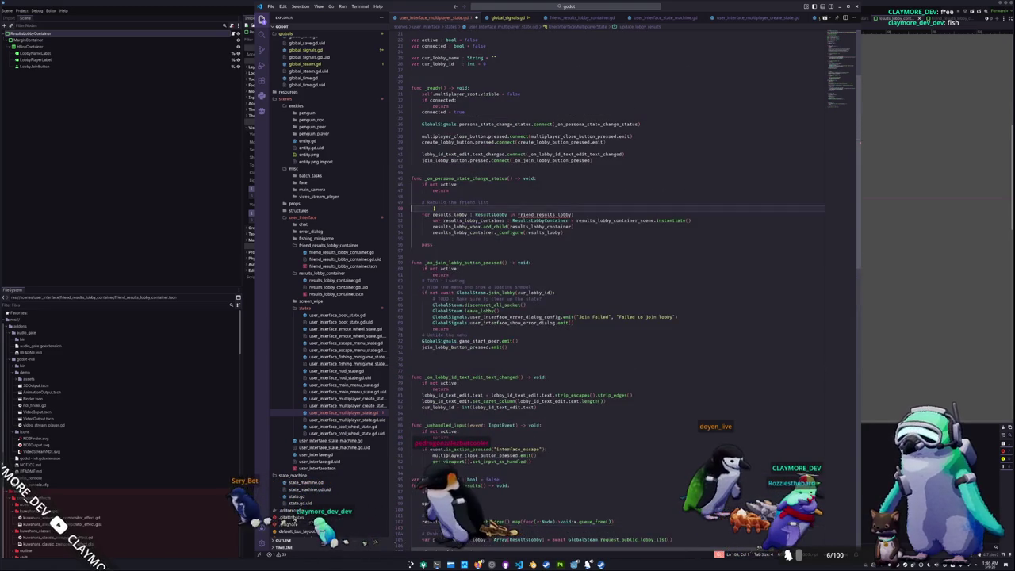
key(ctrl+v)
scroll(478, 228, down, 2)
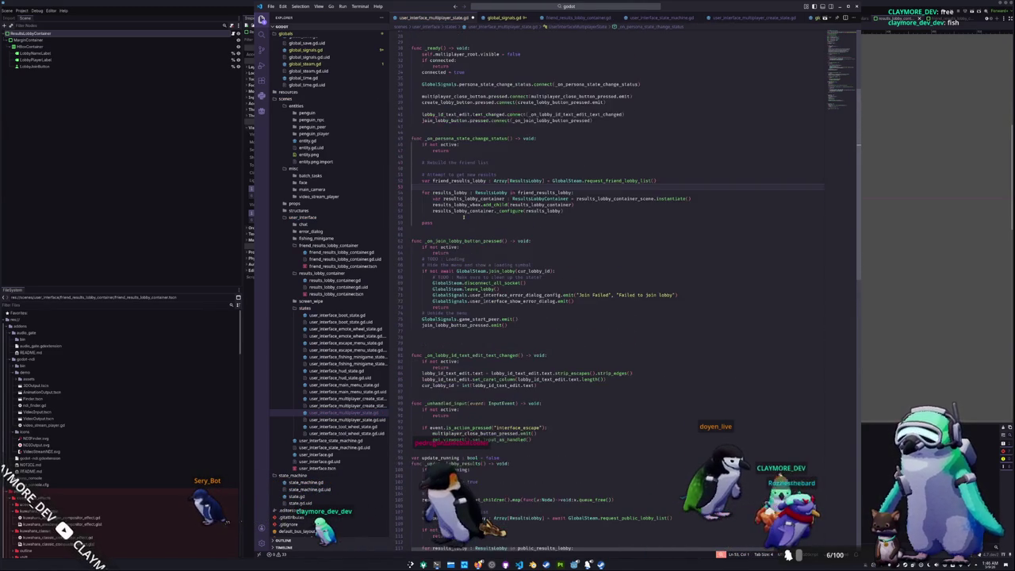
double_click(456, 205)
scroll(579, 130, up, 6)
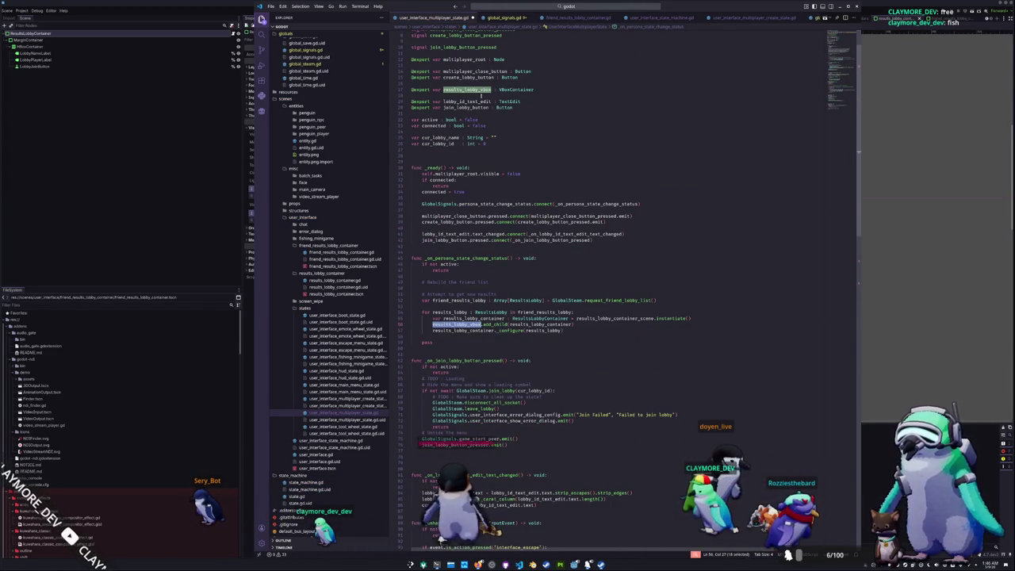
key(Return)
text(@export var friend_results_lobby_vbox :)
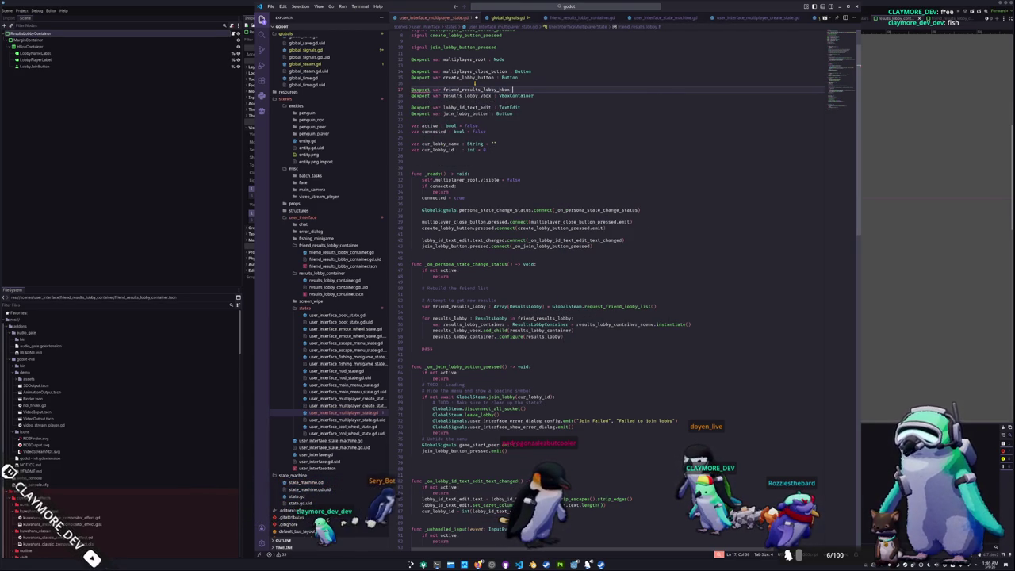
text(VBox)
key(Return)
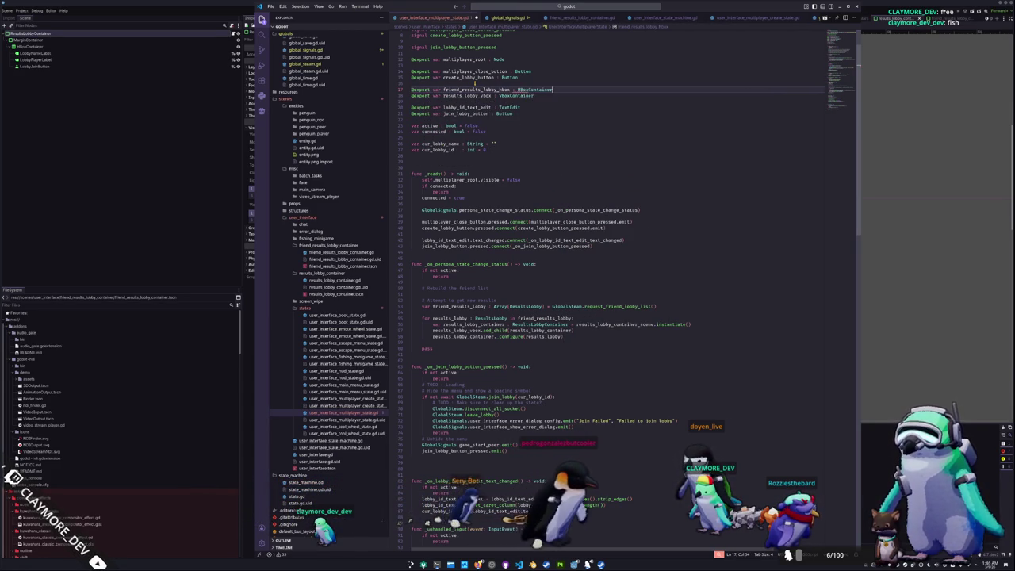
Replace the handler's comments with friend_results_lobby_hbox.get_children().map(func(c: Node) -> void: c.queue_free())
key(Down)
key(Down)
key(Down)
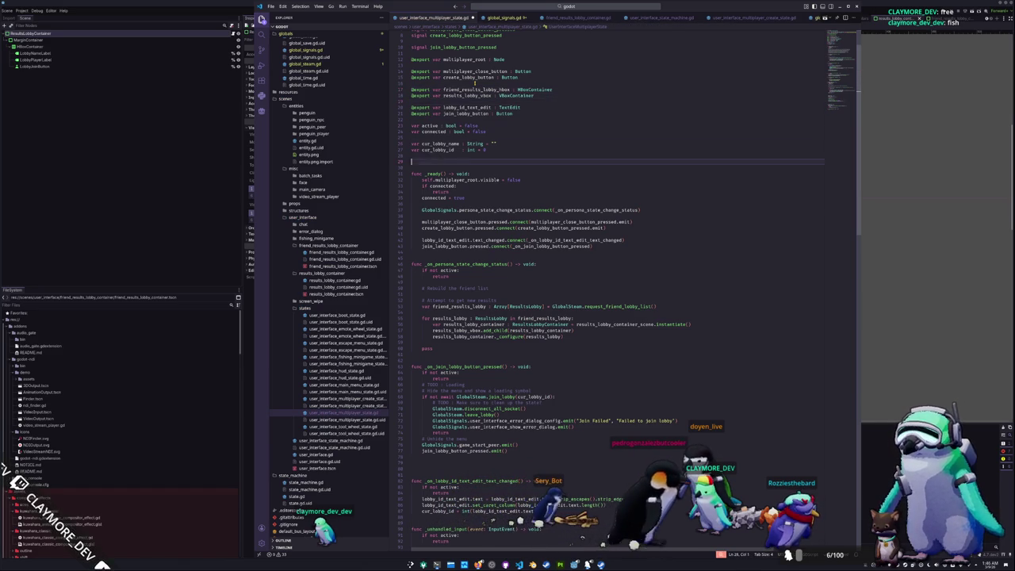
key(shift+Down)
key(shift+End)
key(shift+Up)
key(shift+Up)
key(Delete)
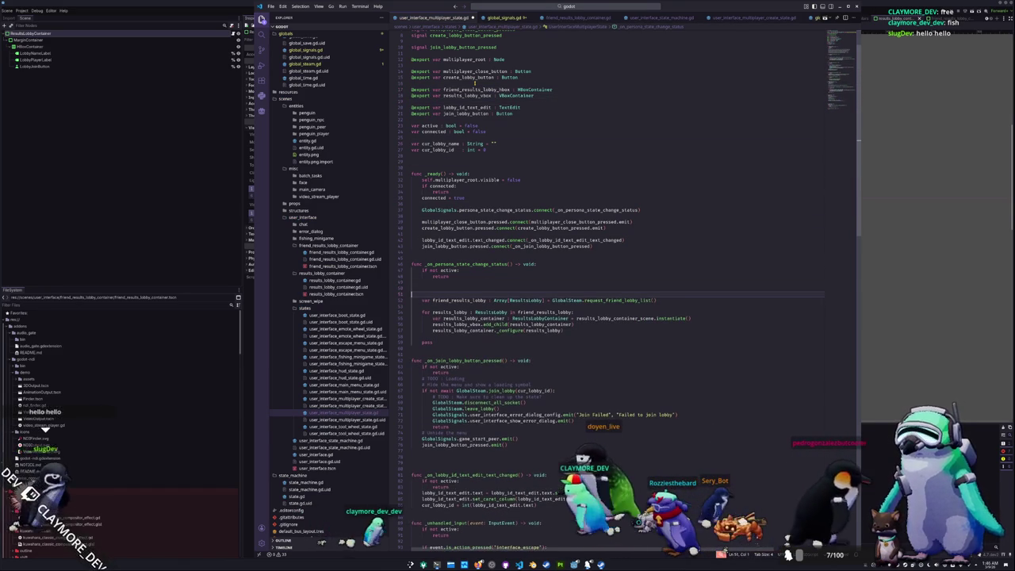
key(Up)
key(Tab)
text(var fr)
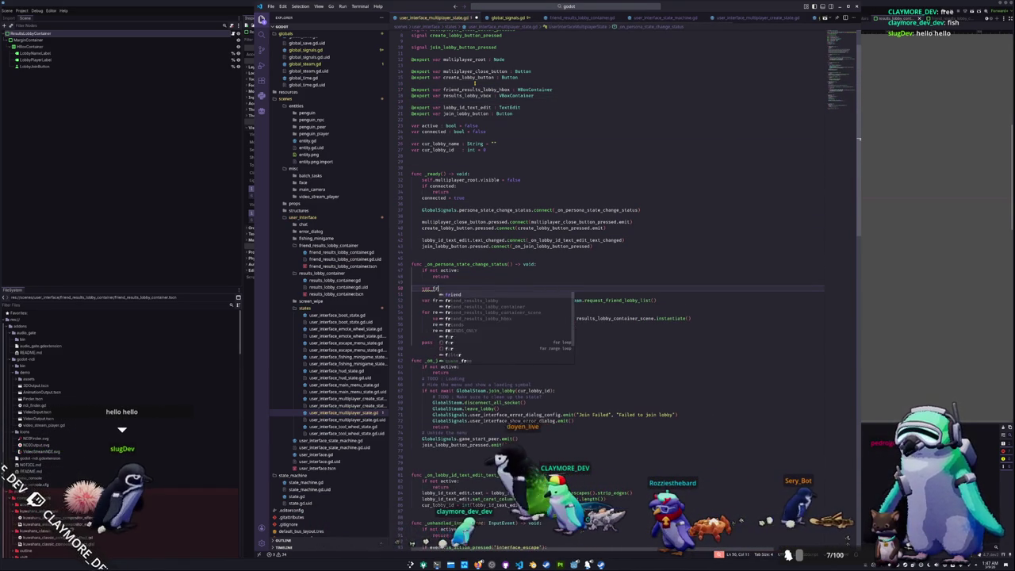
text(iend_results_lobby_hbox.g)
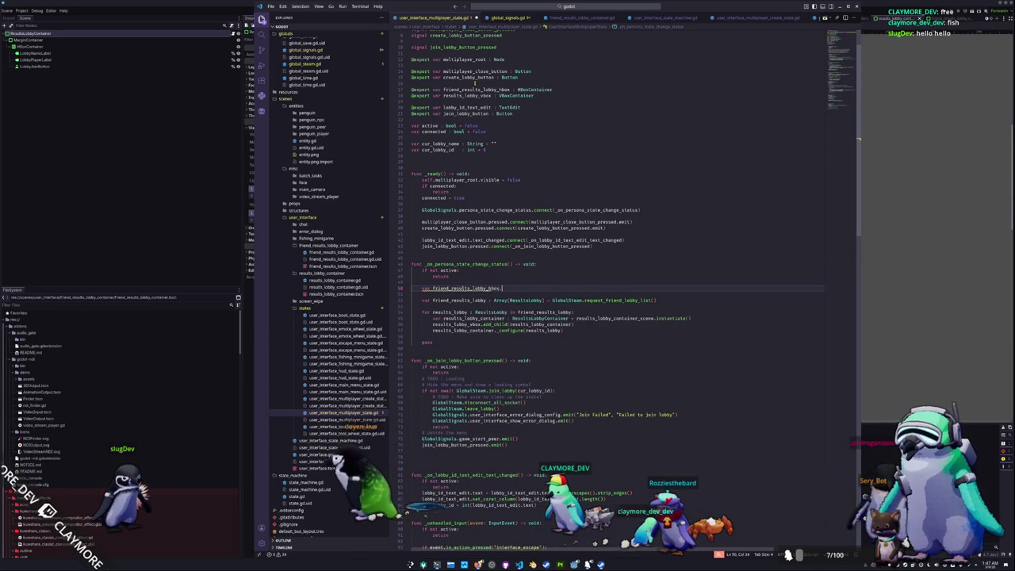
text(et_children)
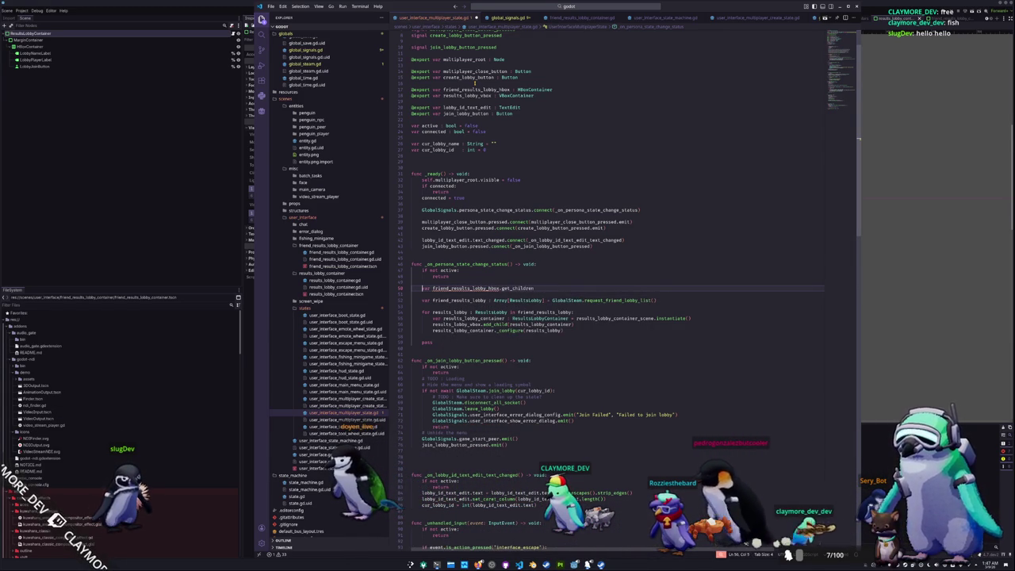
key(ctrl+shift+Right)
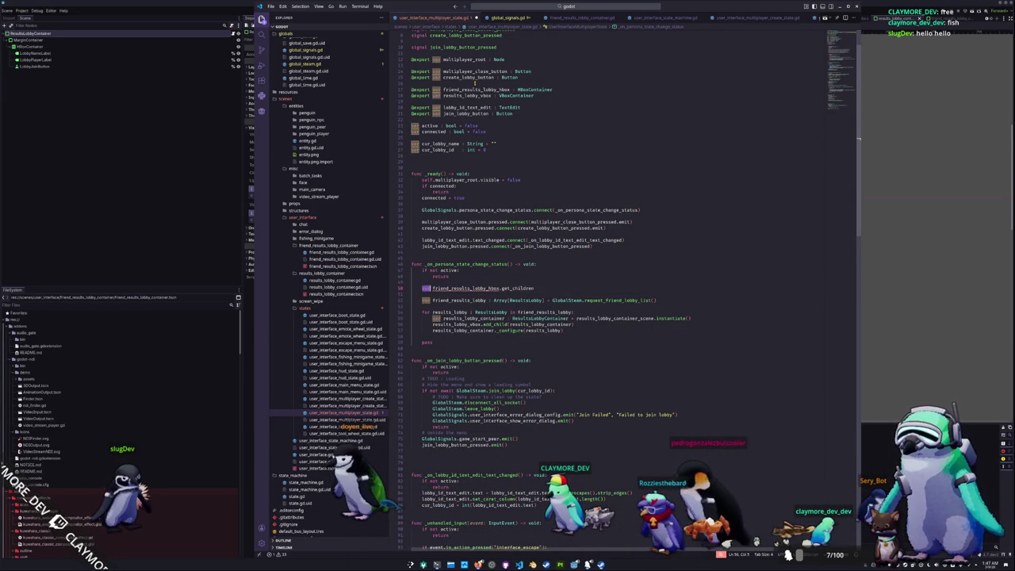
key(BackSpace)
text(().)
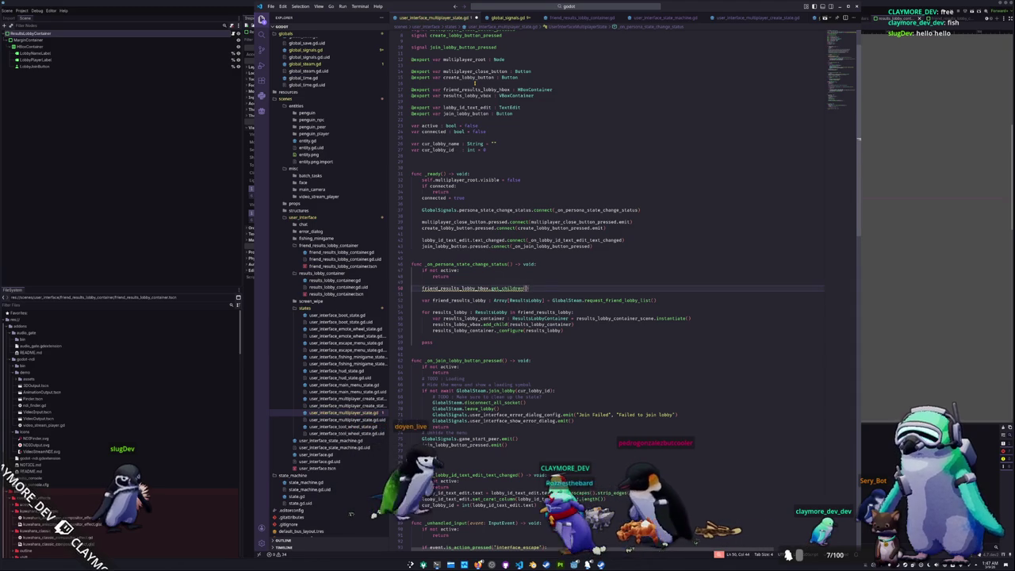
text(map(func()
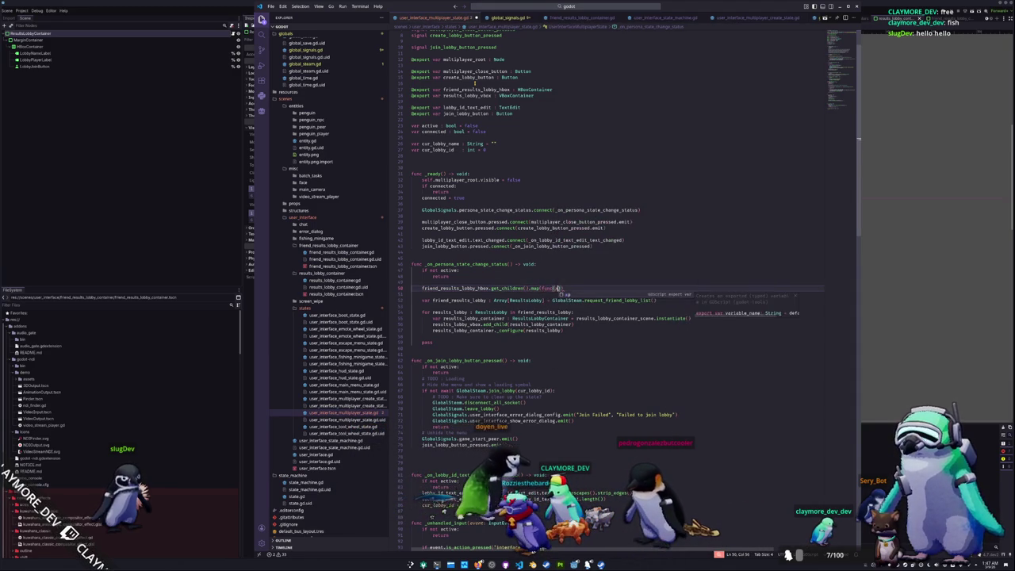
text(c: Nod)
text(e)-)
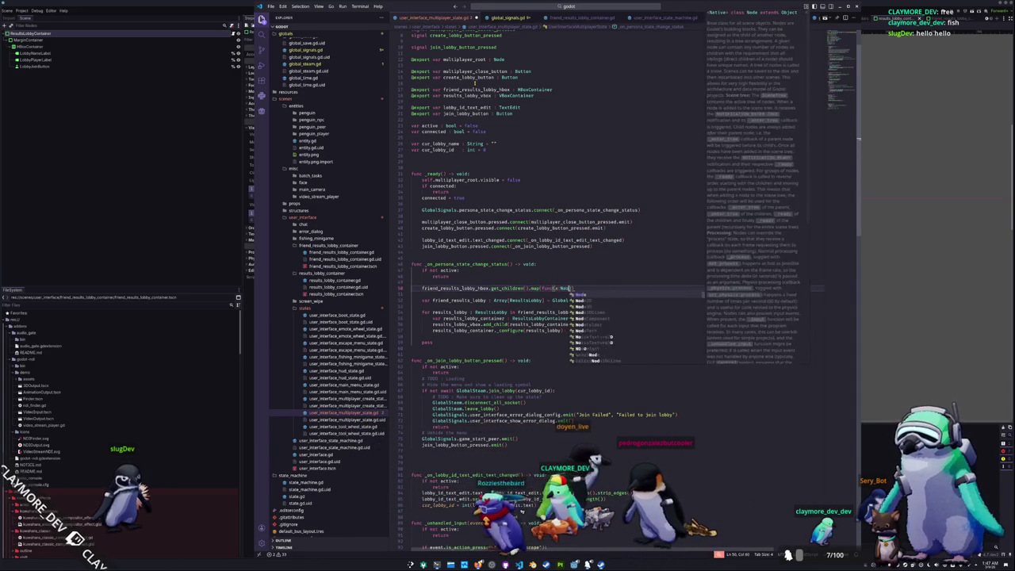
text(>void:c.)
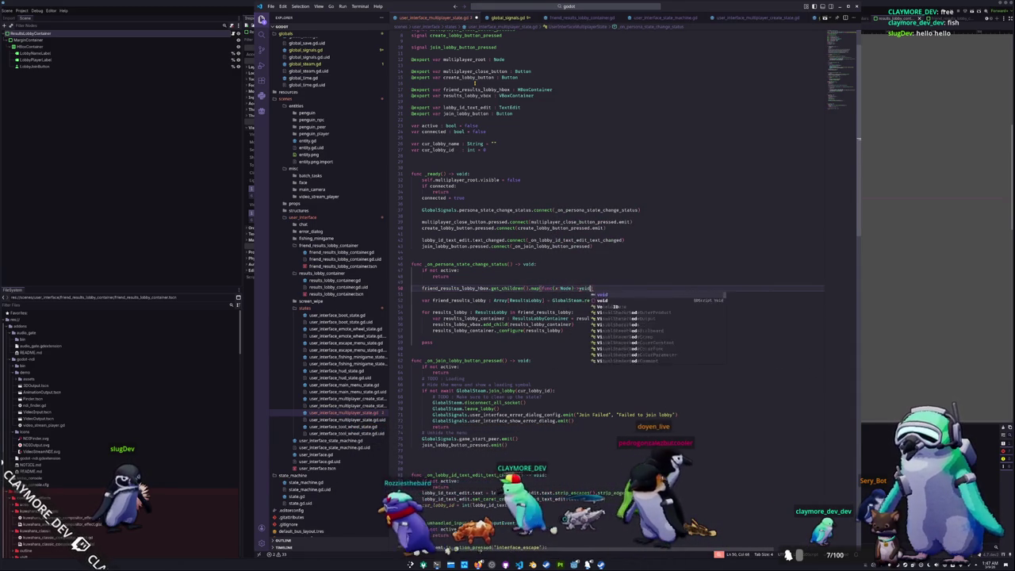
text(queue_free()
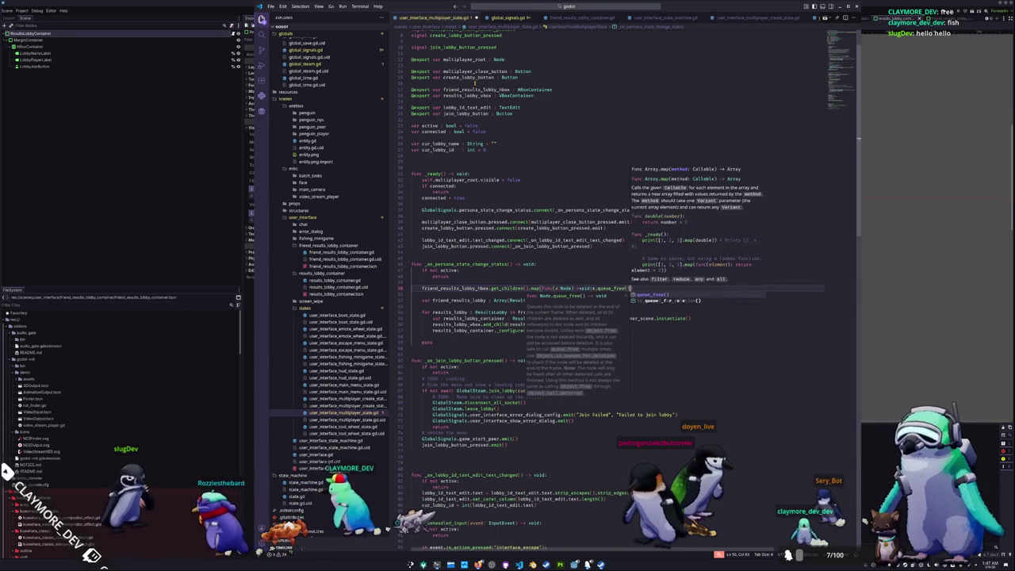
key(Return)
Make the loop build a FriendResultsLobbyContainer from friend_results_lobby_container_scene
key(Down)
key(Down)
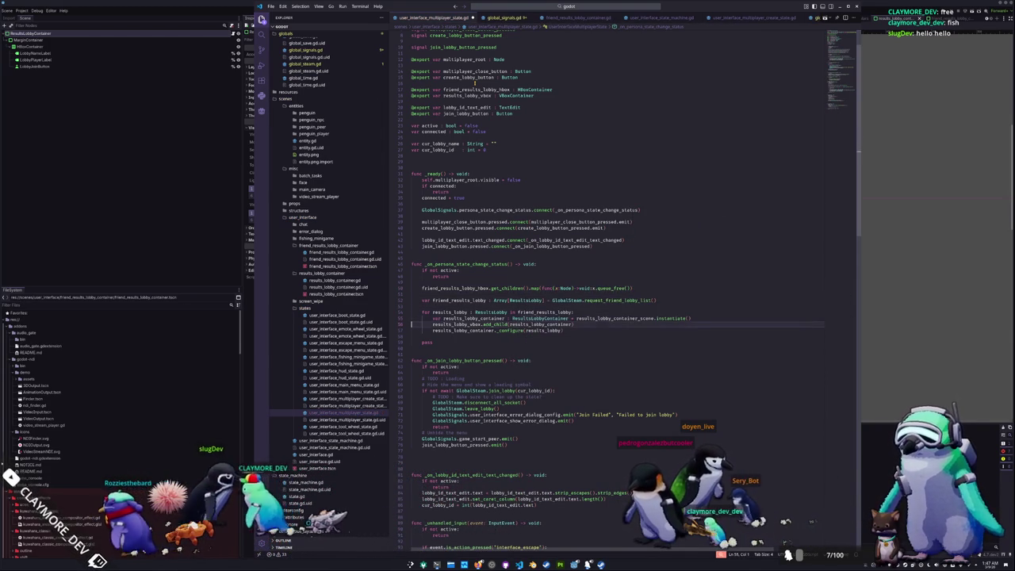
key(Home)
key(Up)
key(ctrl+Right)
key(ctrl+Right)
key(ctrl+shift+Right)
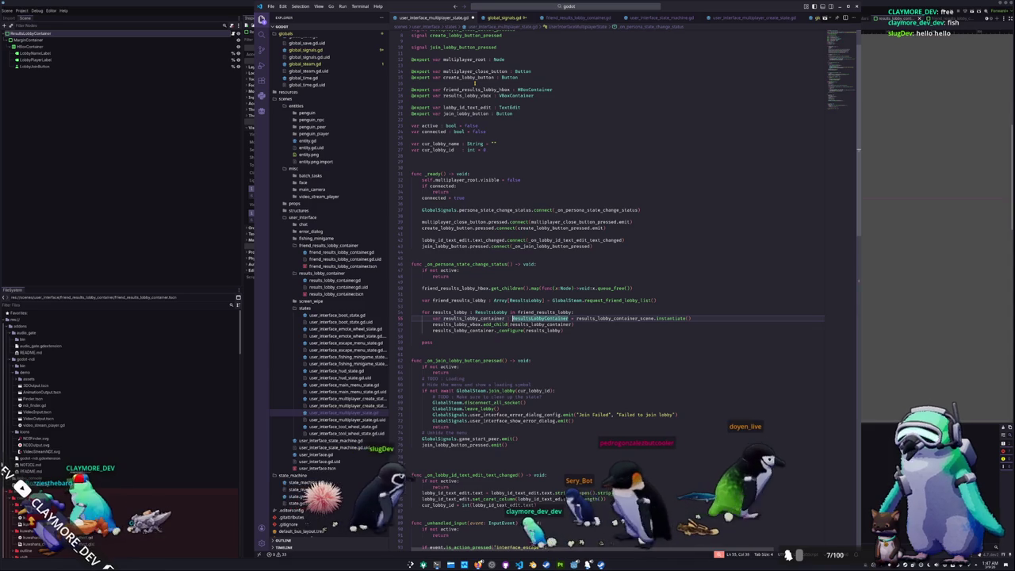
text(Friend)
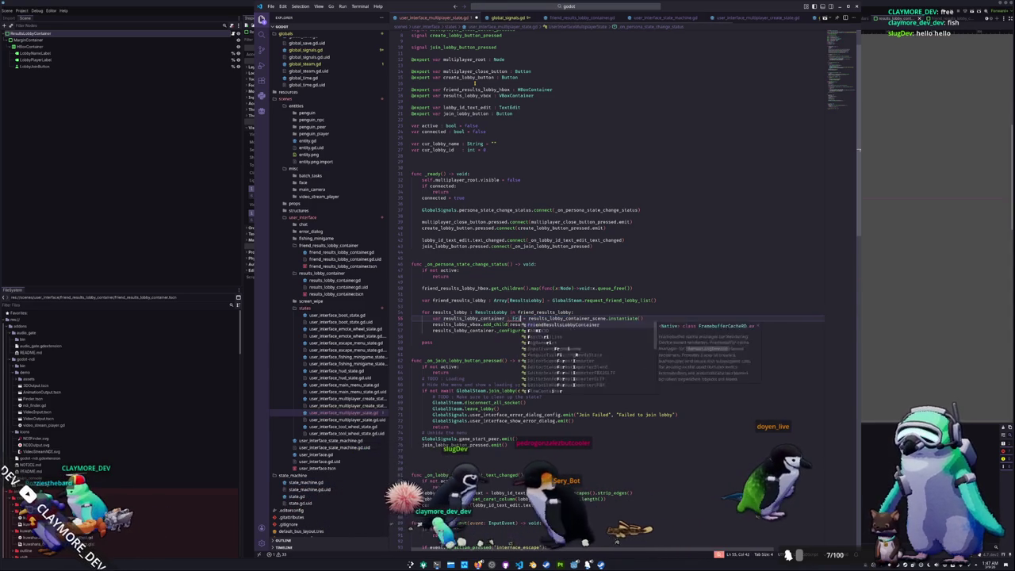
text(friend_)
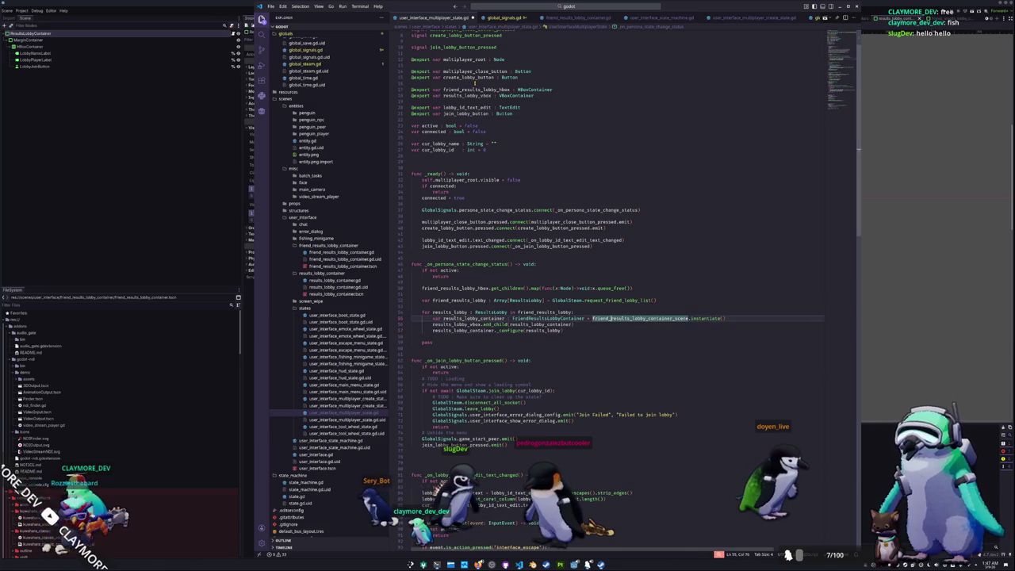
Delete the leftover pass line and blank lines around the friend lobby request
key(Down)
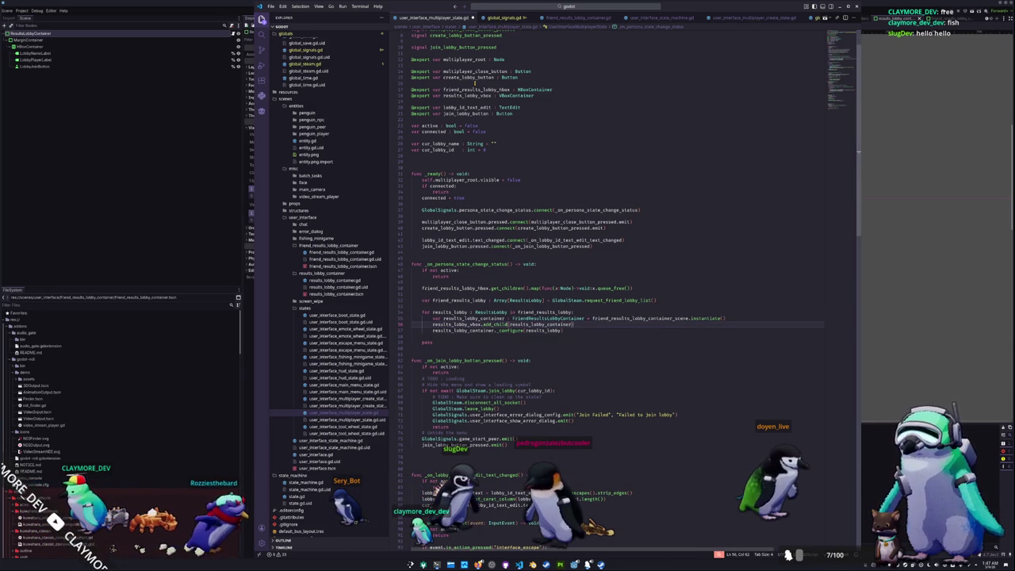
key(Down)
key(Down)
key(Down)
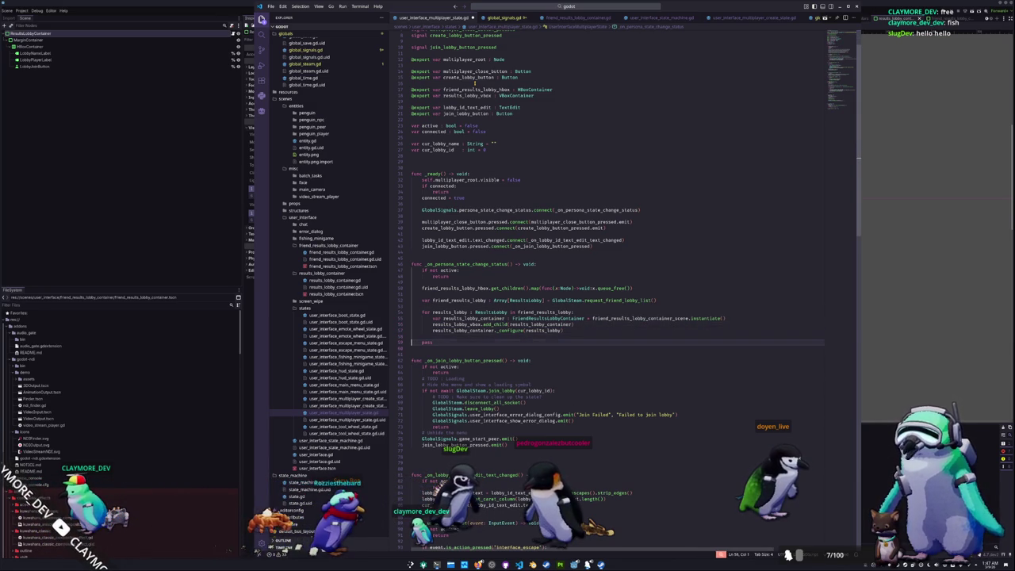
key(ctrl+shift+k)
key(Up)
key(Up)
key(Up)
key(Up)
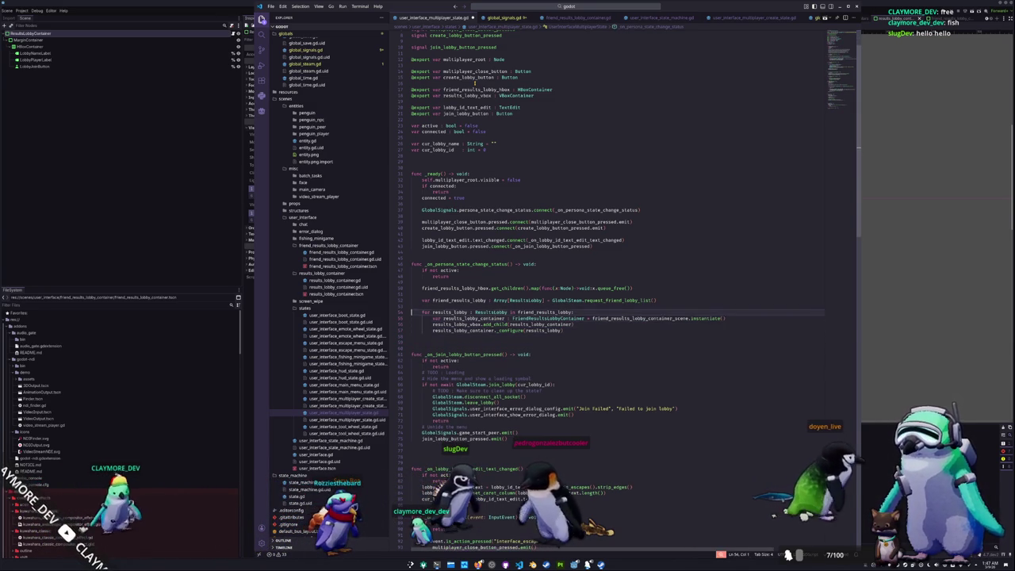
key(ctrl+shift+k)
key(Up)
key(Up)
key(ctrl+shift+k)
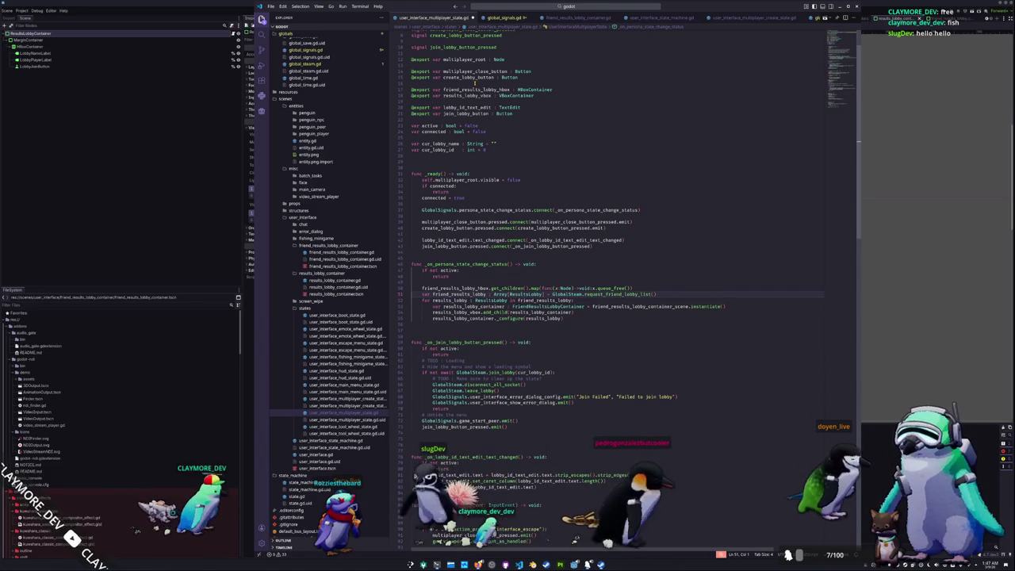
Delete the '# Push them into the list' comment in _update_lobby_results
key(Down)
key(Down)
key(Down)
key(Down)
key(Down)
key(Down)
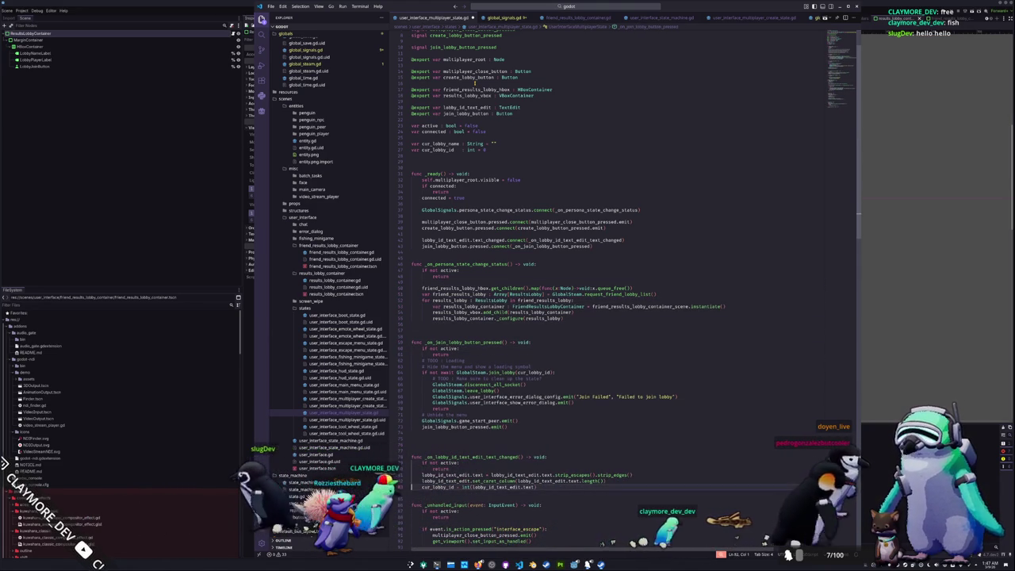
key(Down)
key(Down)
key(Down)
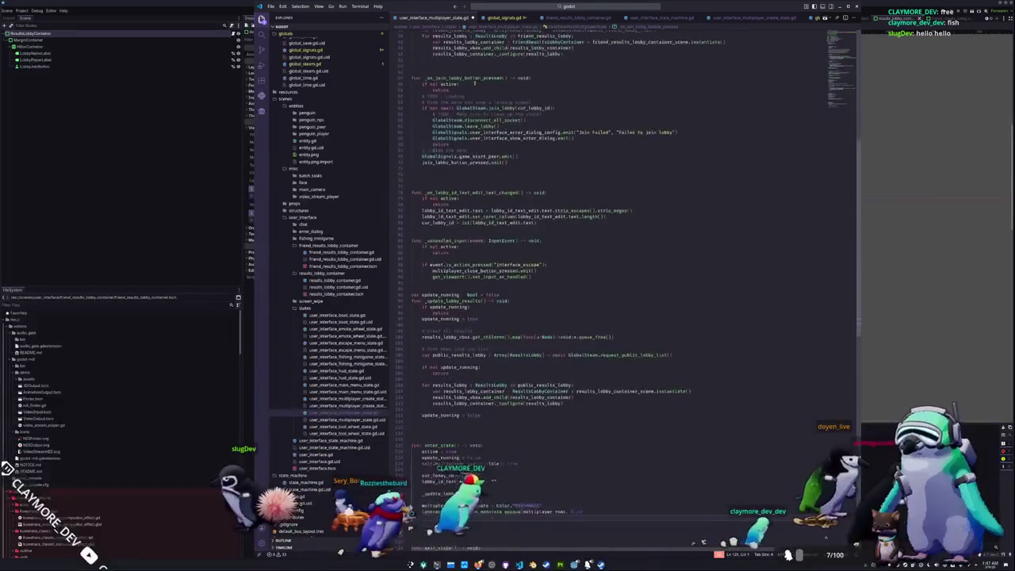
key(Up)
key(Up)
key(Up)
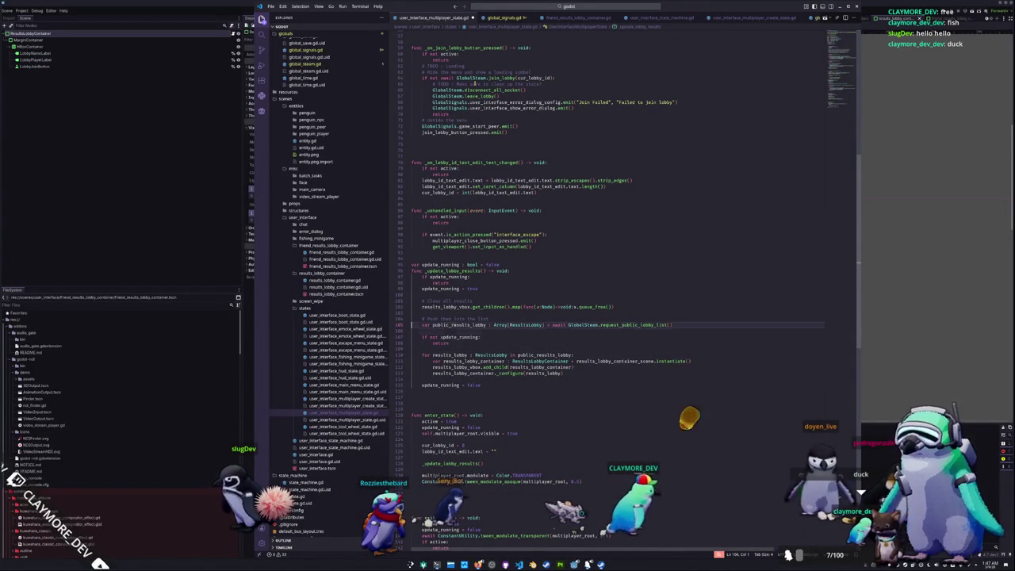
key(shift+Up)
key(BackSpace)
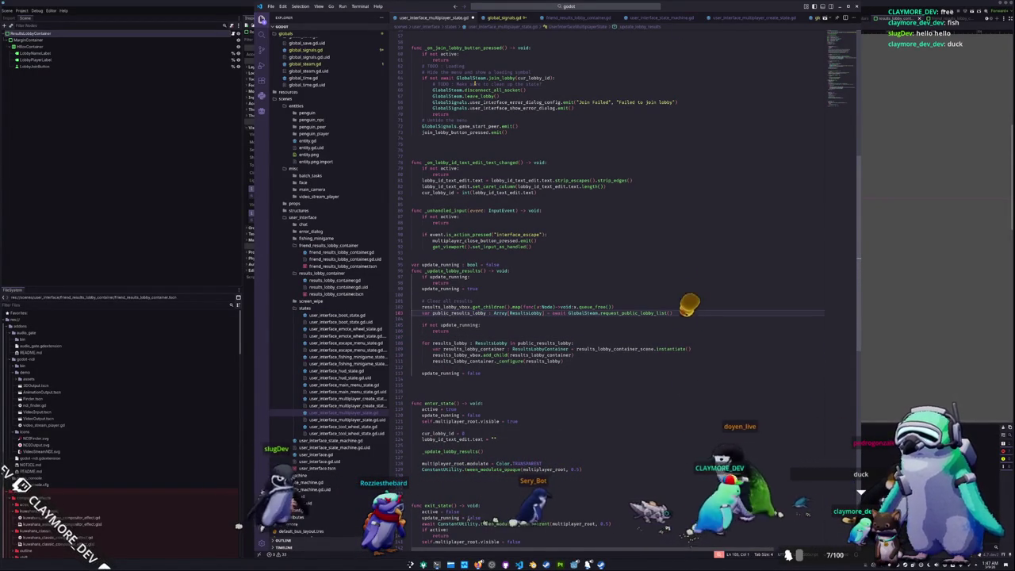
Call _on_persona_state_change_status() under _update_lobby_results() in enter_state
key(Down)
key(Down)
key(Down)
key(Down)
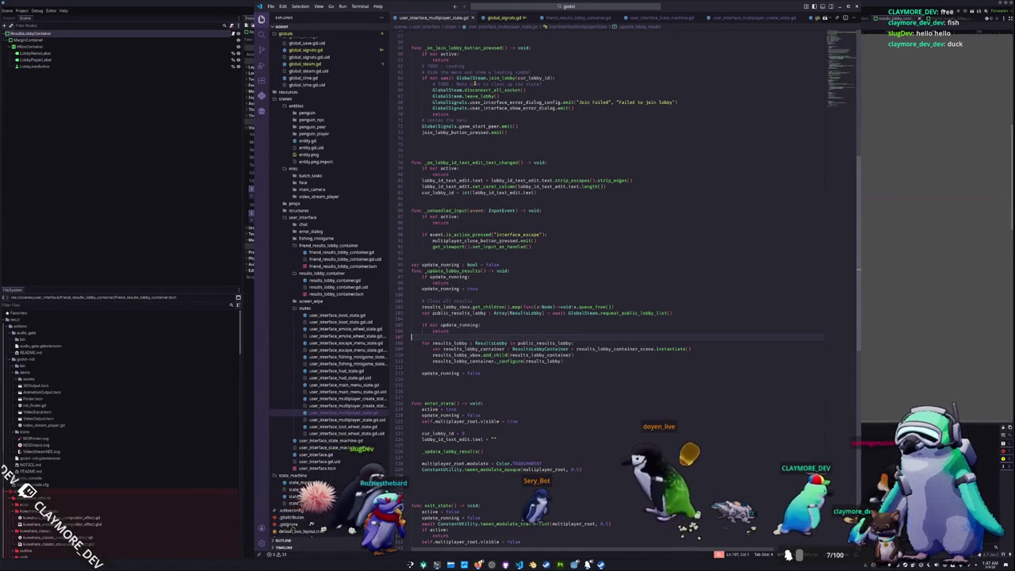
key(Down)
key(Down)
key(Down)
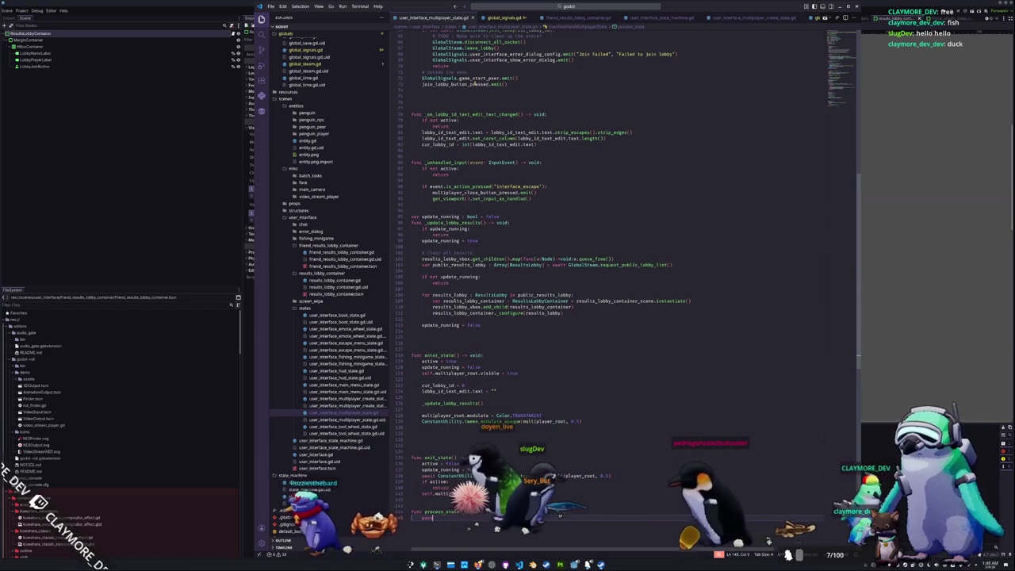
key(Up)
key(Up)
key(Up)
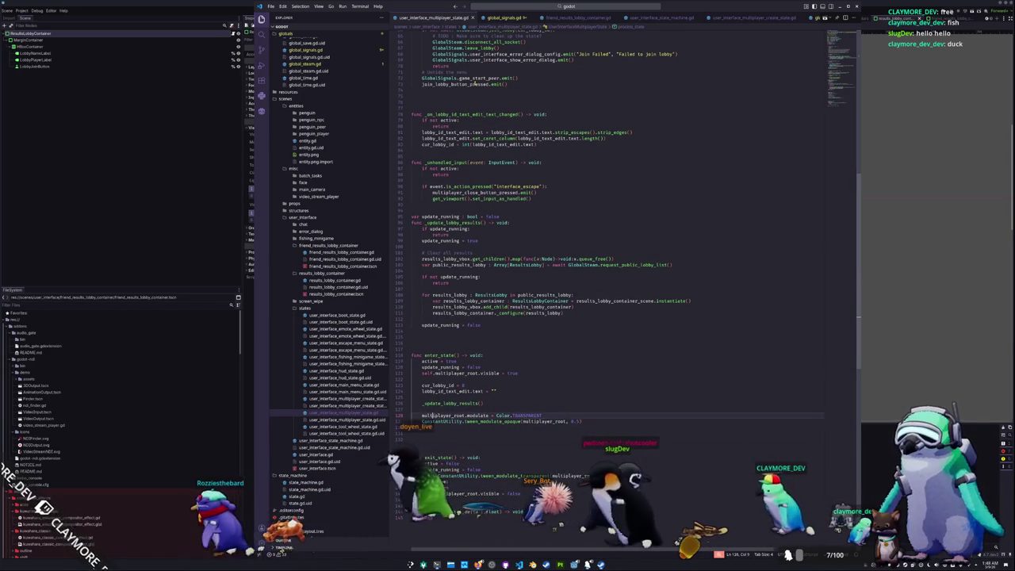
text(_upd)
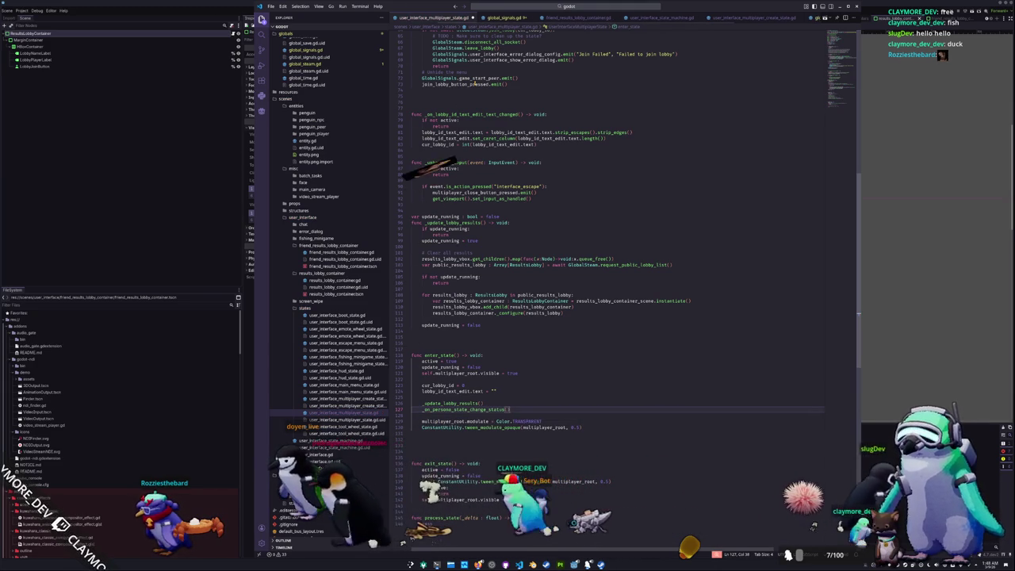
key(Down)
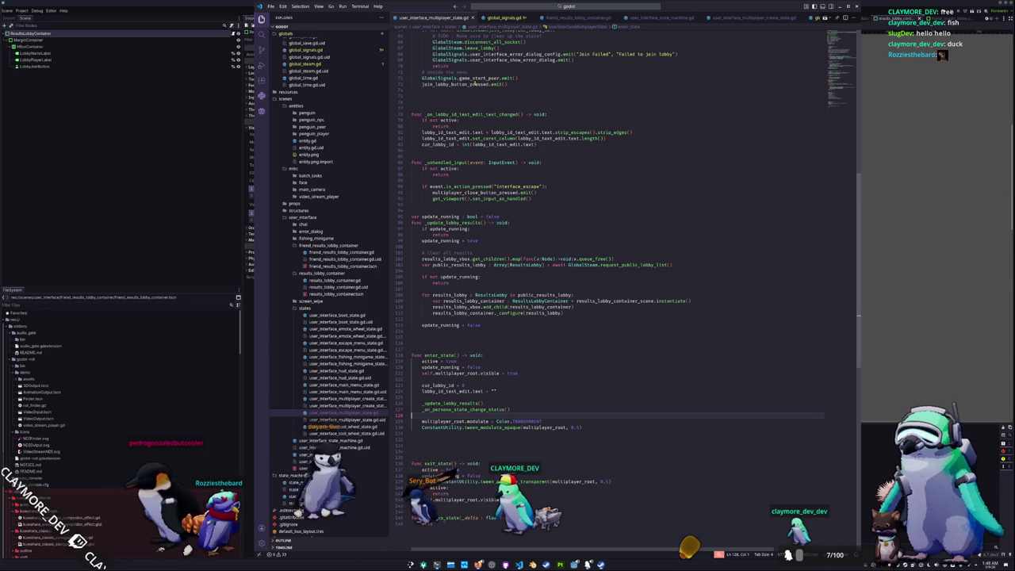
key(Up)
key(Up)
key(Down)
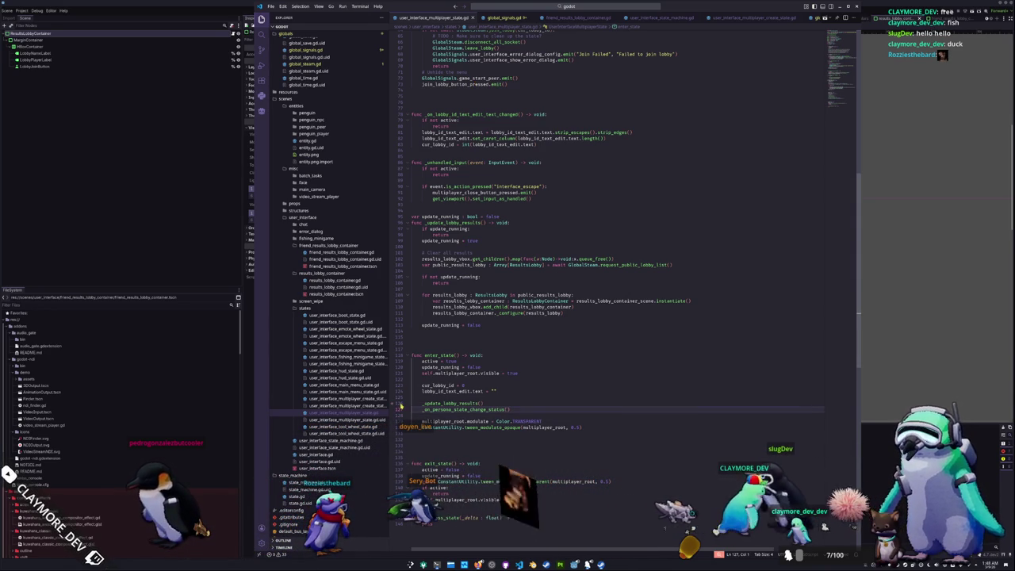
Insert a blank line after the friend lobby configure loop, then switch back to Godot
scroll(402, 406, up, 6)
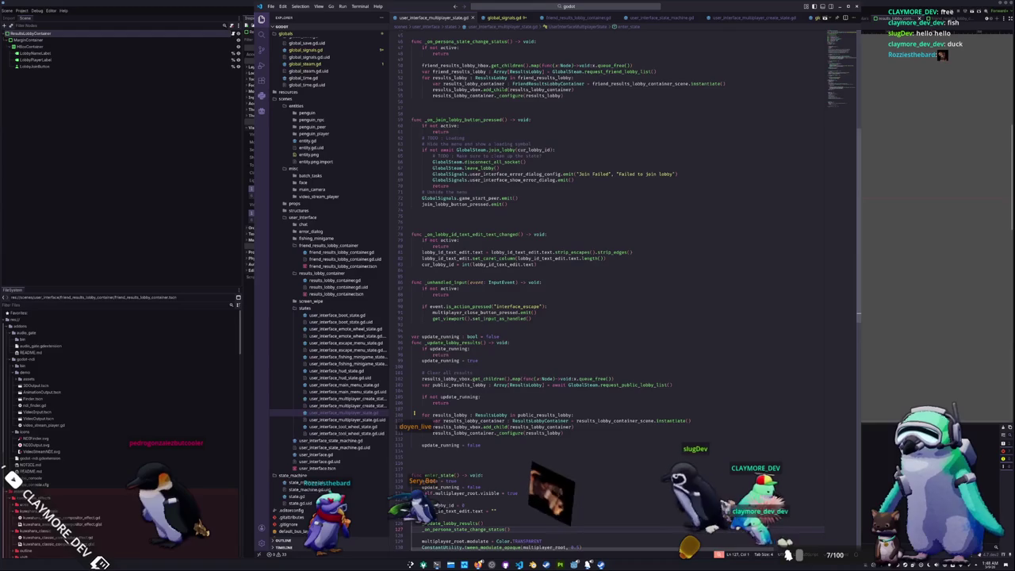
scroll(413, 413, up, 3)
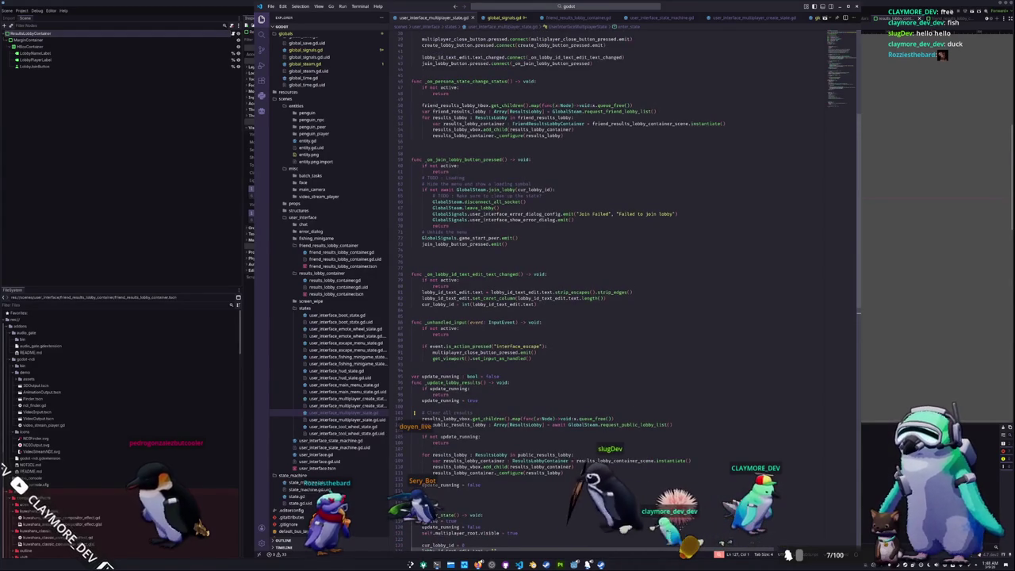
scroll(413, 412, up, 10)
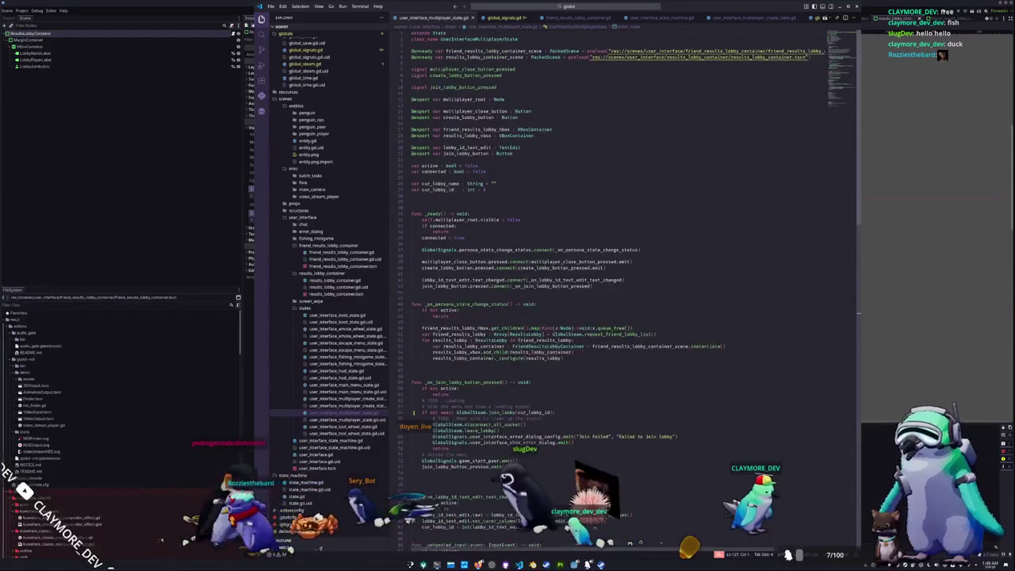
click(435, 363)
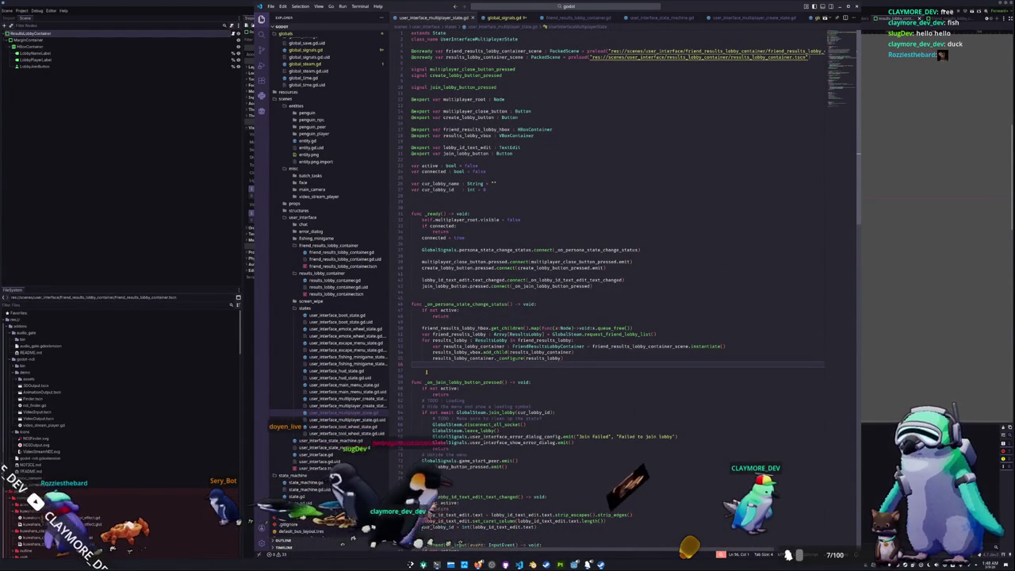
key(Return)
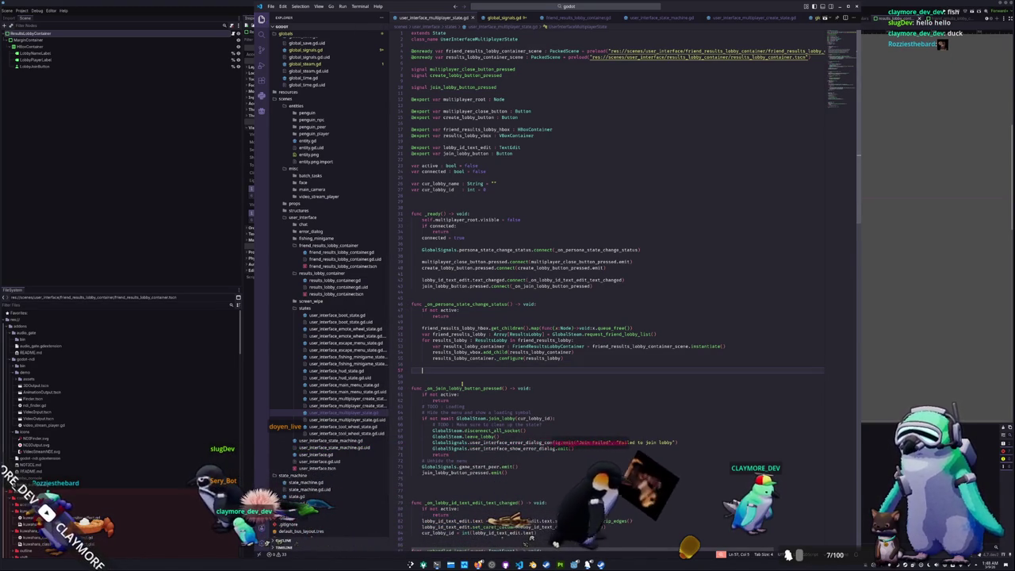
key(alt+Tab)
click(869, 258)
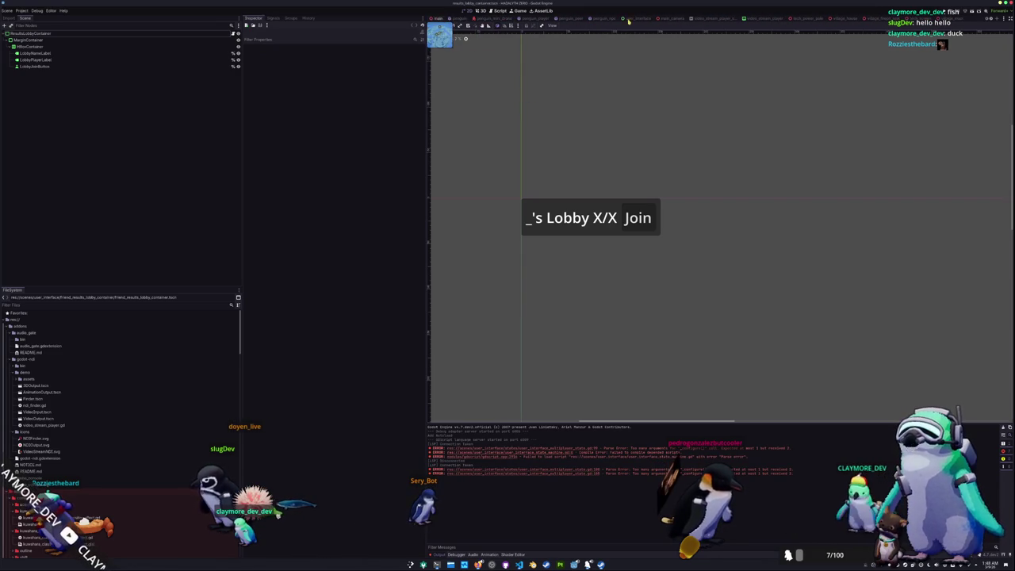
Toggle FriendResultsHBoxContainer's visibility off and on, leave it visible, and save the user_interface scene
click(630, 18)
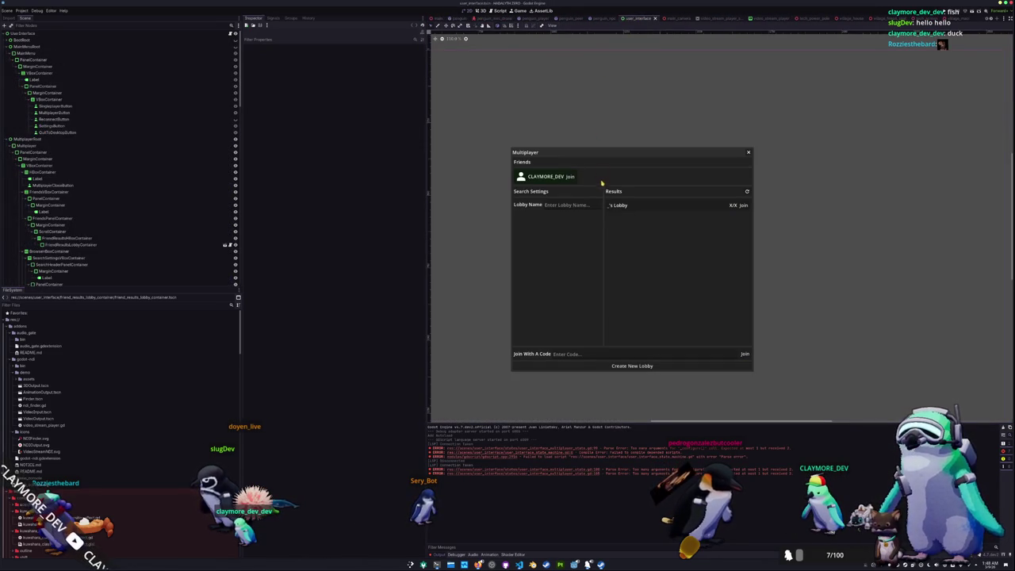
click(627, 182)
click(235, 239)
click(236, 239)
click(236, 238)
click(236, 238)
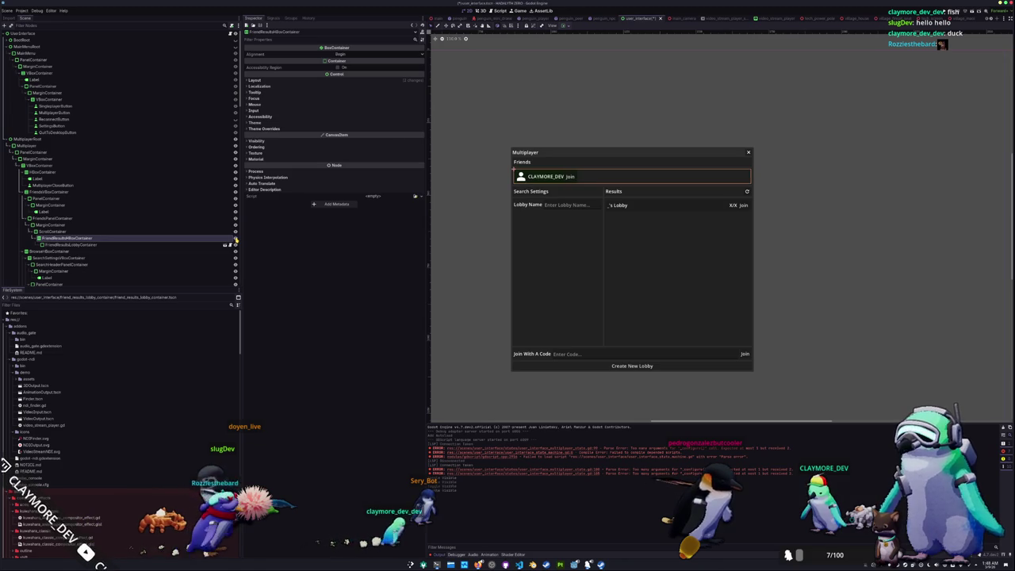
key(ctrl+s)
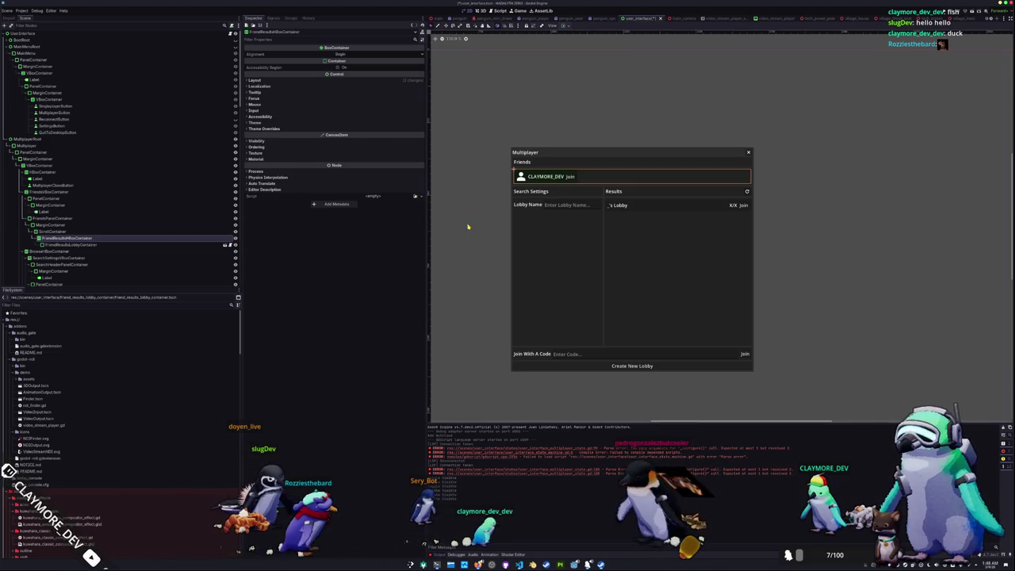
Run the game with F5, then select JoinButton in friend_results_lobby_container.tscn
click(467, 224)
key(F5)
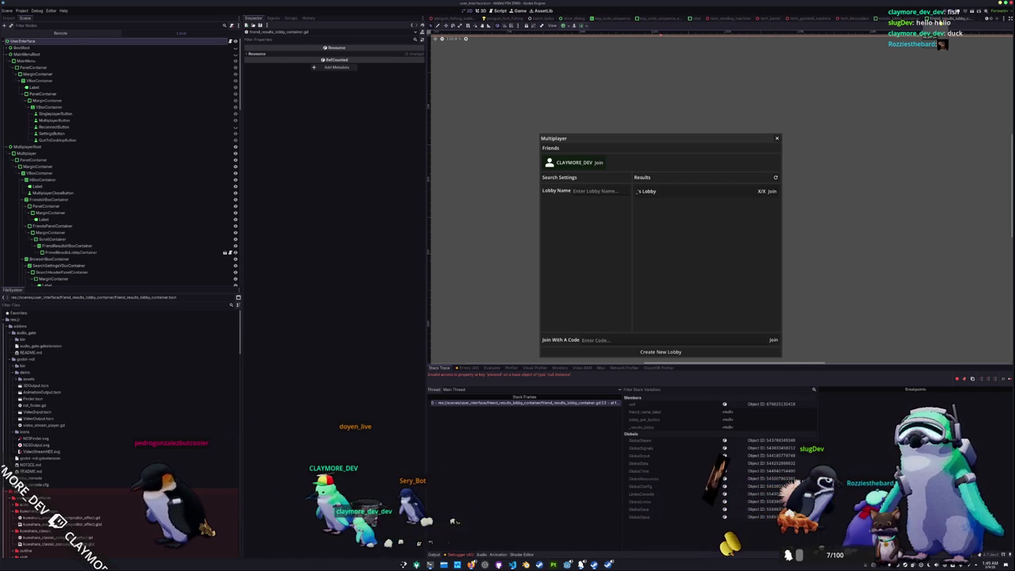
click(603, 17)
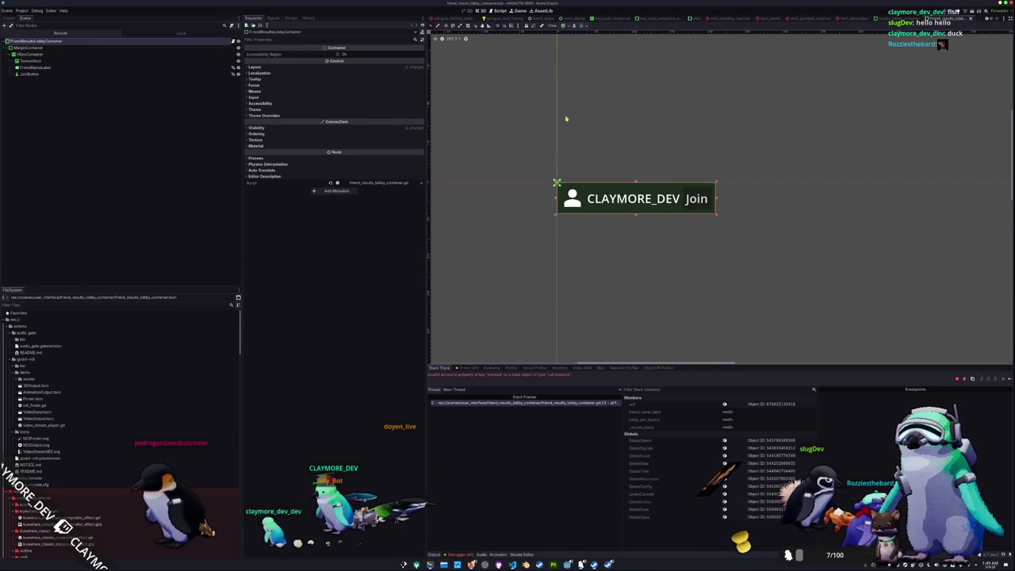
click(210, 74)
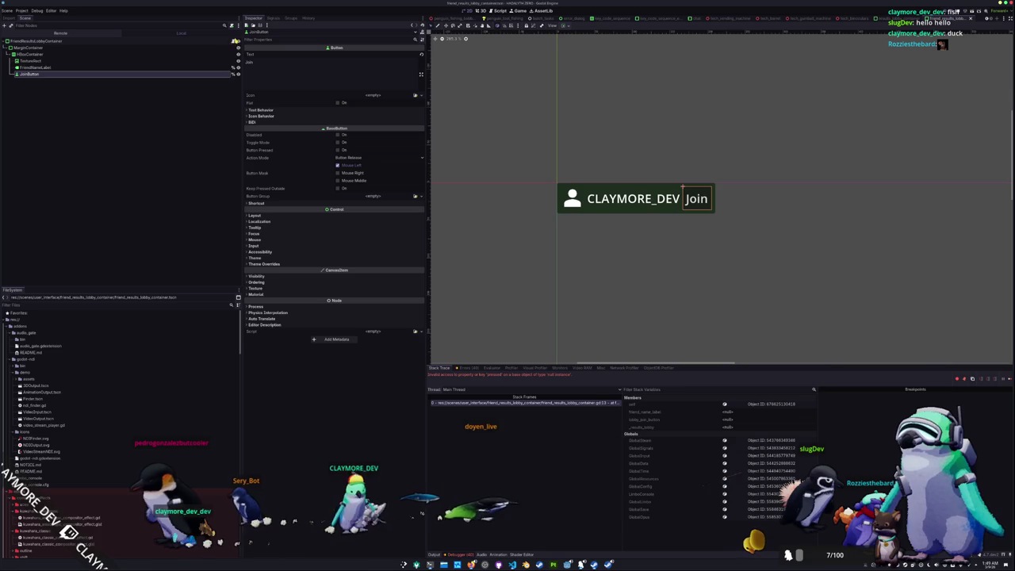
key(alt+Tab)
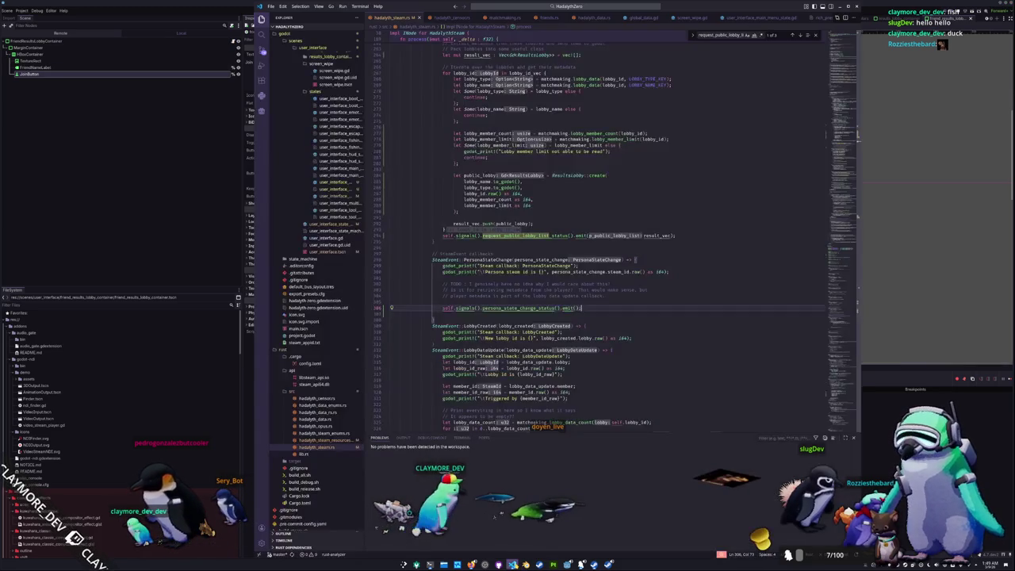
Change line 5 of friend_results_lobby_container.gd from LobbyNameLabel to %FriendNameLabel, then go back to Godot
click(512, 563)
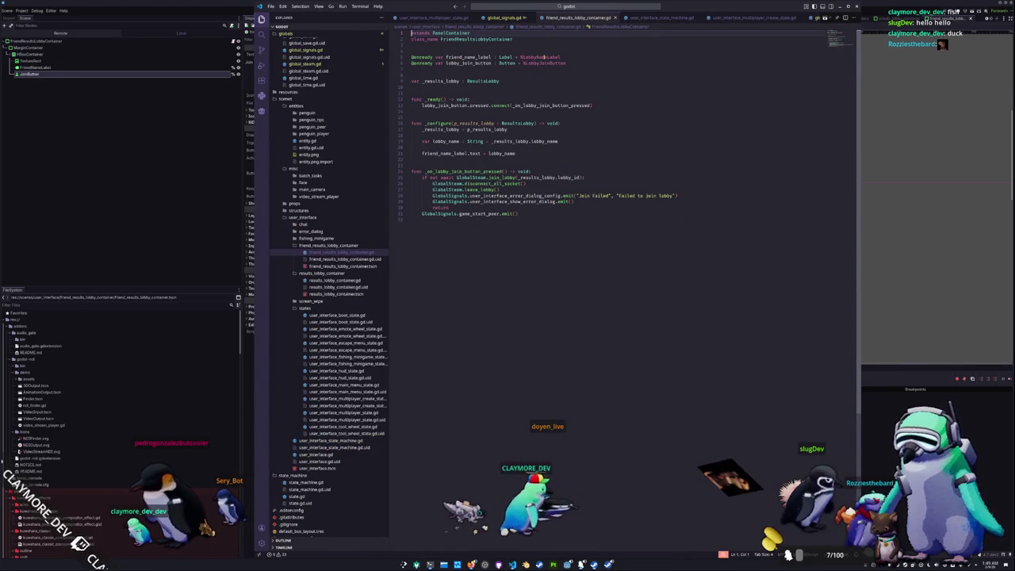
text(F)
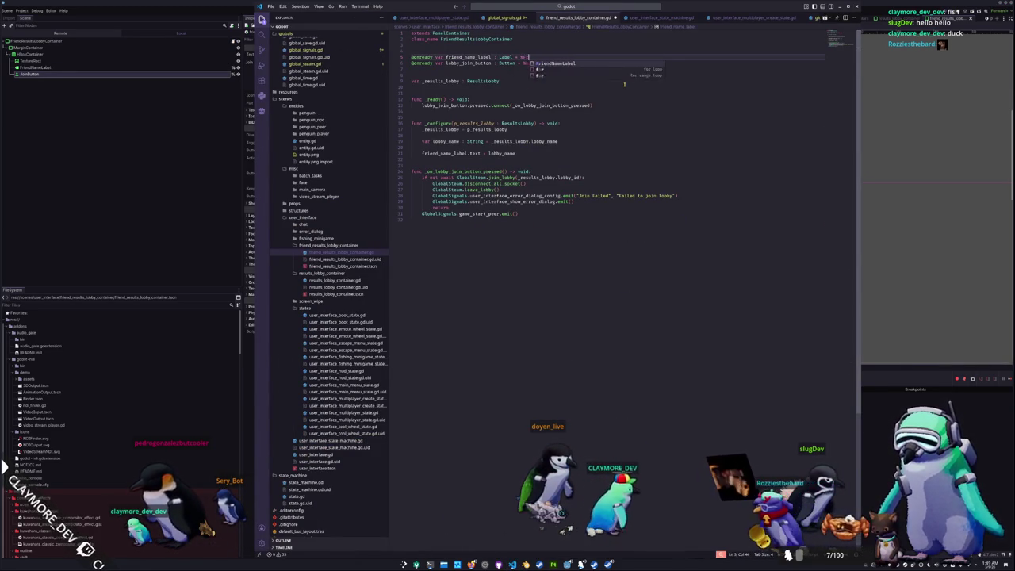
key(Return)
key(Down)
key(Down)
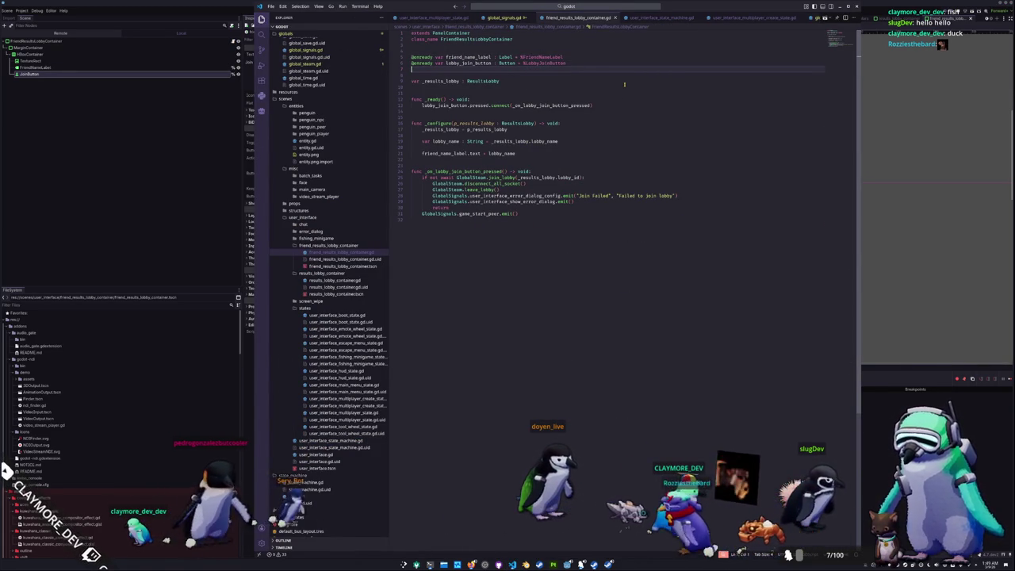
click(152, 193)
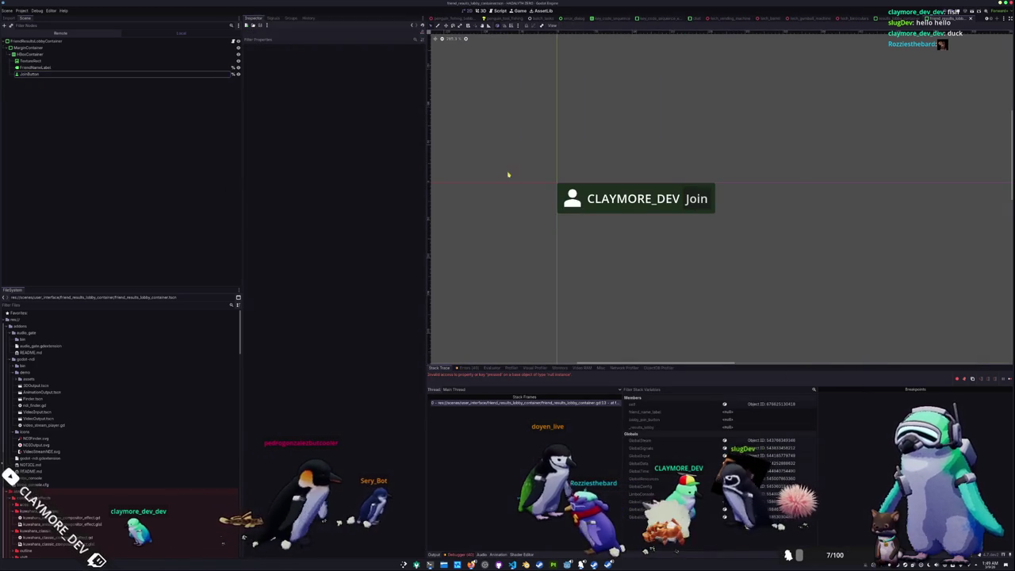
Open the user_interface.tscn scene with the quick-open file search
key(shift+alt+o)
text(game_)
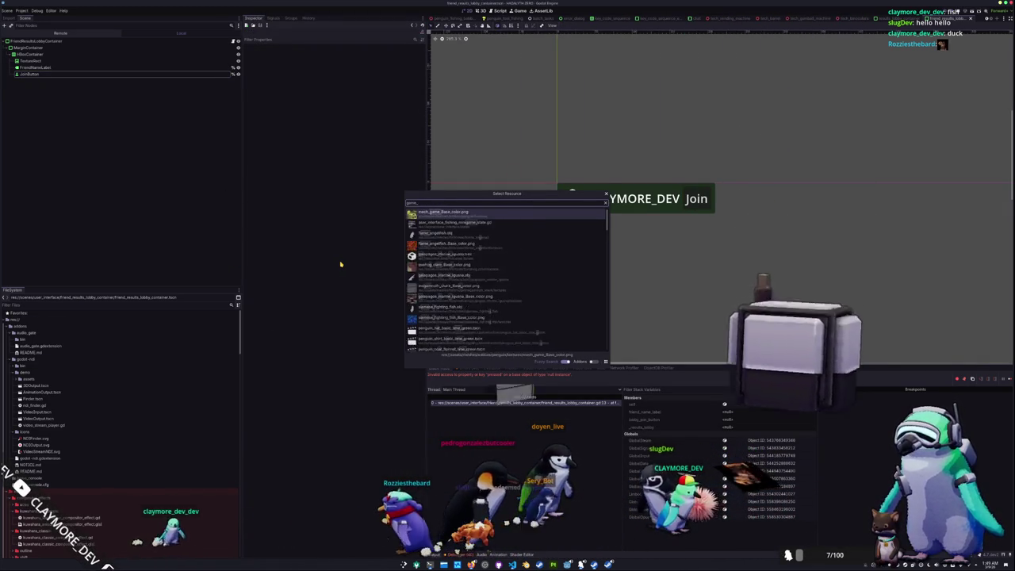
key(BackSpace)
key(BackSpace)
key(BackSpace)
text(user)
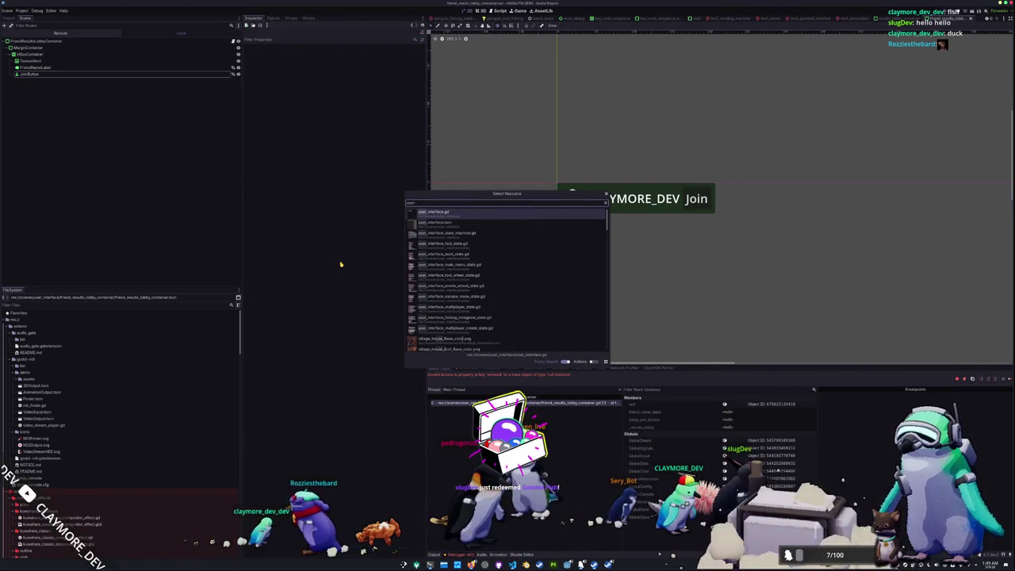
key(Down)
key(Return)
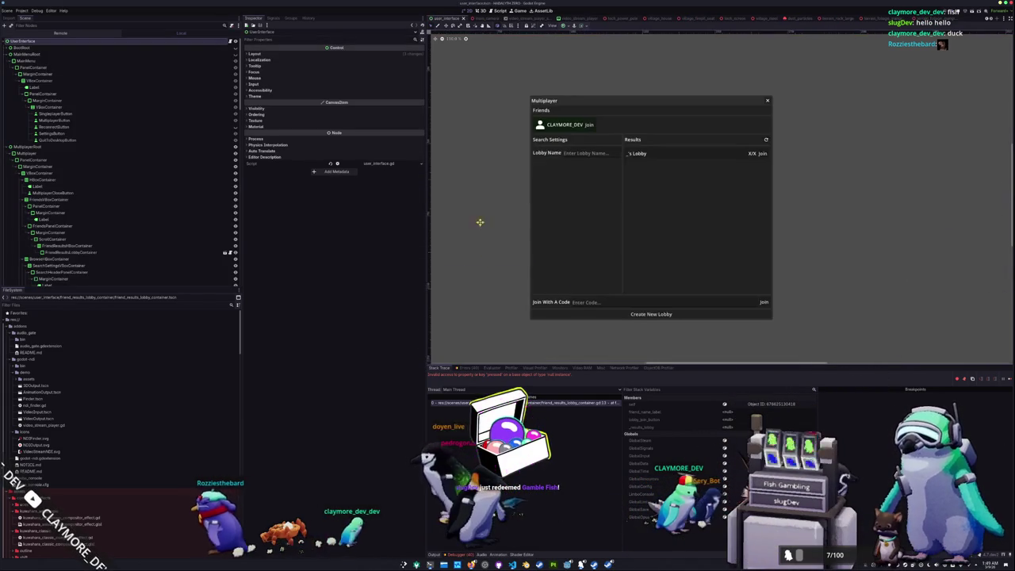
Assign FriendResultsHBoxContainer to UserInterfaceMultiplayerState's Friend Results Lobby Hbox and run the game
scroll(85, 206, down, 3)
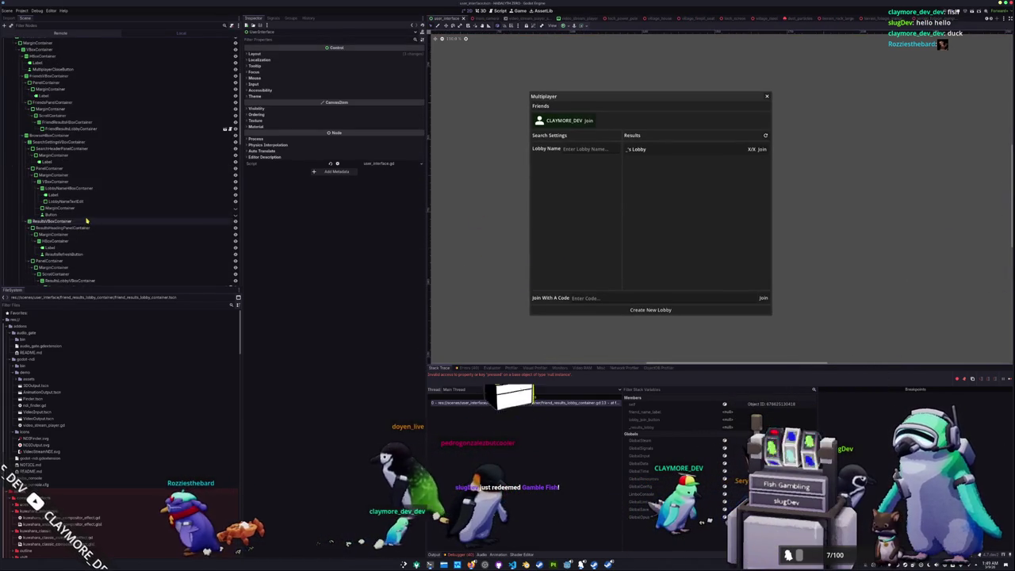
click(84, 129)
scroll(86, 131, up, 2)
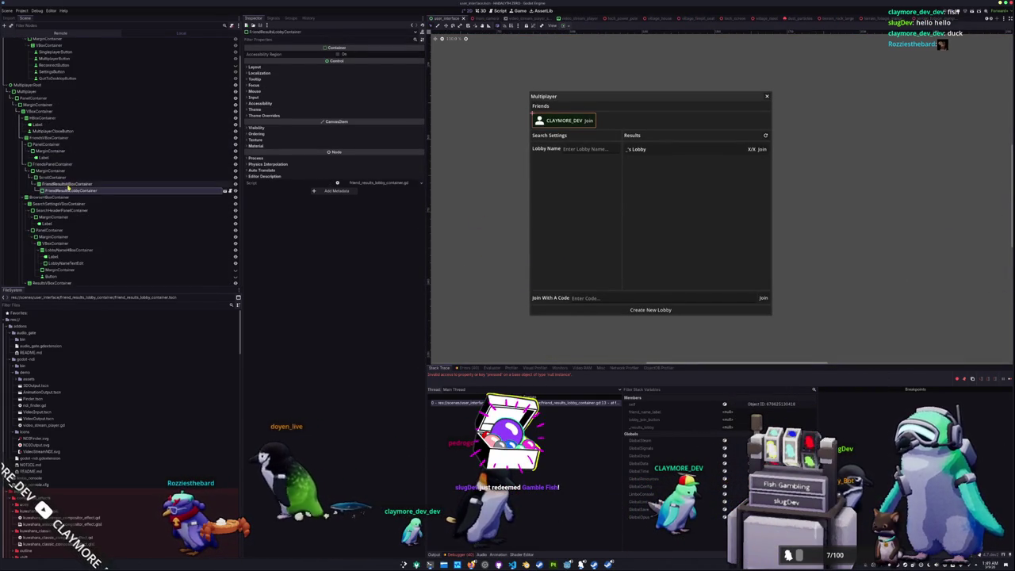
click(69, 184)
scroll(80, 199, down, 10)
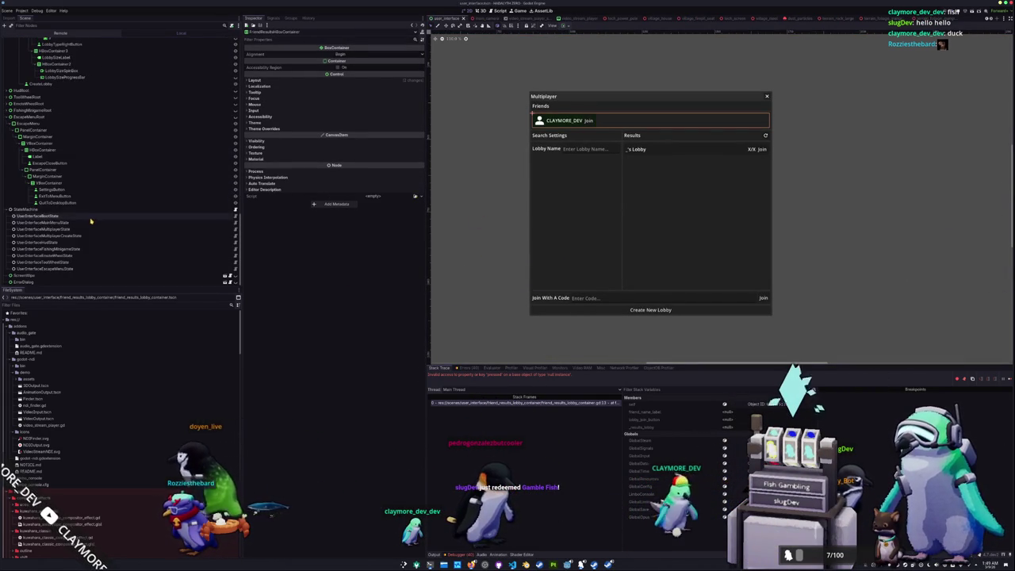
click(83, 228)
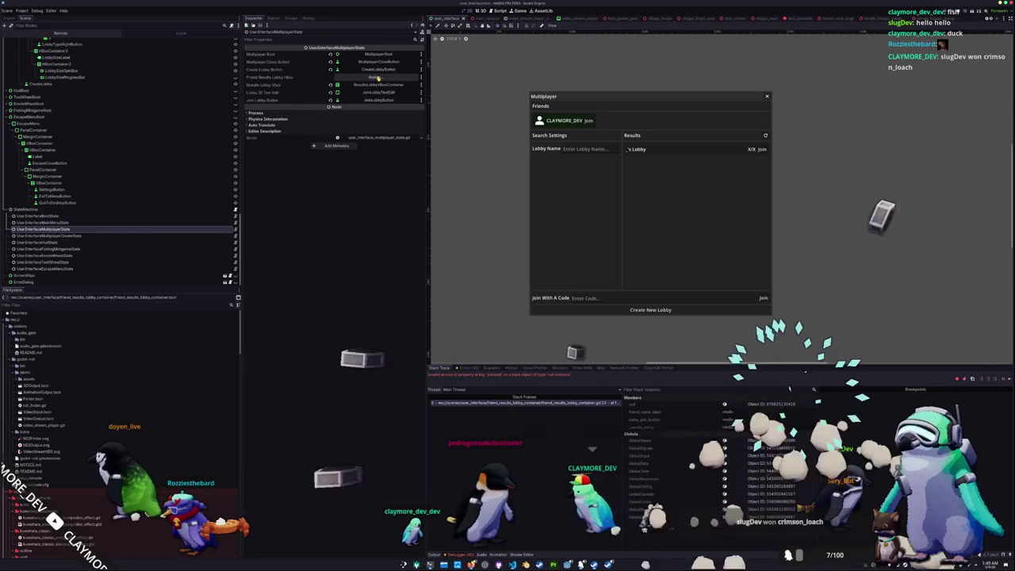
click(376, 77)
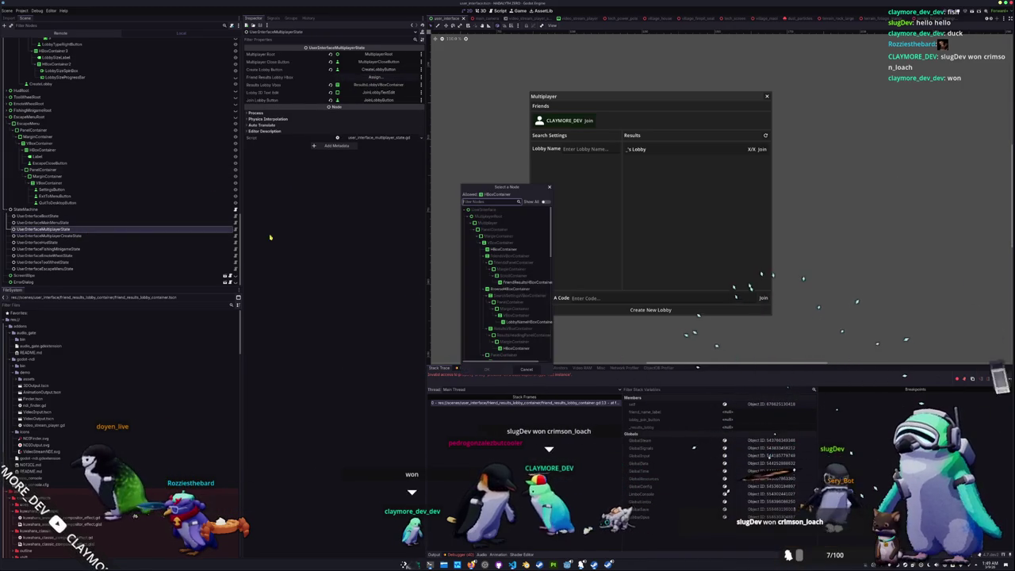
double_click(515, 283)
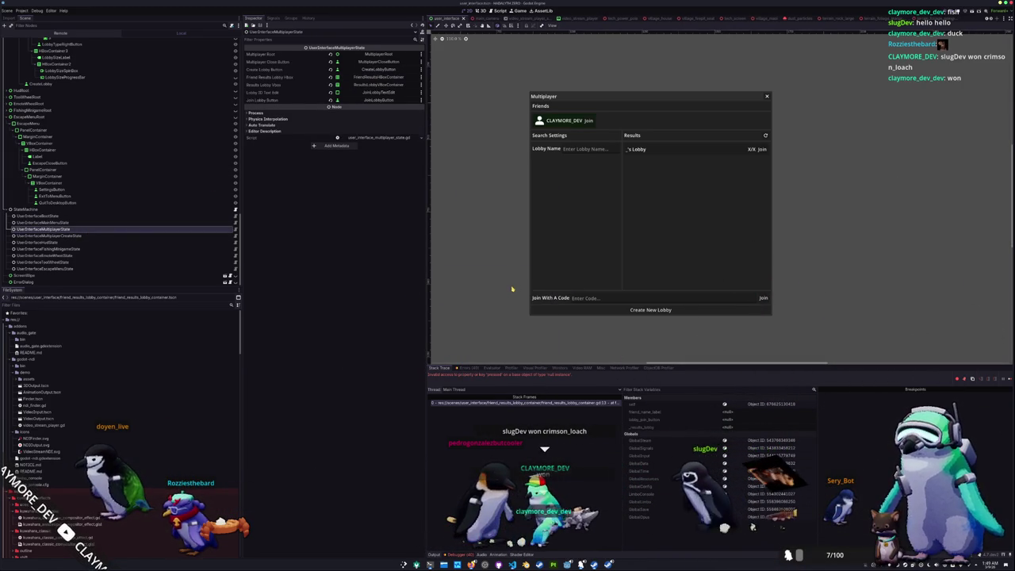
key(F5)
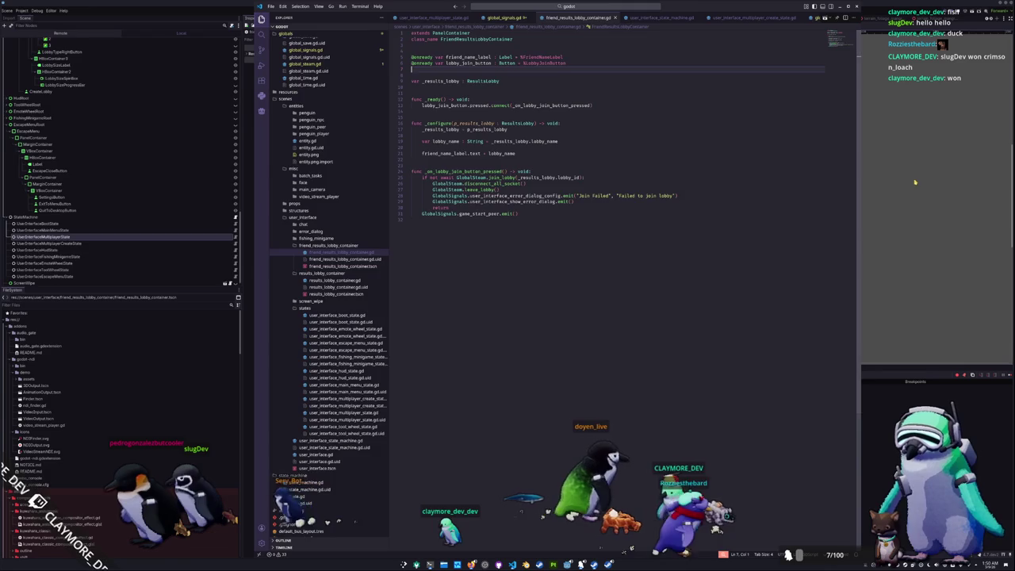
Rename the join button node in friend_results_lobby_container.tscn to LobbyJoinButton, copied from the script
key(alt+Tab)
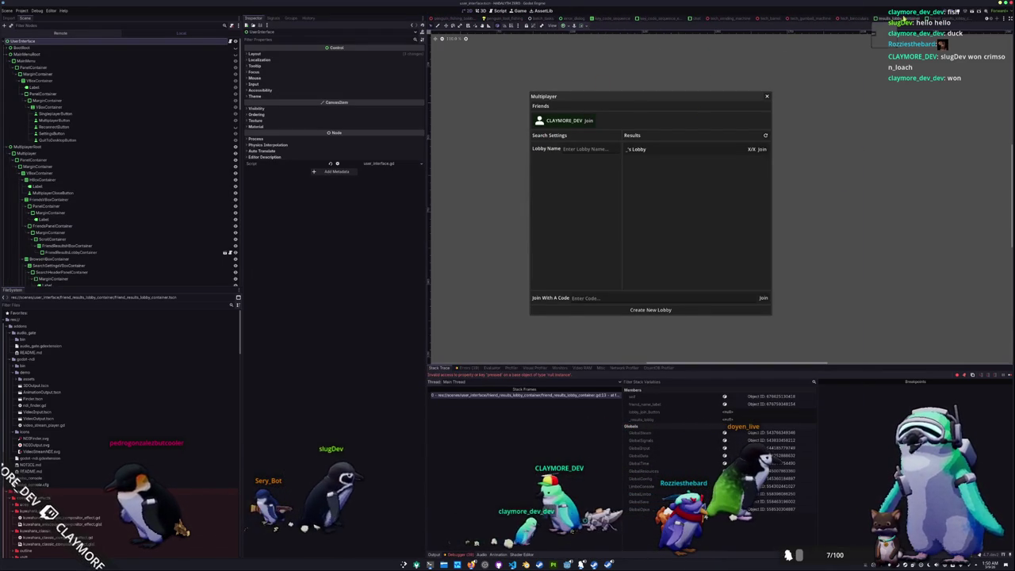
click(948, 18)
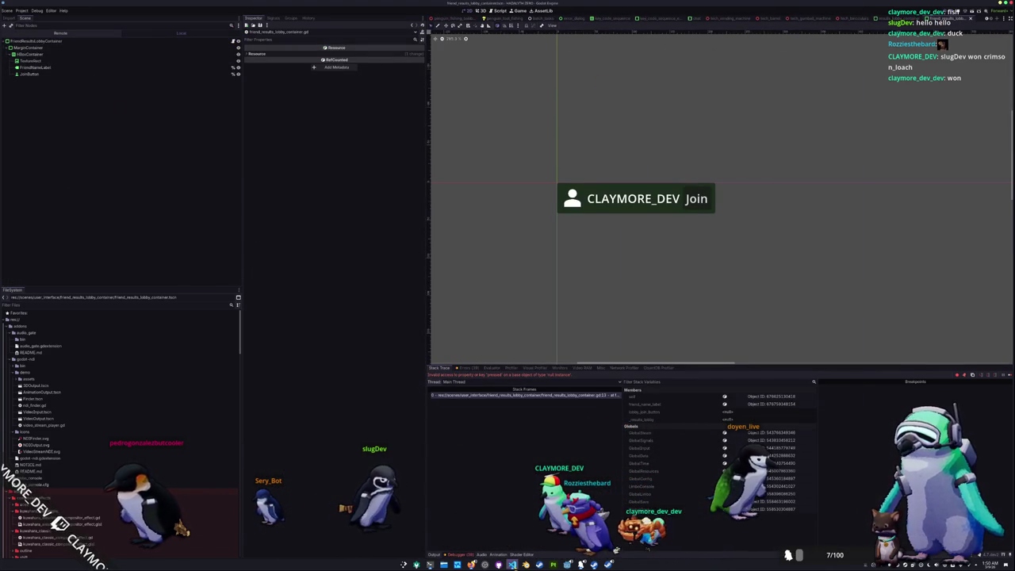
key(alt+Tab)
double_click(535, 63)
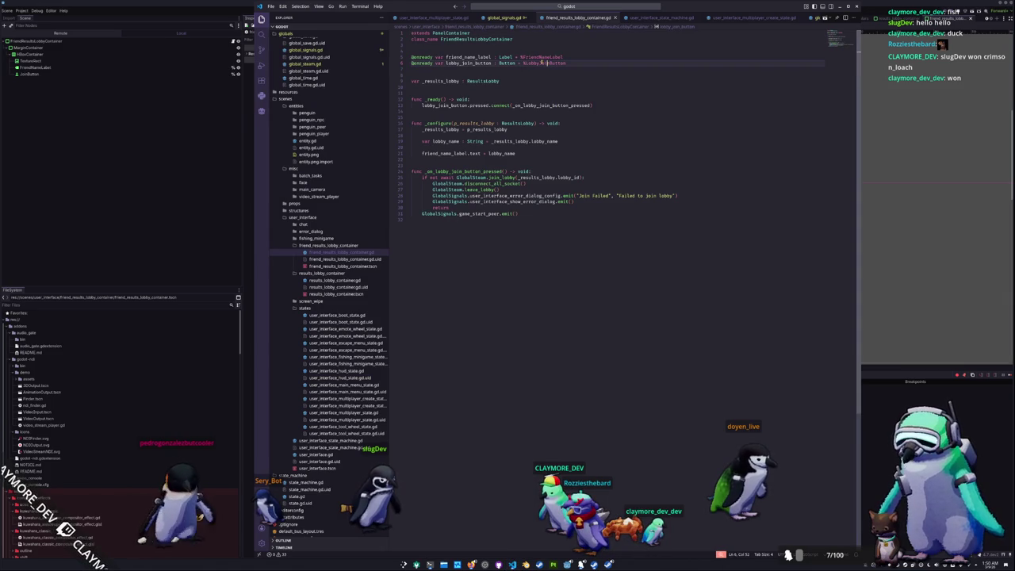
double_click(545, 63)
key(ctrl+c)
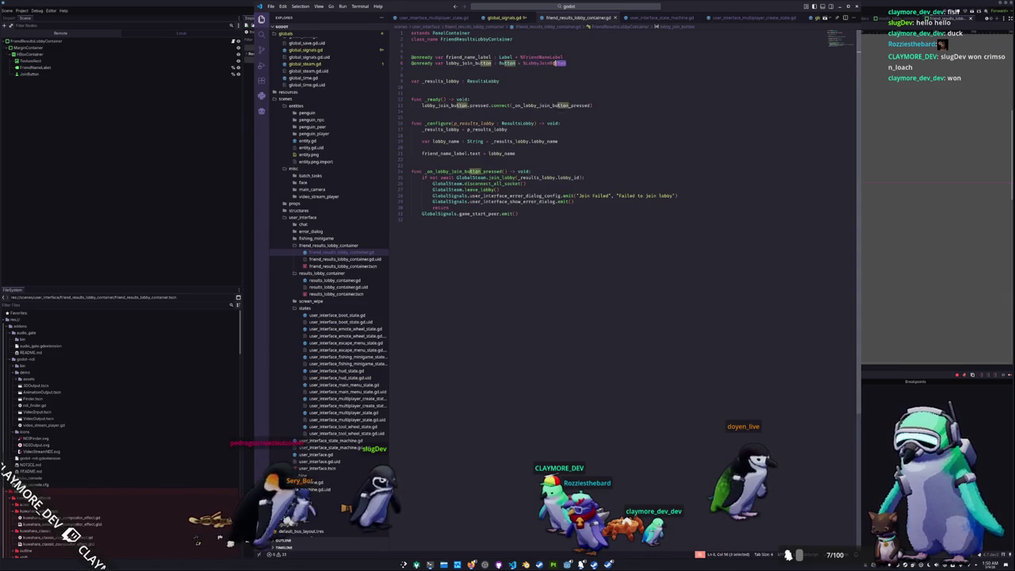
double_click(92, 75)
key(ctrl+v)
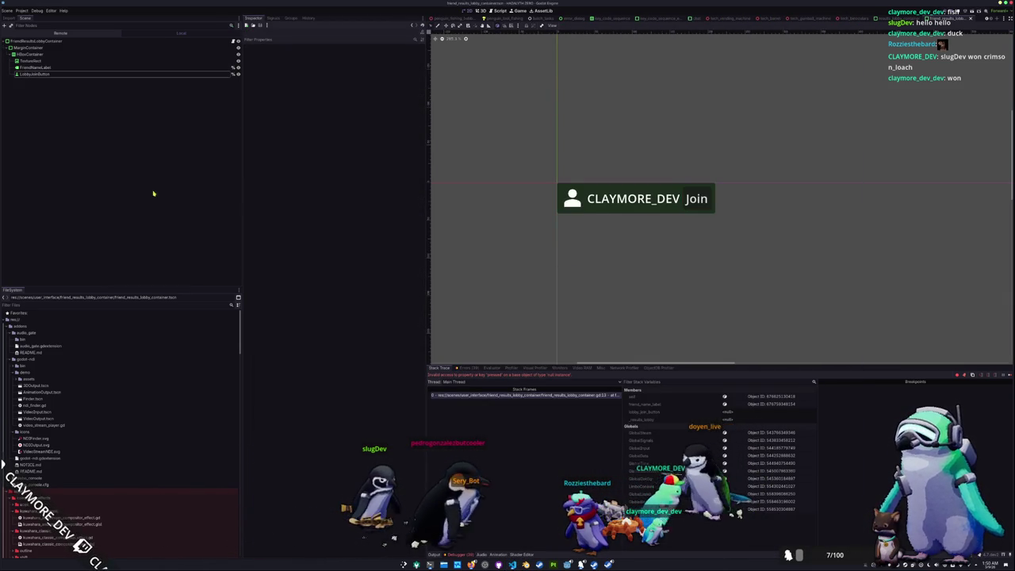
Rerun the game and follow the debugger error into global_signals.gd in VS Code
key(F6)
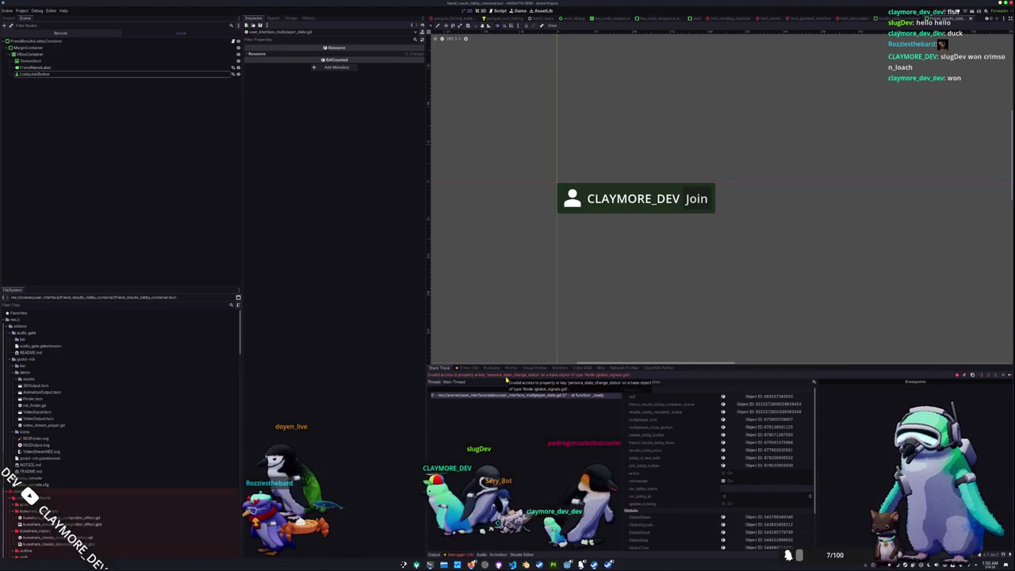
double_click(506, 395)
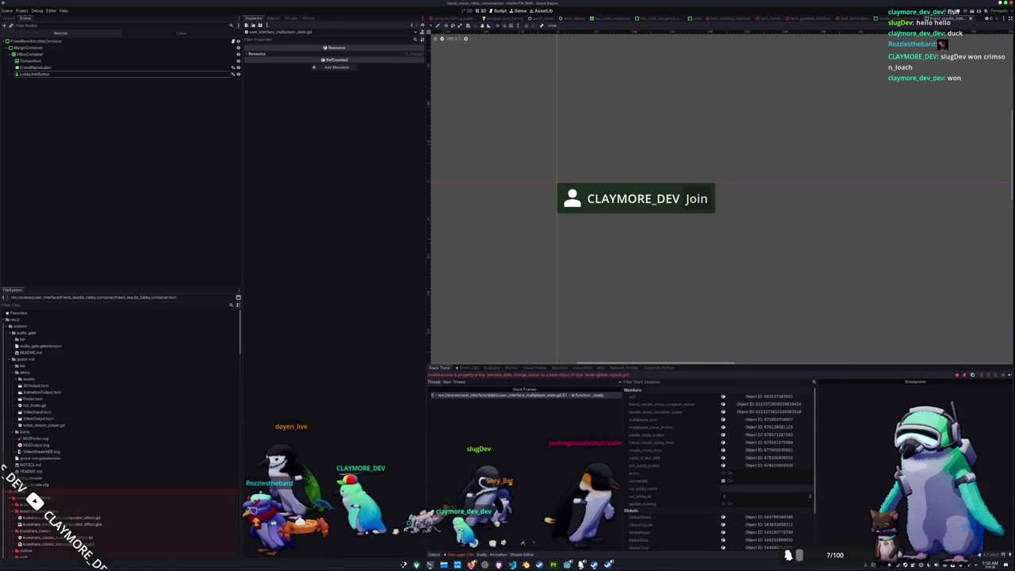
click(508, 17)
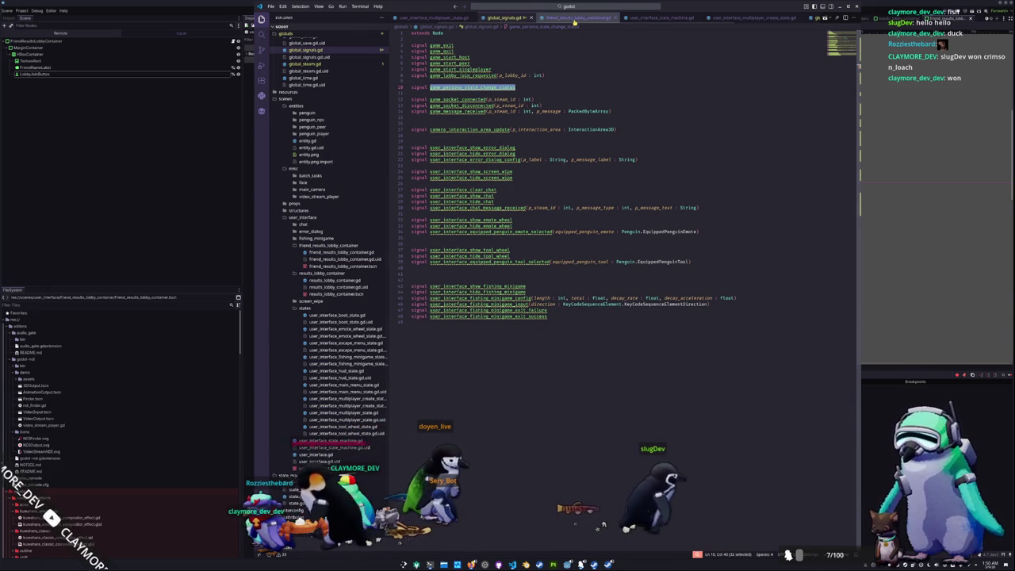
In user_interface_multiplayer_state.gd, connect to the game_persona_state_change_status signal instead
scroll(574, 19, down, 5)
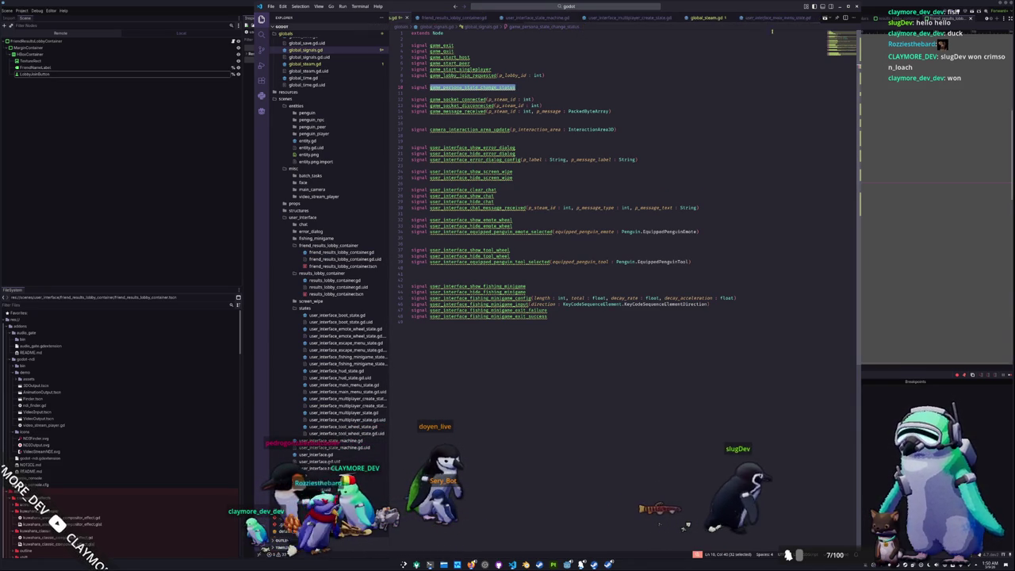
click(775, 17)
scroll(587, 18, up, 3)
scroll(538, 18, up, 2)
click(520, 17)
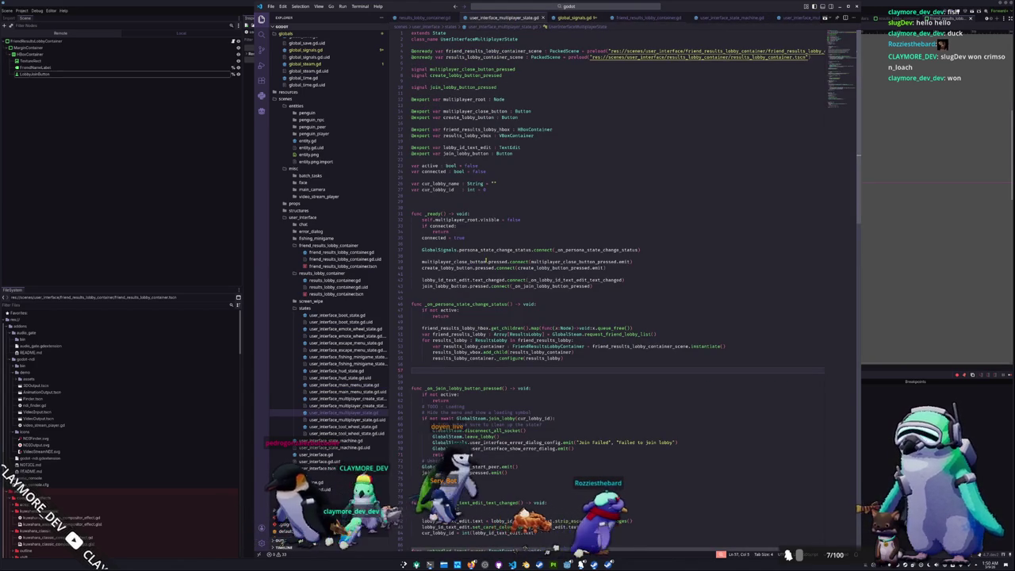
double_click(497, 249)
text(game_persona_state_change_status)
key(Down)
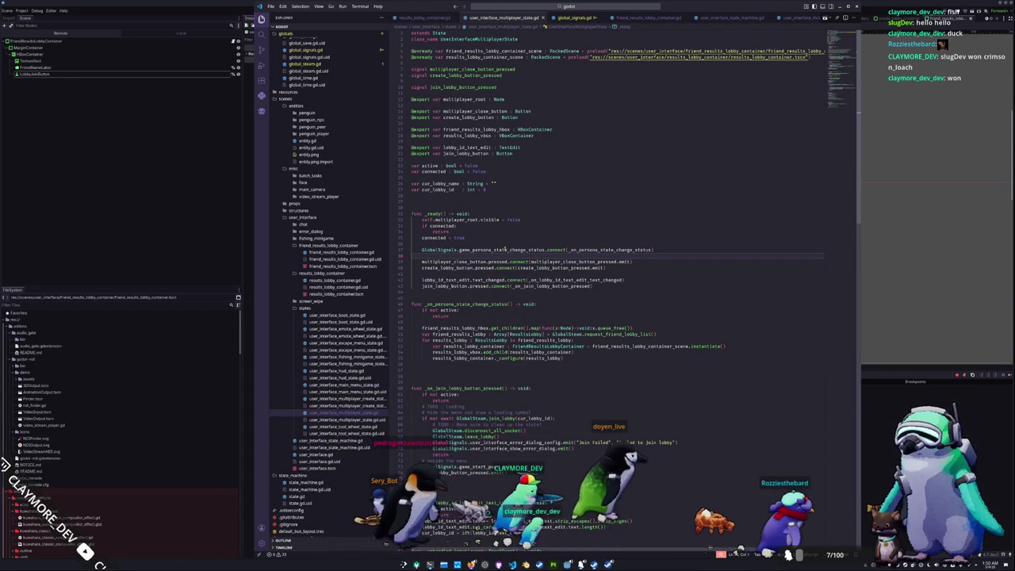
Rename the handler to _on_game_persona_state_change_status in both the connect call and its definition
double_click(500, 249)
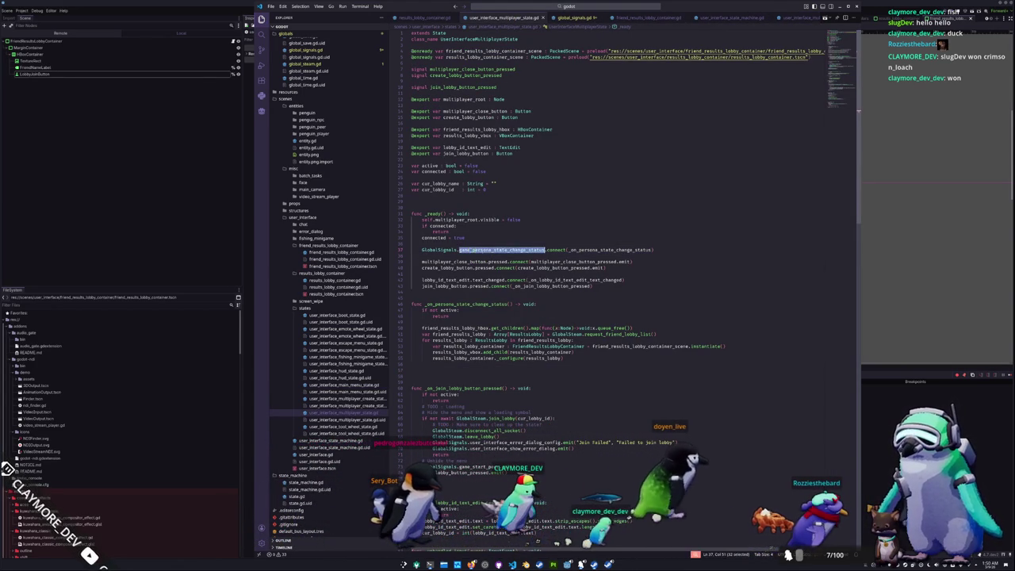
click(579, 251)
text(game_)
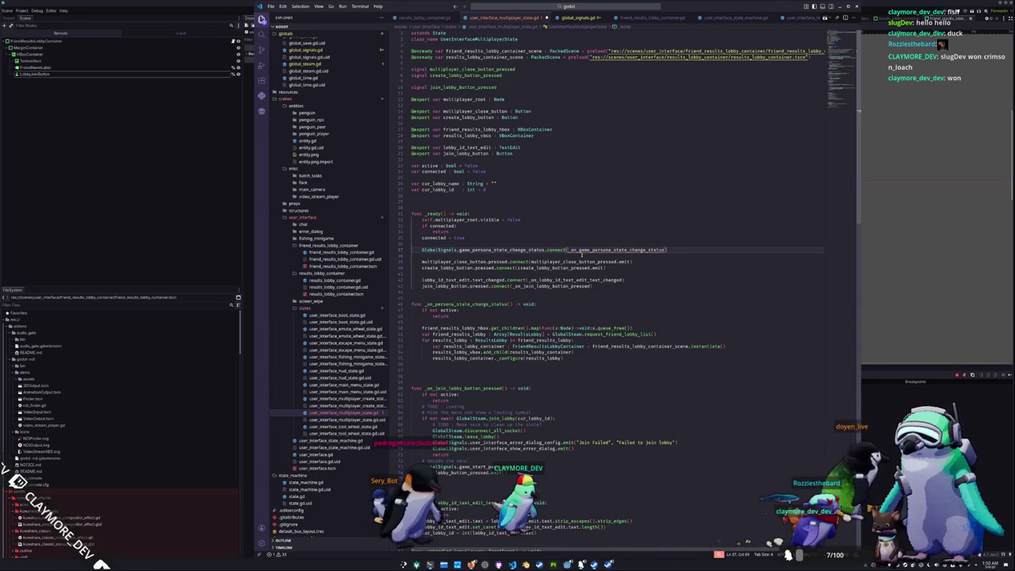
double_click(472, 305)
text(_on_game_persona_state_change_status)
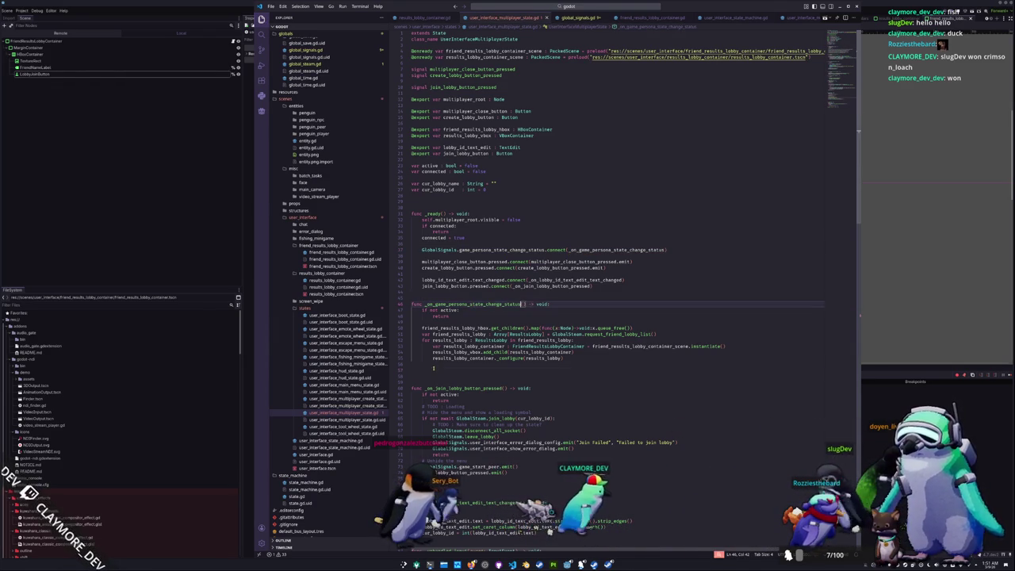
Move the _update_lobby_results function block up below line 56
click(434, 367)
scroll(433, 367, down, 10)
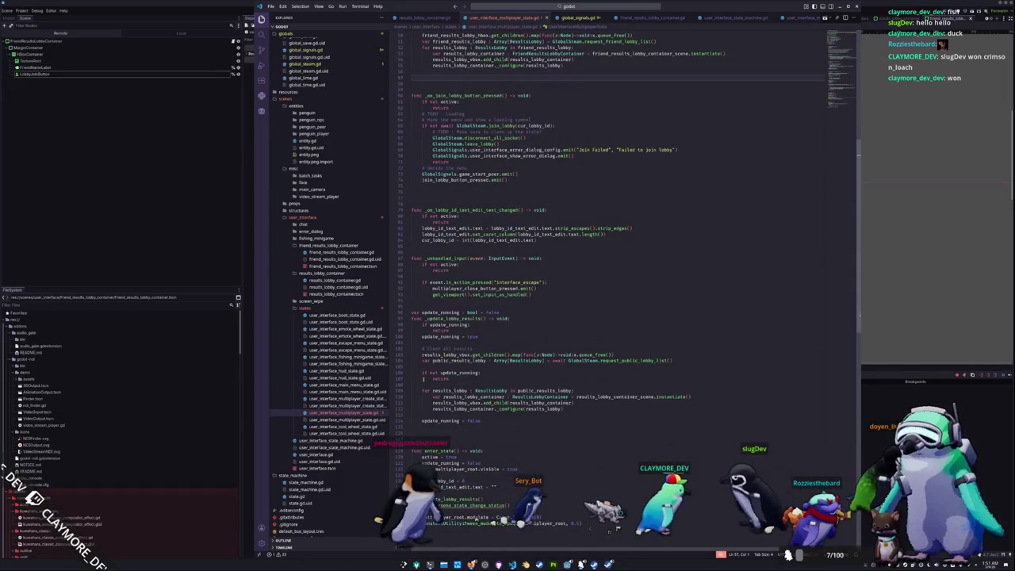
drag(426, 432, 411, 306)
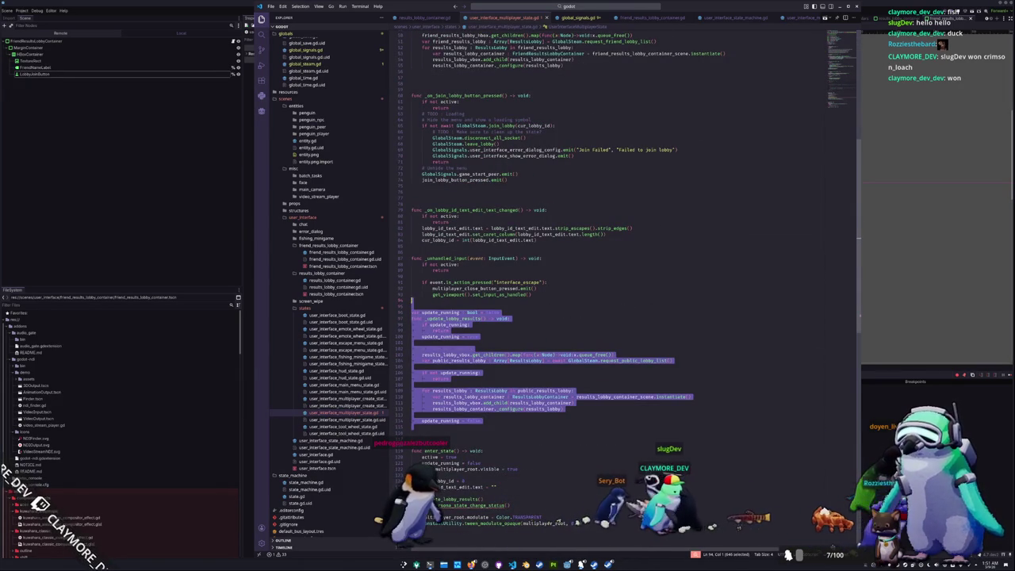
key(ctrl+x)
scroll(413, 243, up, 10)
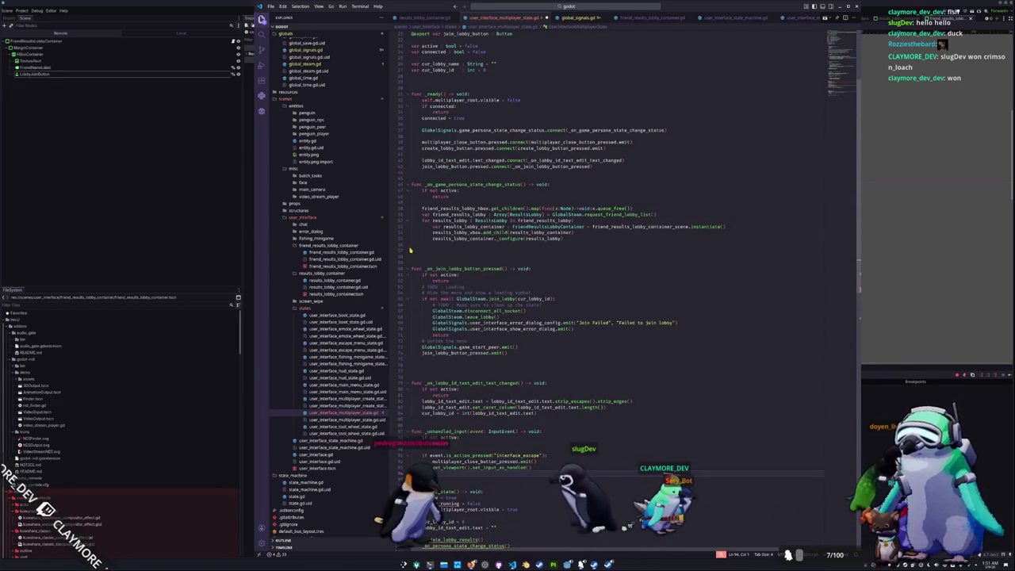
key(ctrl+v)
Add an _update_friend_lobby_results() function that calls _on_game_persona_state_change_status, tidying surrounding blank lines
click(415, 249)
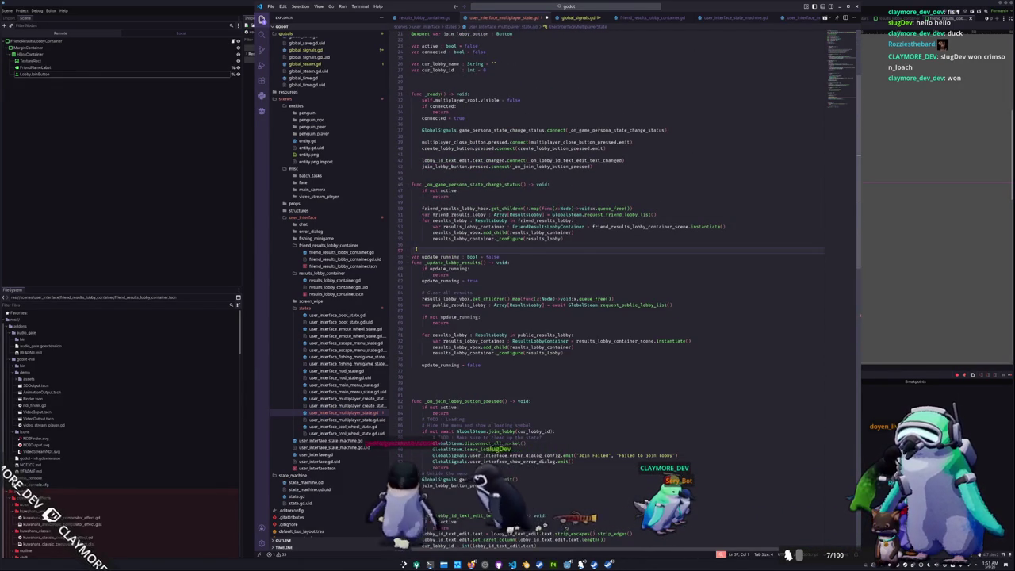
key(Return)
text(fu)
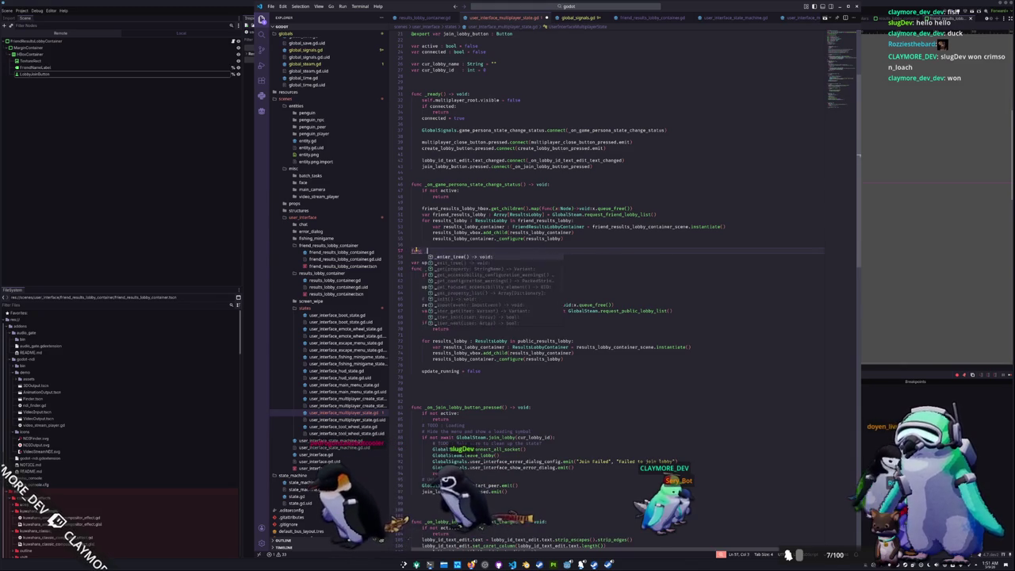
text(nc _update_friend_lobby_results() -)
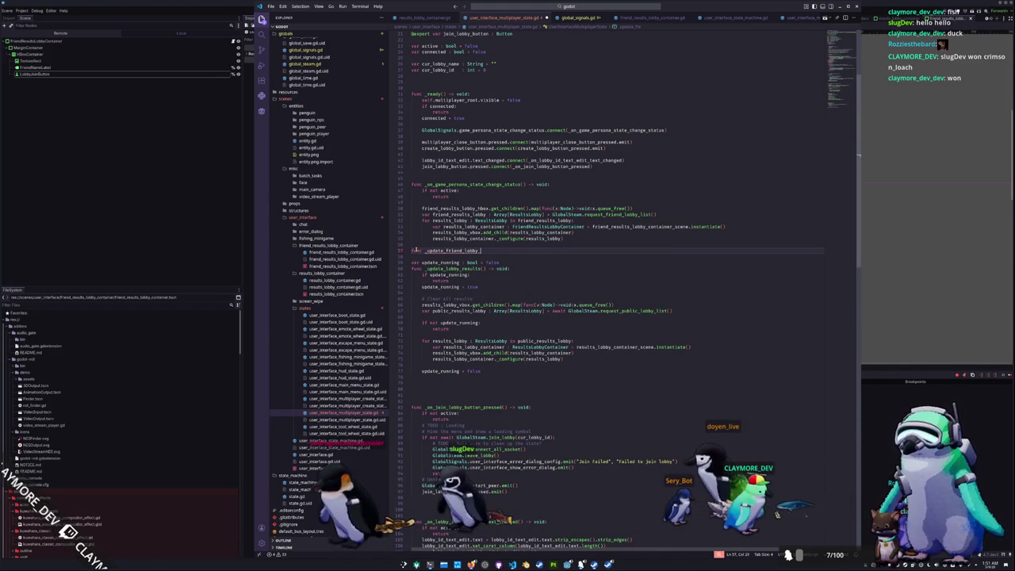
text(> void:)
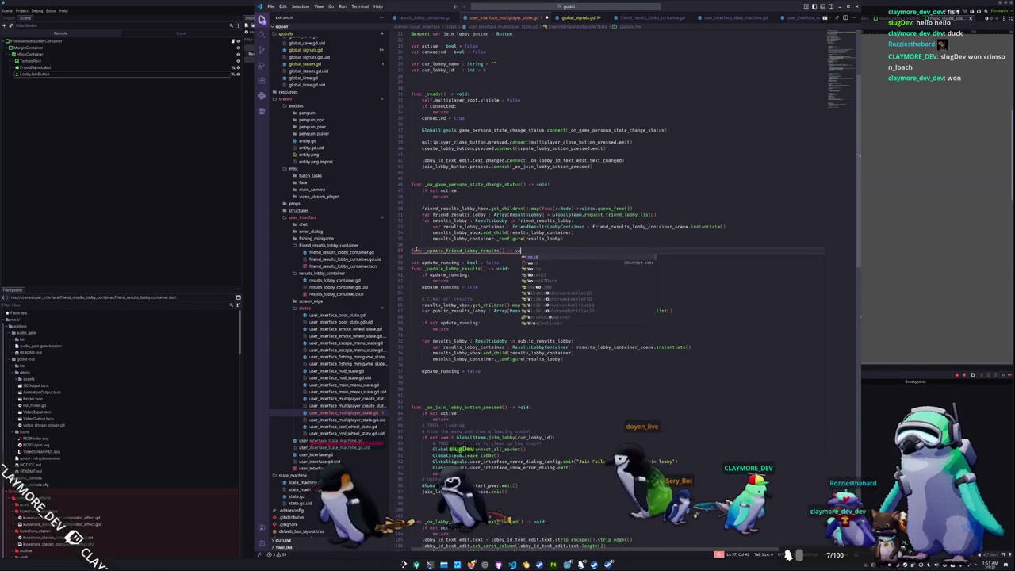
key(Return)
text(_on_game)
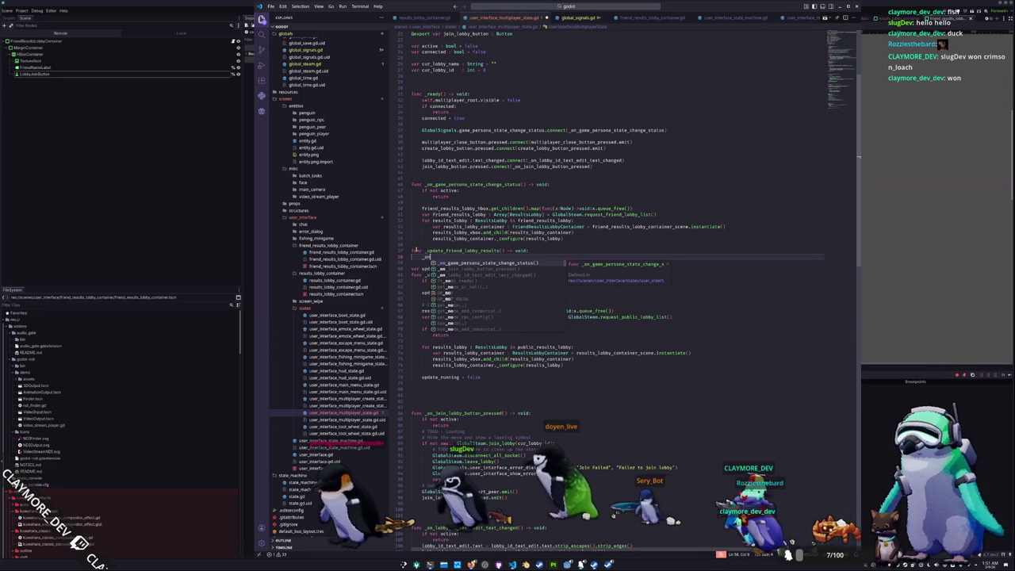
key(Return)
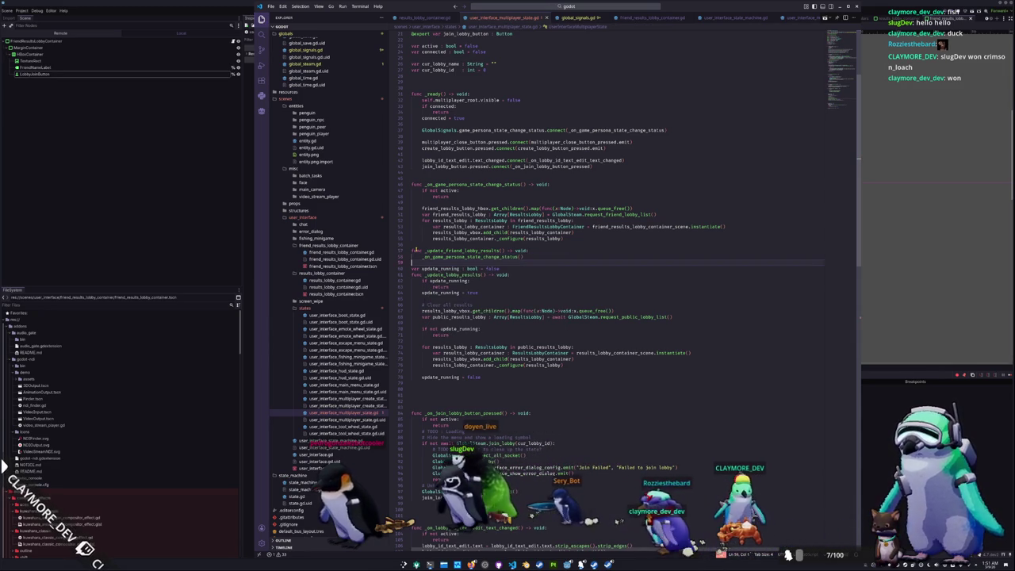
key(Return)
click(414, 250)
key(Return)
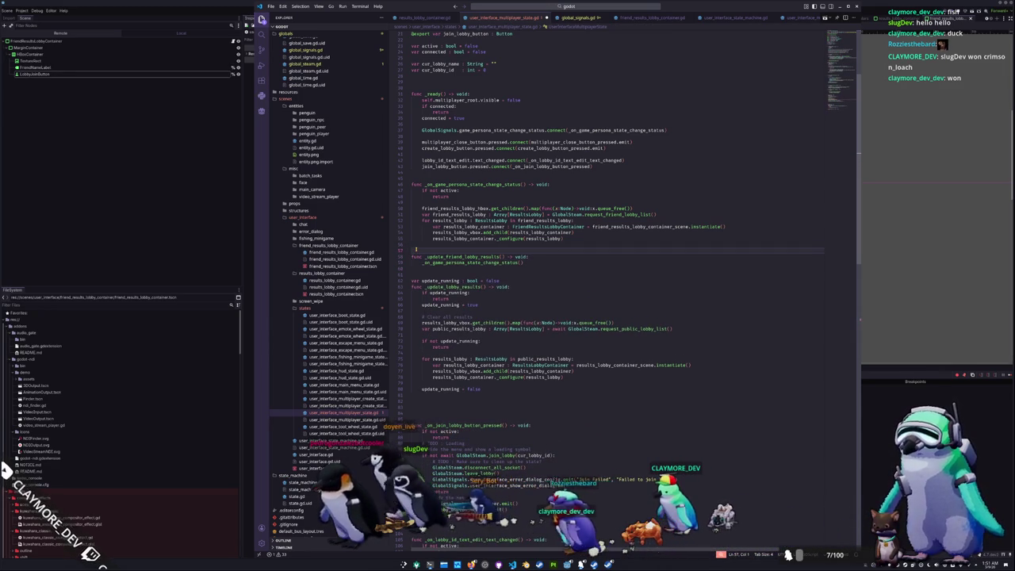
click(437, 414)
key(BackSpace)
key(BackSpace)
key(BackSpace)
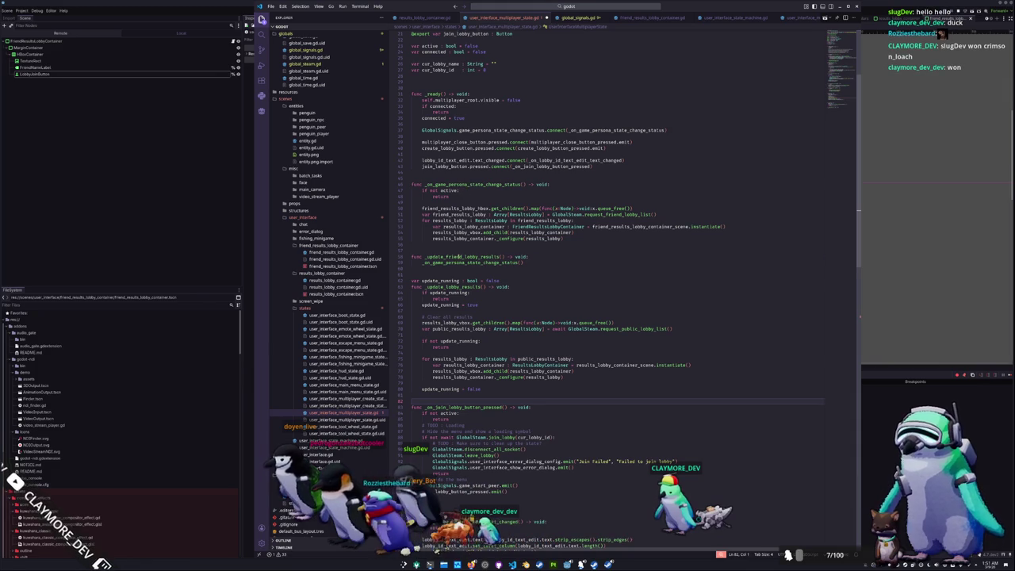
Make enter_state call _update_friend_lobby_results() and run the game
scroll(568, 247, down, 5)
double_click(451, 471)
key(ctrl+v)
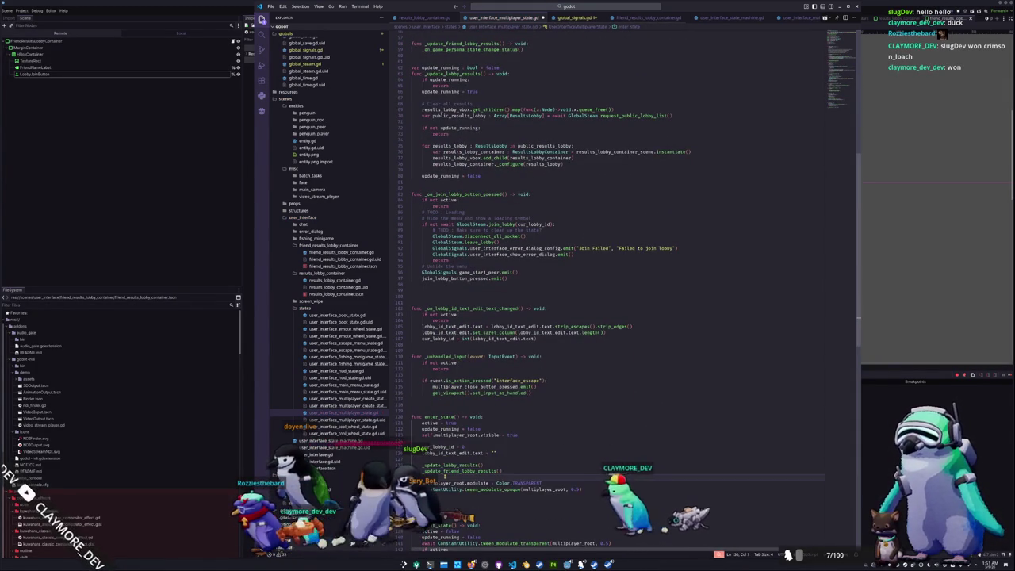
key(F5)
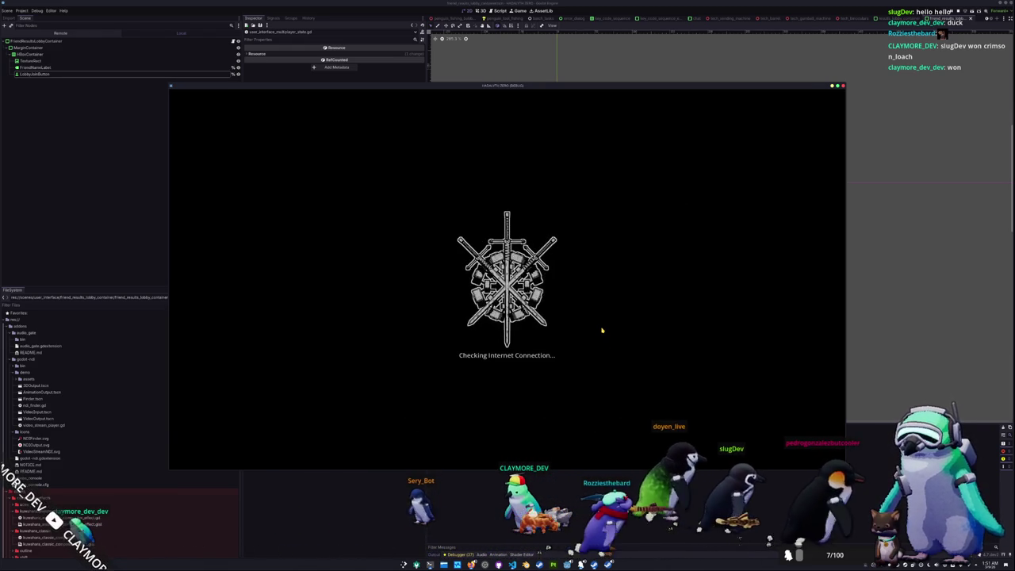
Move the game window to the left side and bring up the Steam library
mouse_move(480, 89)
mouse_down()
mouse_move(412, 150)
mouse_move(282, 213)
mouse_up()
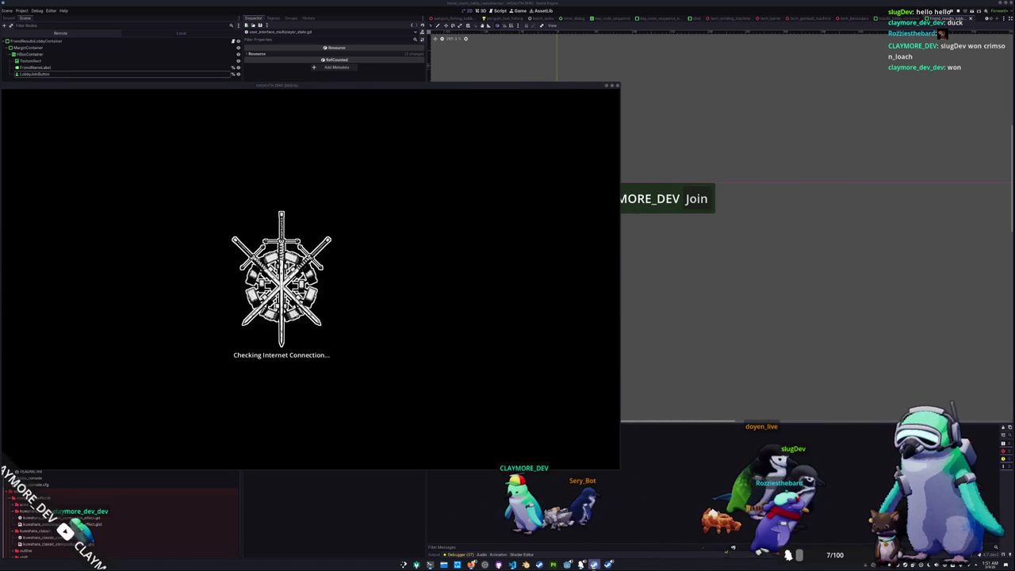
click(594, 564)
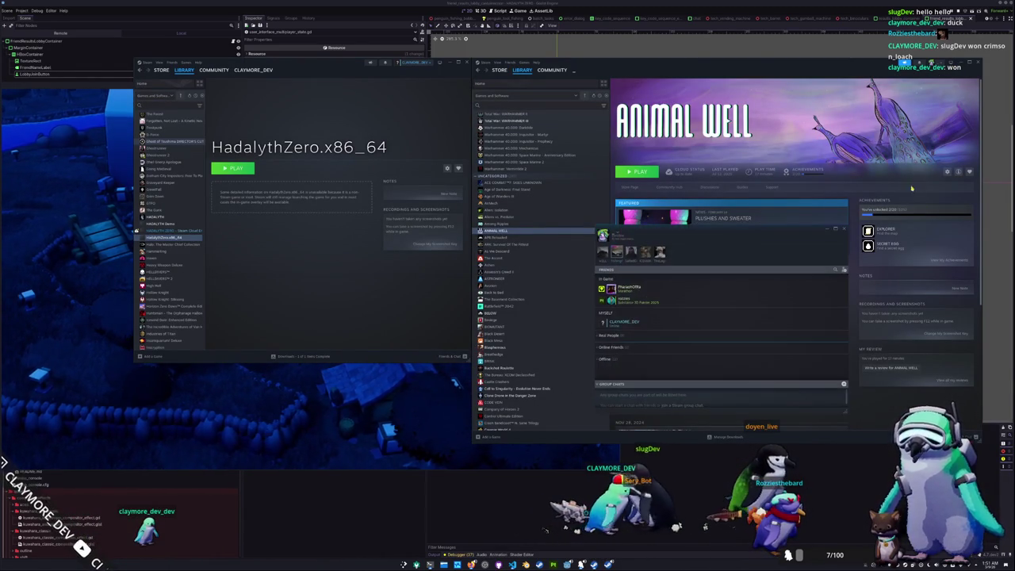
Keep the Steam friends status Online, close the Animal Well page, and open the game's Multiplayer panel
click(617, 233)
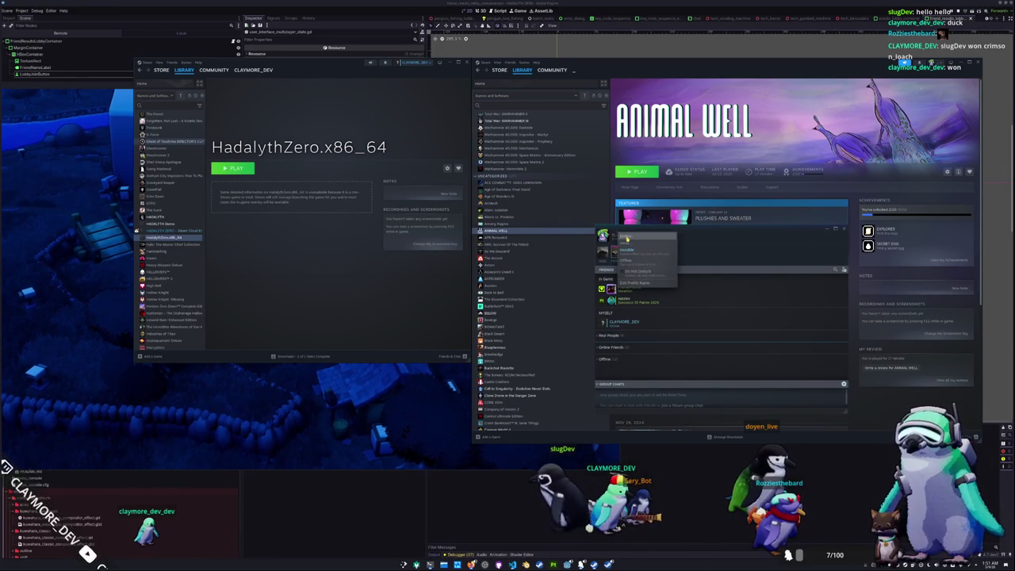
click(626, 238)
click(961, 62)
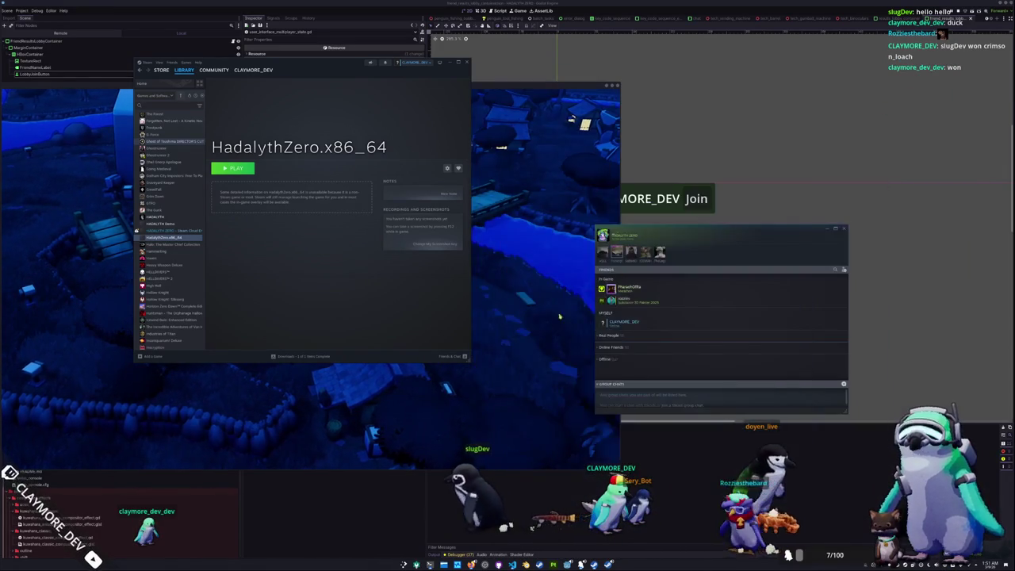
click(280, 279)
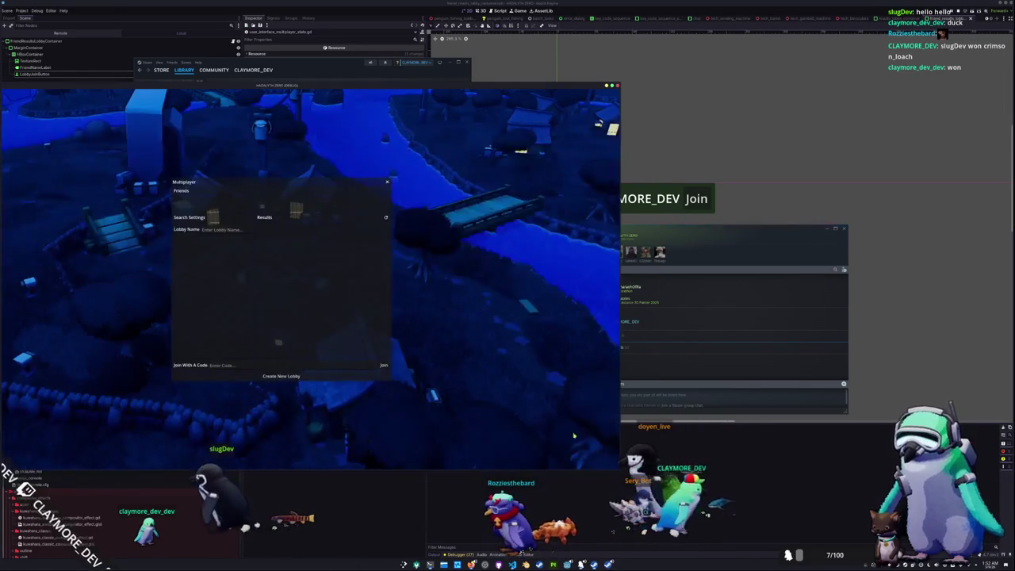
Move the game window to the right and bring the Steam library forward
drag(361, 100, 806, 119)
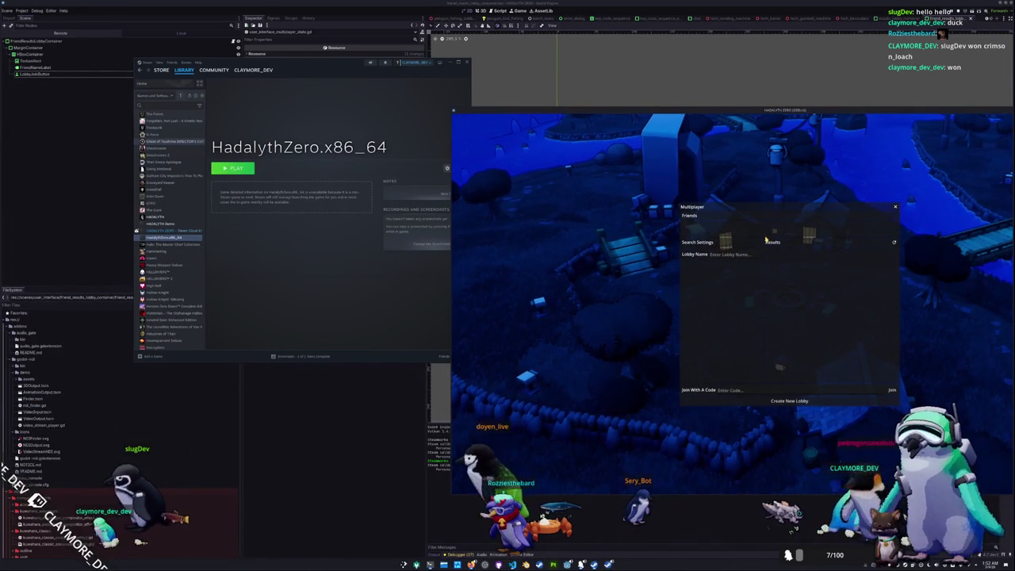
click(235, 147)
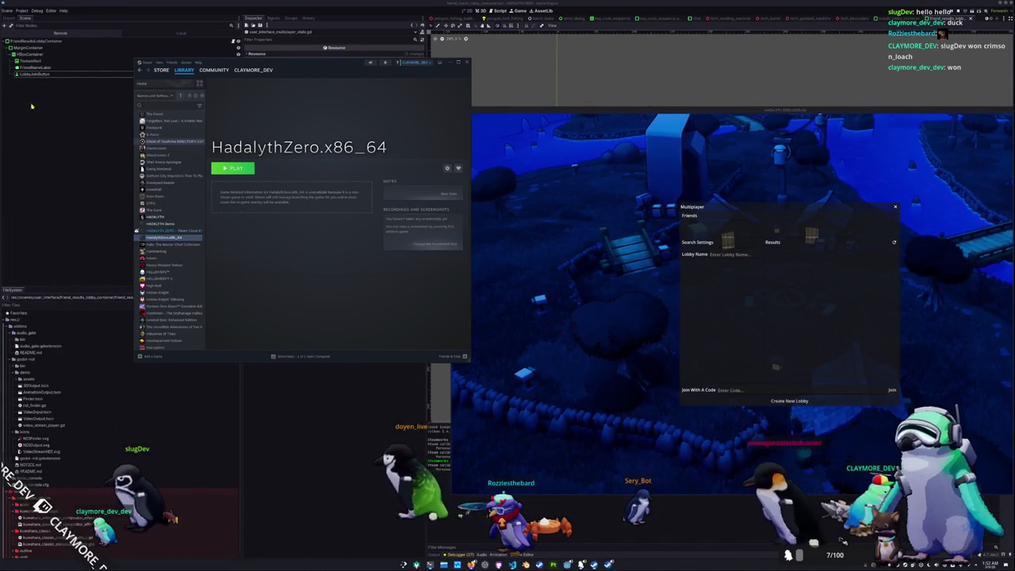
click(22, 10)
Export all presets as a release build, then bring the Steam library back
click(55, 42)
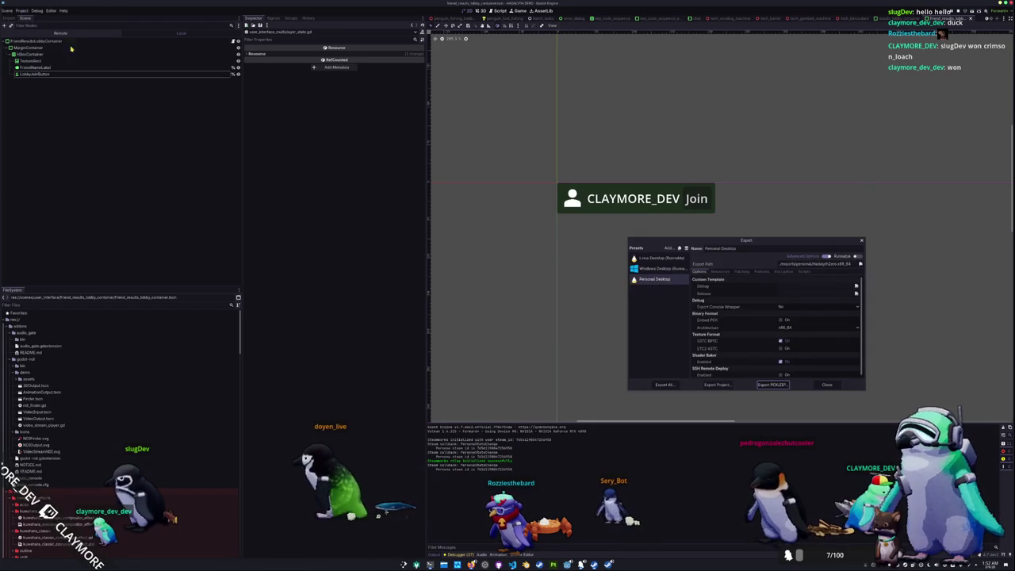
click(665, 384)
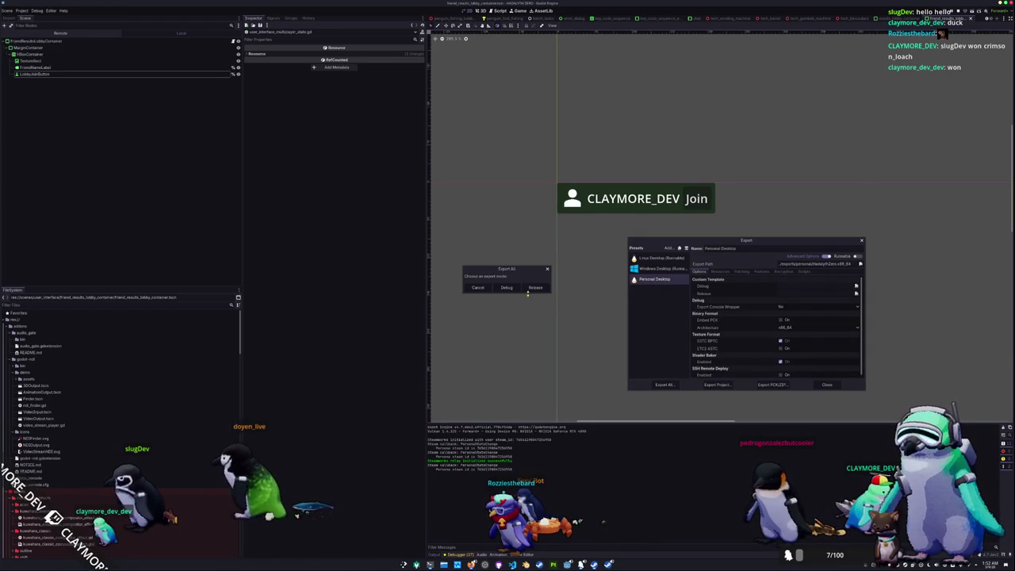
click(529, 287)
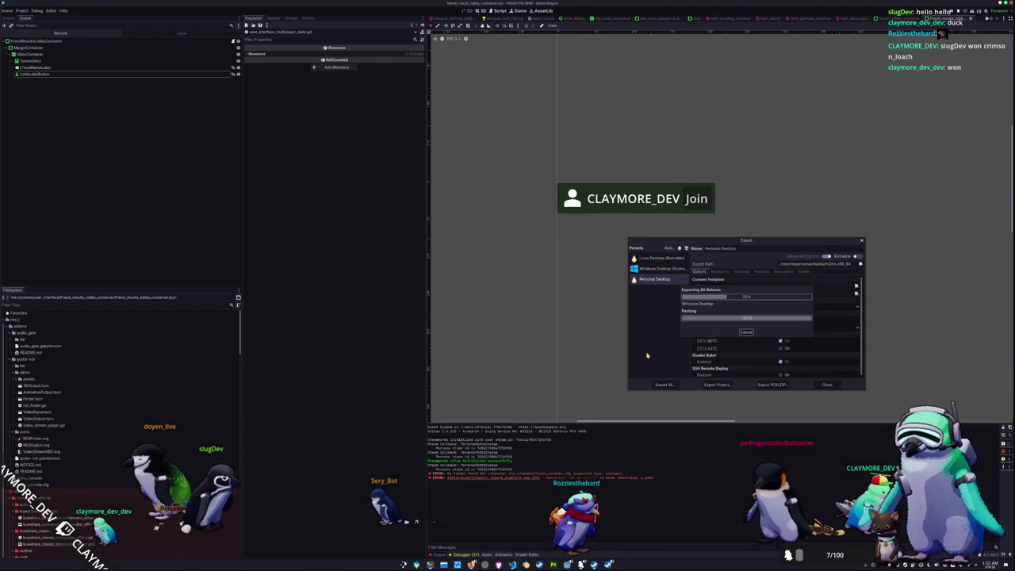
click(826, 386)
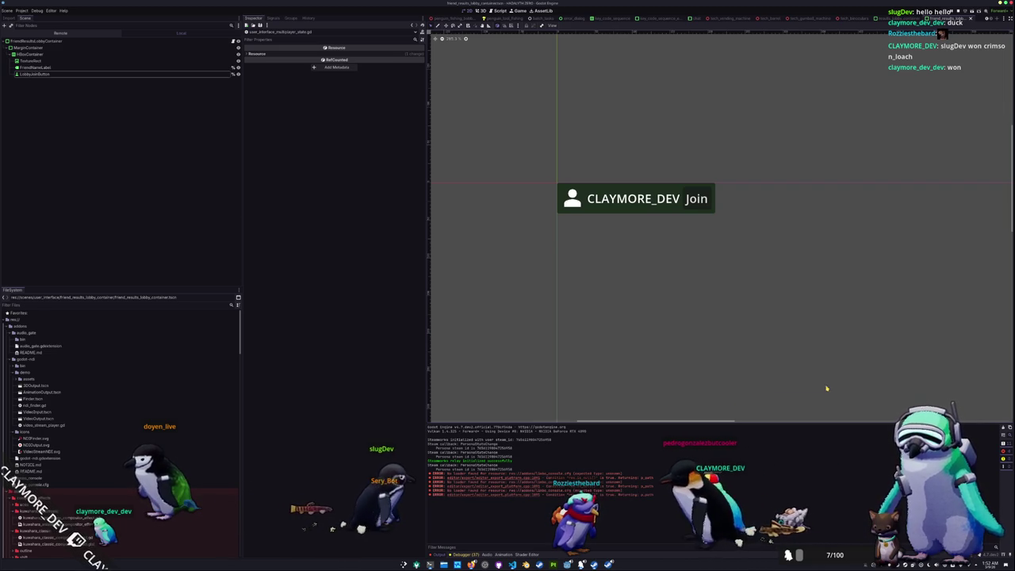
click(594, 564)
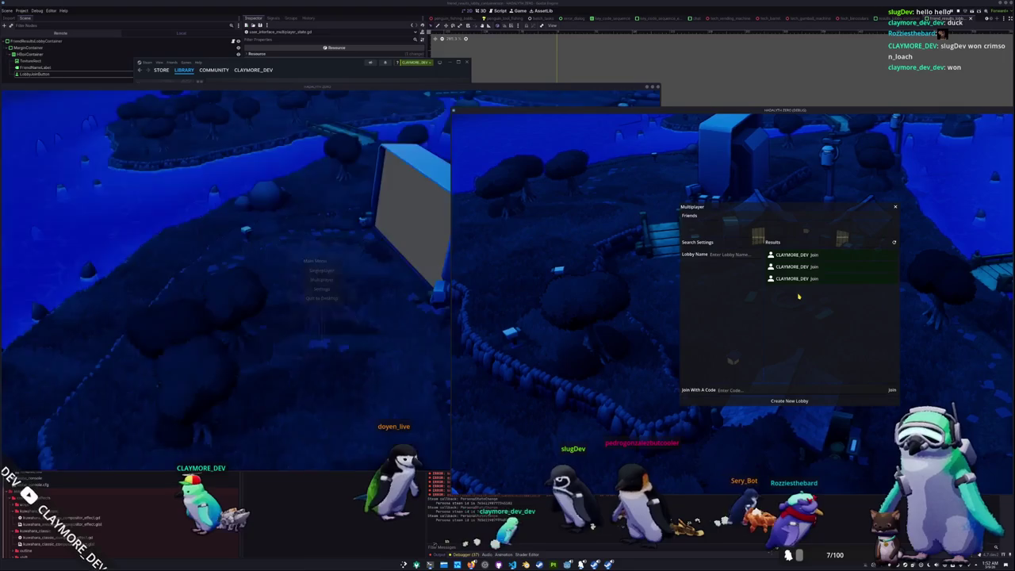
Open Multiplayer in the second game instance and bring that window to the front
click(322, 280)
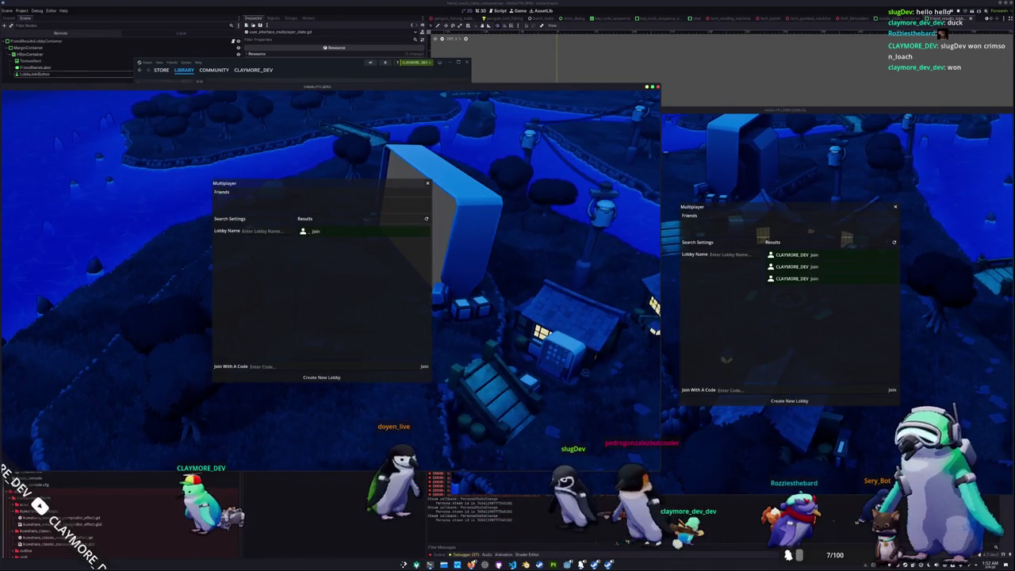
click(691, 411)
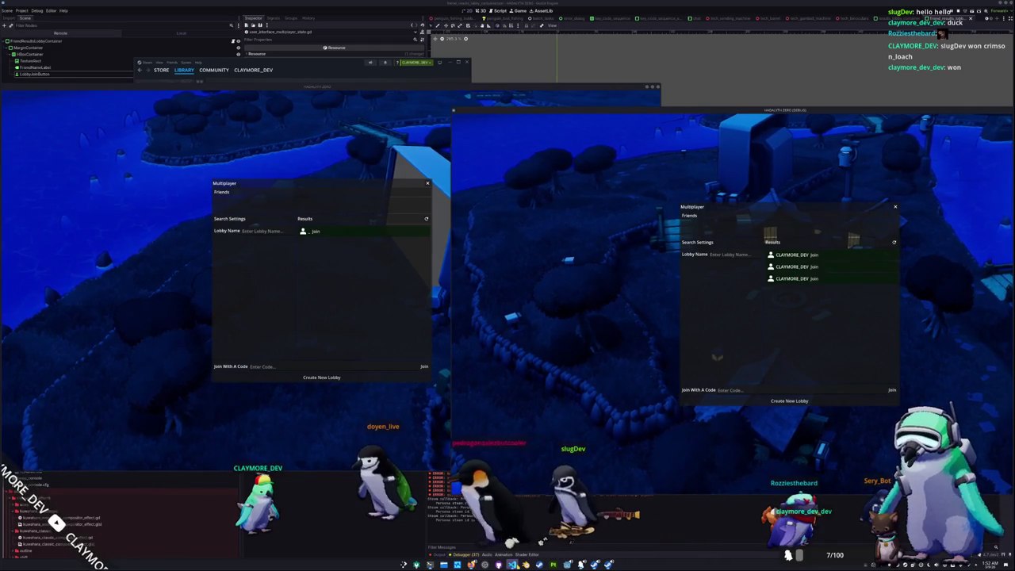
key(alt+Tab)
Find the persona change handler and its friend_results_lobby references in the multiplayer state script
scroll(564, 204, up, 20)
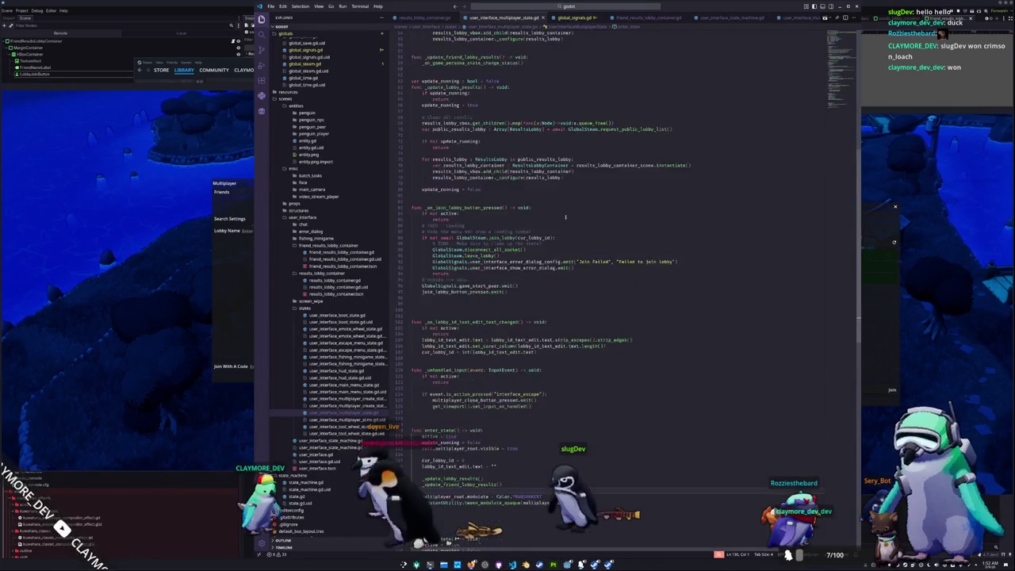
scroll(568, 222, up, 4)
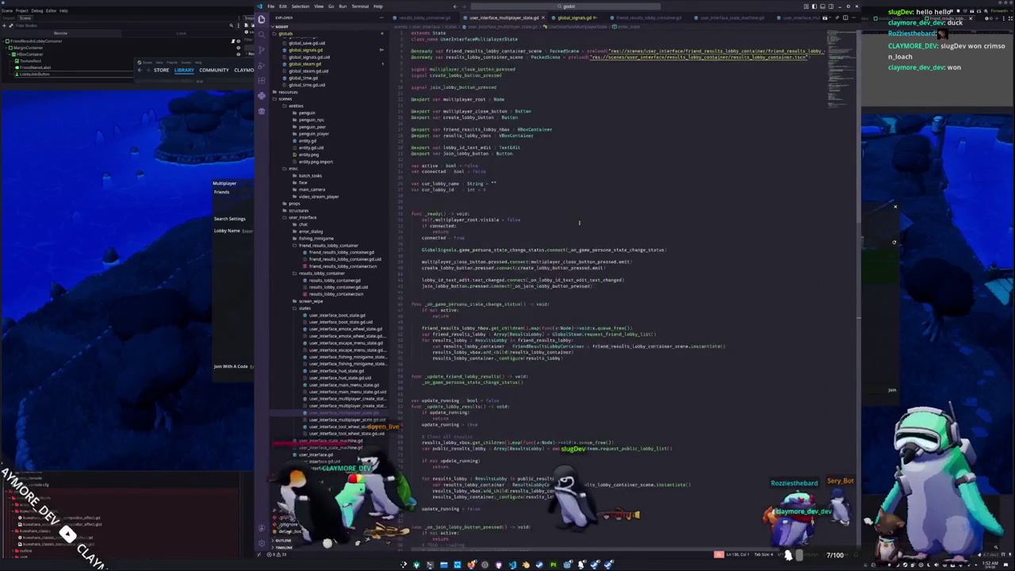
scroll(464, 257, down, 6)
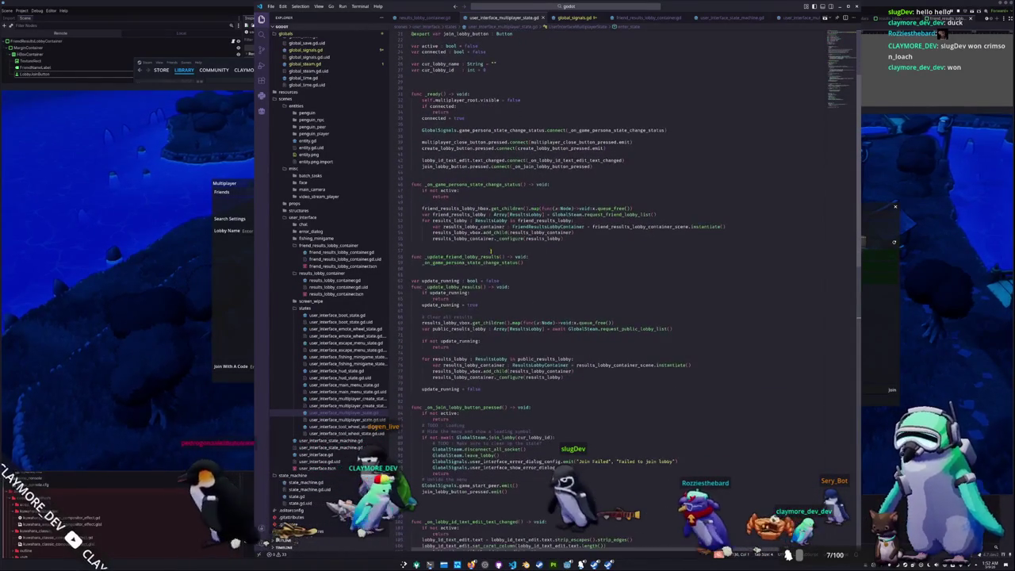
double_click(468, 262)
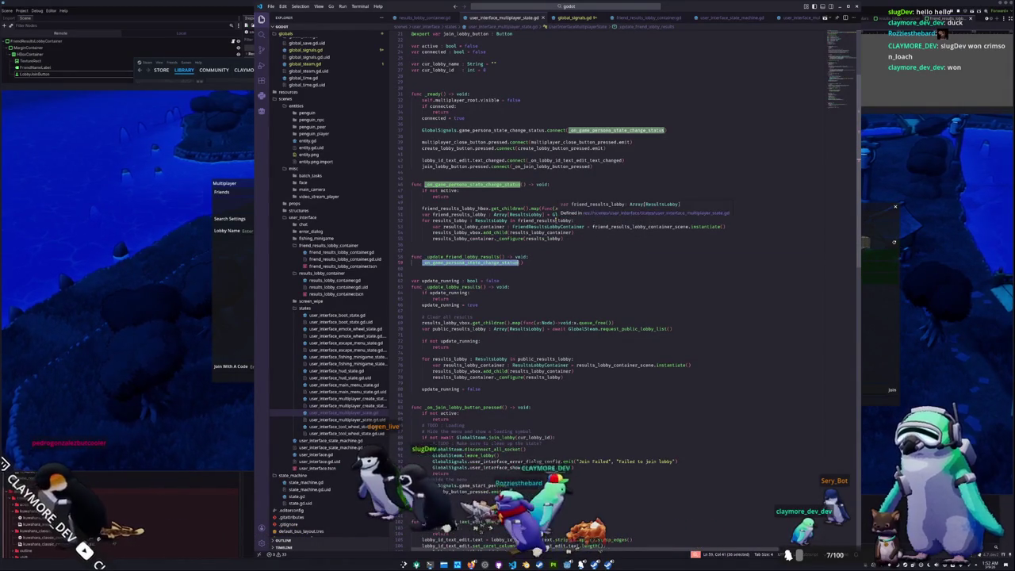
double_click(543, 221)
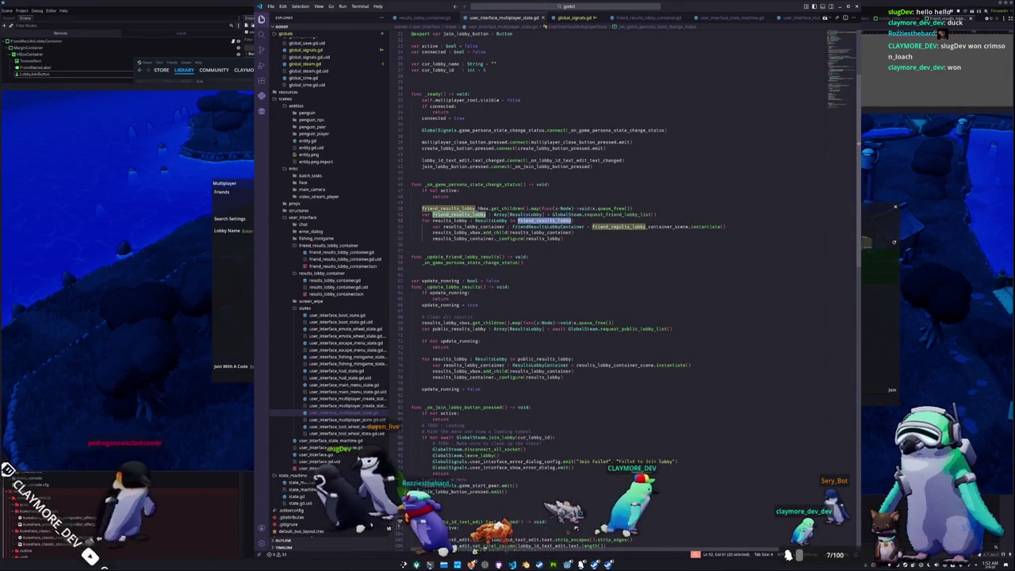
Change results_lobby_vbox in the friend loop to friend_results_lobby_hbox and rerun the game
double_click(465, 232)
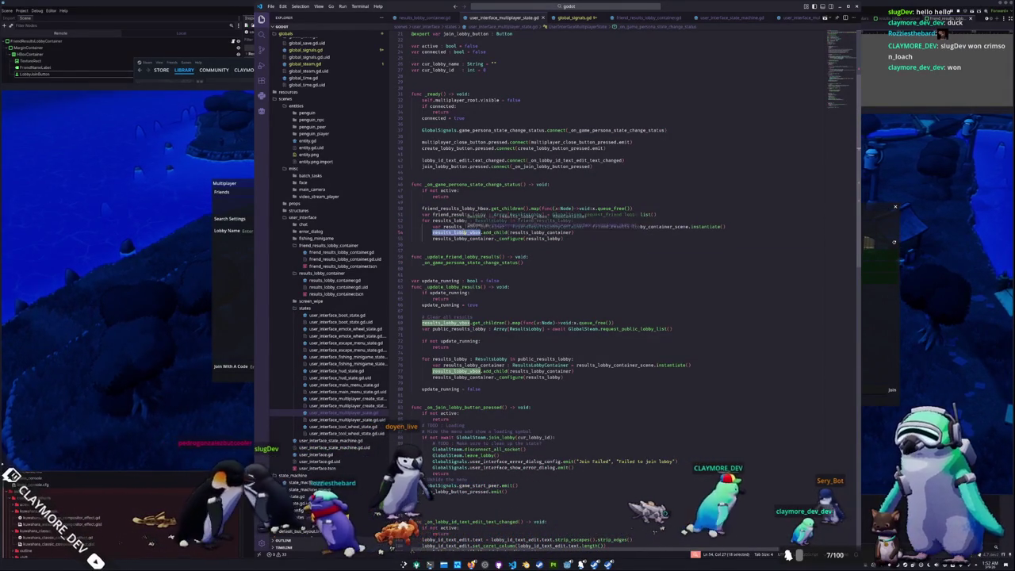
key(Left)
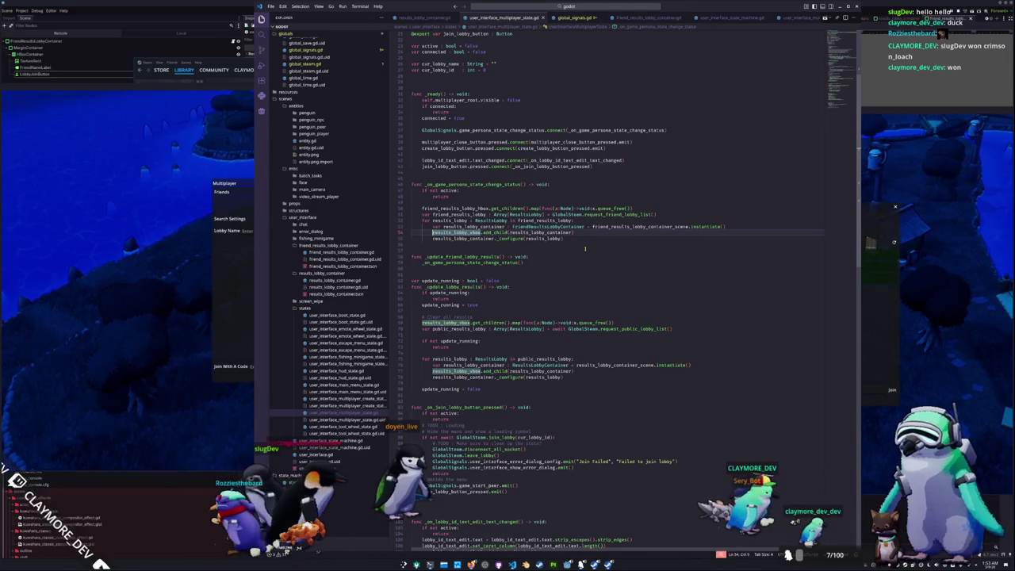
text(friend)
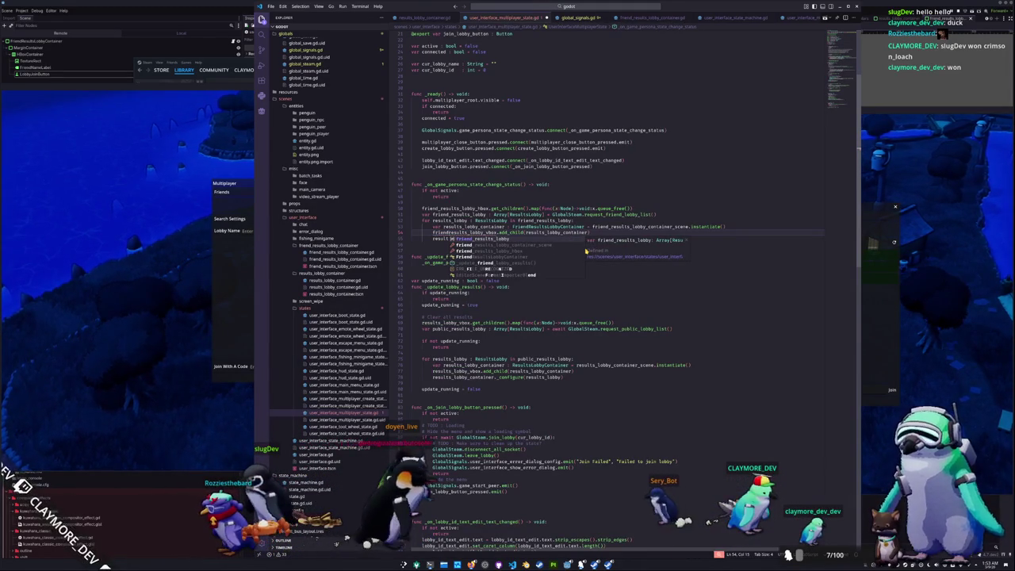
text(_)
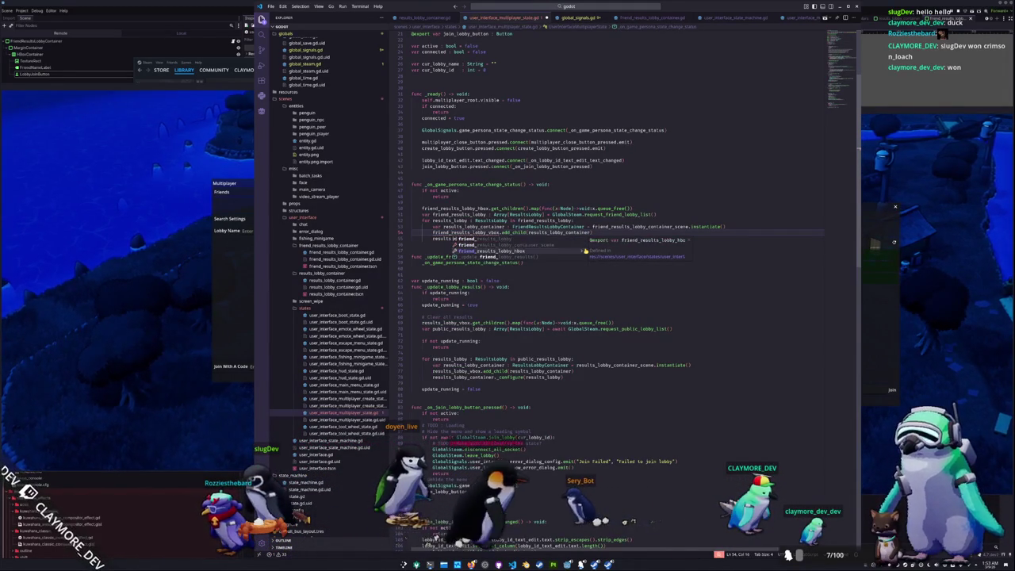
key(Escape)
key(ctrl+Right)
key(Left)
key(Left)
key(Left)
key(BackSpace)
text(h)
key(ctrl+shift+Left)
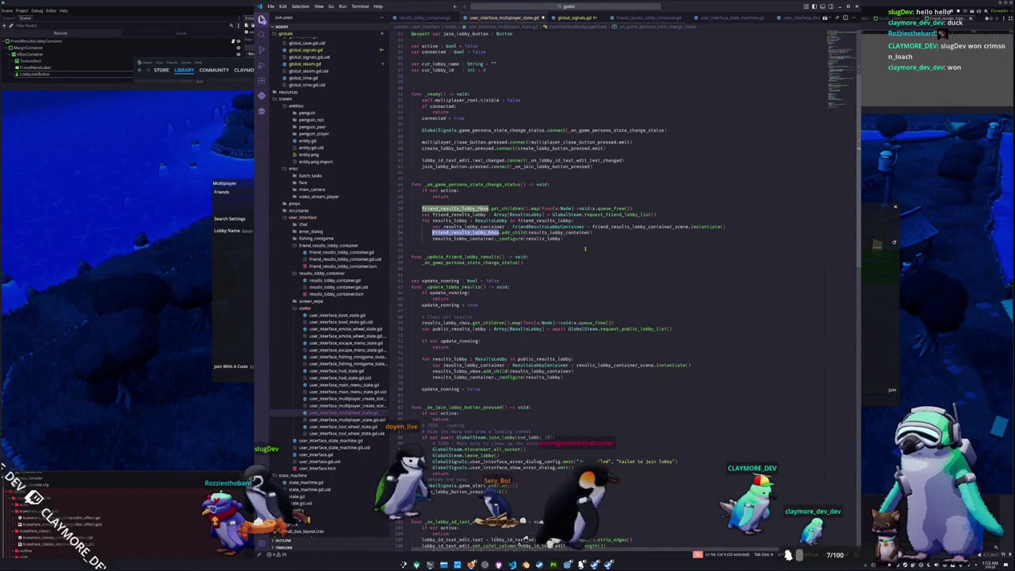
key(Down)
key(ctrl+Right)
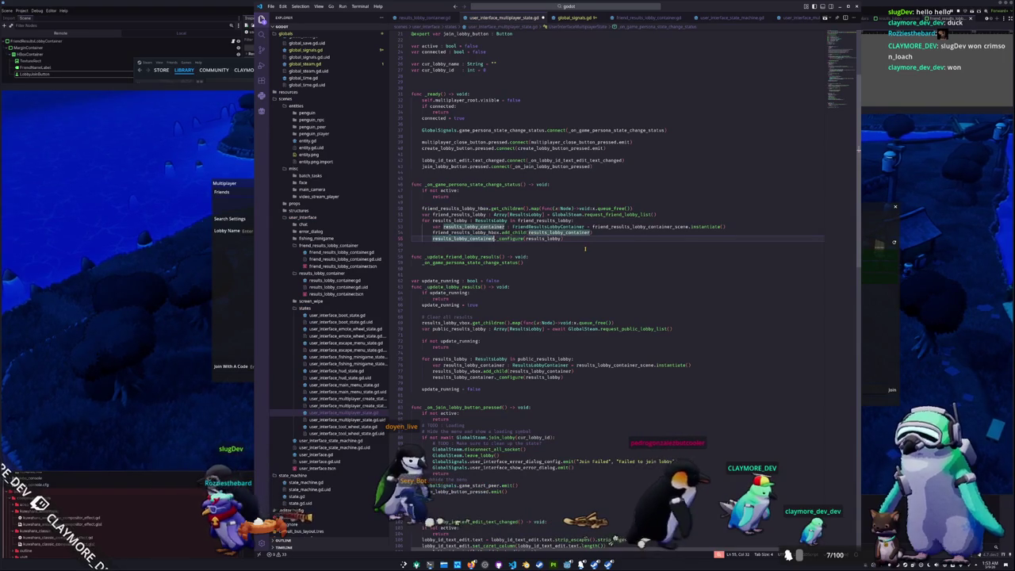
key(F5)
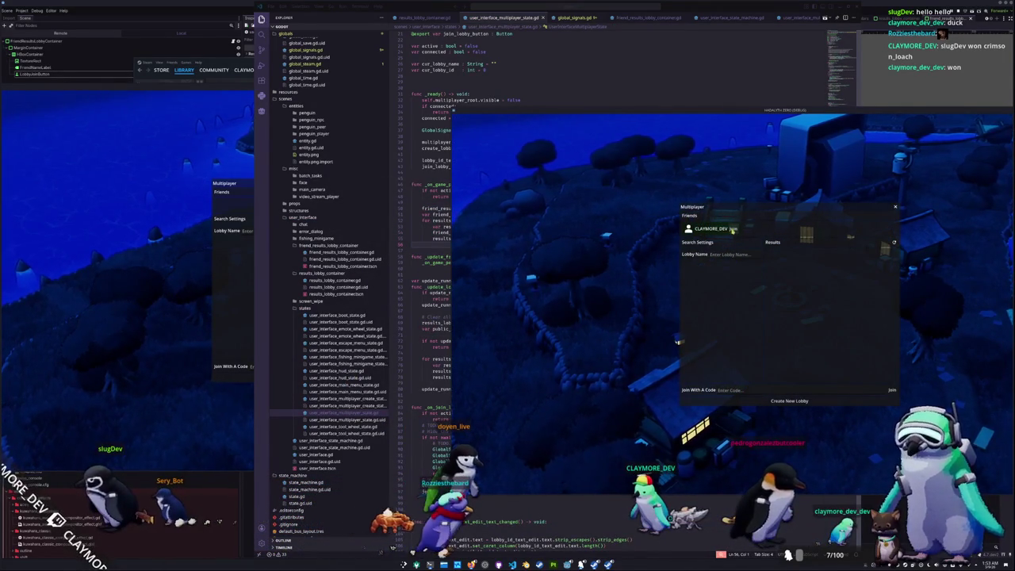
Quit the first HadalythZero window and relaunch it from Steam, placing the new window on the left
click(205, 313)
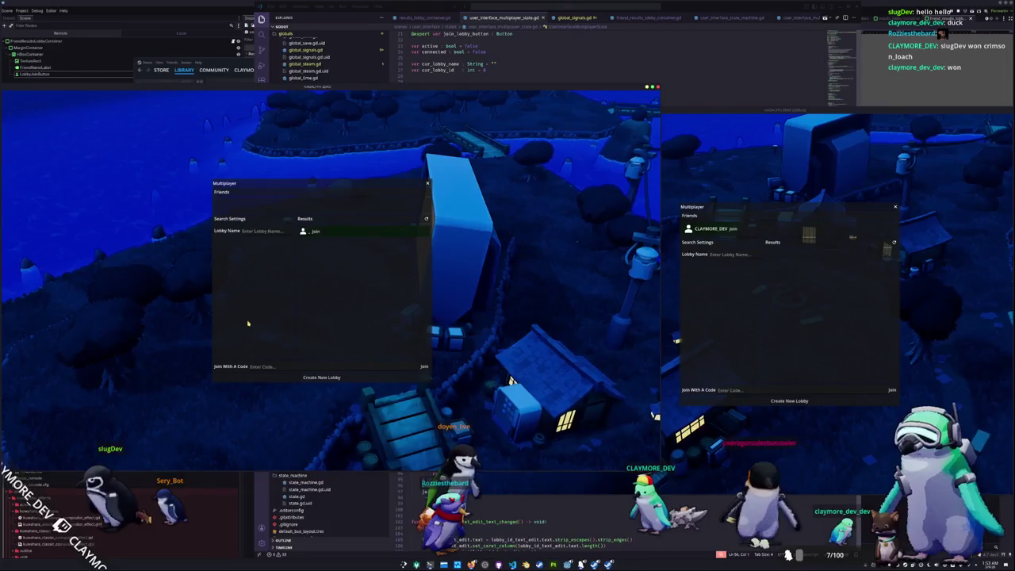
click(428, 184)
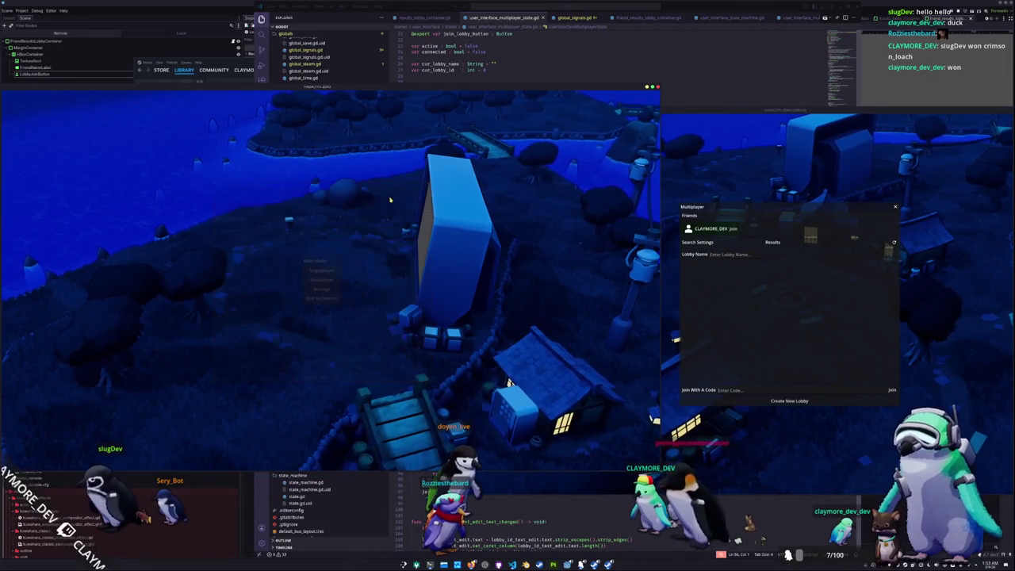
click(321, 298)
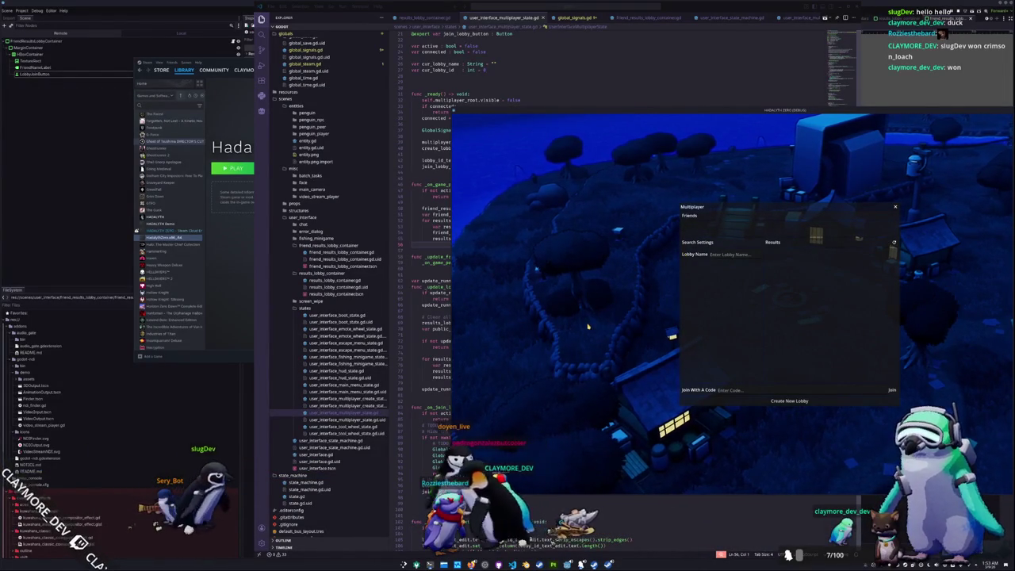
click(236, 168)
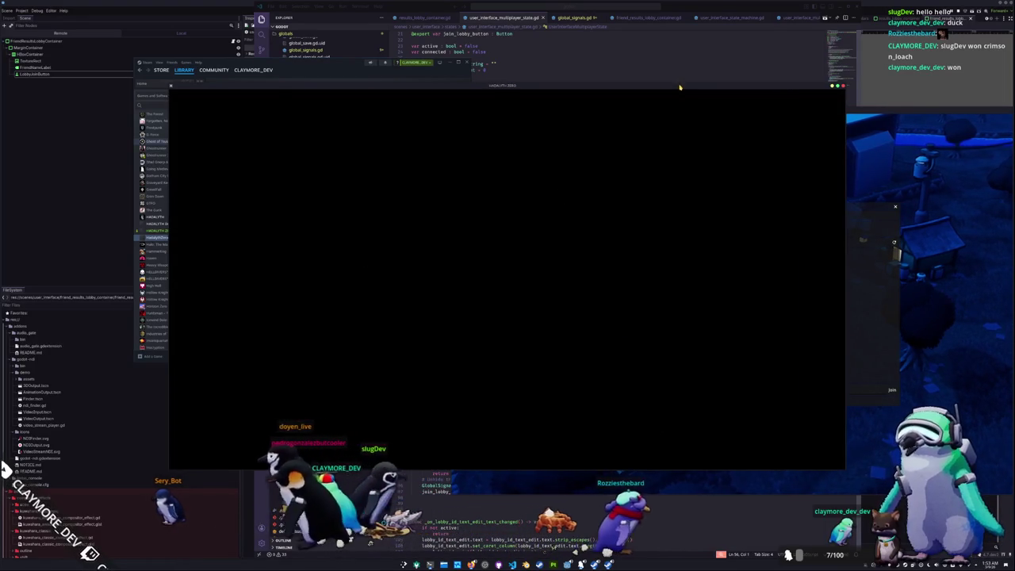
drag(680, 88, 465, 79)
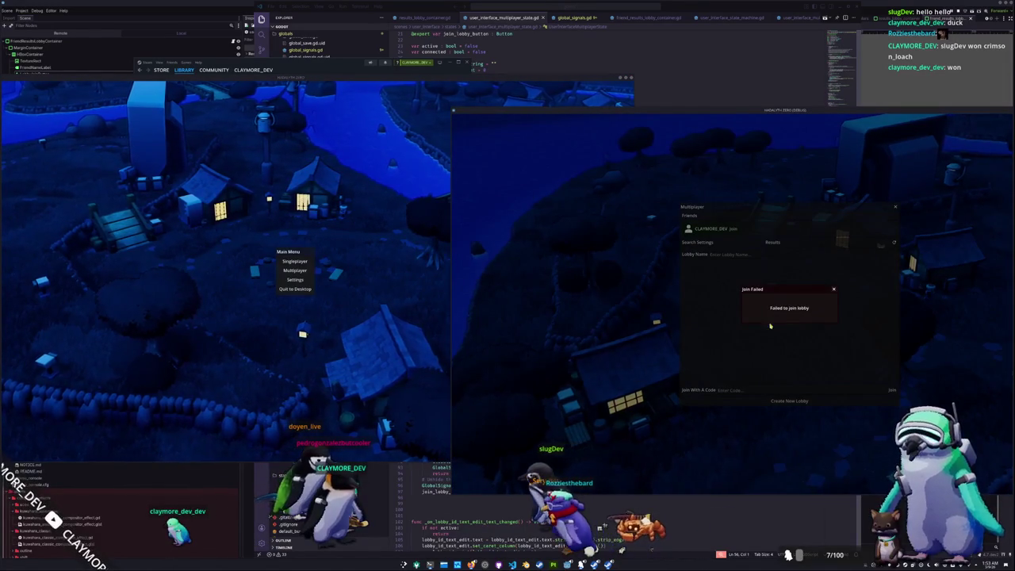
Repeatedly try joining the CLAYMORE_DEV friend lobby, dismissing each Join Failed message
click(834, 290)
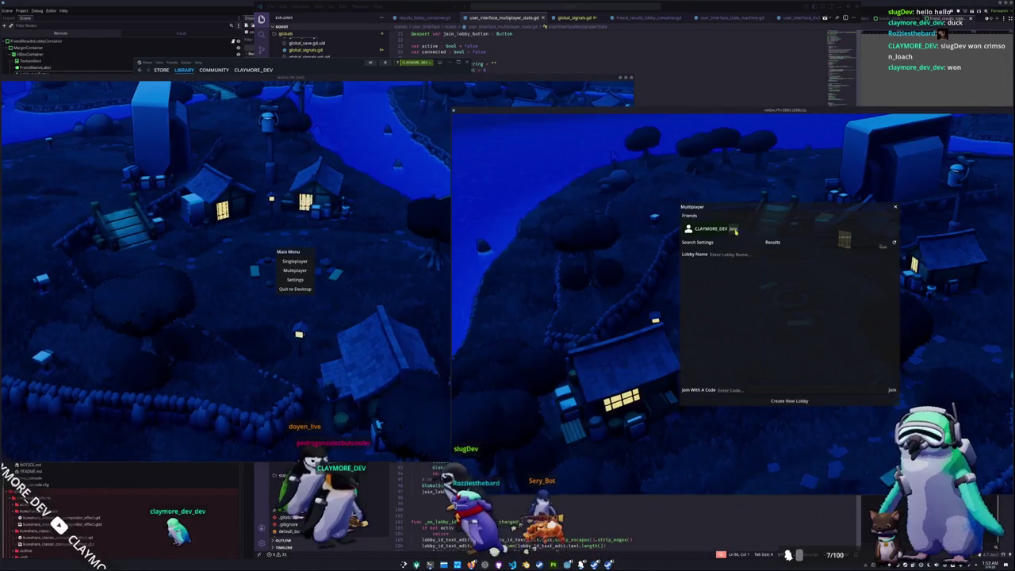
click(734, 229)
click(733, 230)
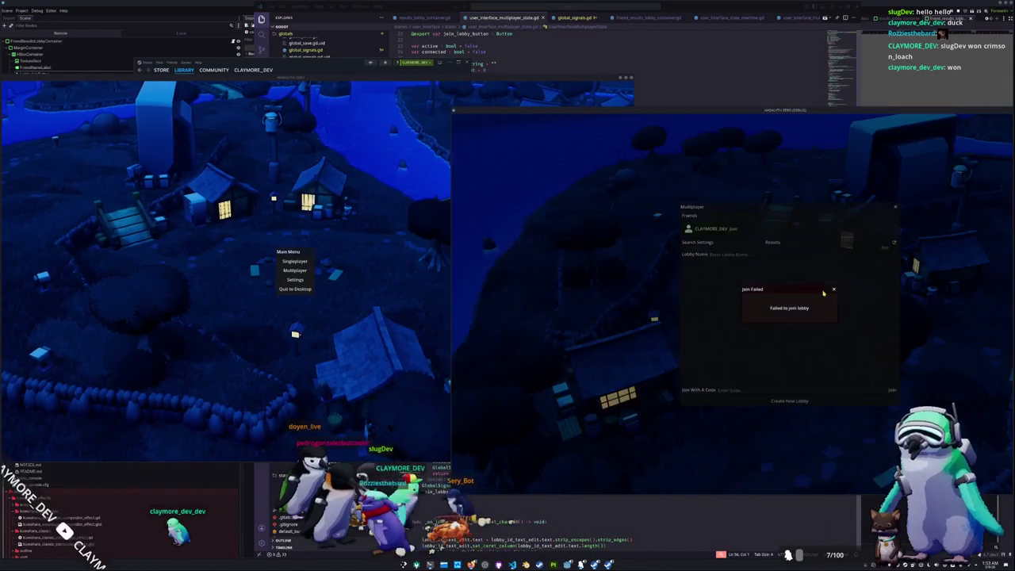
click(834, 291)
click(733, 229)
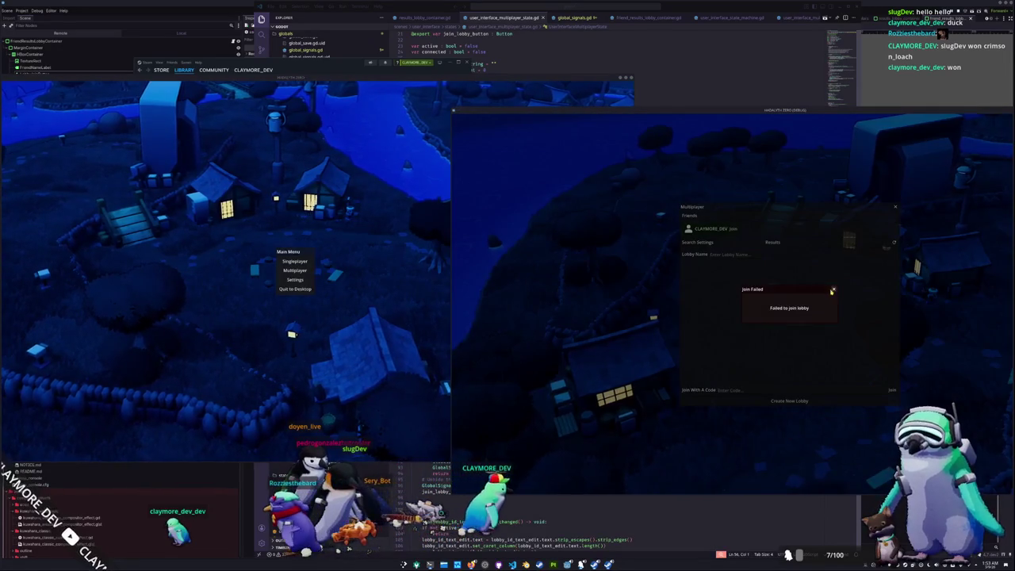
click(722, 254)
click(733, 228)
click(833, 290)
click(733, 229)
click(834, 290)
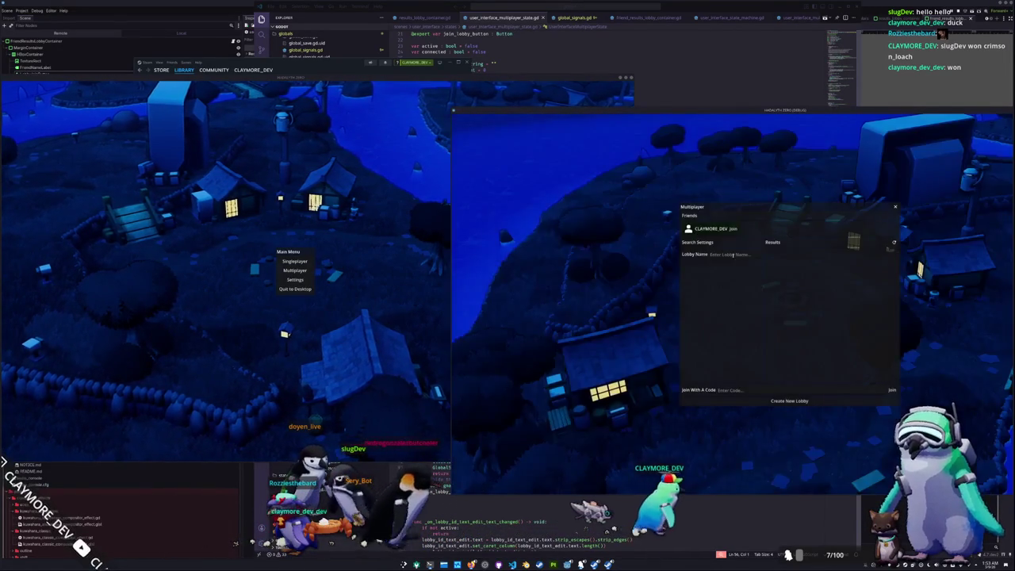
click(734, 228)
click(833, 289)
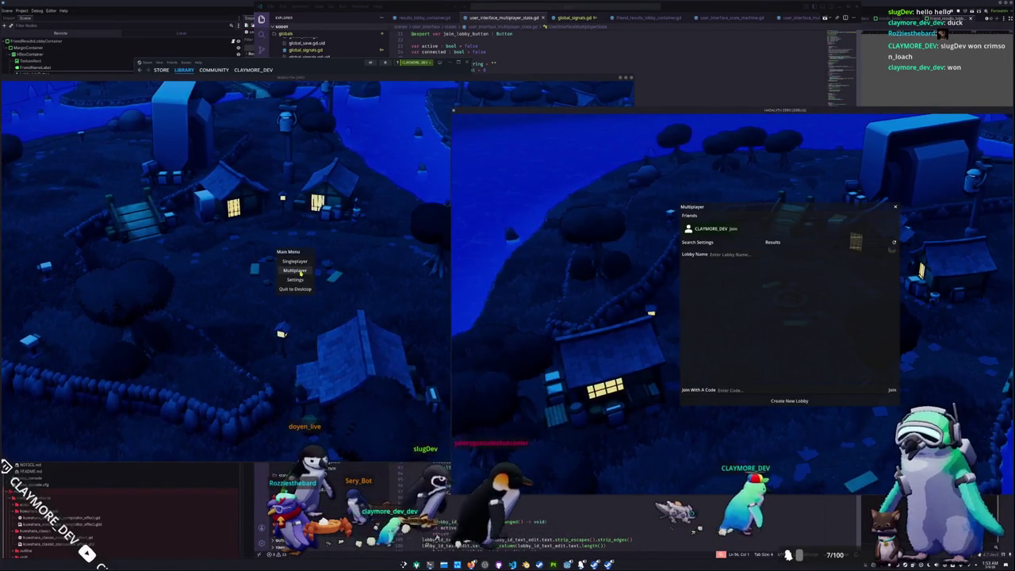
Host a friends-only lobby in the first game and join CLAYMORE_DEV's lobby from the second
click(296, 271)
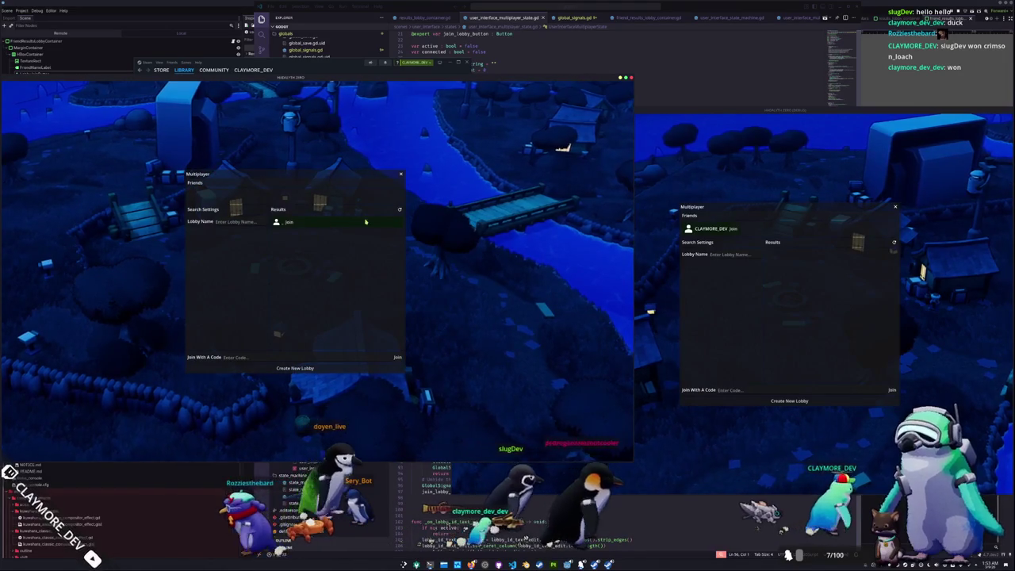
click(295, 368)
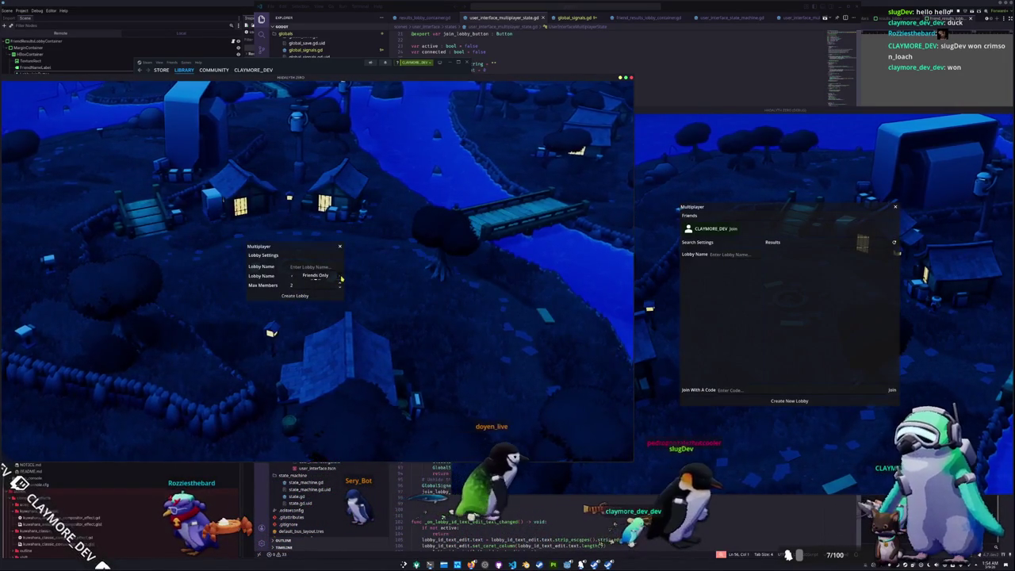
click(283, 296)
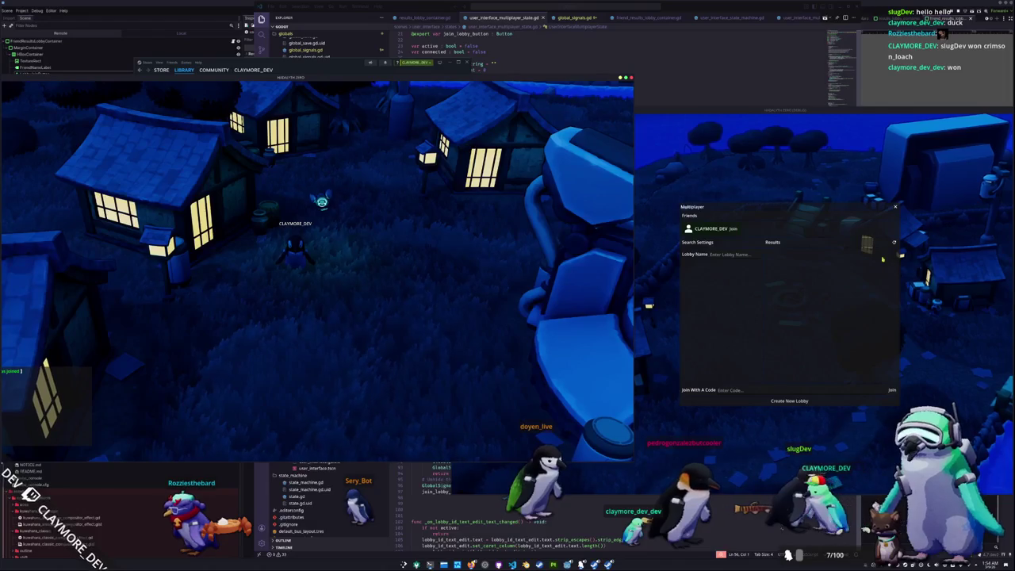
click(786, 303)
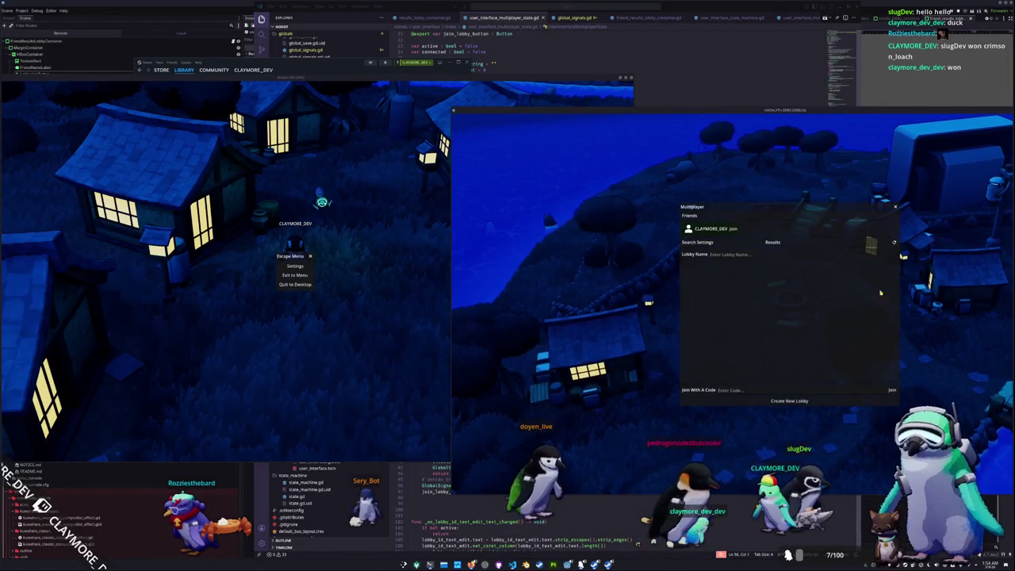
click(732, 229)
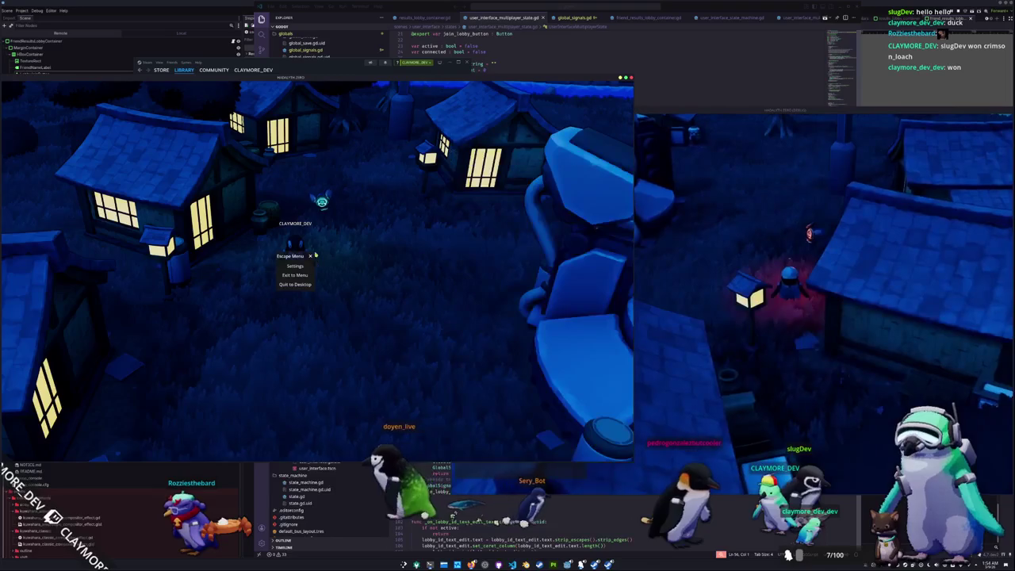
Close the escape menu and walk the character past the lantern toward the house
key(Escape)
drag(399, 287, 452, 300)
key(w)
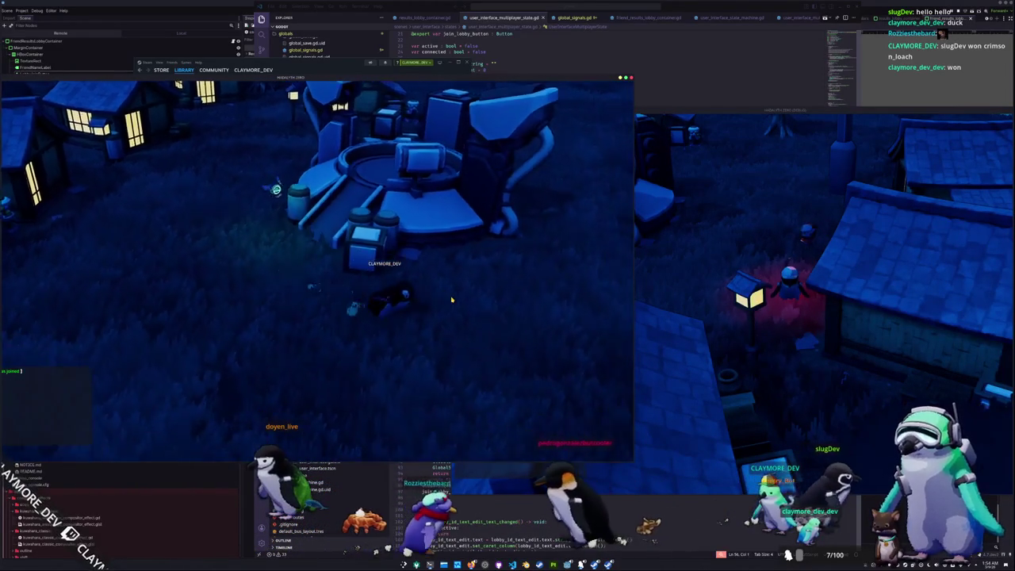
key(w)
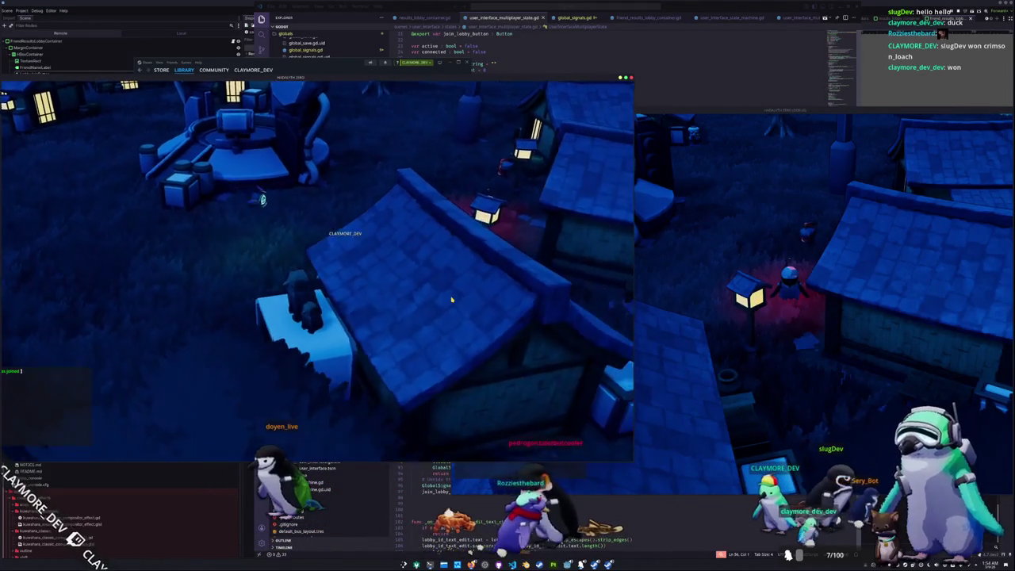
key(w)
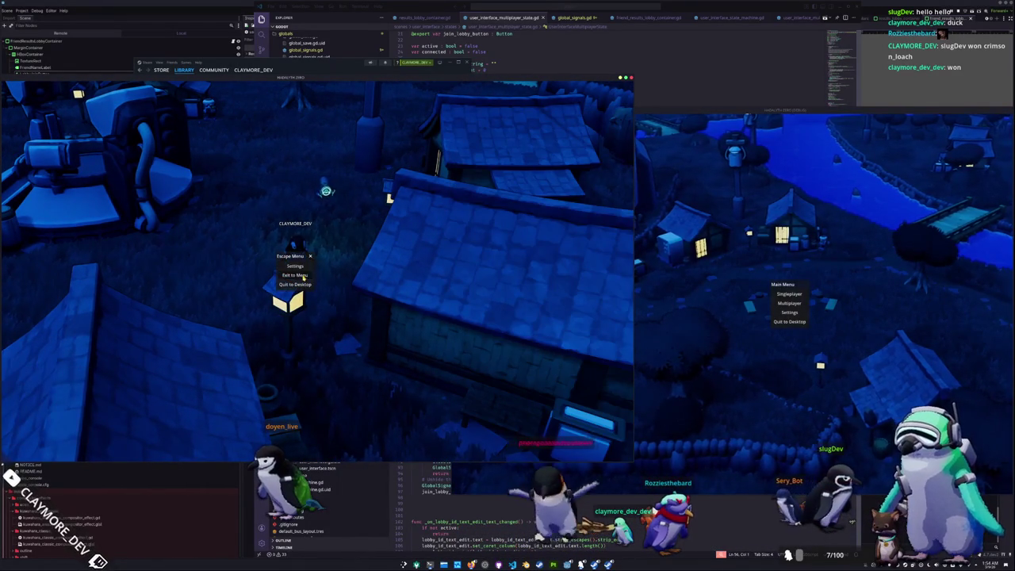
Exit to the main menu, open Multiplayer in both windows, and create a lobby in the second
click(303, 277)
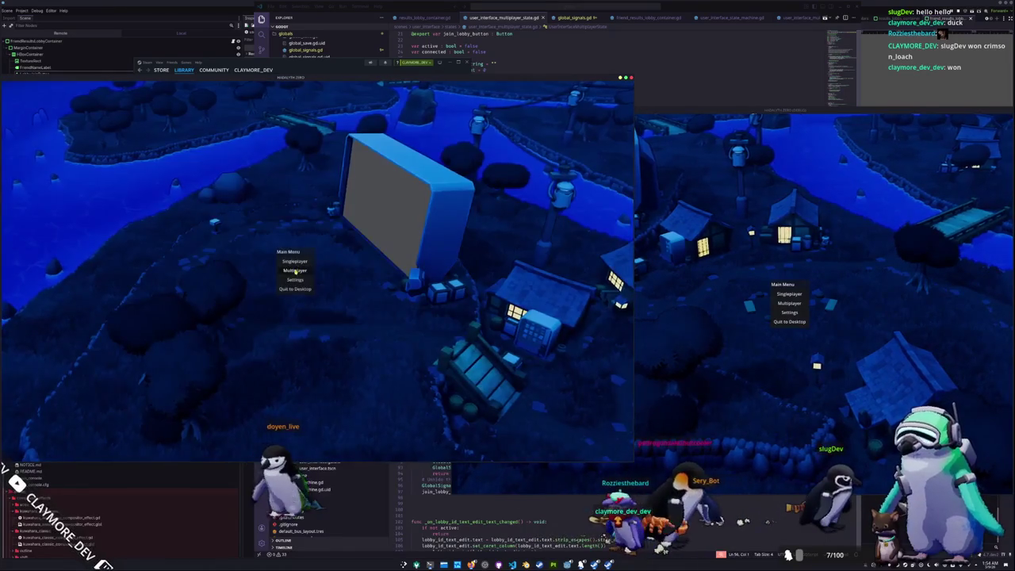
click(291, 272)
click(789, 303)
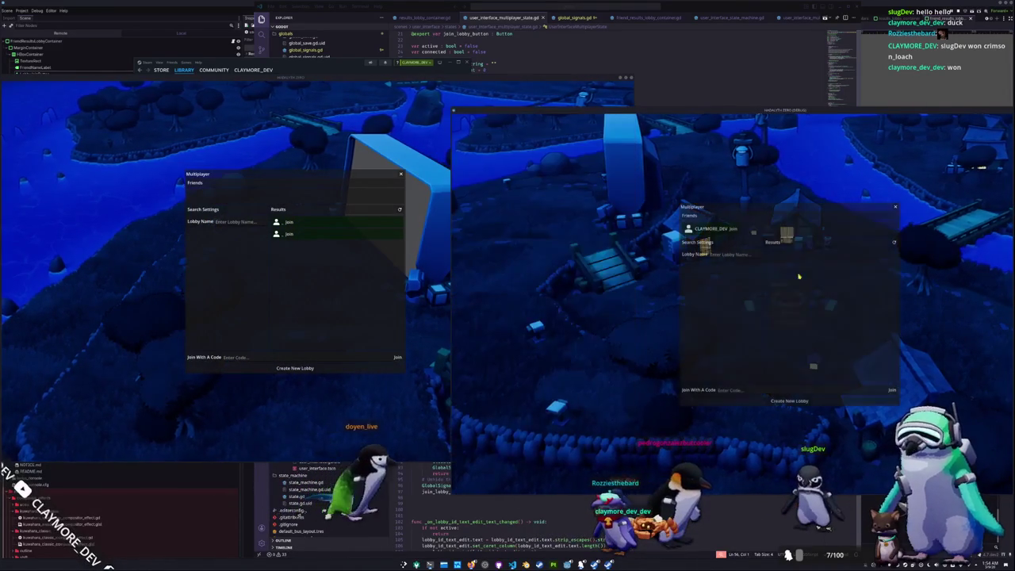
click(788, 401)
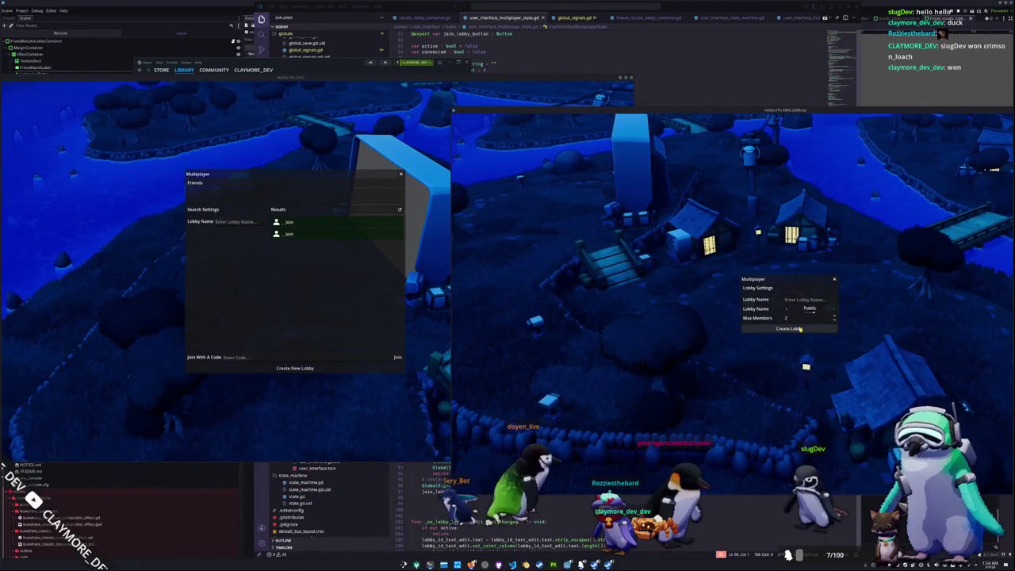
click(799, 328)
Refresh the lobby results in the first window, join the hosted lobby, then quit to desktop
click(355, 314)
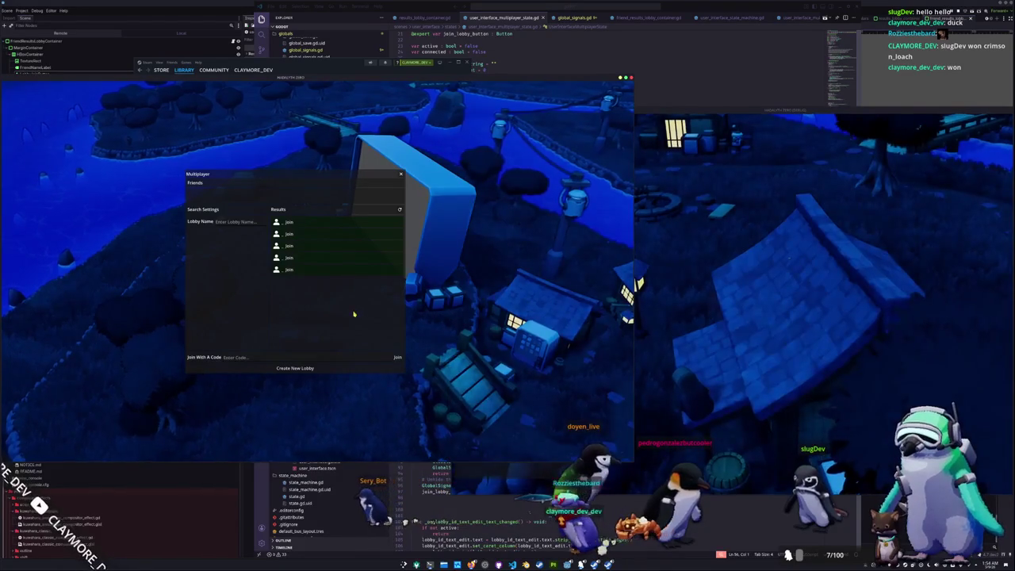
key(Escape)
click(295, 270)
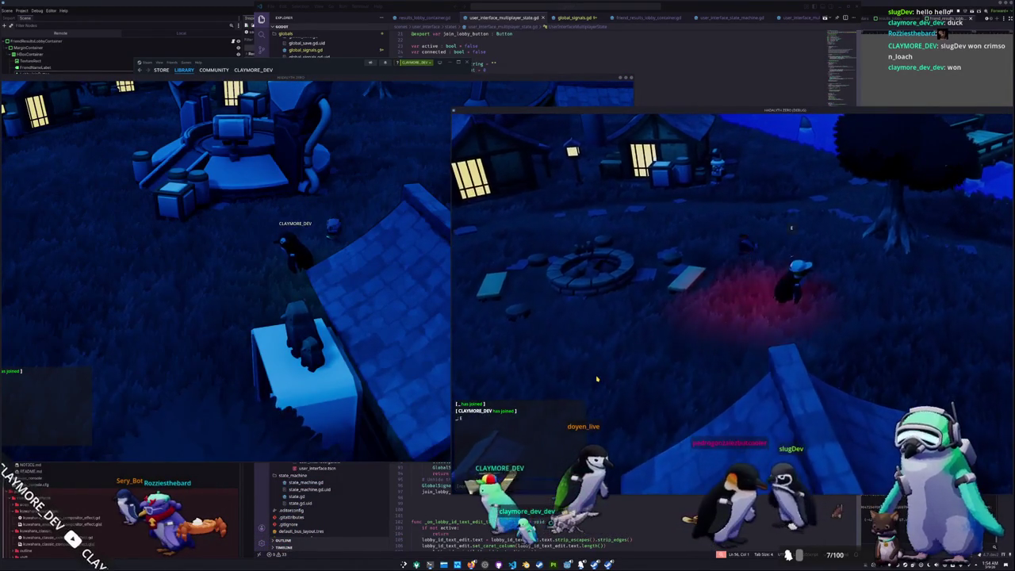
click(342, 354)
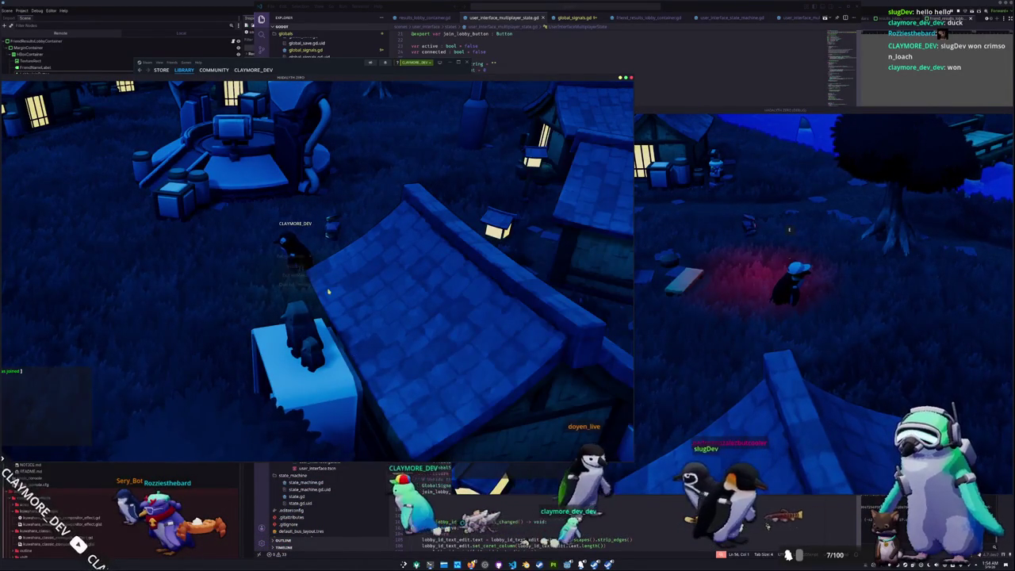
click(295, 283)
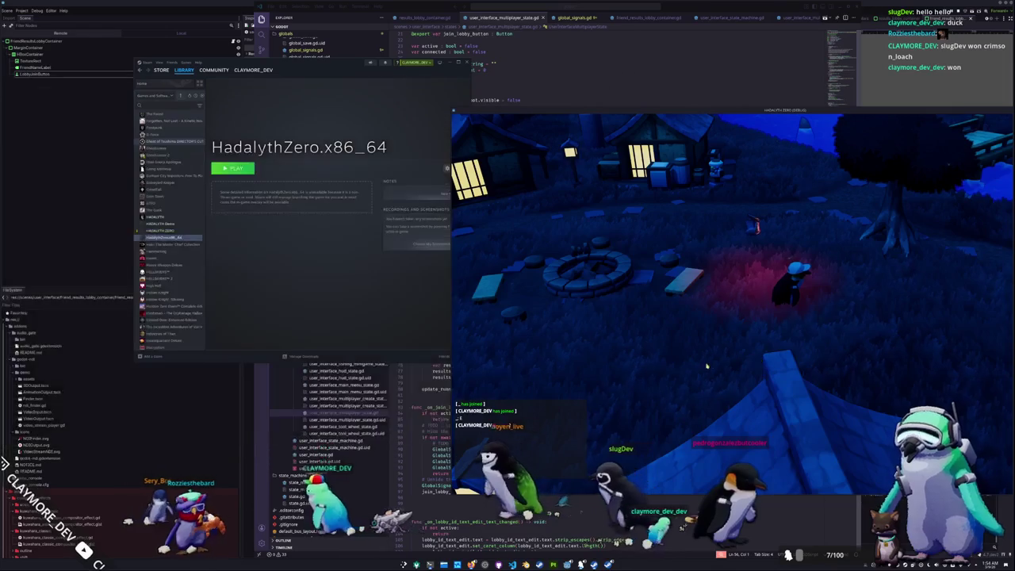
Quit the second game window to the desktop and return to the GDScript editor
click(789, 317)
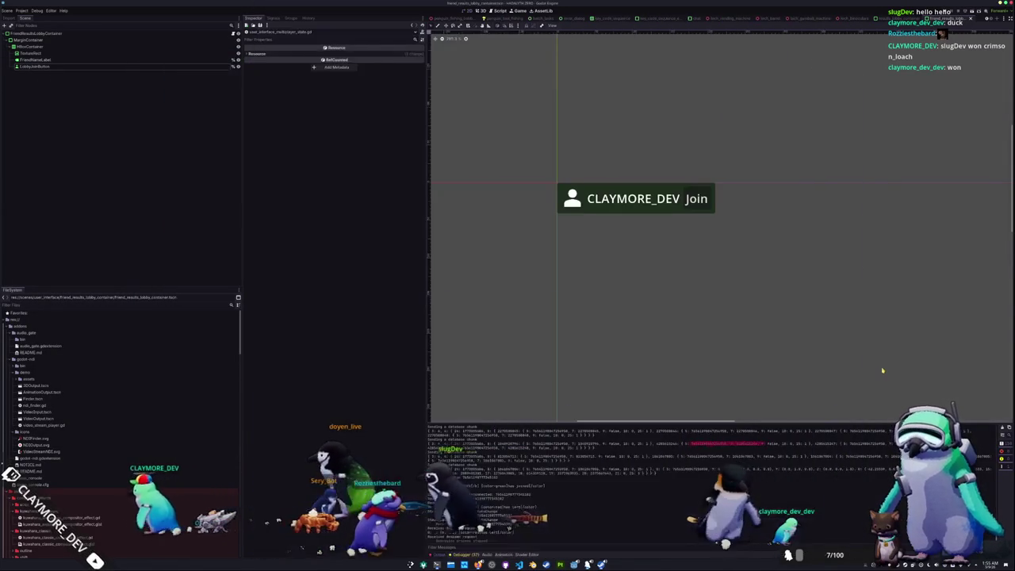
scroll(730, 316, down, 2)
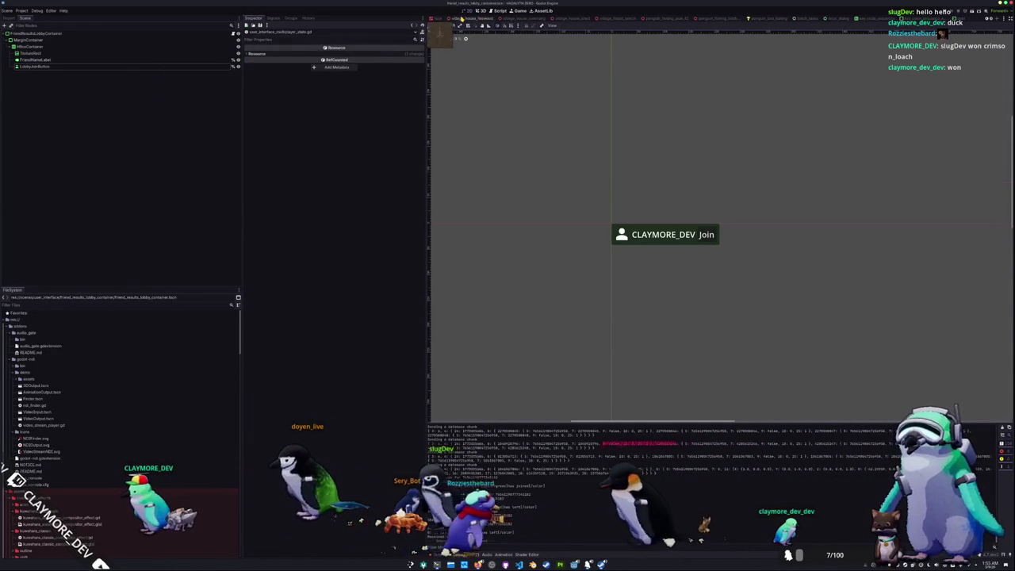
key(alt+Tab)
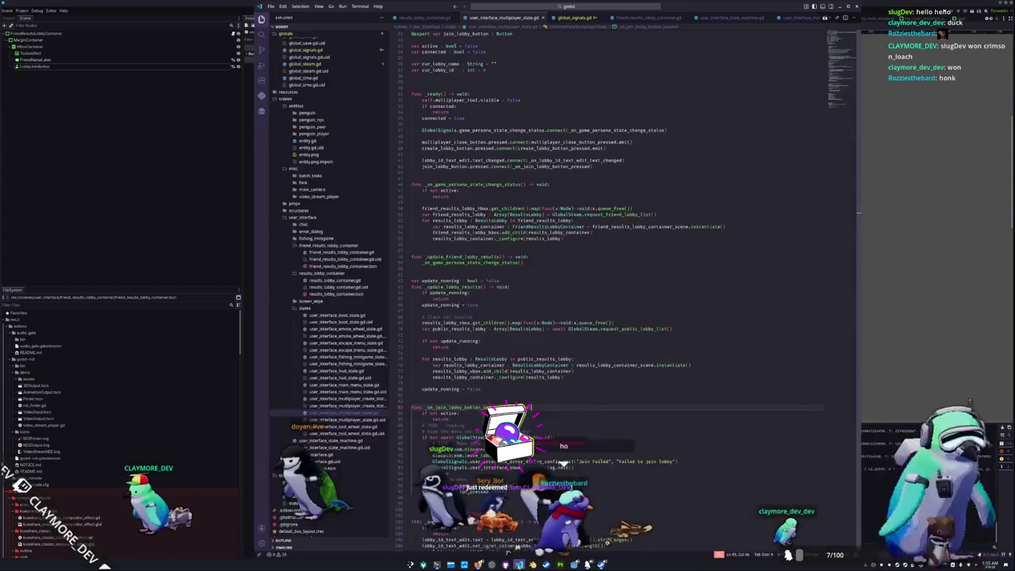
Inspect the update_running guard and friend lobby loop in _update_lobby_results
click(425, 394)
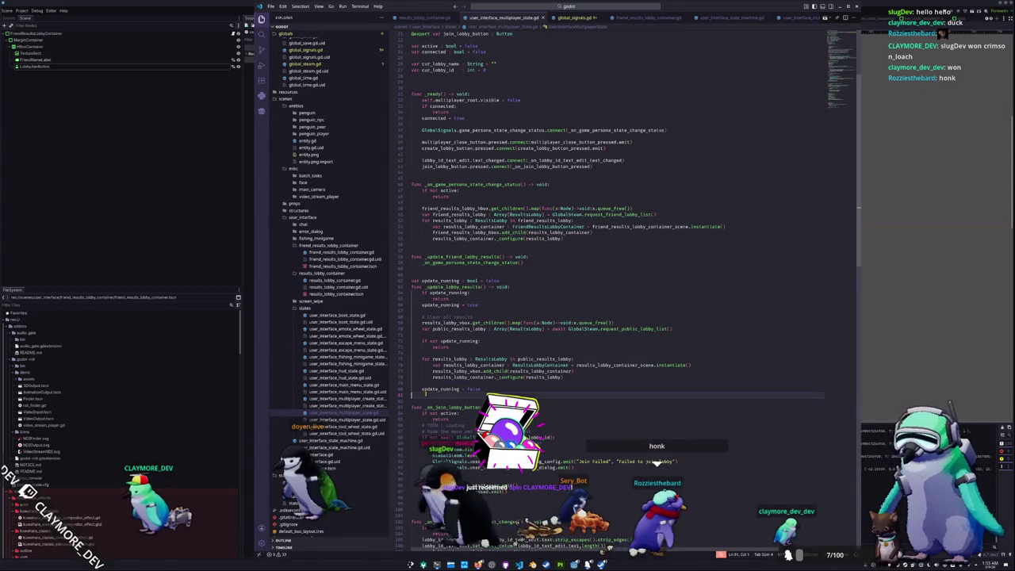
scroll(429, 394, up, 3)
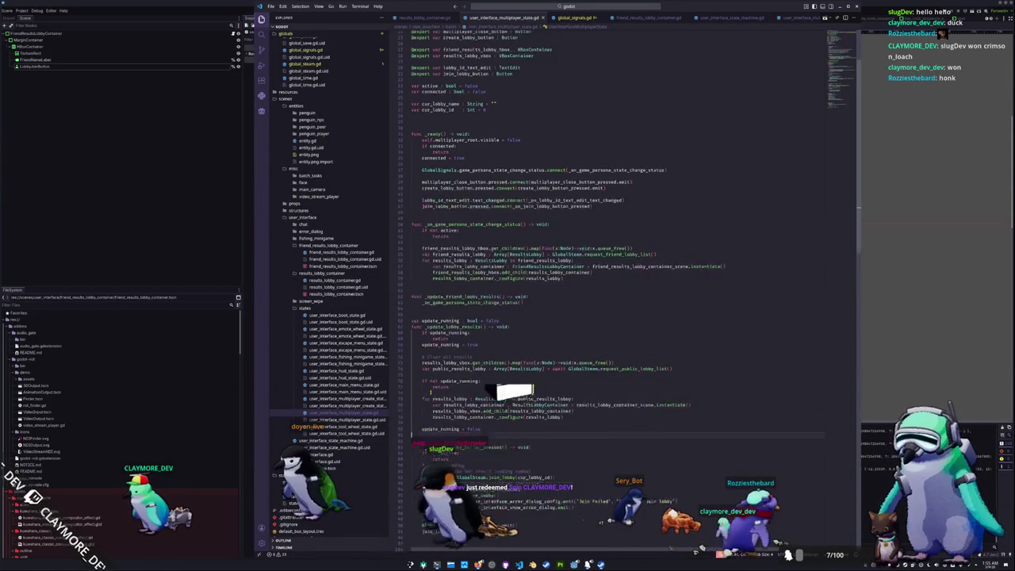
click(429, 394)
click(440, 365)
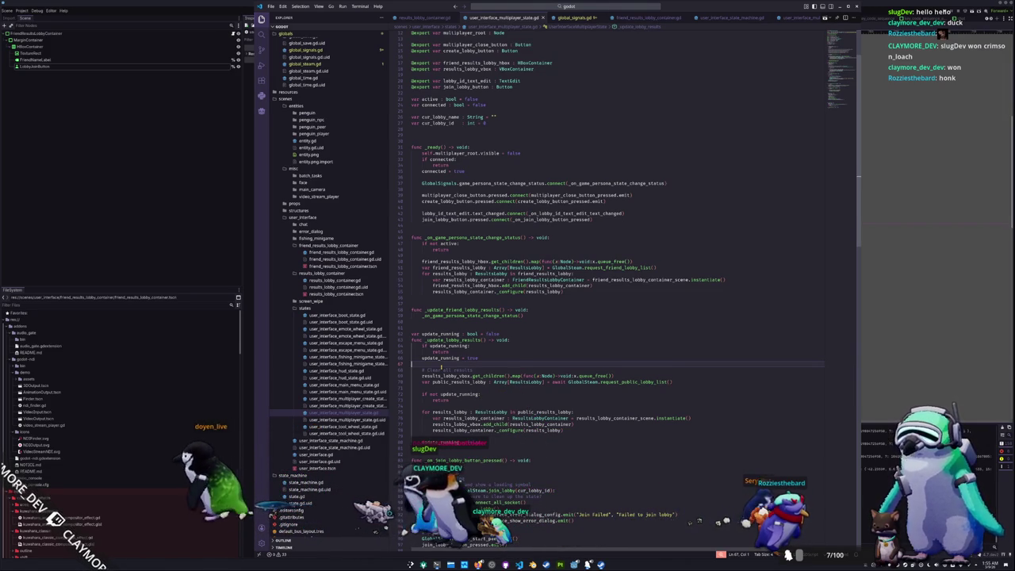
click(441, 297)
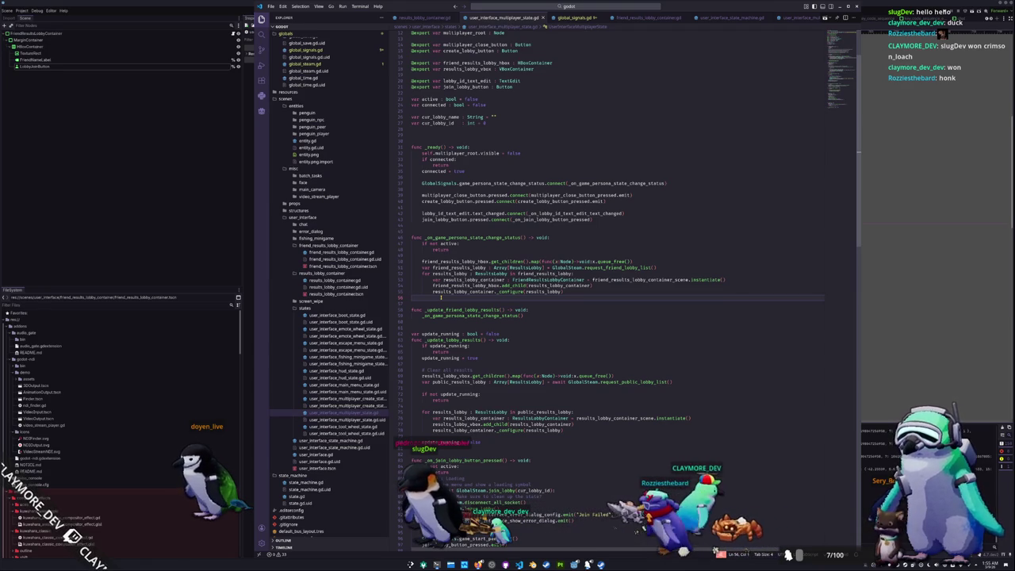
key(alt+Tab)
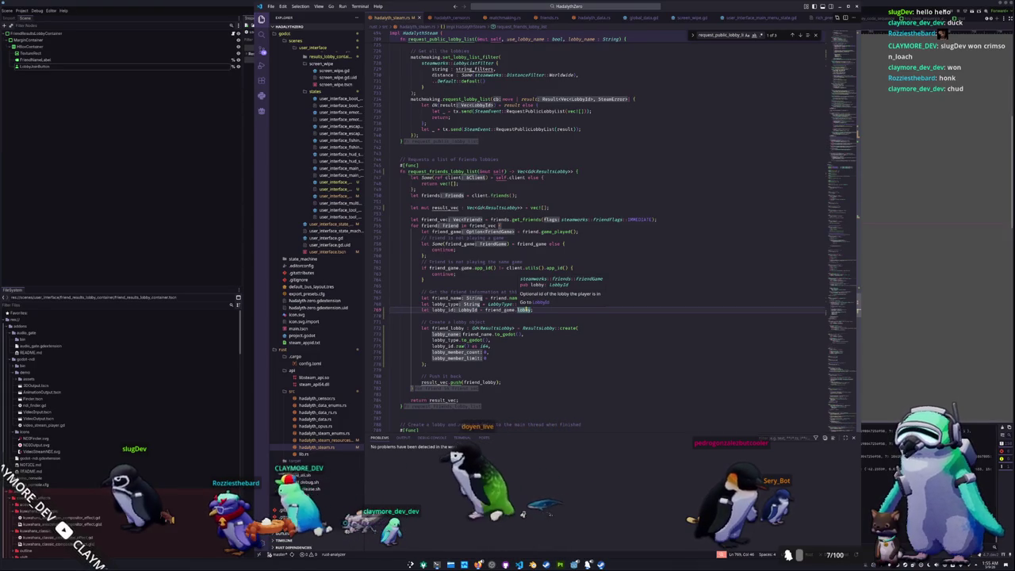
Jump to the lobby field's definition in friends.rs's FriendGame struct, a LobbyId
ctrl+click(525, 310)
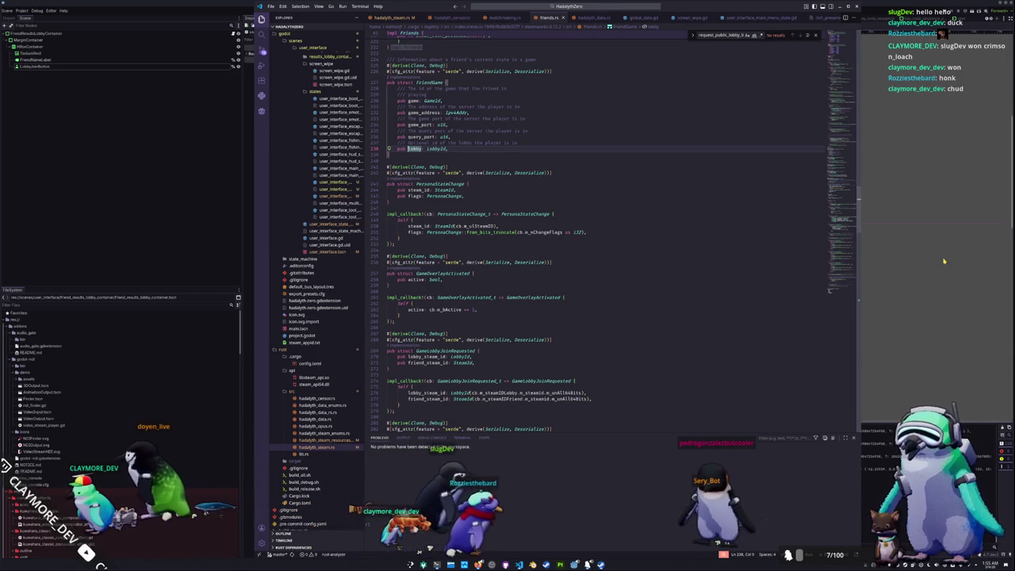
click(89, 555)
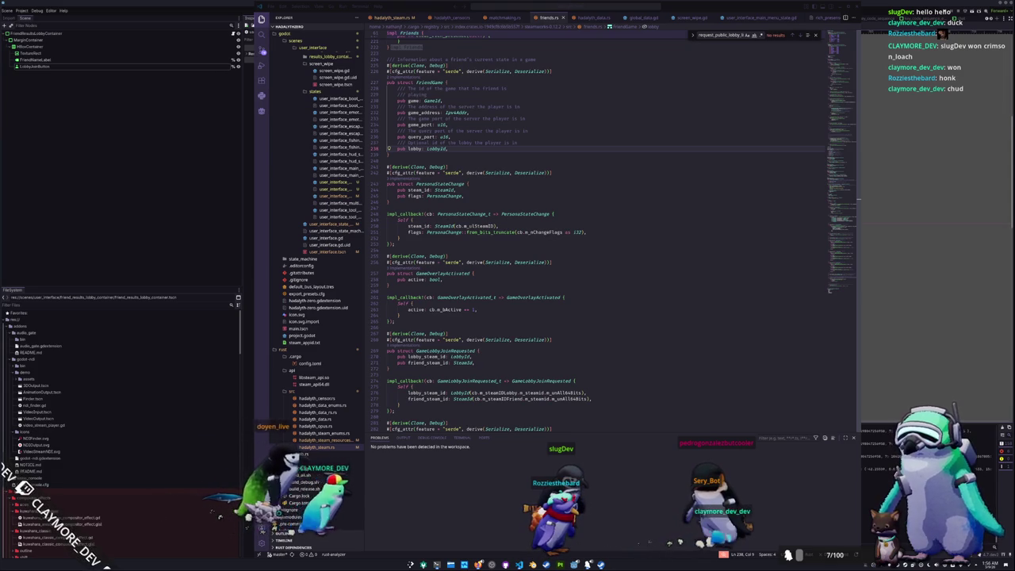
key(alt+Tab)
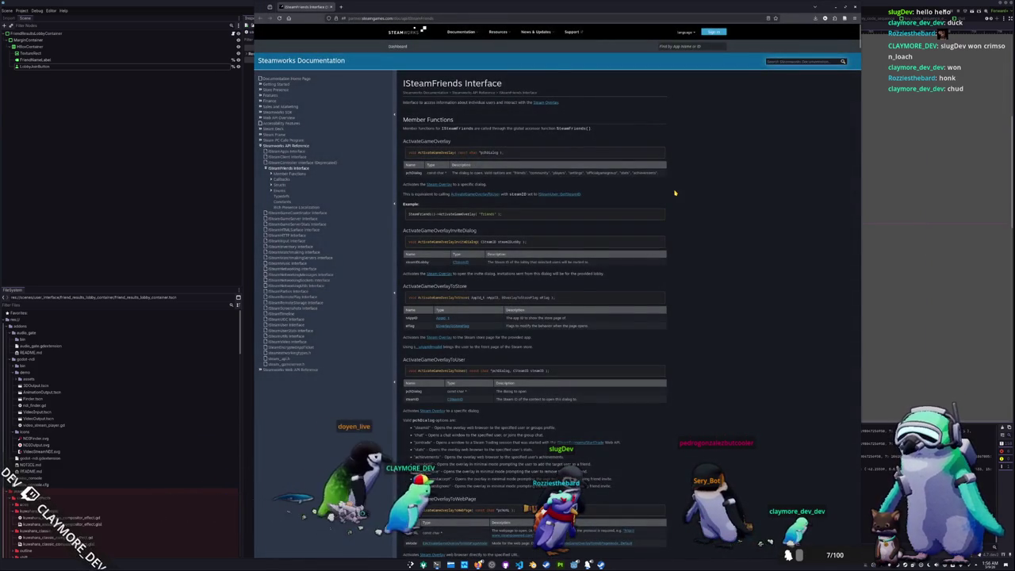
Search the ISteamFriends page for 'lobby' and screenshot the GetFriendCount example
key(ctrl+f)
text(lobby)
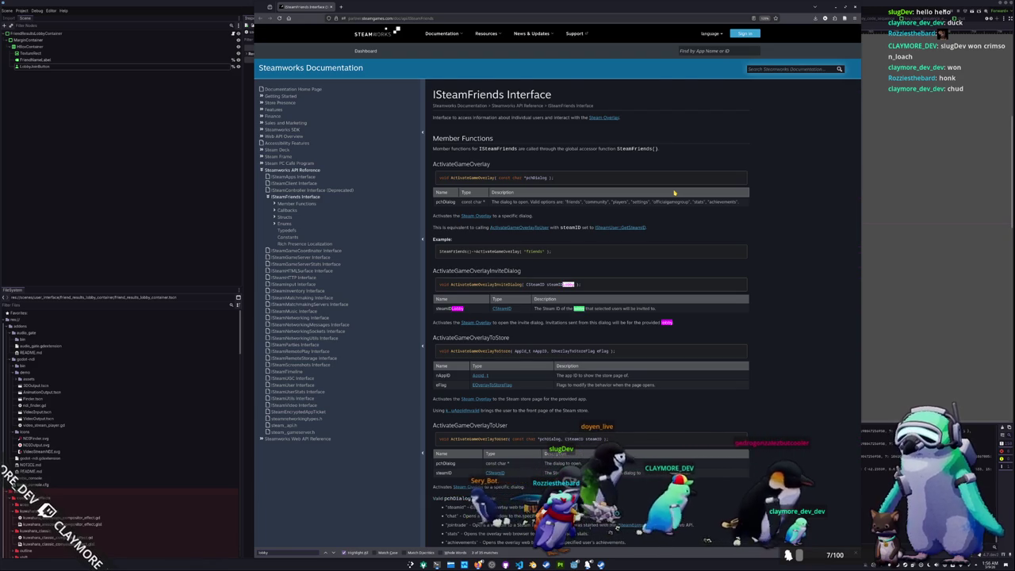
scroll(674, 192, down, 15)
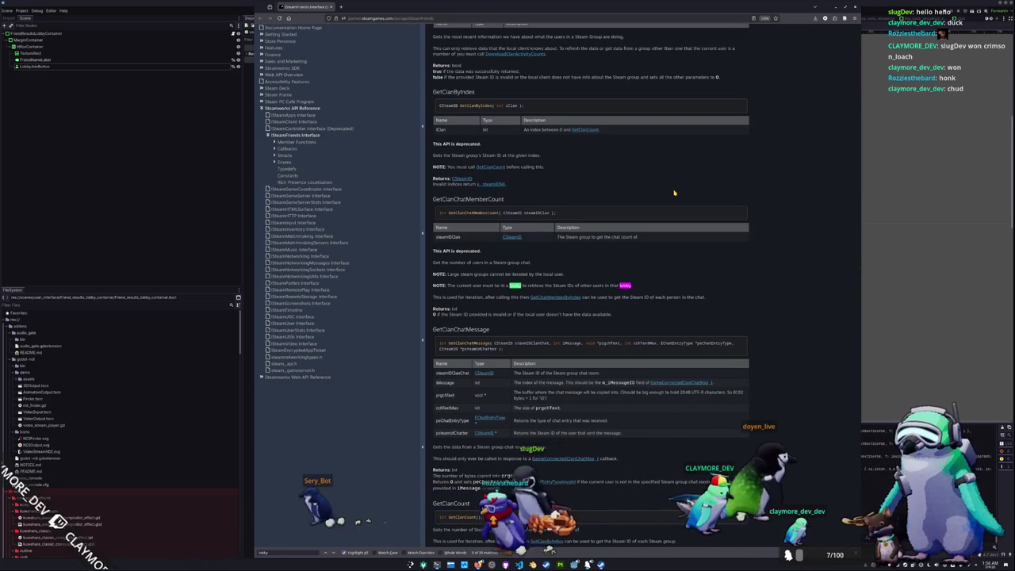
scroll(674, 192, down, 5)
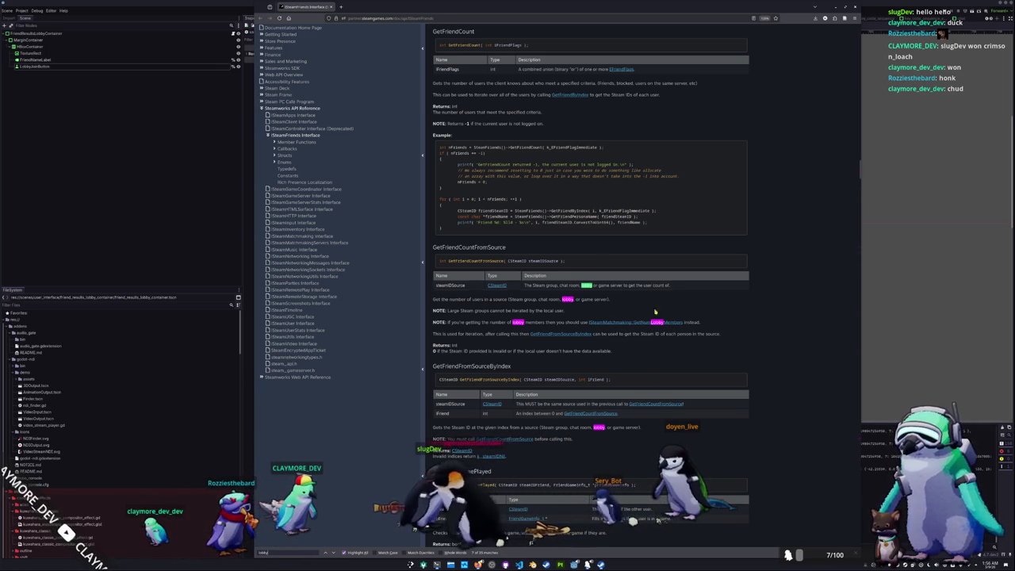
key(Print)
mouse_move(424, 241)
mouse_down()
mouse_move(639, 362)
mouse_move(757, 356)
mouse_up()
key(Return)
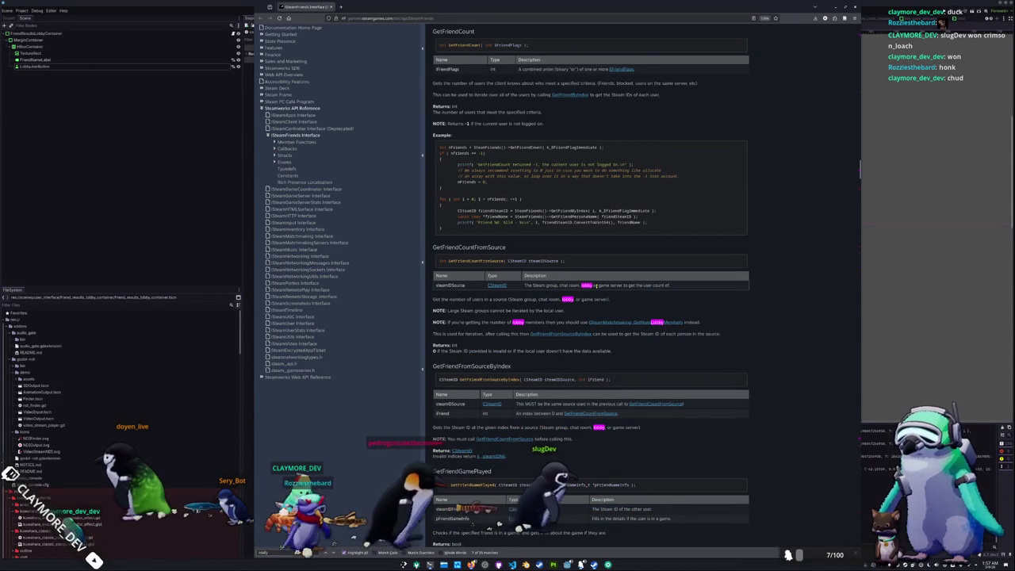
Go to FriendGameInfo_t, select the m_steamIDLobby description, and open the CSteamID docs
scroll(775, 310, down, 5)
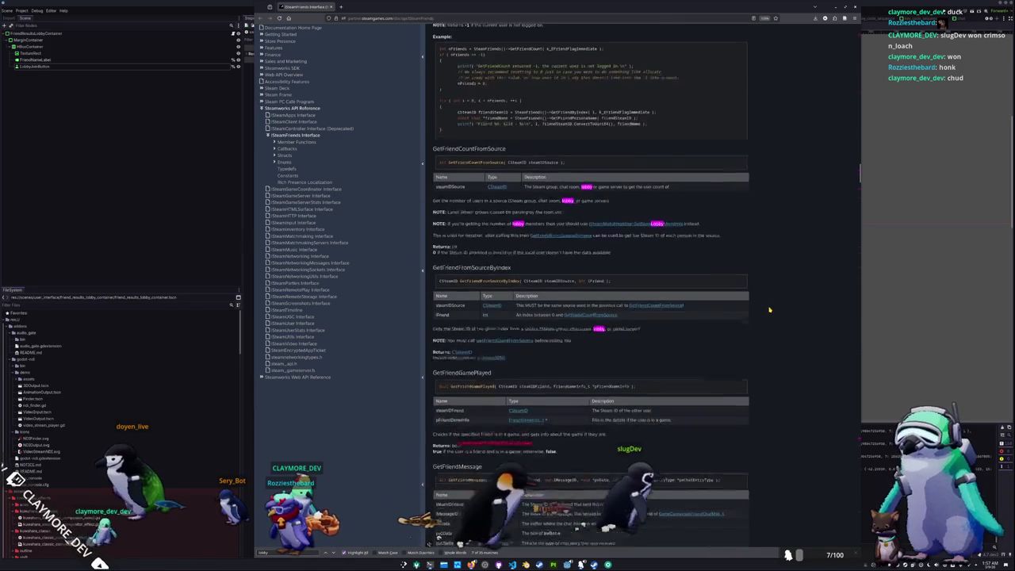
scroll(769, 310, down, 1)
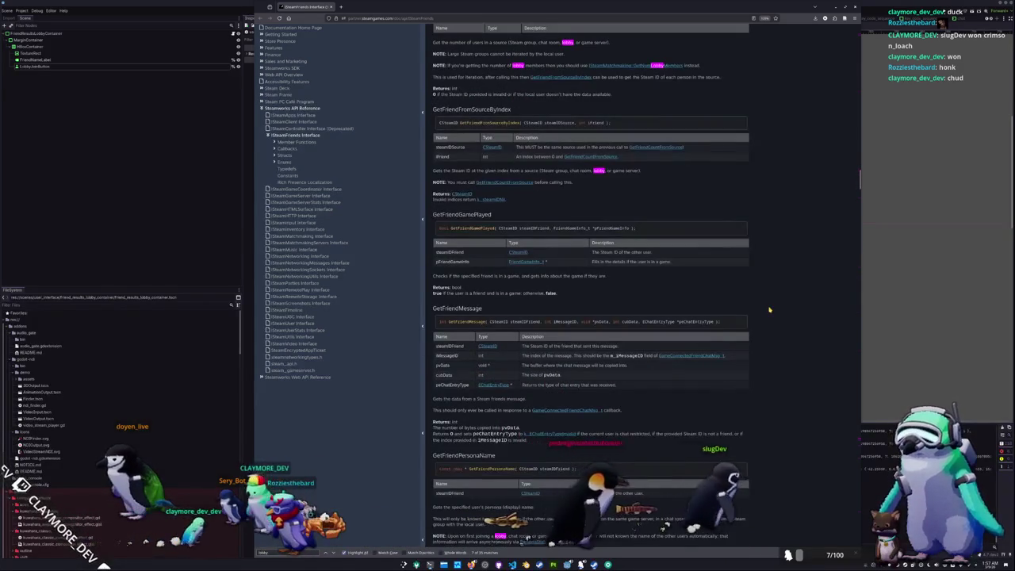
scroll(770, 310, down, 1)
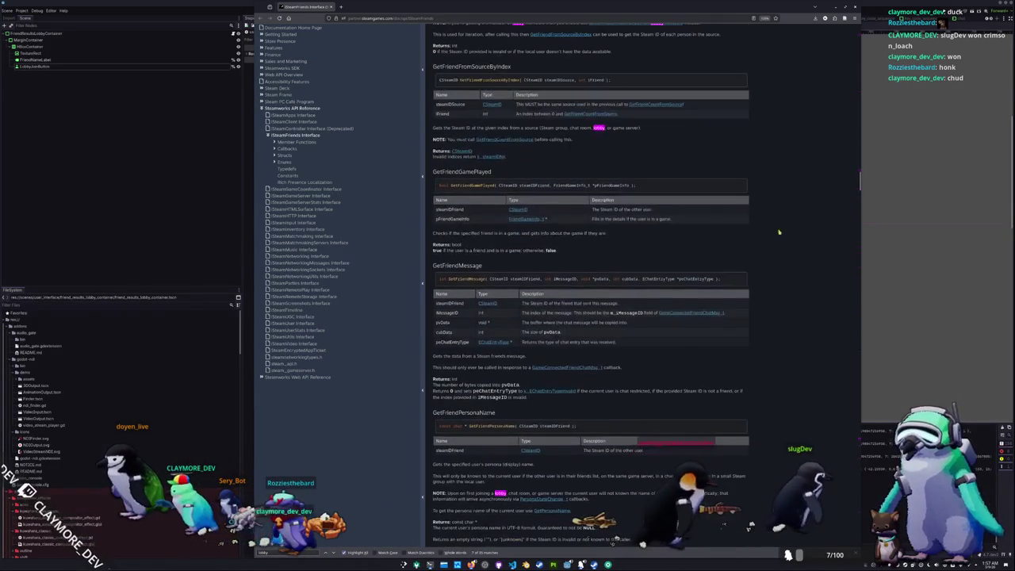
click(526, 219)
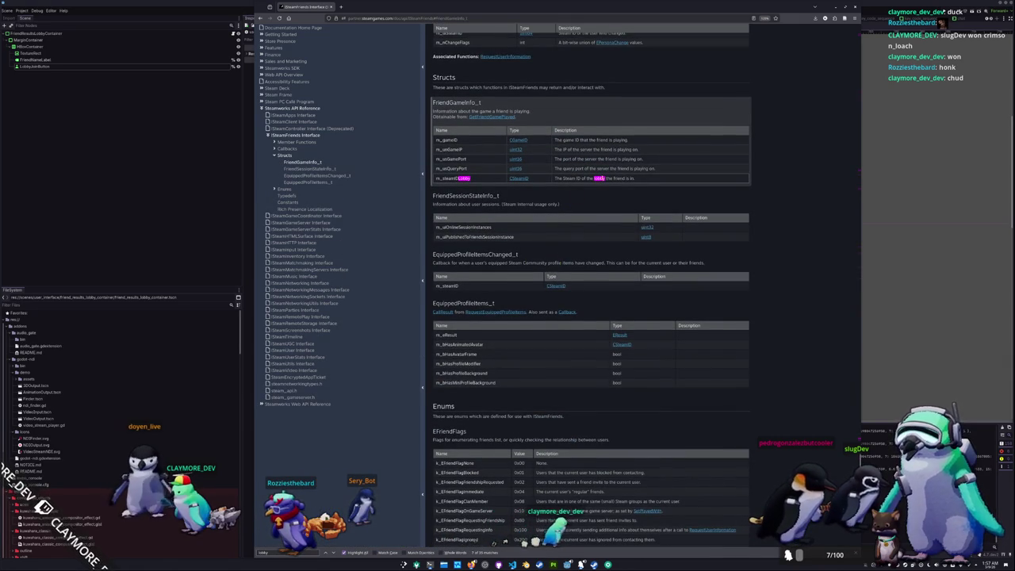
drag(636, 179, 554, 178)
click(519, 178)
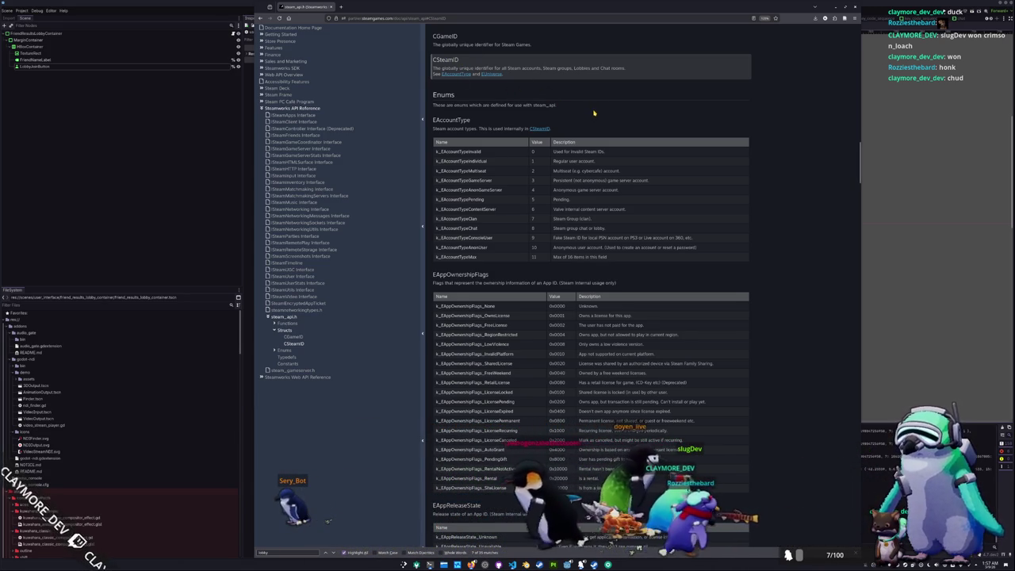
scroll(754, 172, down, 5)
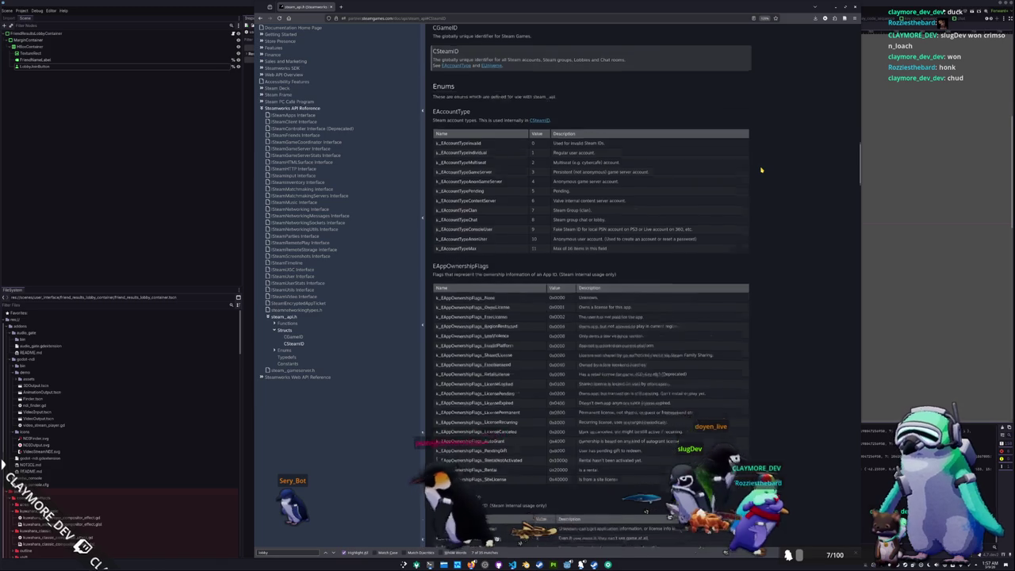
scroll(759, 169, down, 10)
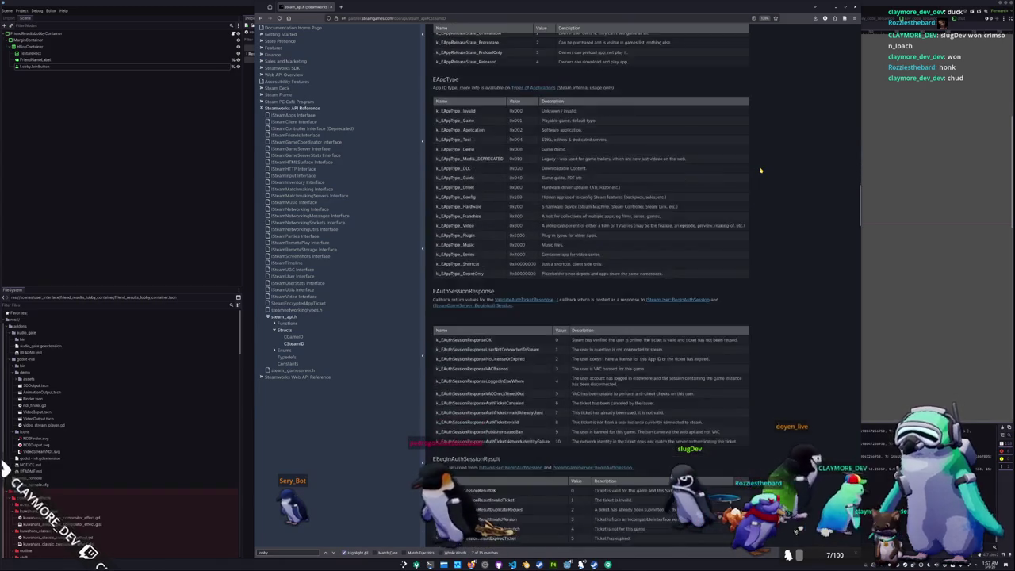
scroll(758, 171, down, 10)
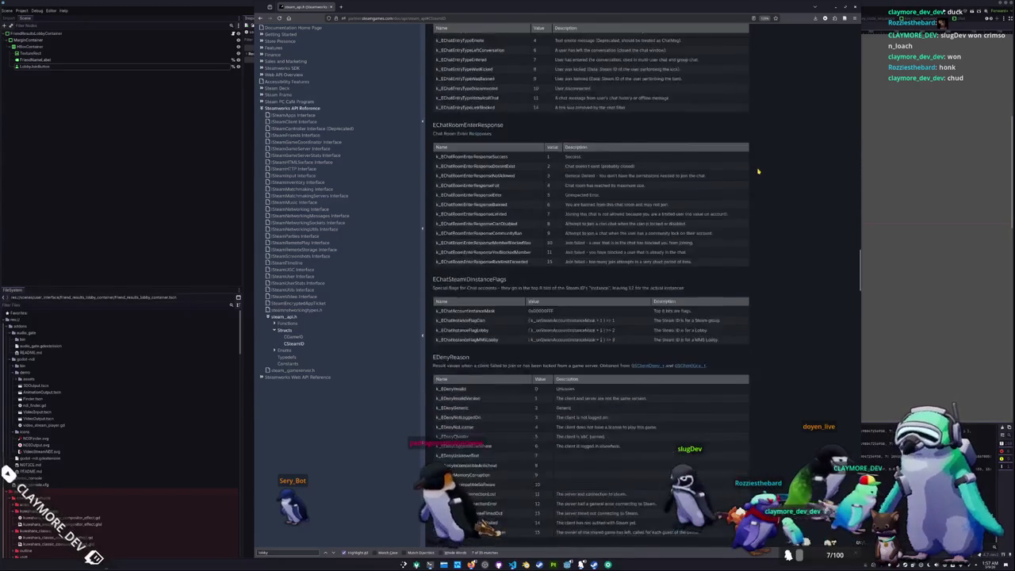
scroll(757, 171, down, 7)
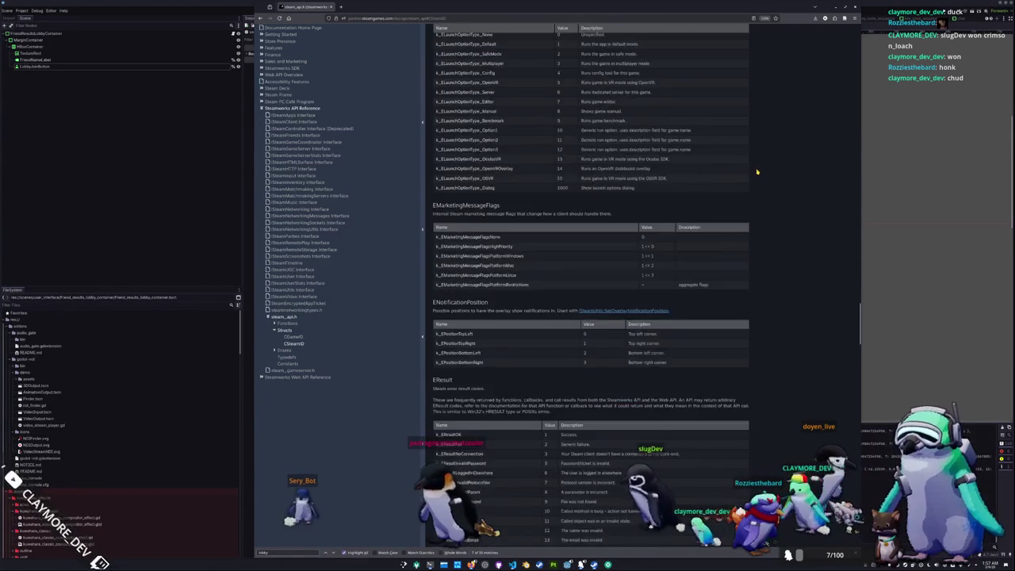
scroll(754, 173, up, 2)
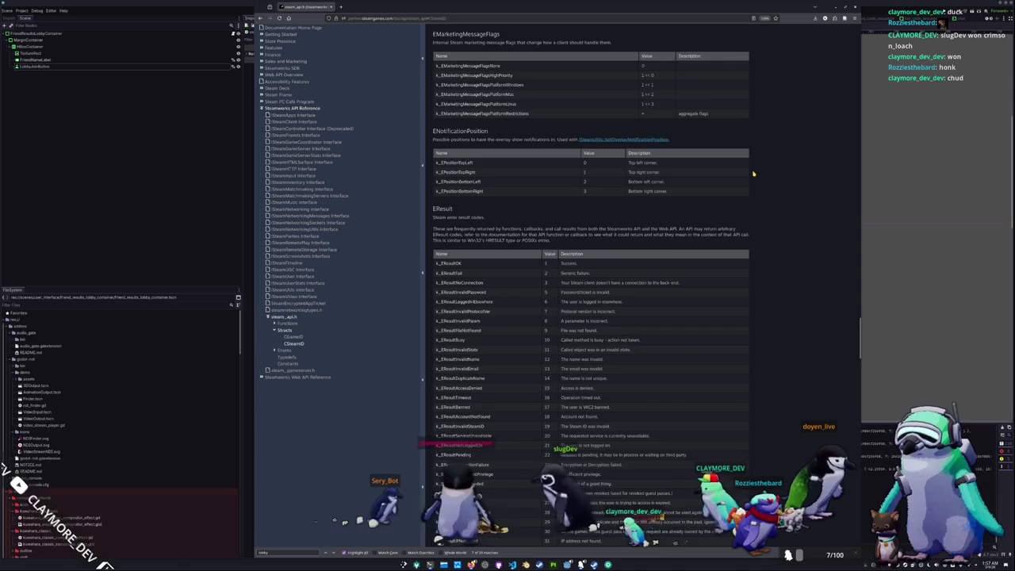
scroll(755, 174, down, 15)
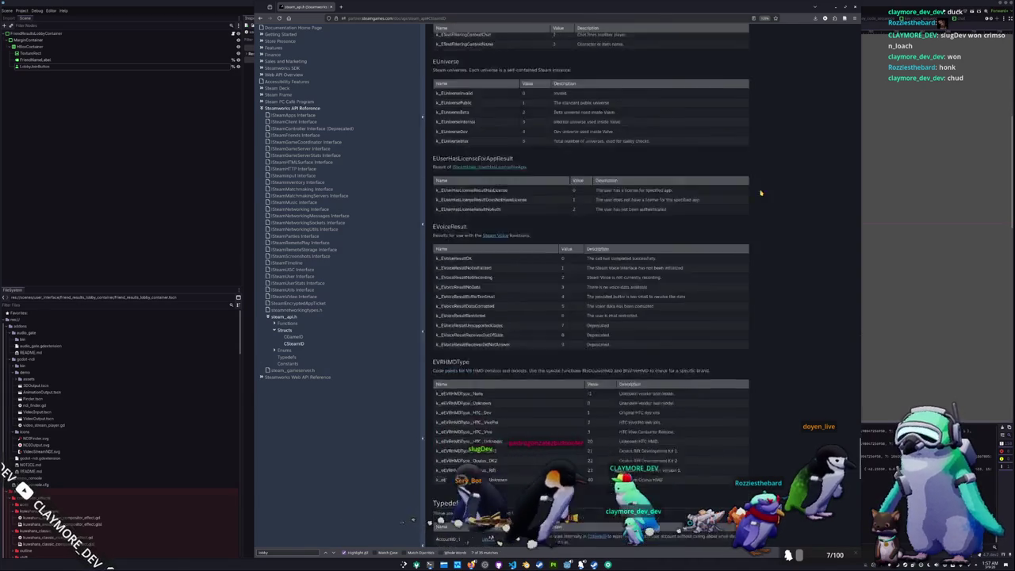
scroll(773, 254, down, 5)
scroll(781, 297, up, 3)
scroll(793, 301, down, 1)
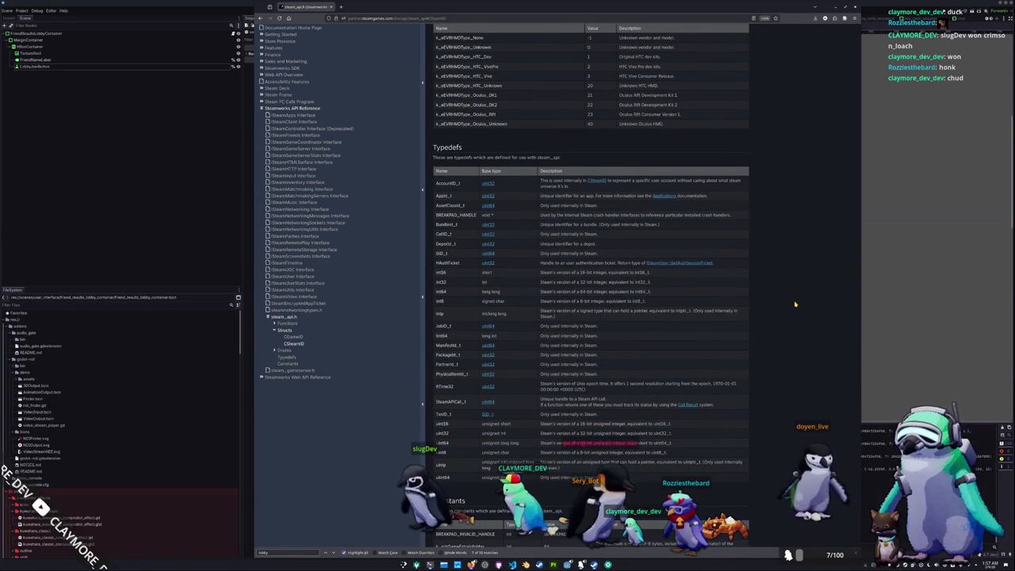
scroll(795, 304, down, 5)
scroll(796, 304, up, 1)
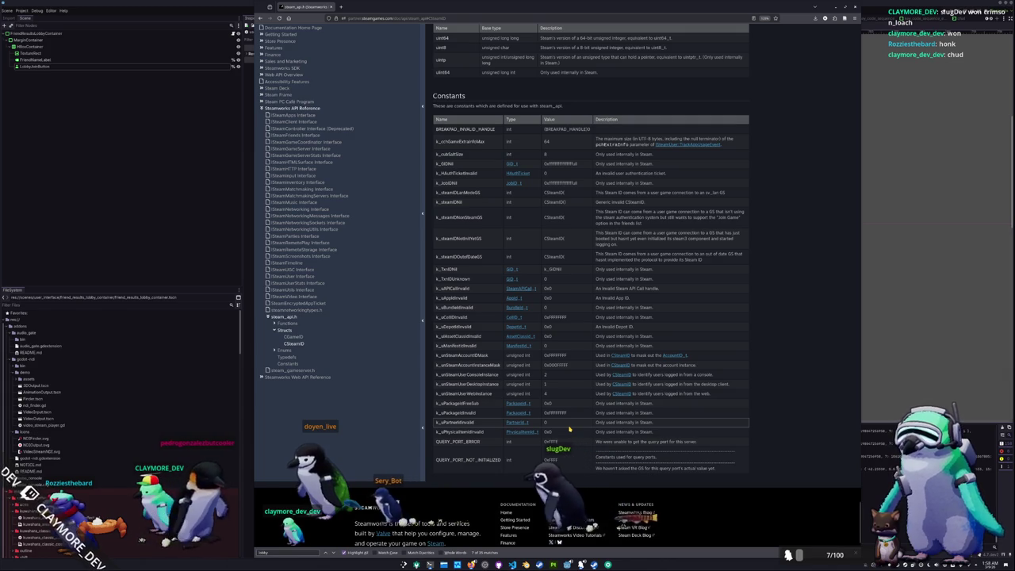
scroll(568, 429, up, 5)
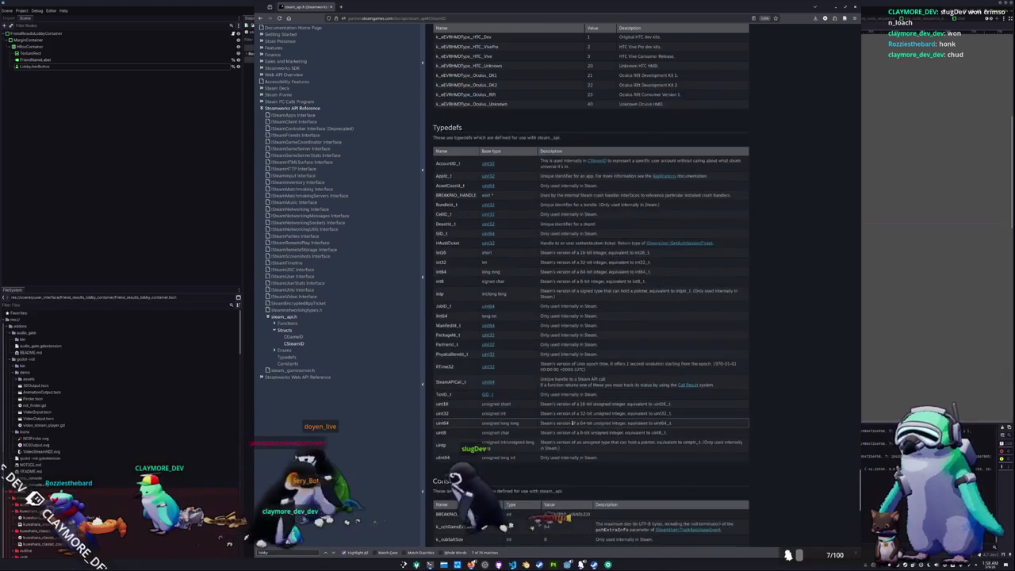
scroll(781, 480, up, 3)
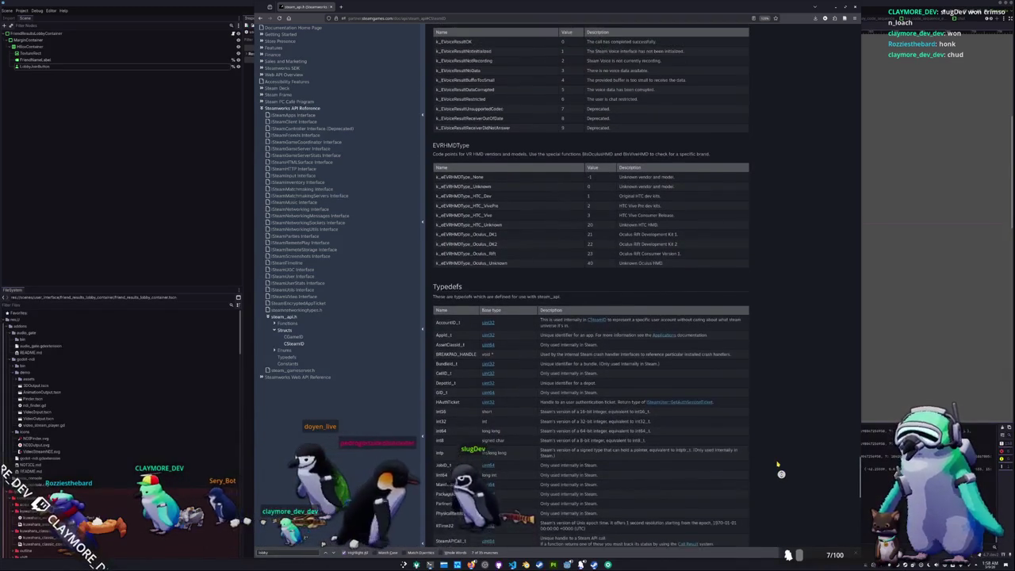
scroll(781, 474, up, 3)
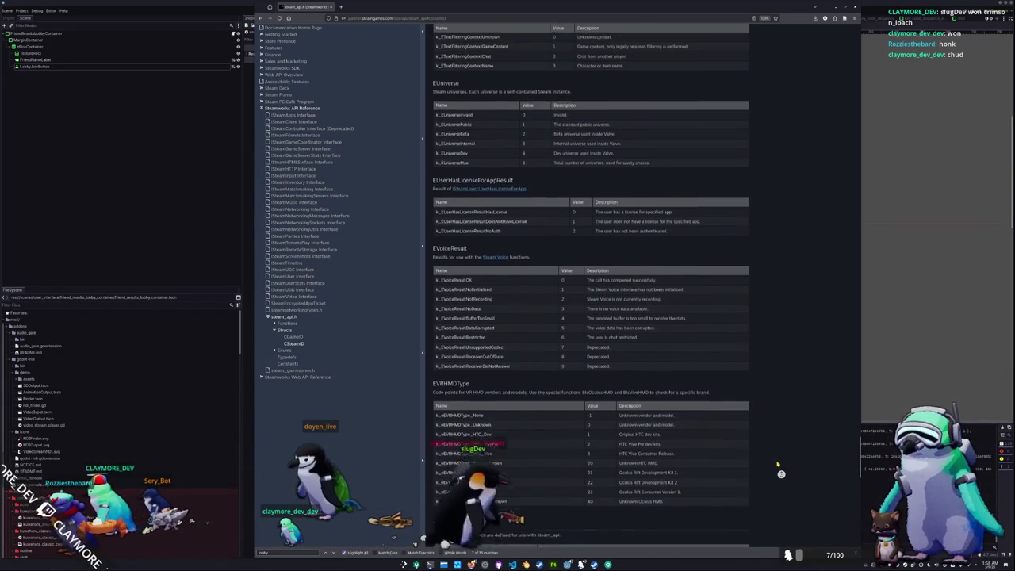
scroll(781, 473, up, 3)
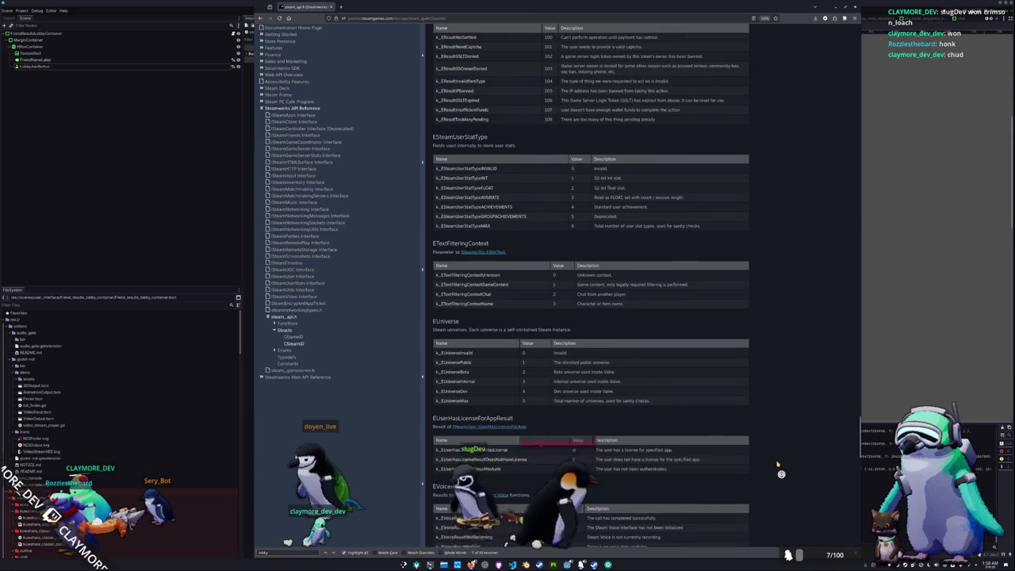
scroll(778, 465, up, 3)
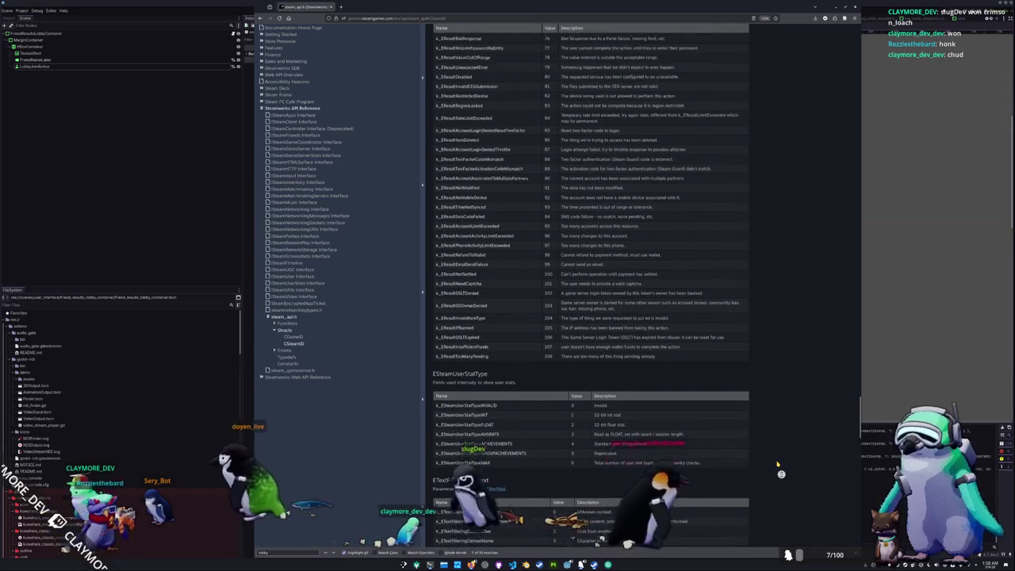
scroll(777, 459, up, 2)
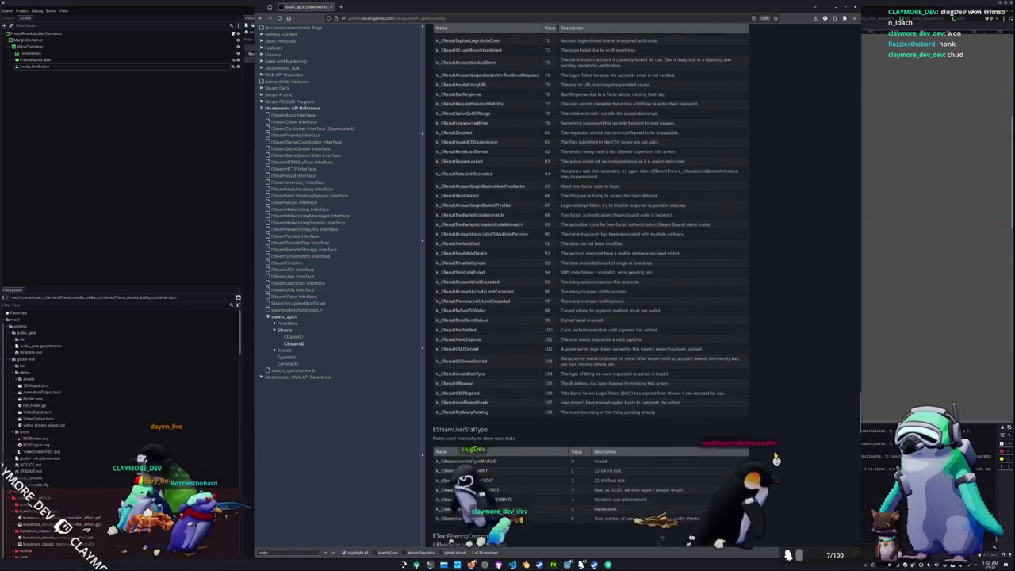
scroll(774, 449, up, 3)
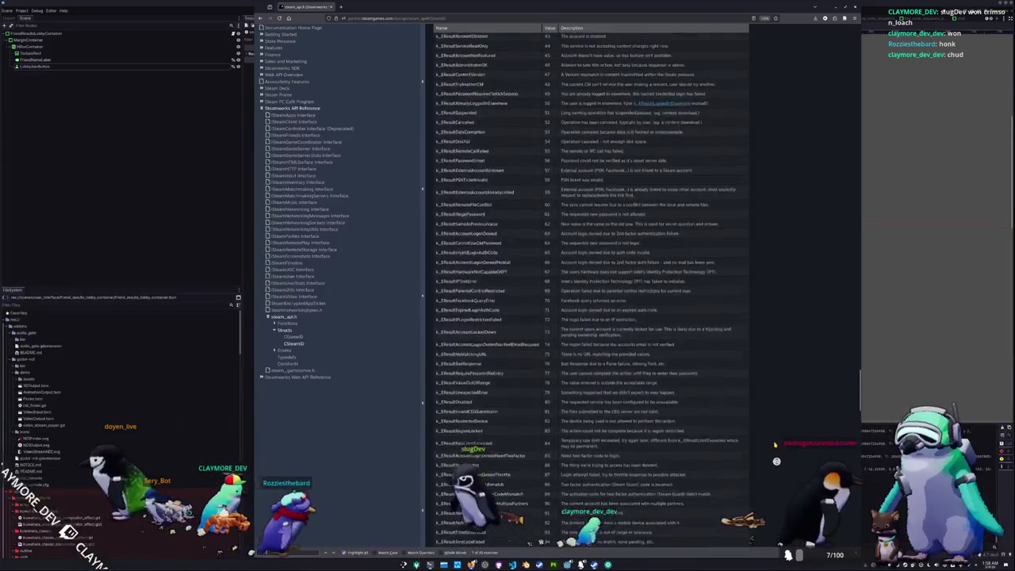
scroll(775, 439, up, 15)
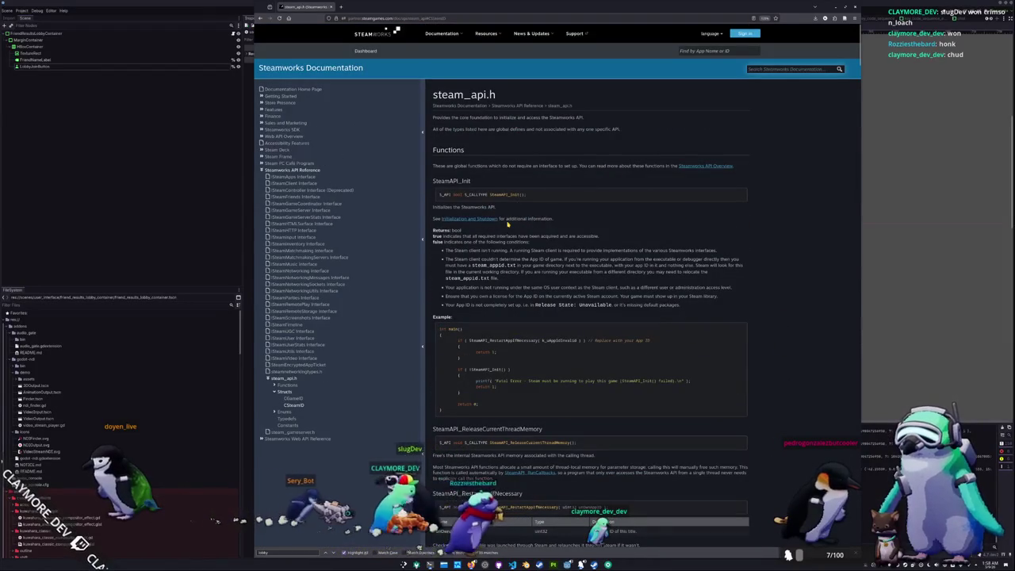
scroll(629, 255, down, 1)
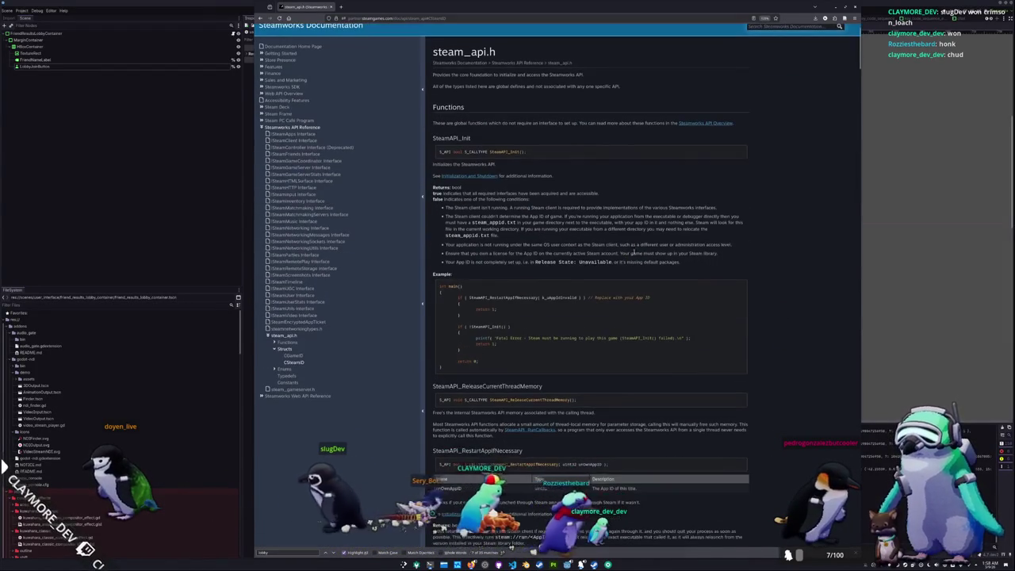
scroll(637, 244, down, 7)
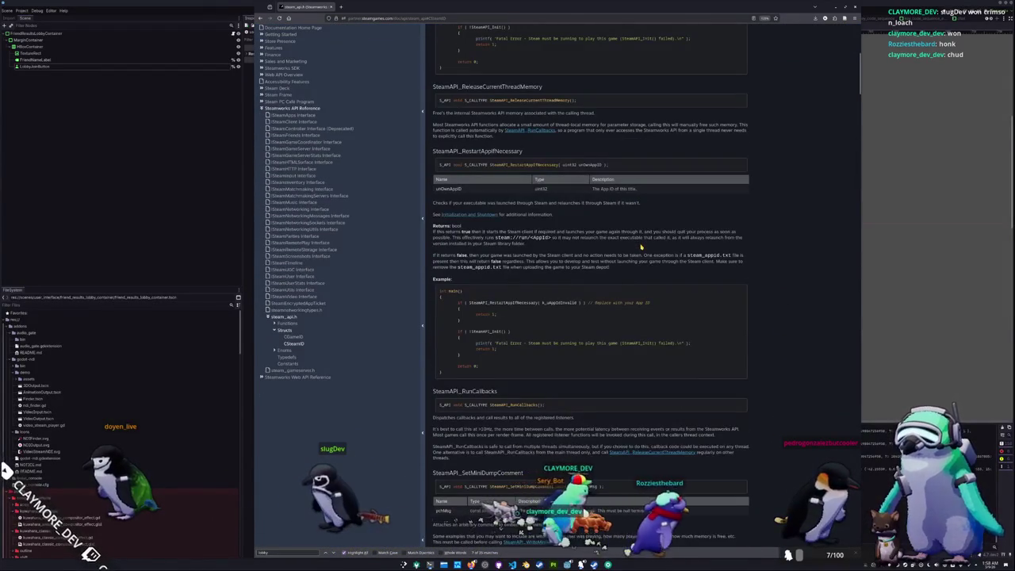
scroll(779, 243, down, 6)
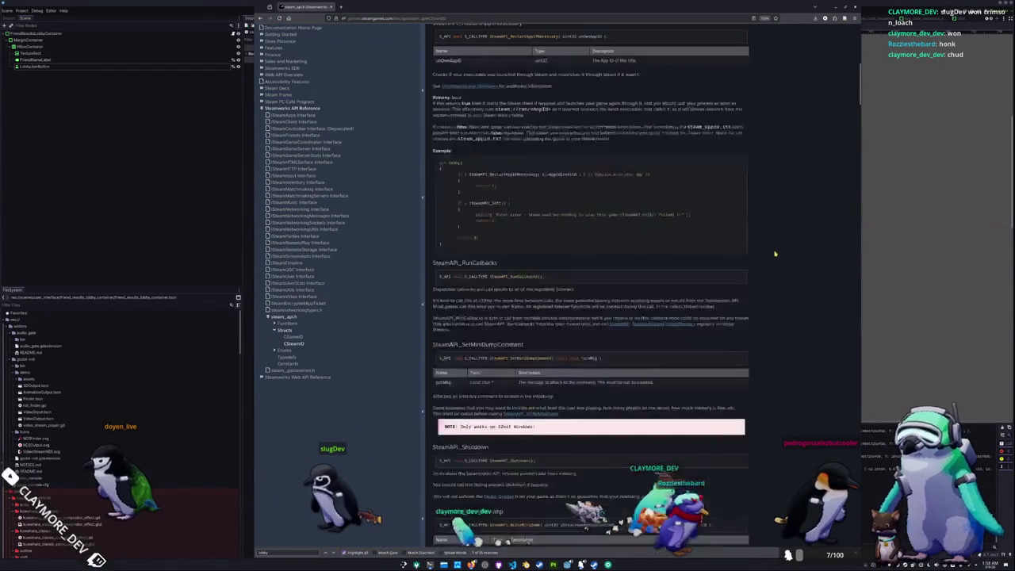
scroll(785, 263, down, 5)
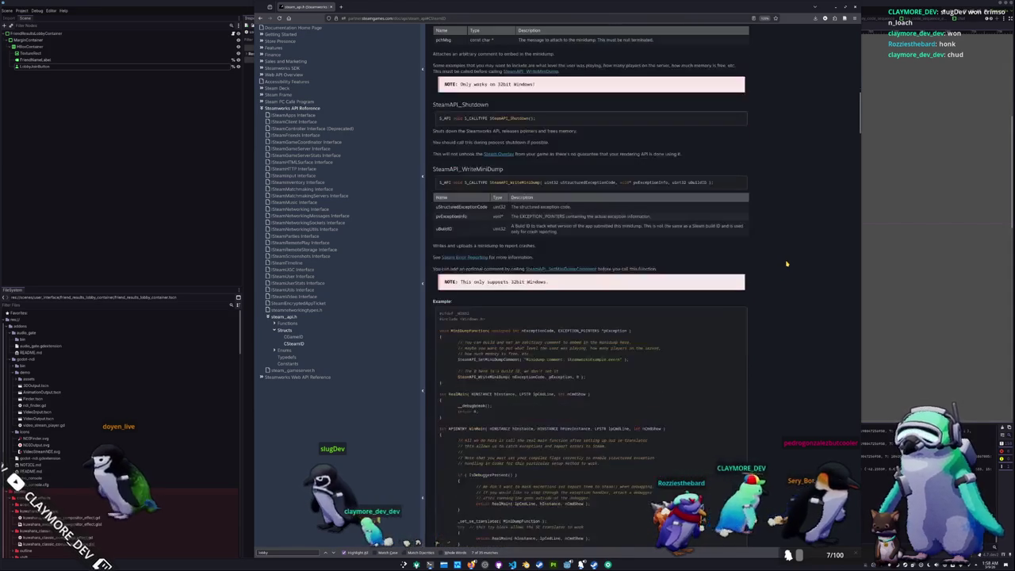
scroll(787, 264, down, 7)
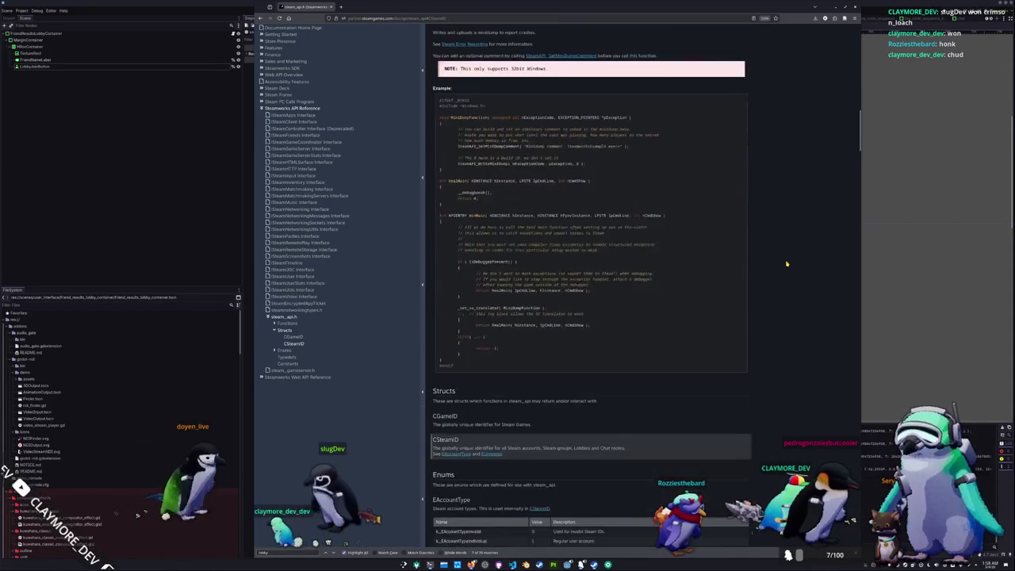
scroll(786, 263, down, 1)
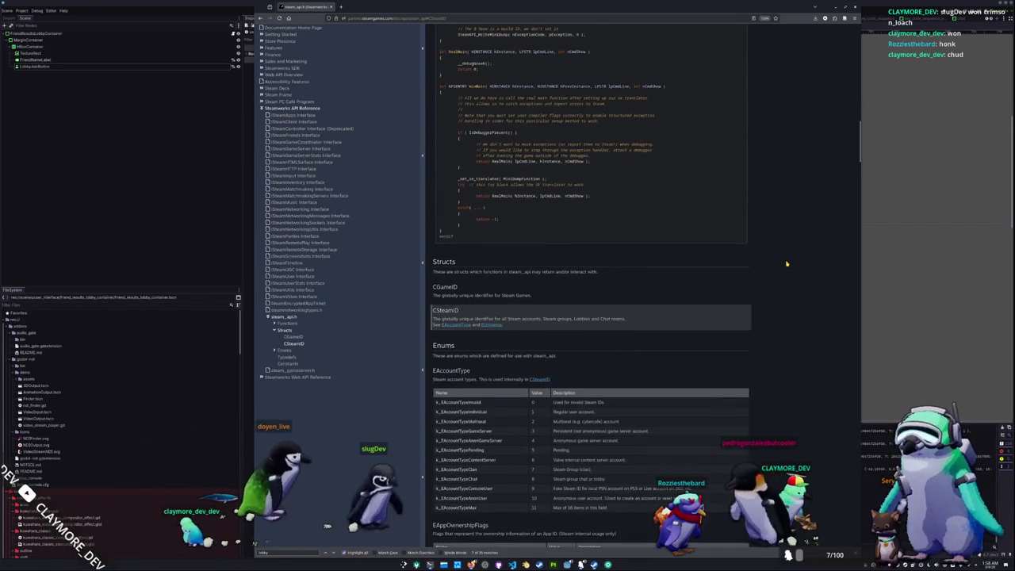
scroll(787, 263, down, 1)
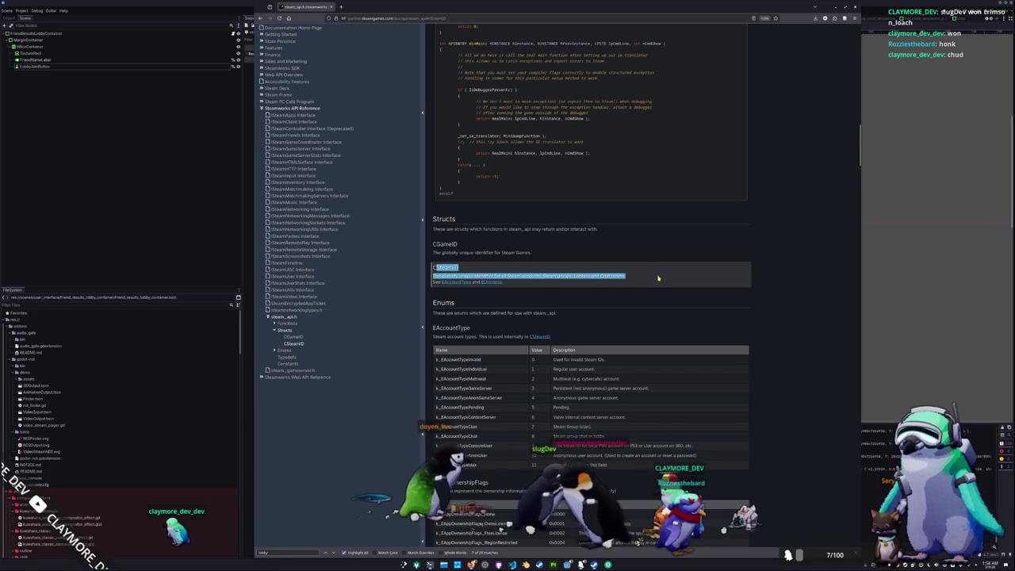
scroll(658, 278, down, 2)
scroll(658, 278, up, 2)
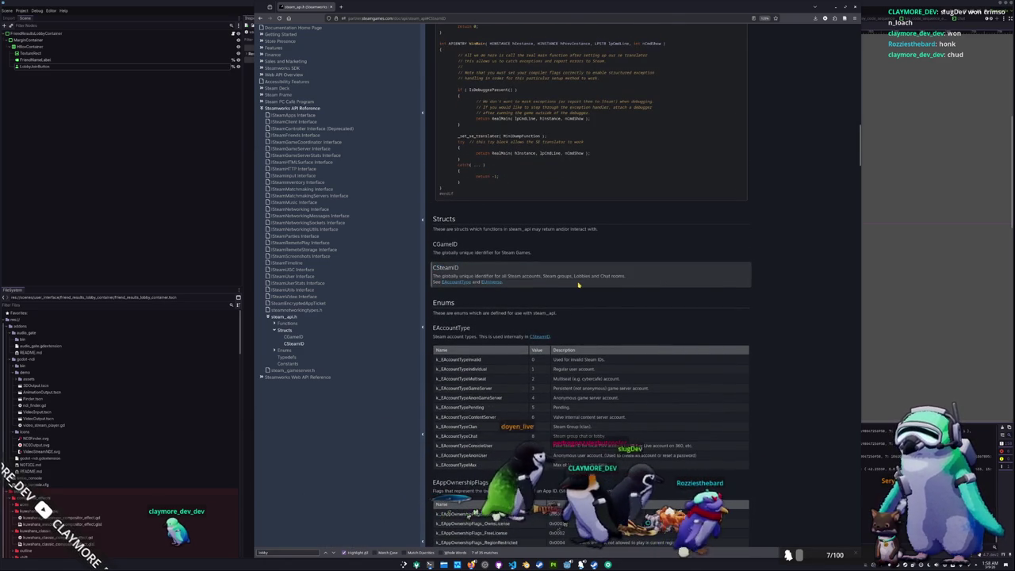
click(260, 18)
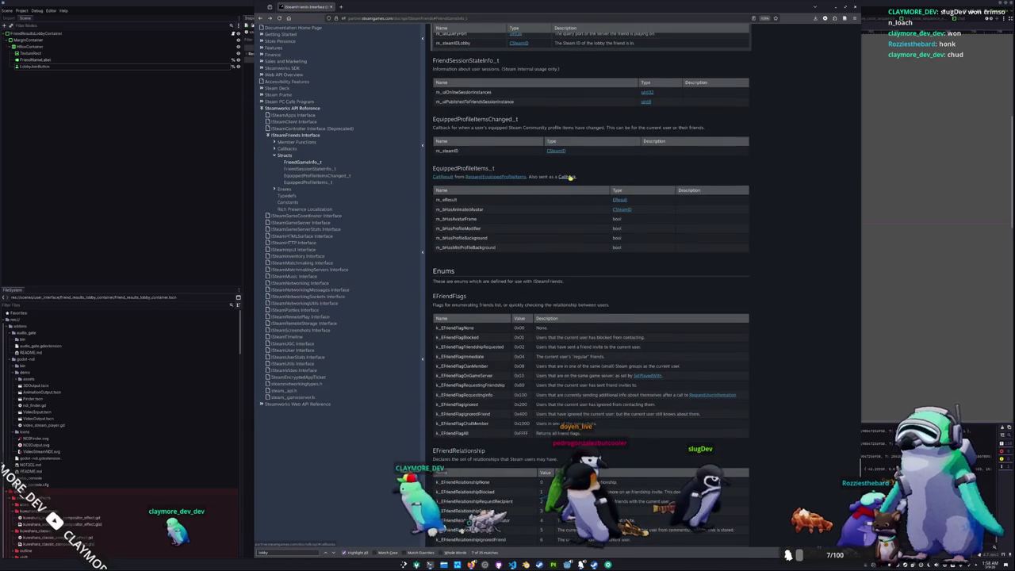
View the ISteamFriends Interface function list, then minimize the docs browser to reveal Godot
click(261, 18)
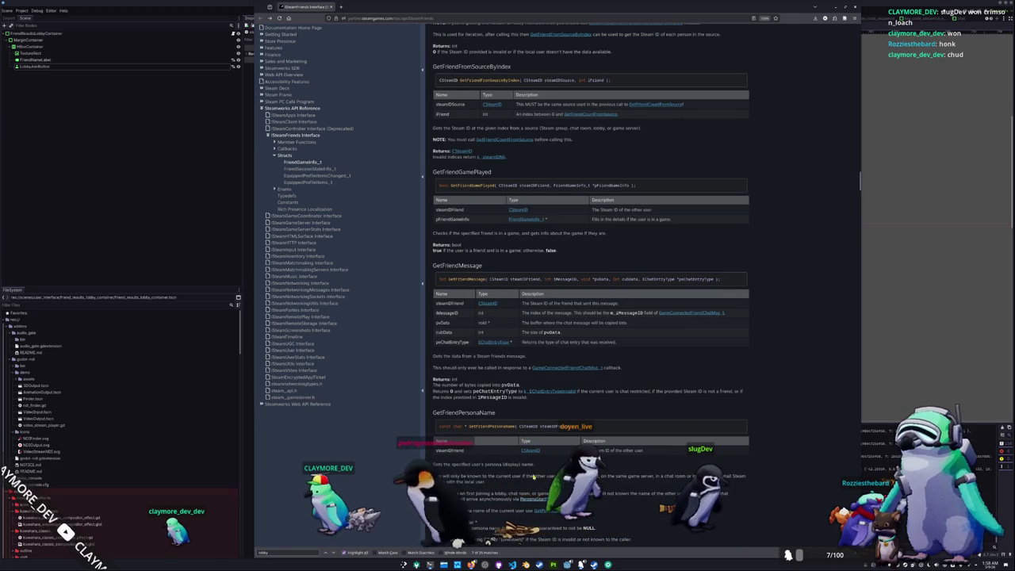
click(918, 387)
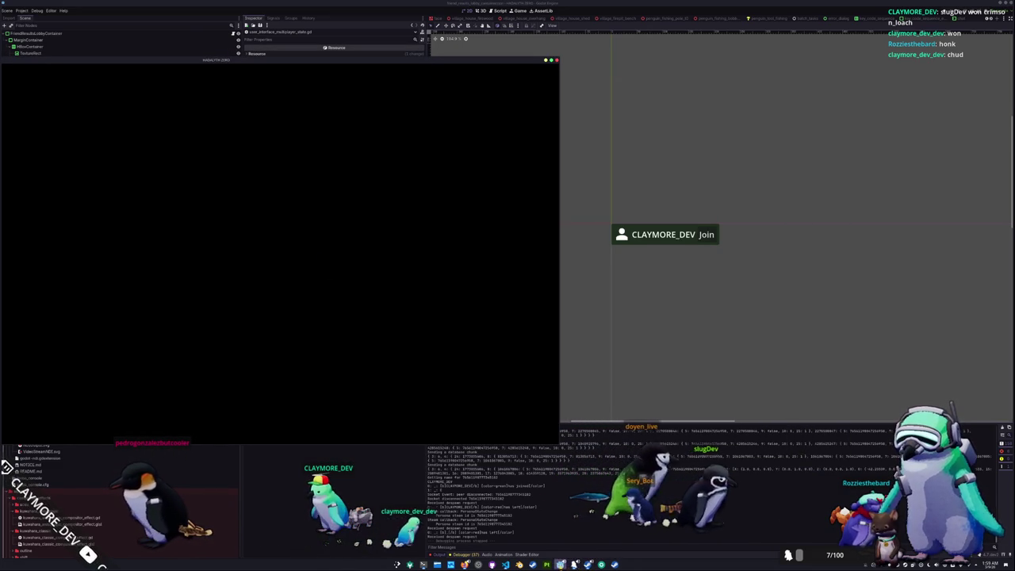
Add print(results_lobby.lobby_id) after the add_child line in the friend lobby loop
key(alt+Tab)
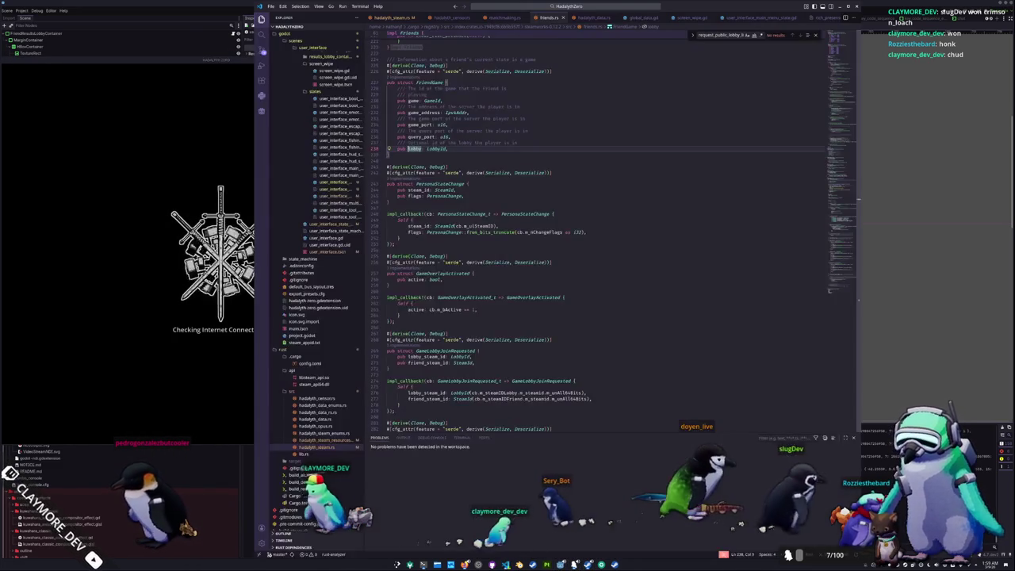
key(alt+Tab)
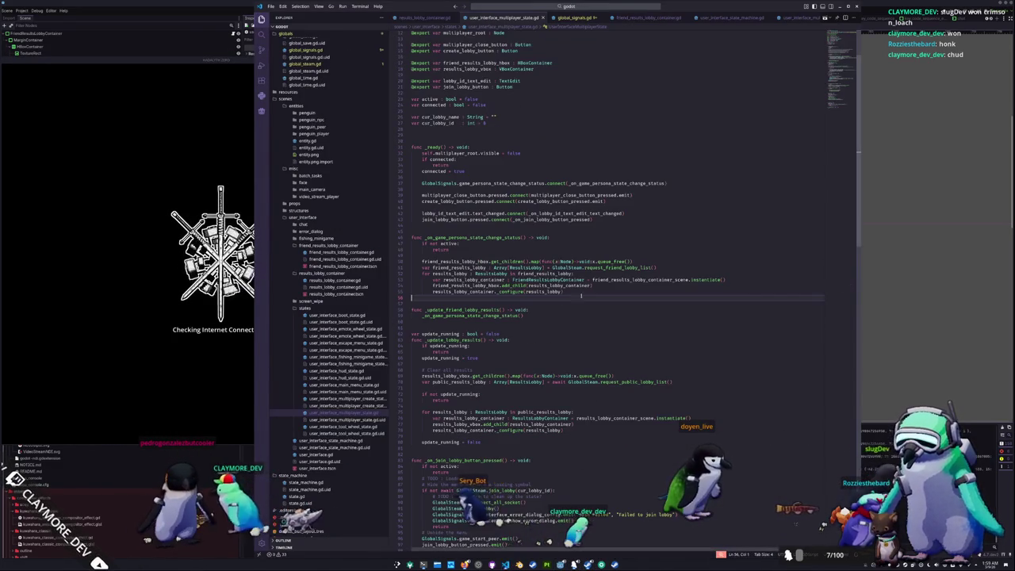
click(735, 275)
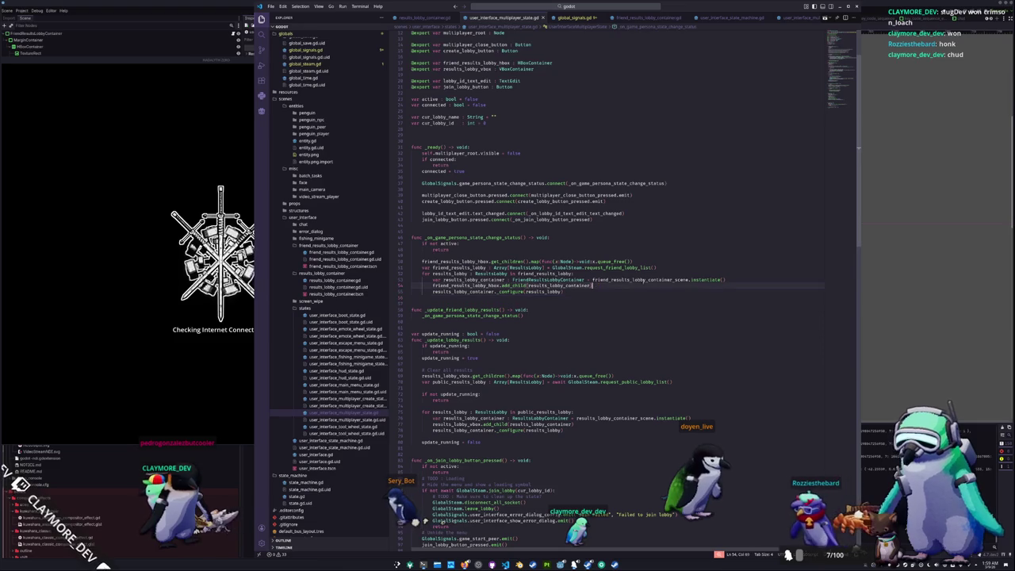
key(Return)
text(print(results_lobby.)
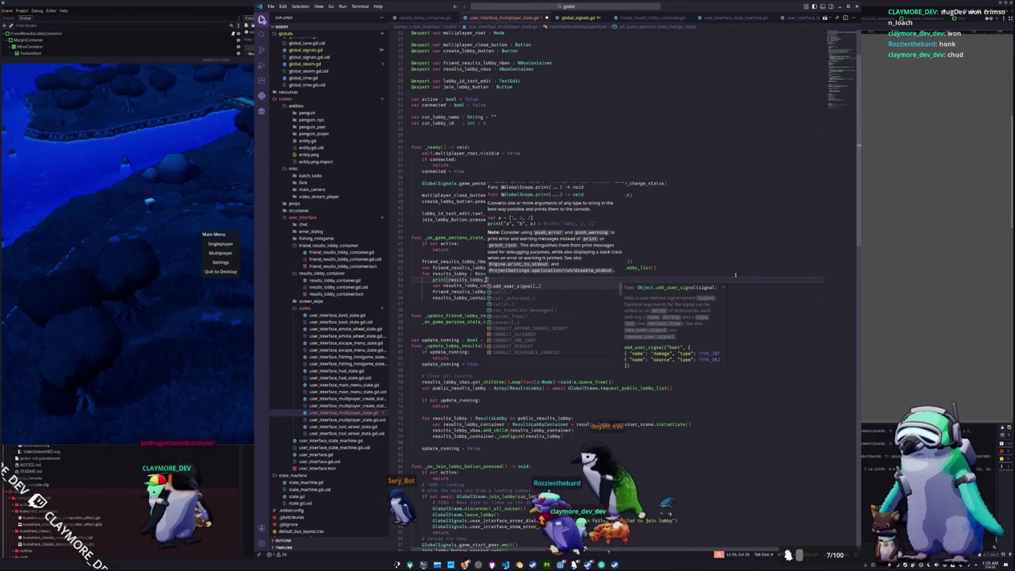
text(id)
key(Down)
key(Home)
key(Home)
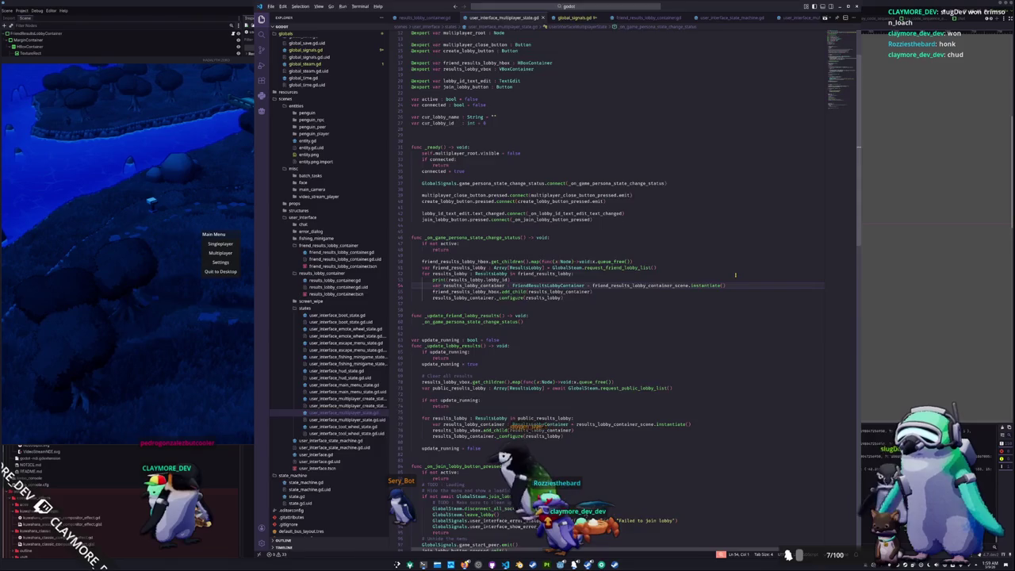
Switch windows back to the Godot editor via the running game
key(alt+Tab)
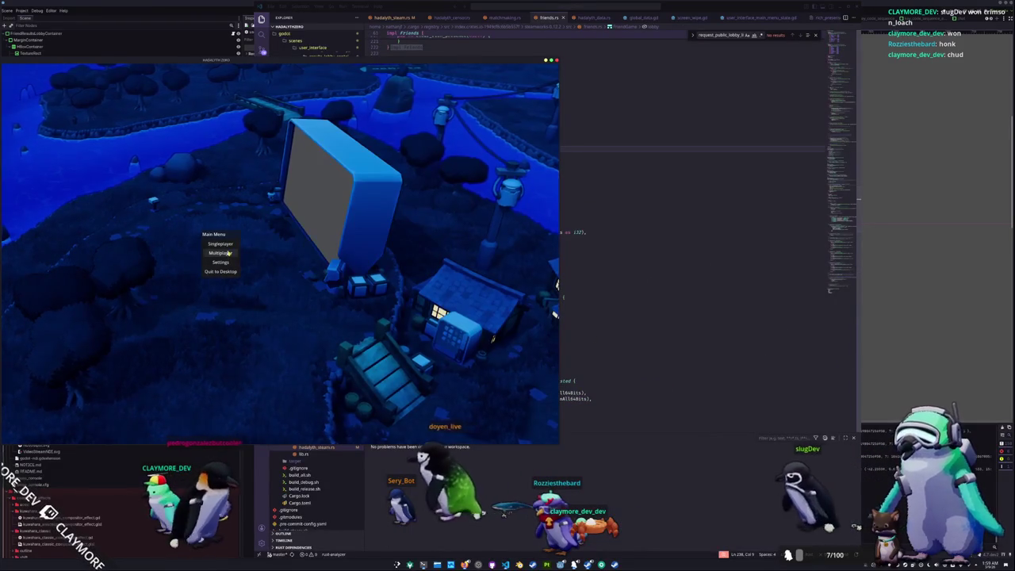
click(220, 252)
click(887, 319)
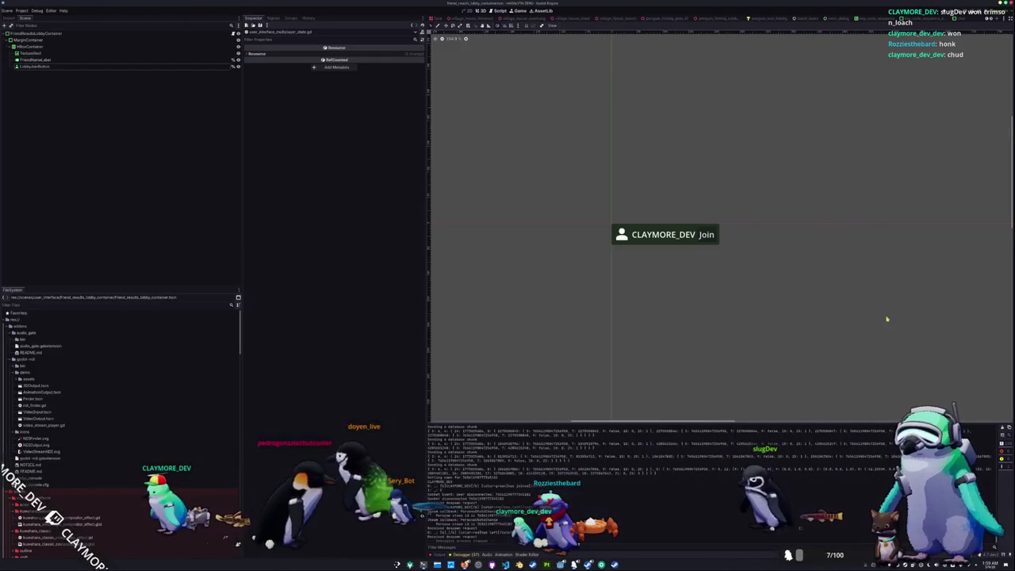
Run the project with F5, create a lobby via Multiplayer, then exit to the main menu
key(F5)
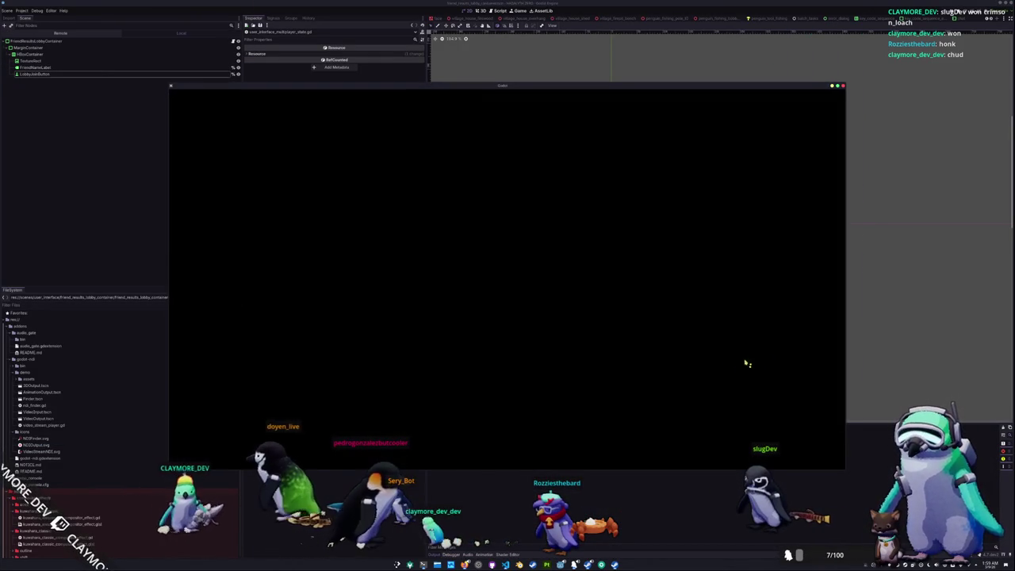
mouse_move(530, 93)
mouse_down()
mouse_move(544, 82)
mouse_move(544, 41)
mouse_up()
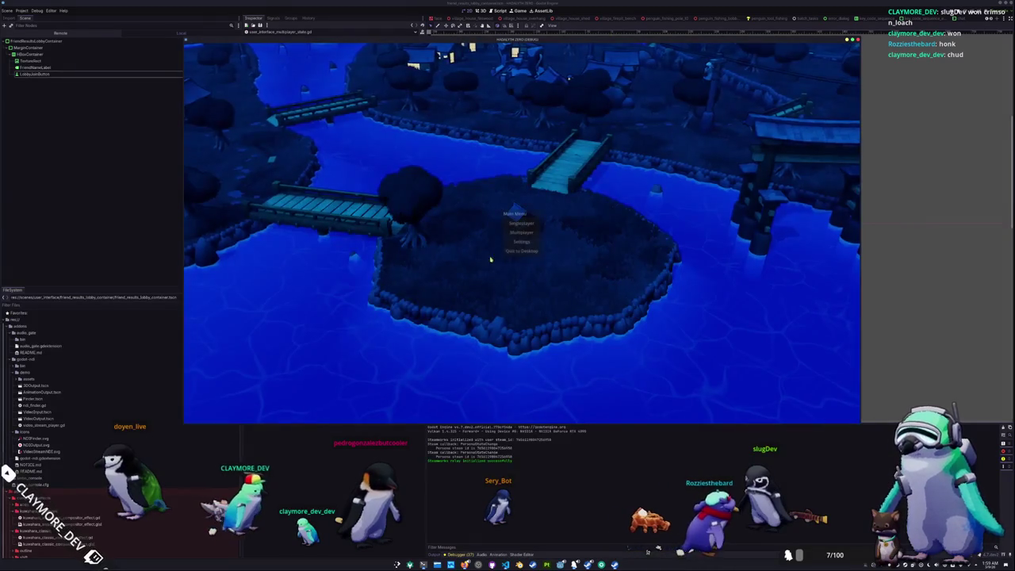
click(520, 231)
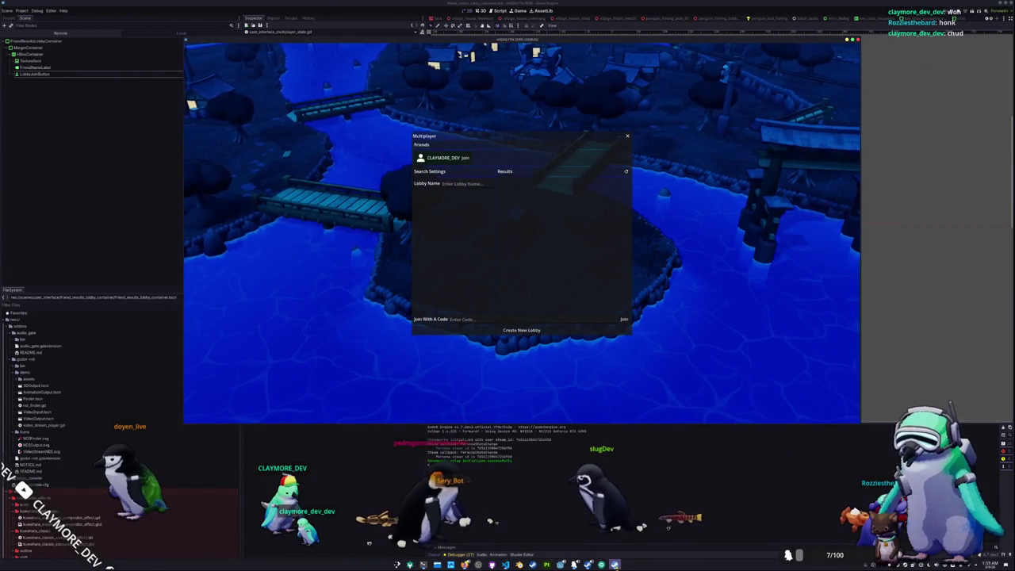
click(220, 350)
click(222, 281)
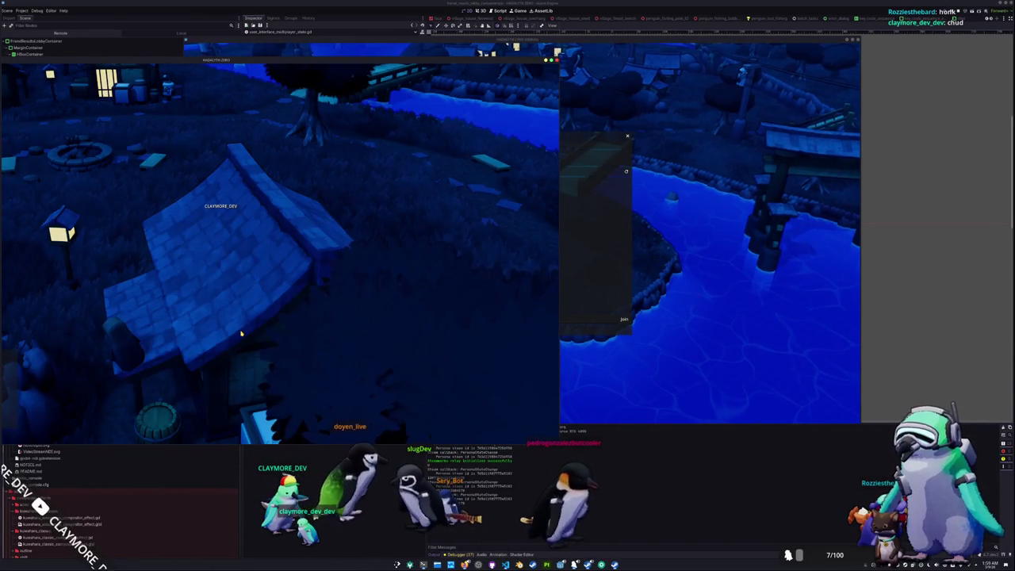
click(224, 260)
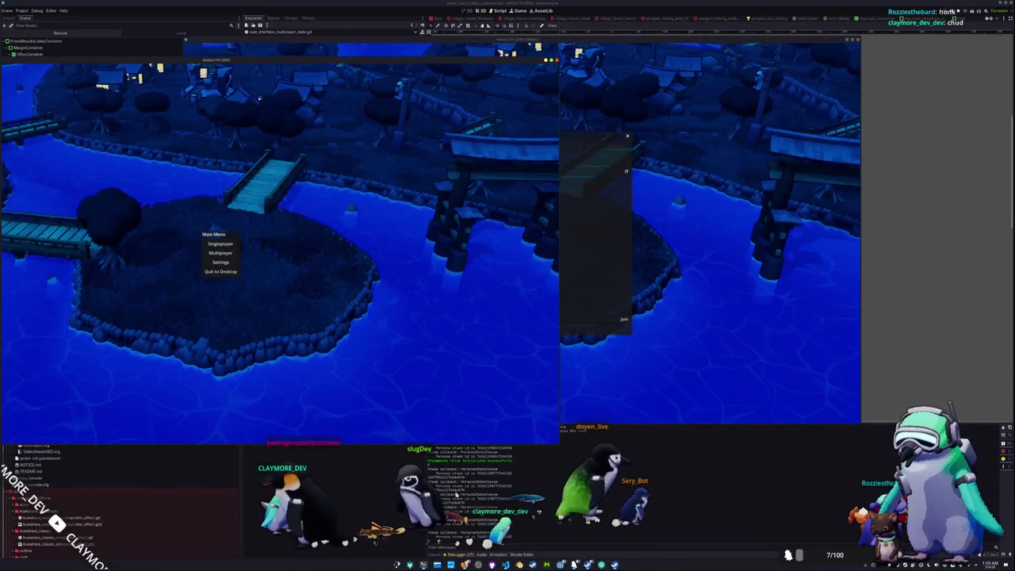
key(alt+Tab)
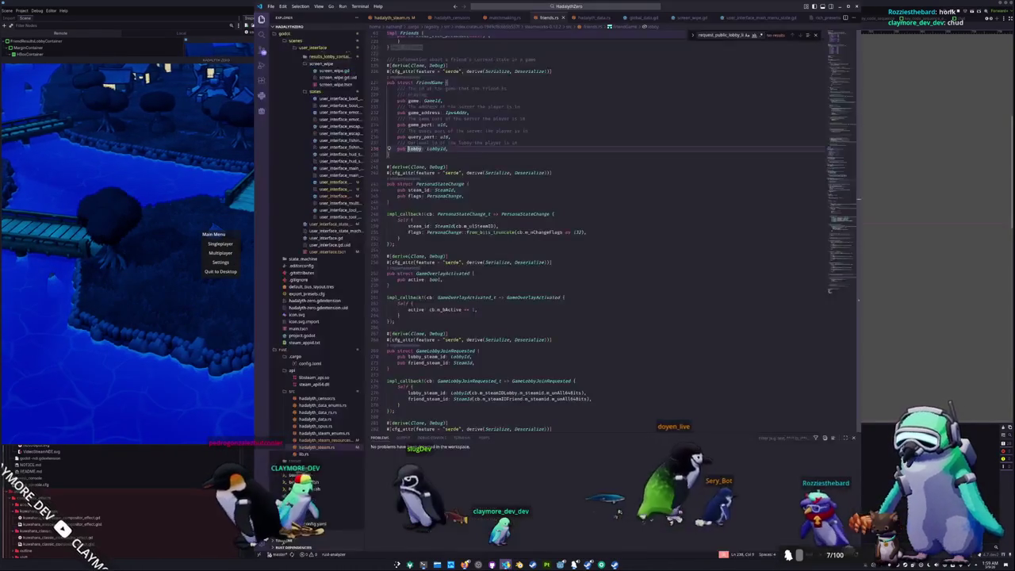
Replace the print with 'if results_lobby.lobby_id == 0:' followed by 'continue'
key(alt+Tab)
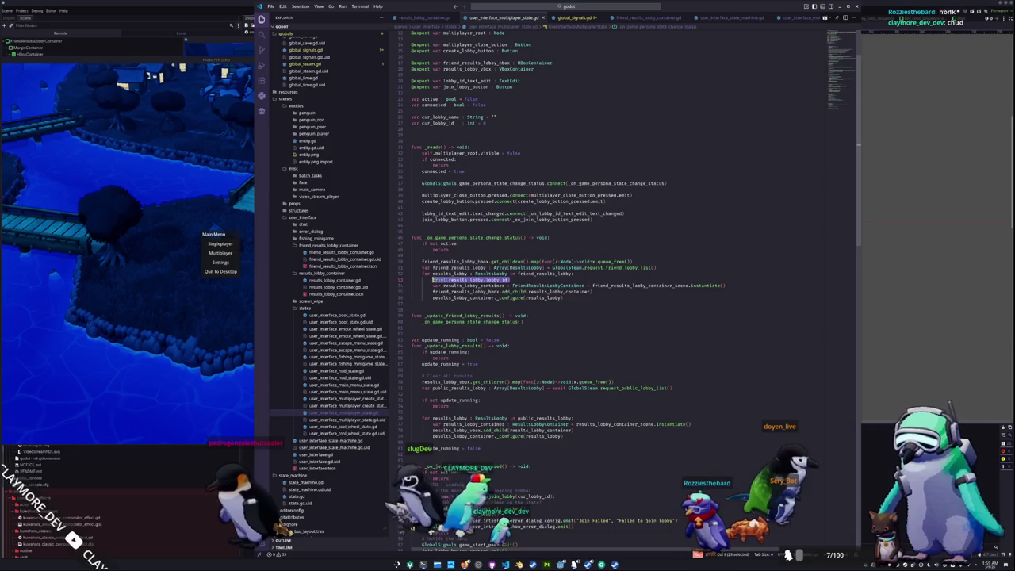
text(if result)
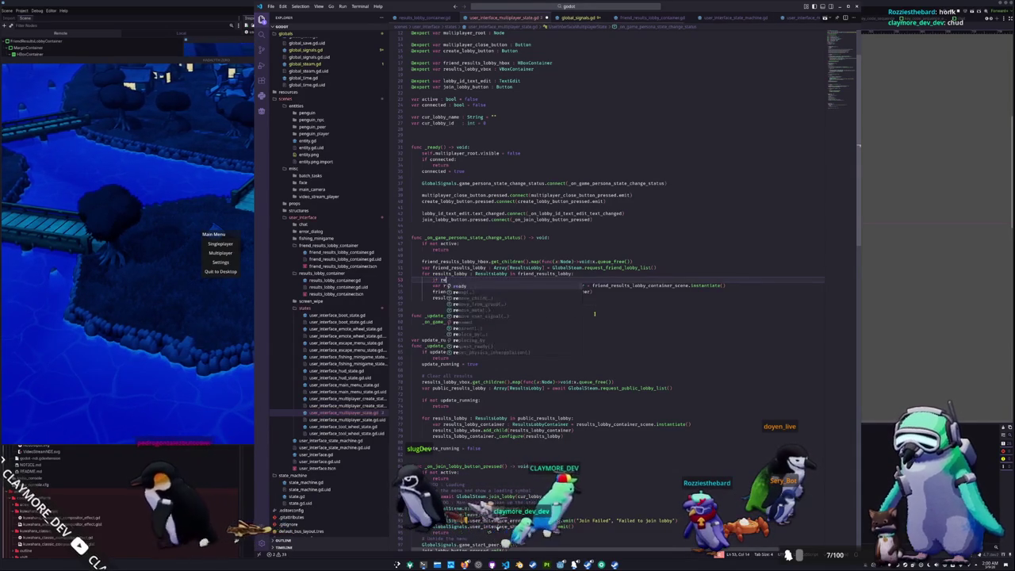
text(s_lobby.lobby_id ==)
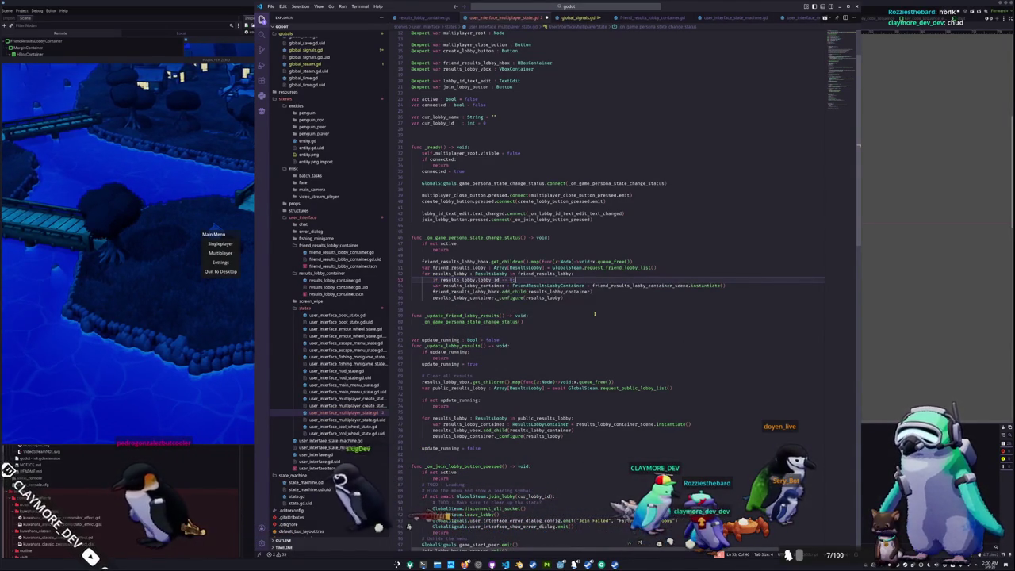
key(Return)
text(continue)
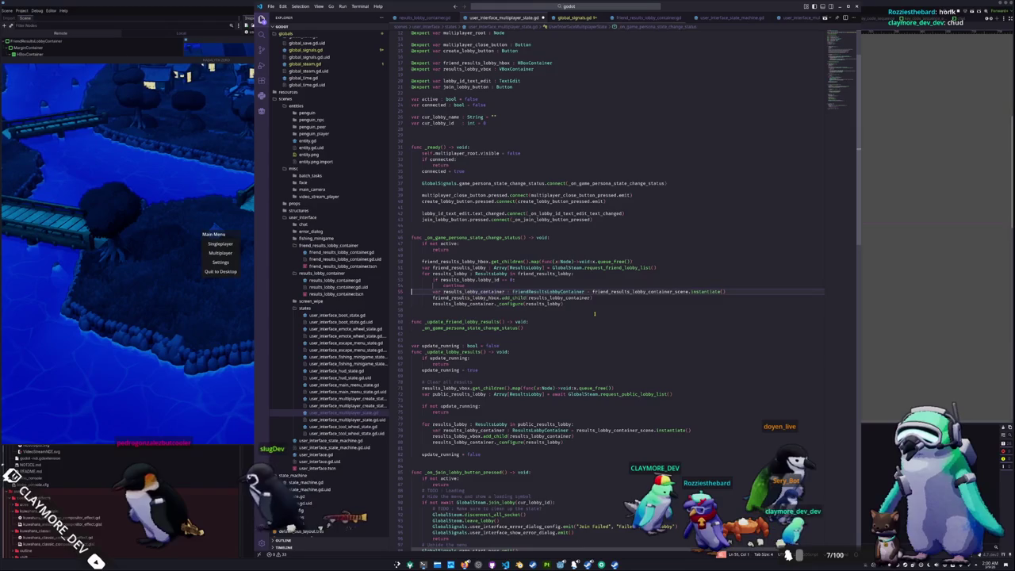
key(alt+Tab)
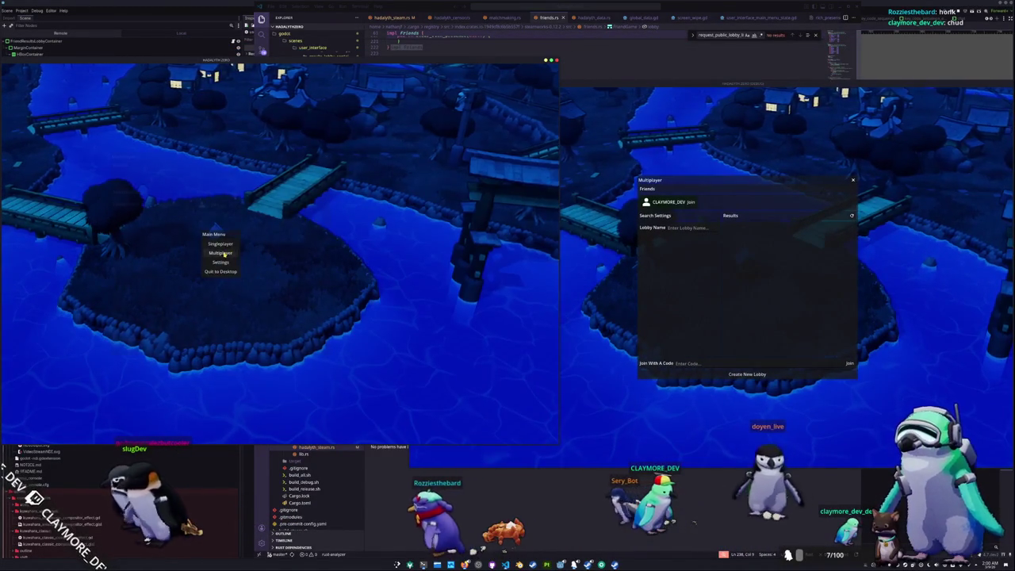
In the first game, create a lobby via Multiplayer, then exit back to the main menu
click(222, 253)
key(Escape)
click(230, 256)
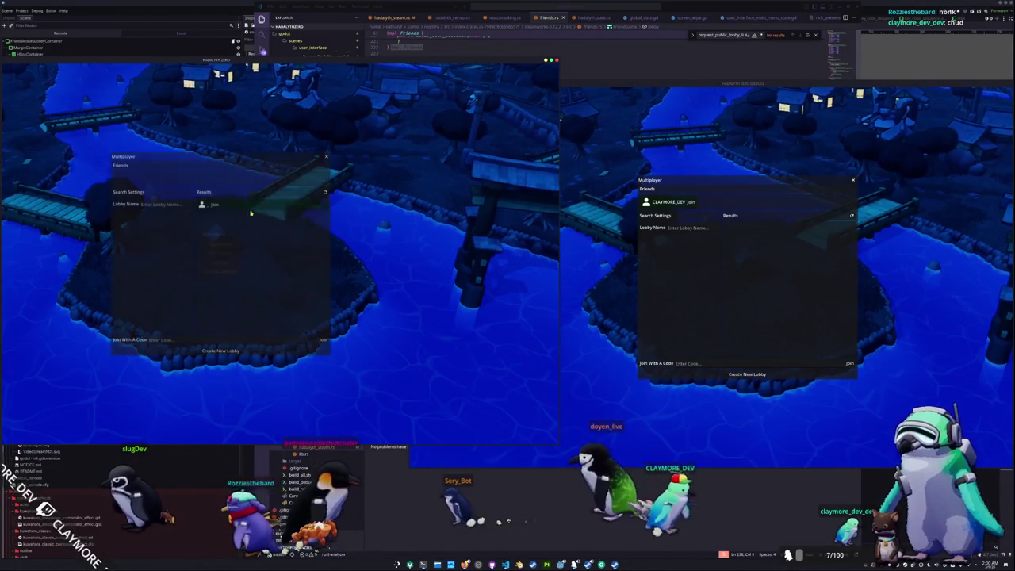
click(220, 351)
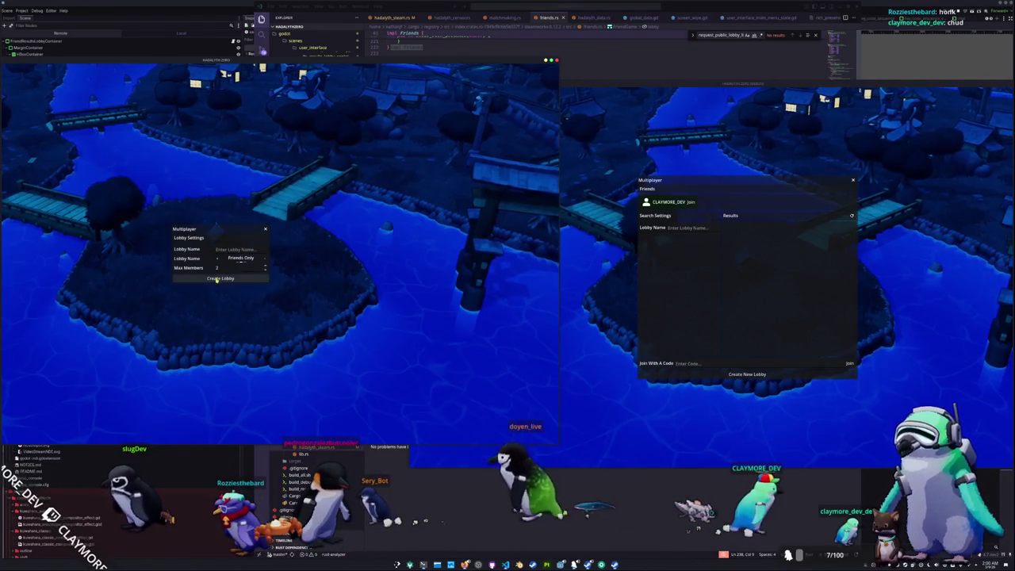
click(220, 278)
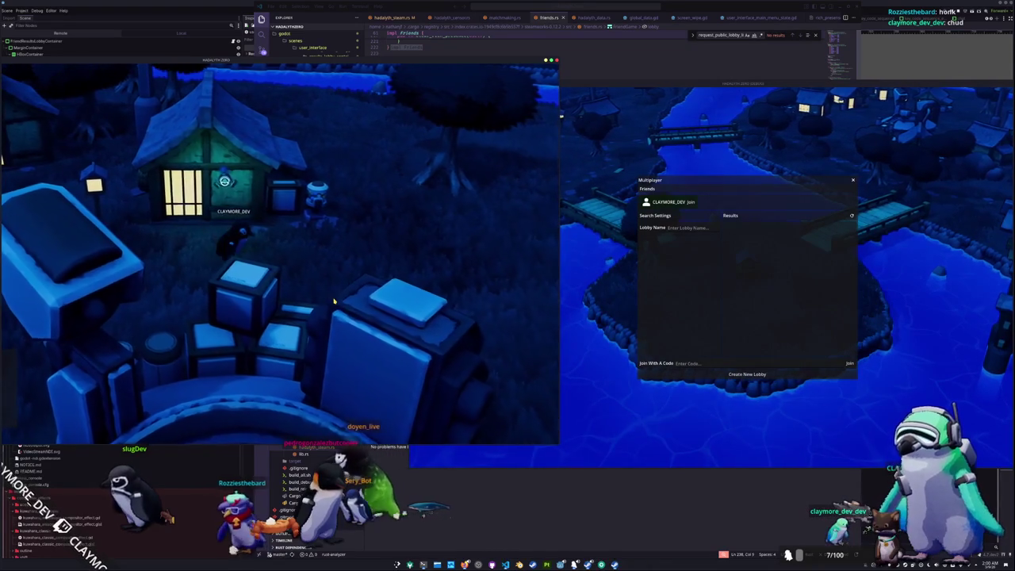
key(Escape)
click(236, 258)
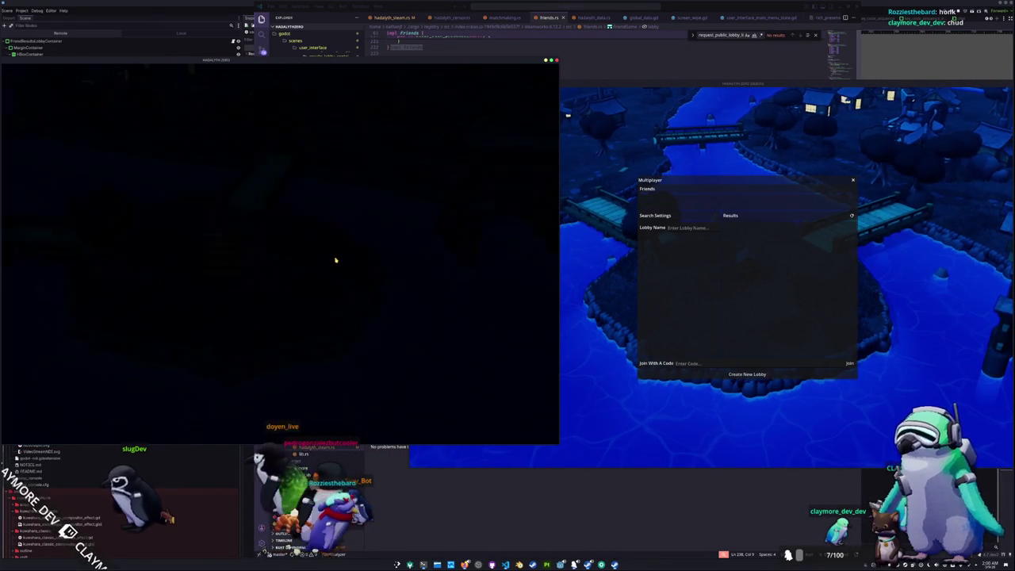
Create another lobby, leave it, and reopen Multiplayer to check the Friends lobby list
click(228, 253)
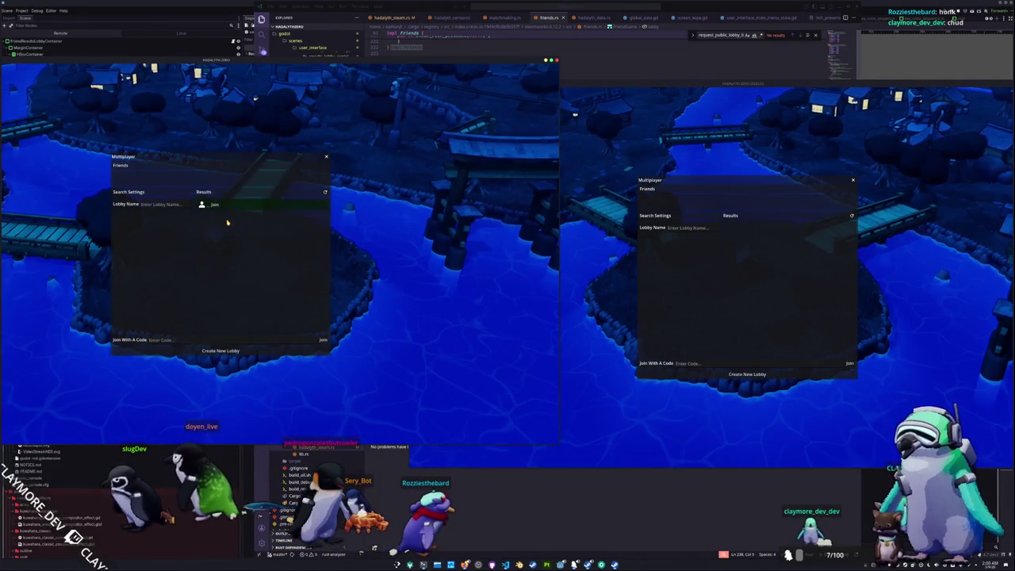
click(221, 353)
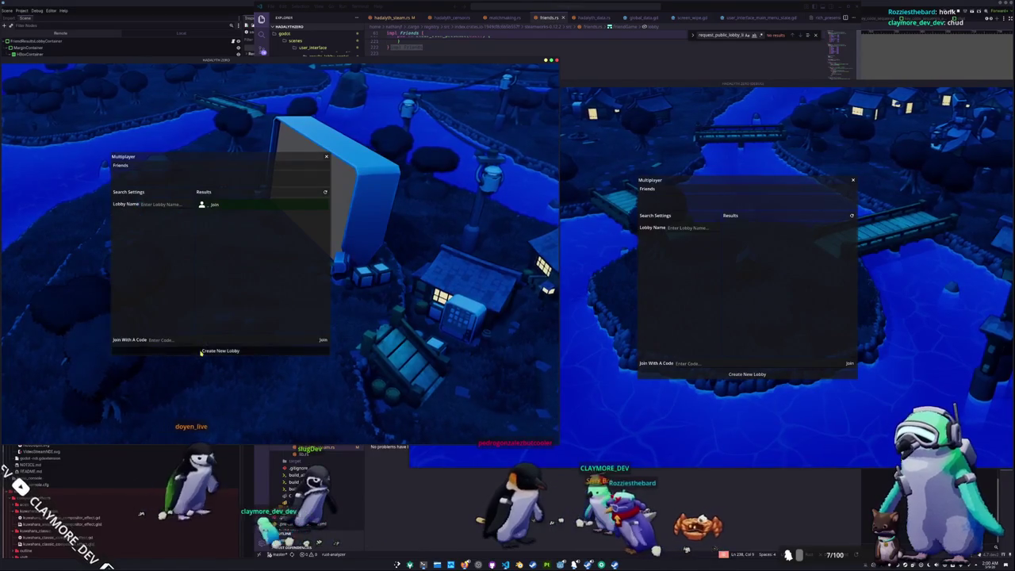
click(202, 351)
click(212, 280)
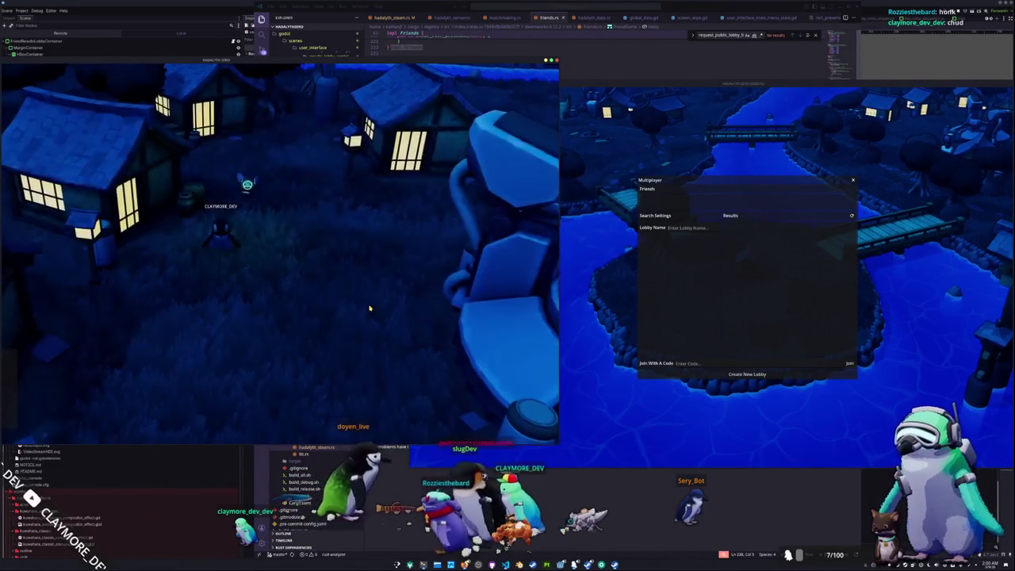
click(641, 255)
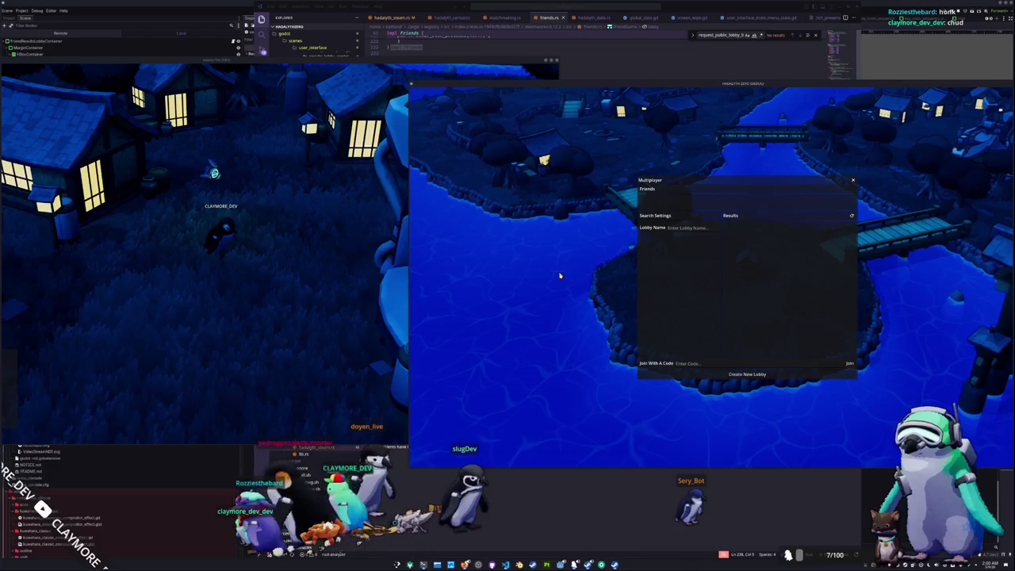
click(328, 300)
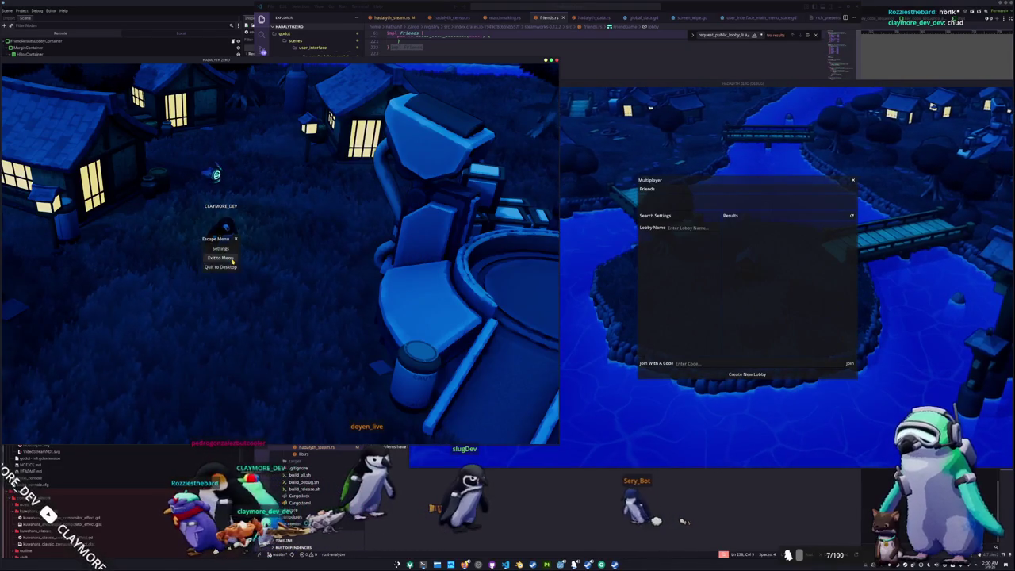
click(232, 260)
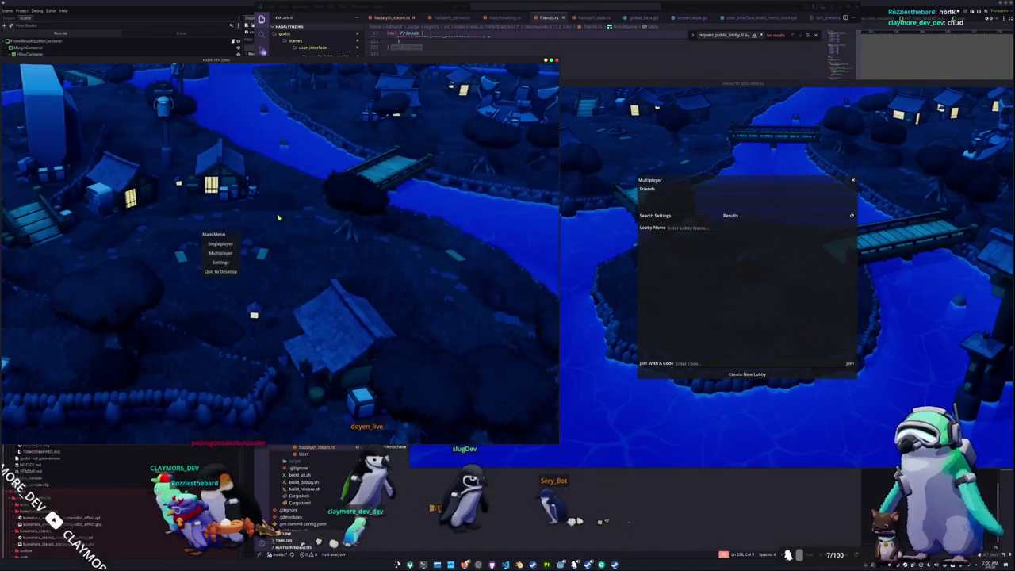
click(229, 252)
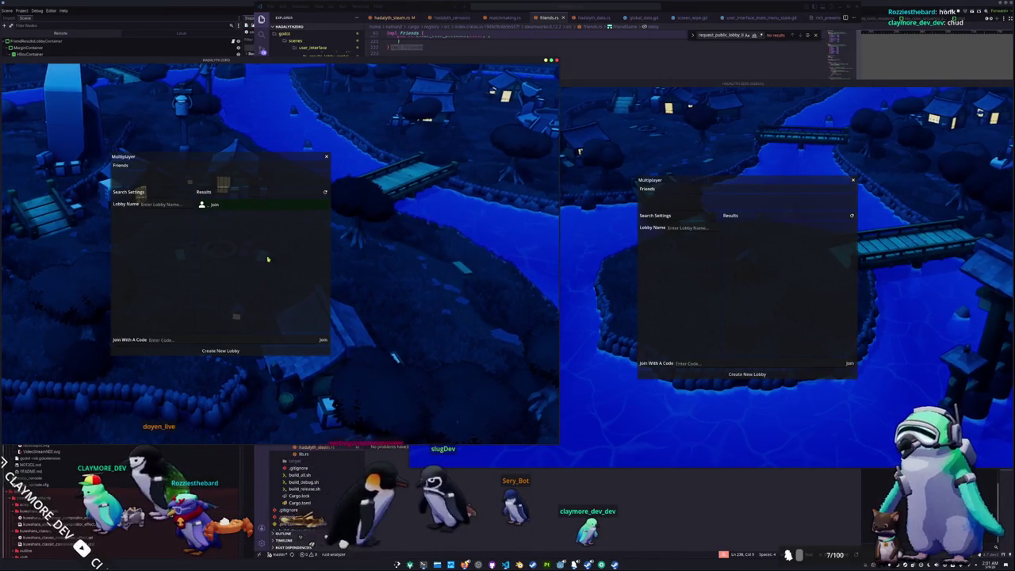
click(786, 279)
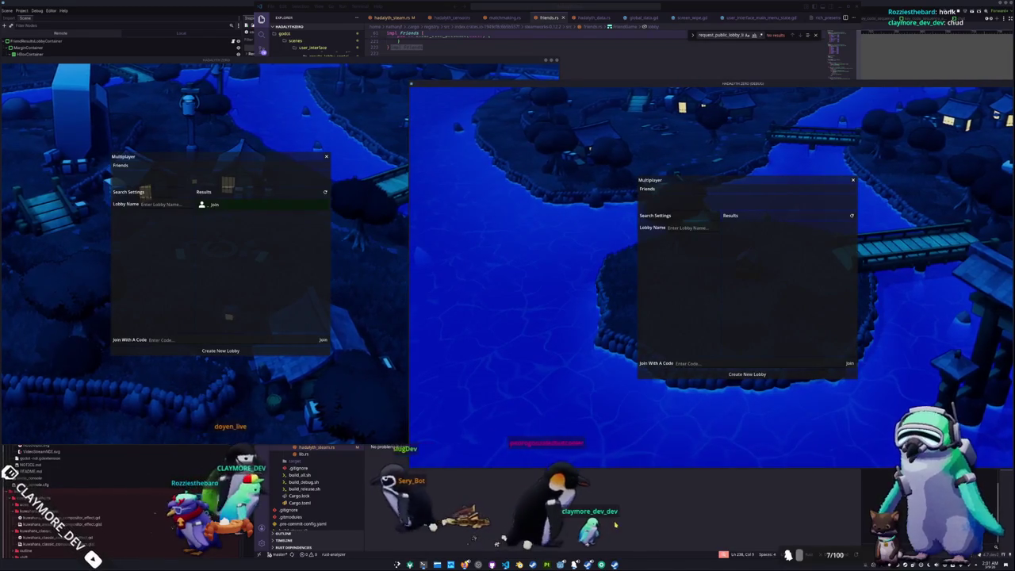
key(alt+Tab)
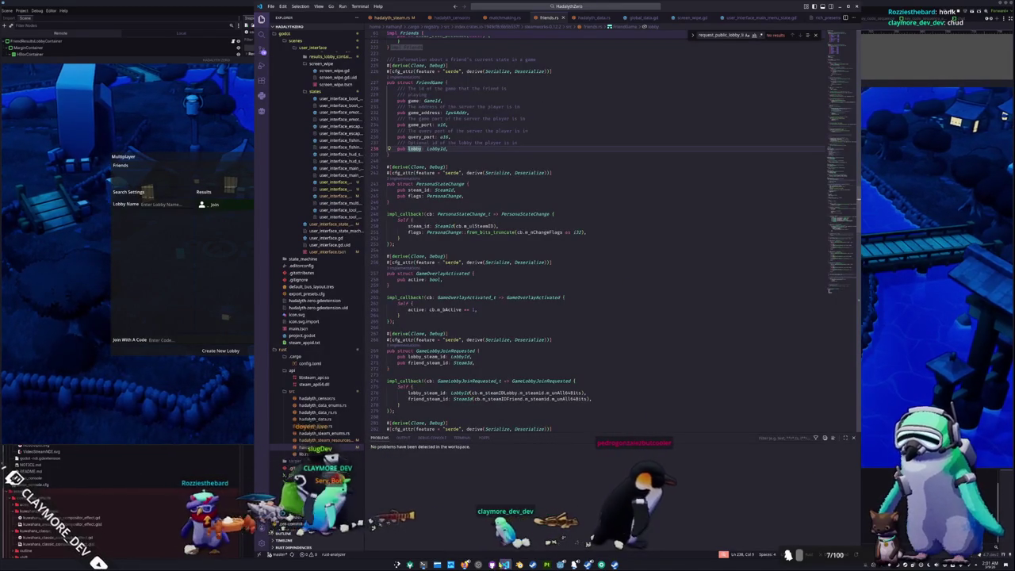
key(alt+Tab)
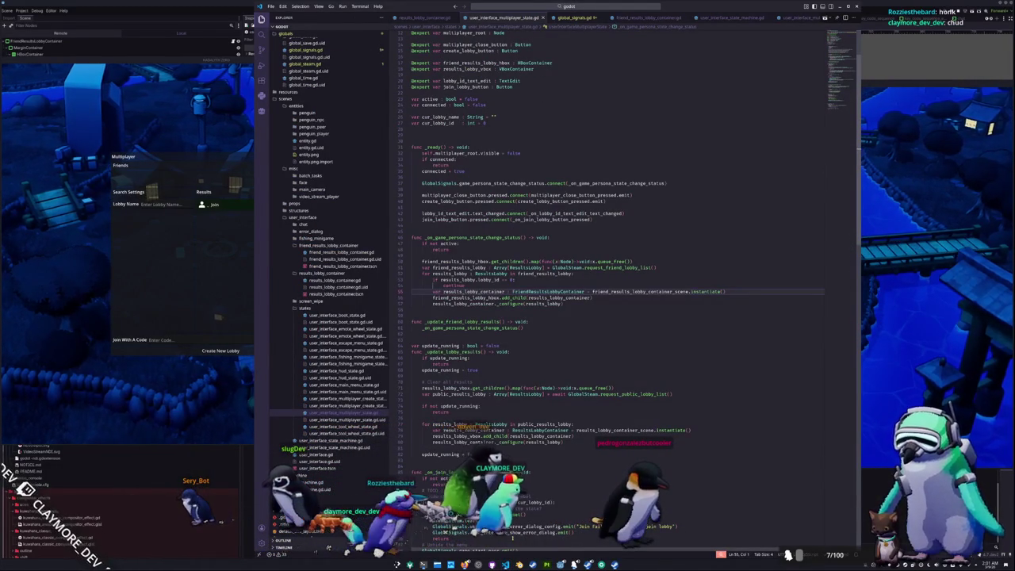
click(473, 310)
scroll(442, 380, down, 2)
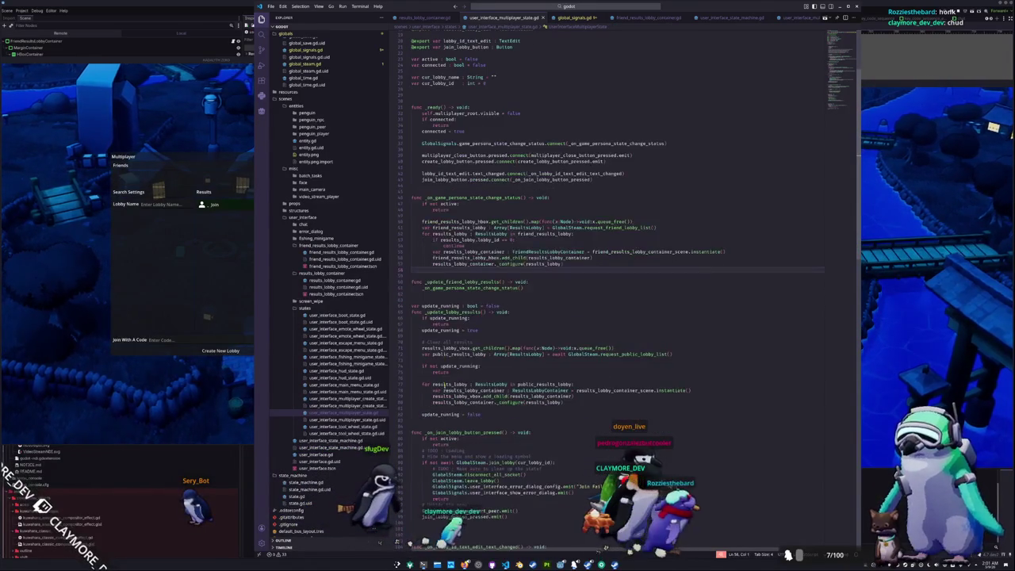
scroll(421, 243, up, 5)
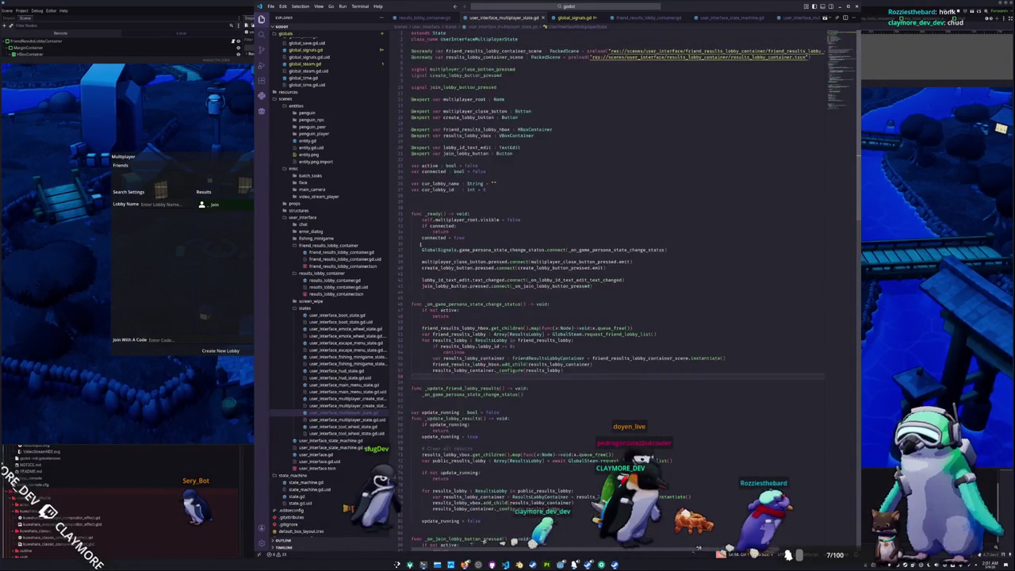
click(444, 124)
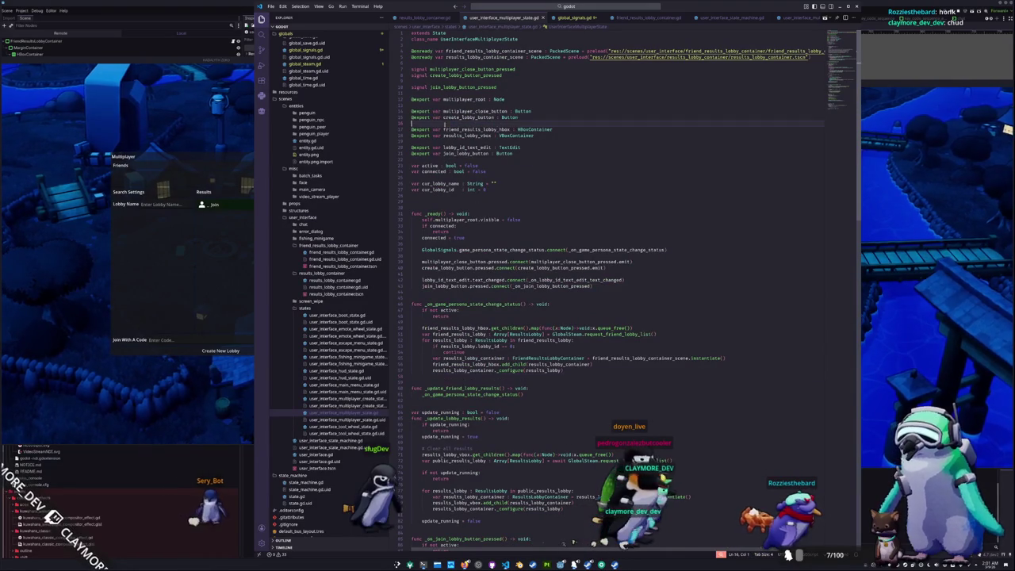
key(Return)
key(Return)
key(Up)
text(@export var )
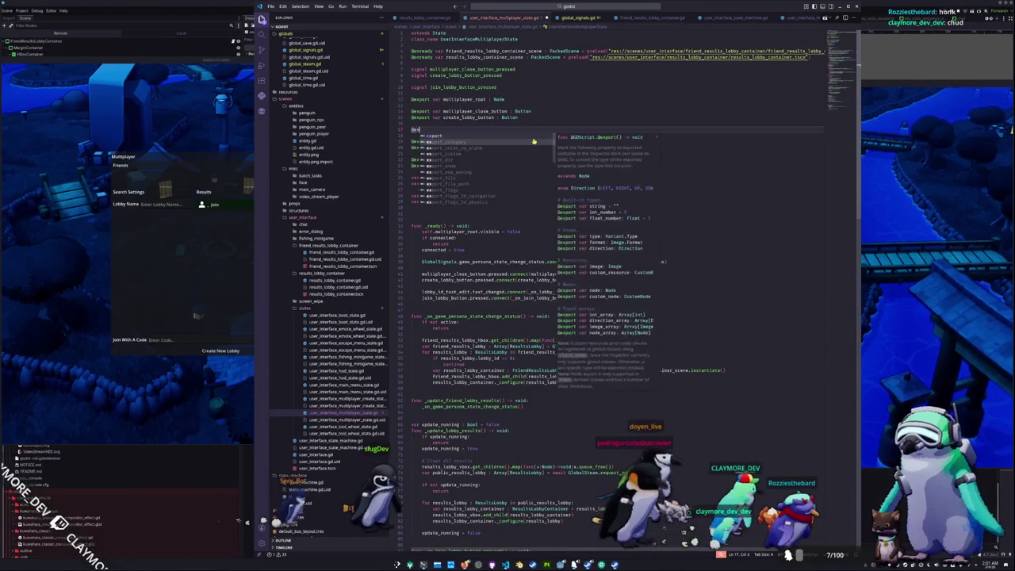
text(refresh_b)
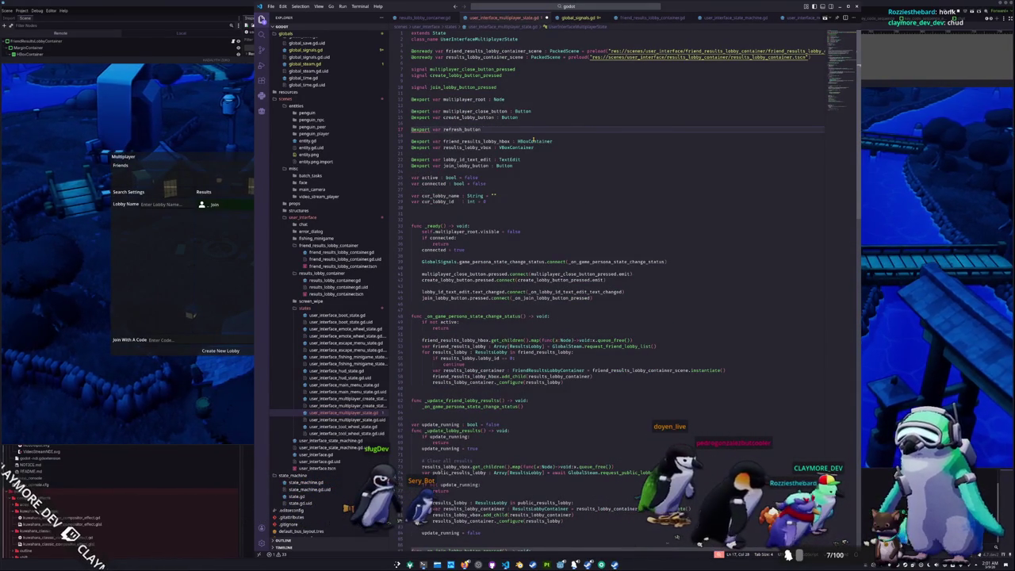
text(utton)
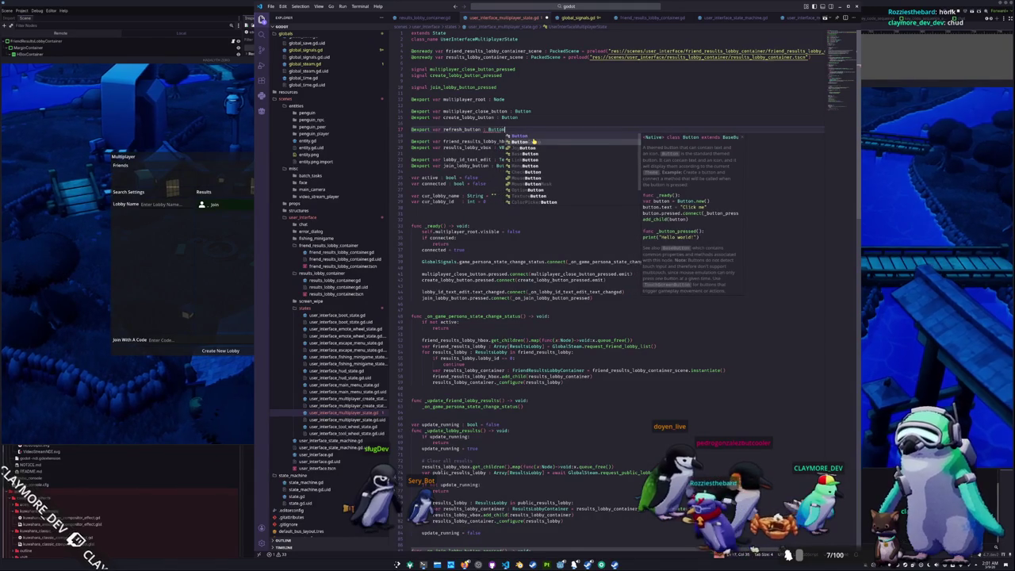
key(Escape)
key(Down)
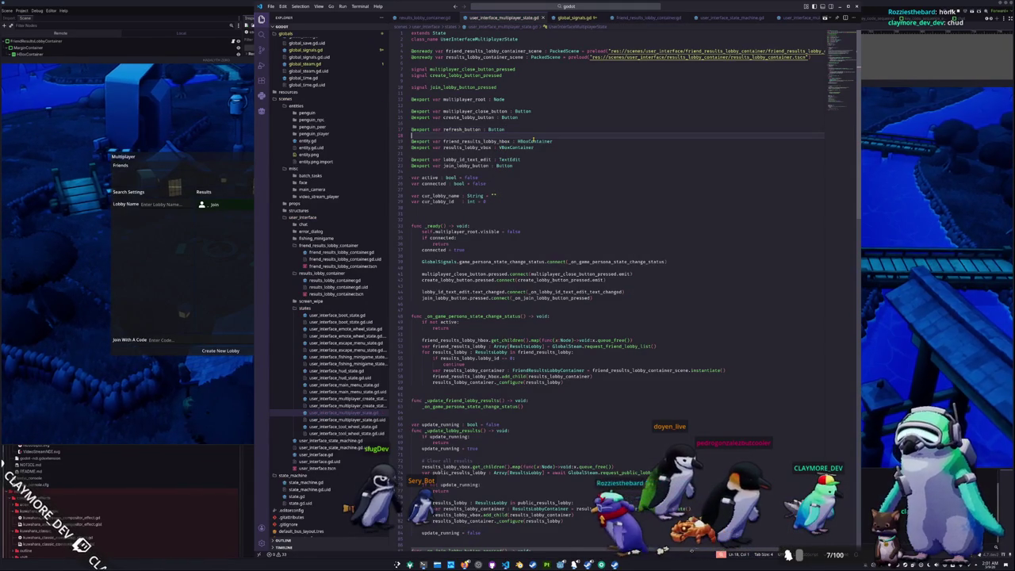
scroll(534, 139, down, 4)
click(479, 206)
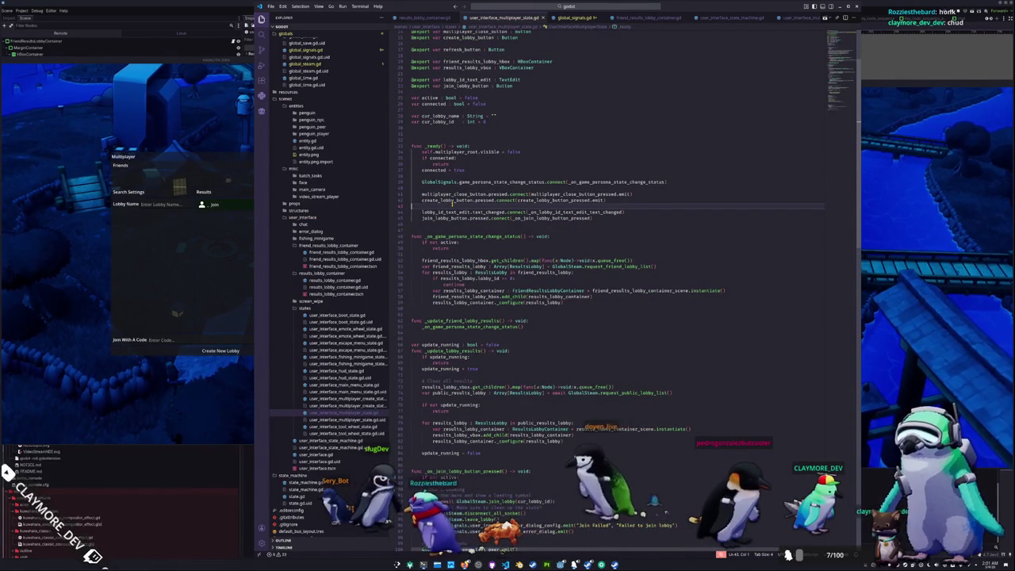
In _ready, add refresh_button.pressed.connect(_on_refresh_button_pressed)
key(Return)
key(Return)
key(Up)
text(refresh_button.)
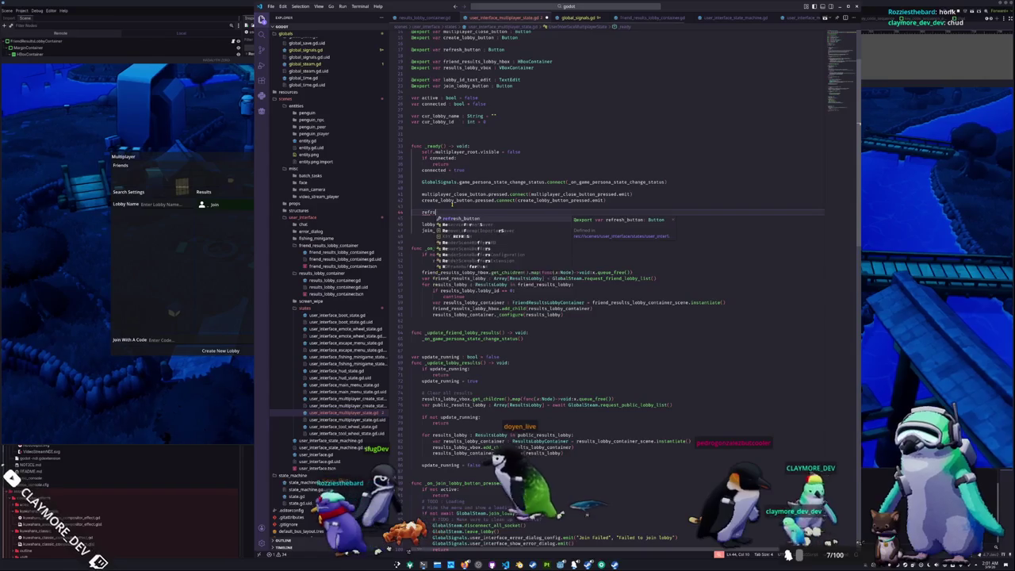
text(pressed)
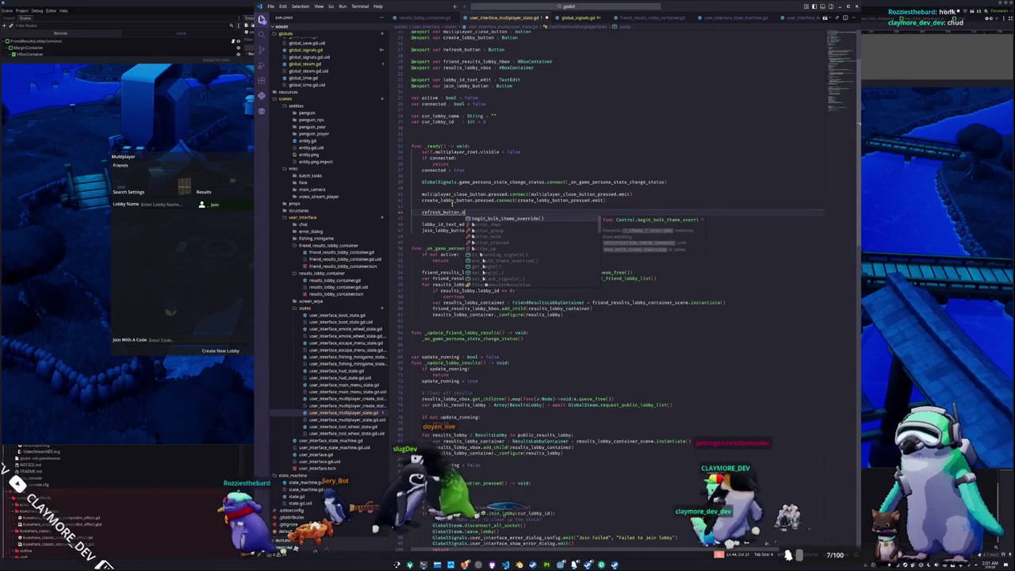
text(.connect(_)
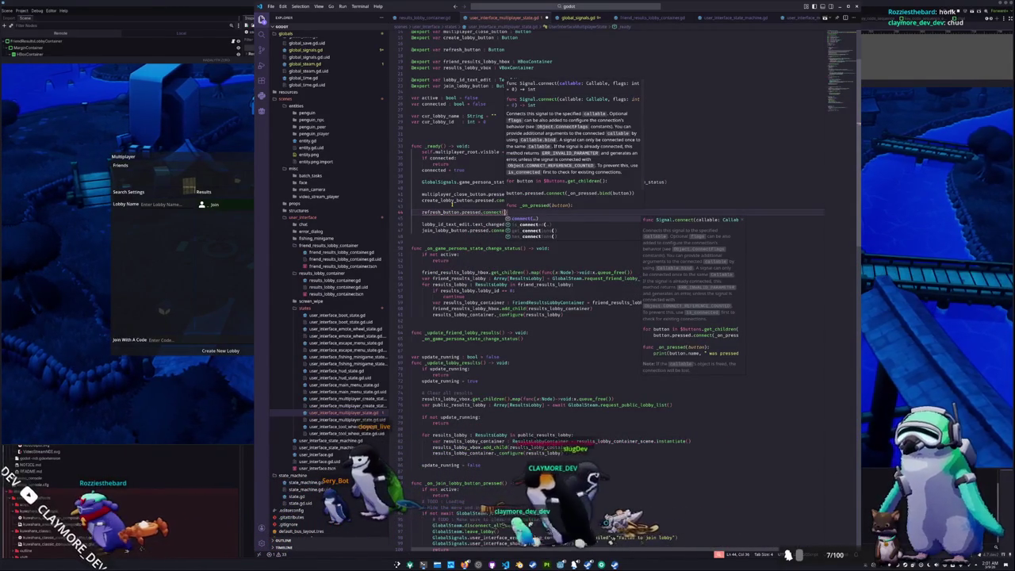
text(on_refresh_button_pressed)
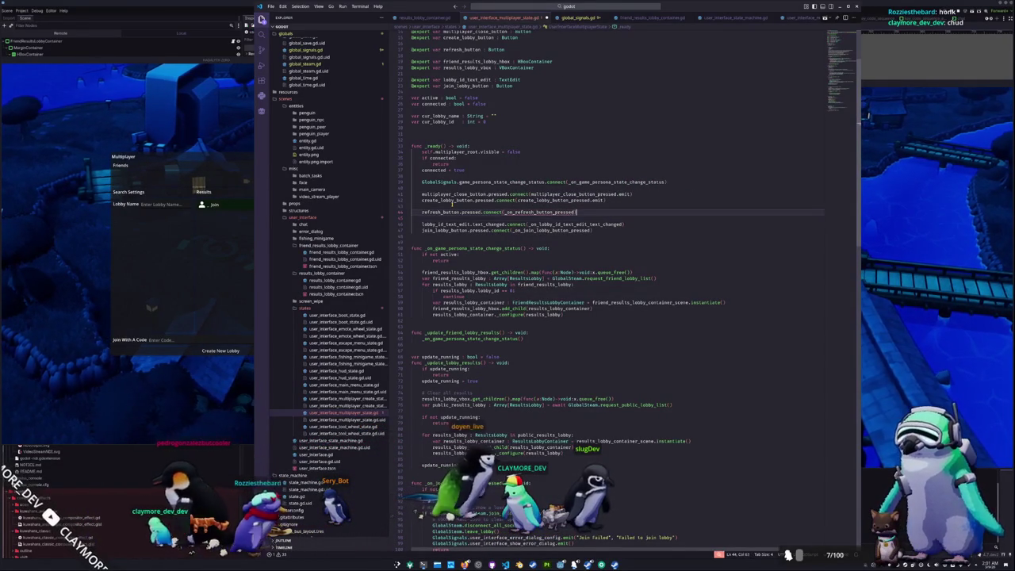
key(Down)
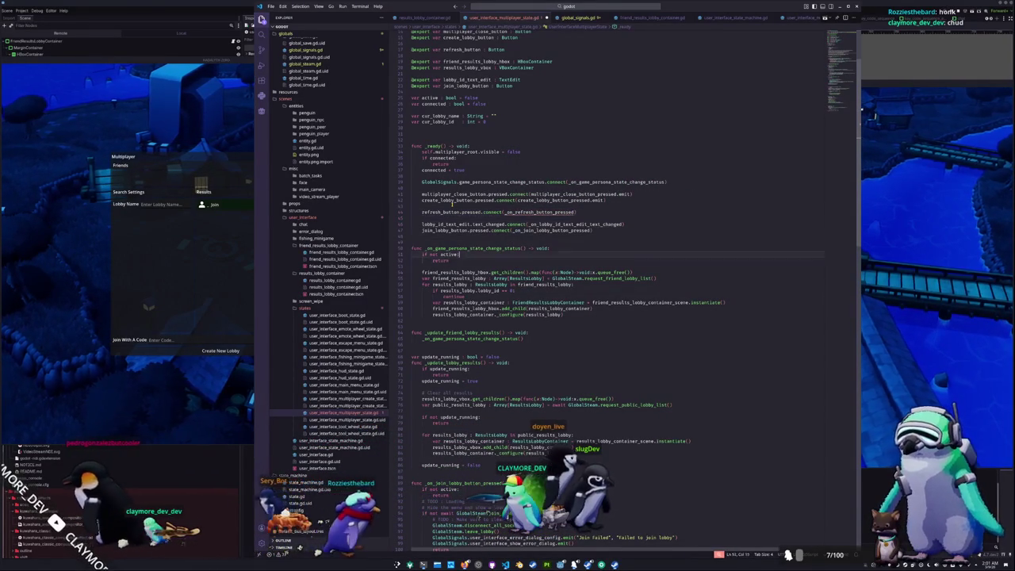
scroll(452, 203, down, 5)
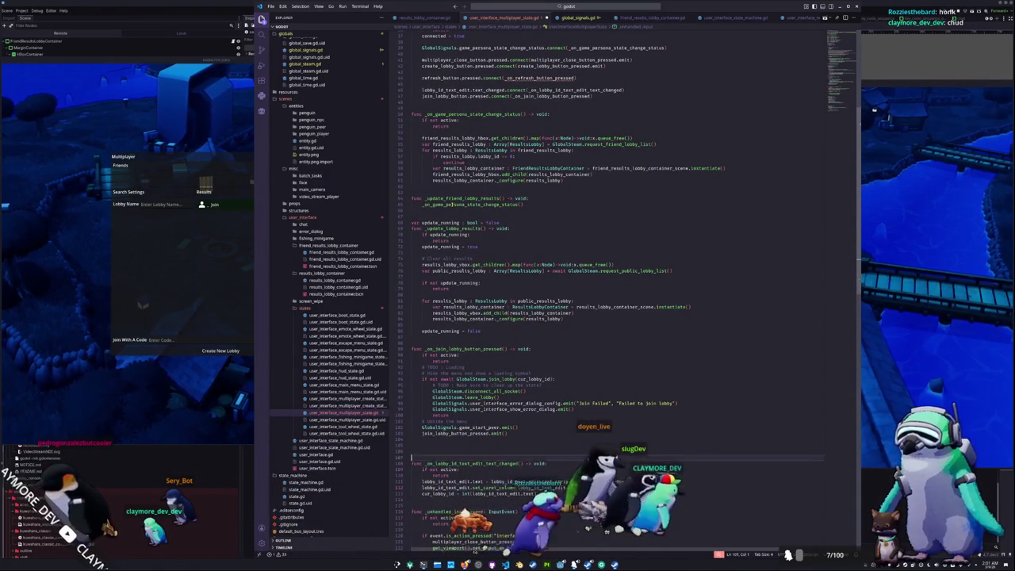
Write a '-> void' refresh handler function whose body calls _update_lobby_results()
key(Up)
key(Up)
key(Up)
text(func )
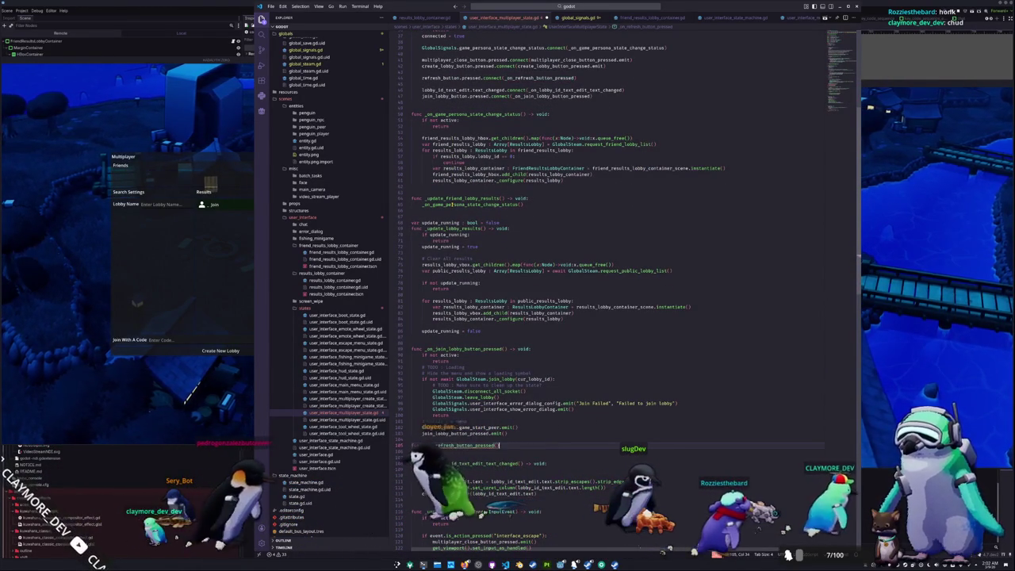
text(() -> void:)
key(Return)
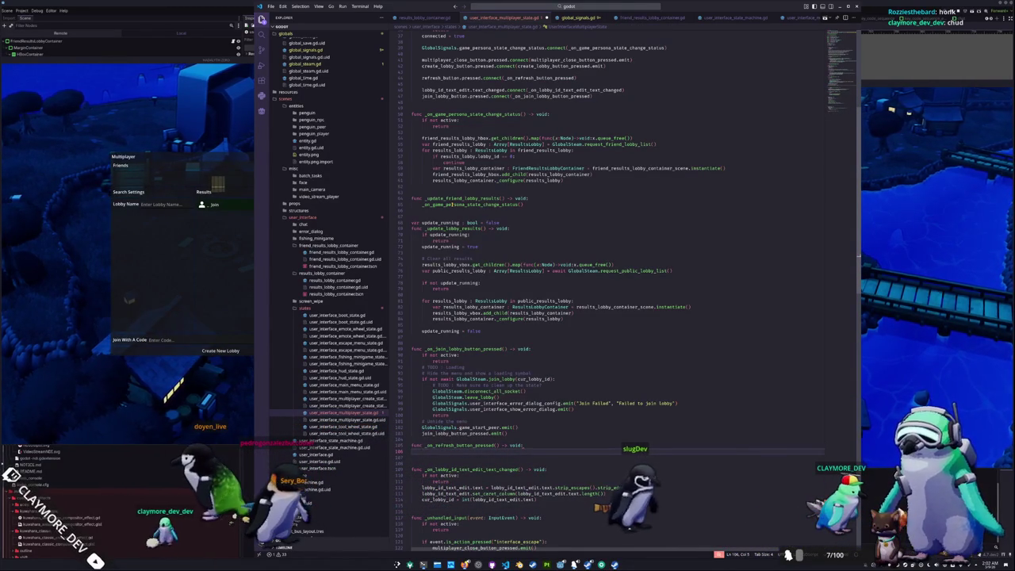
text(update)
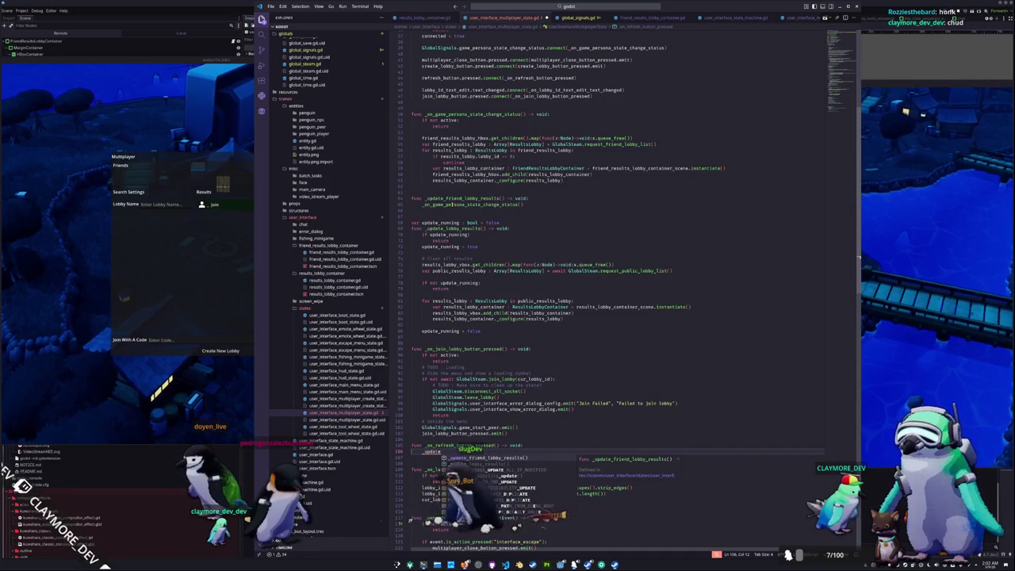
text(_lo)
key(Return)
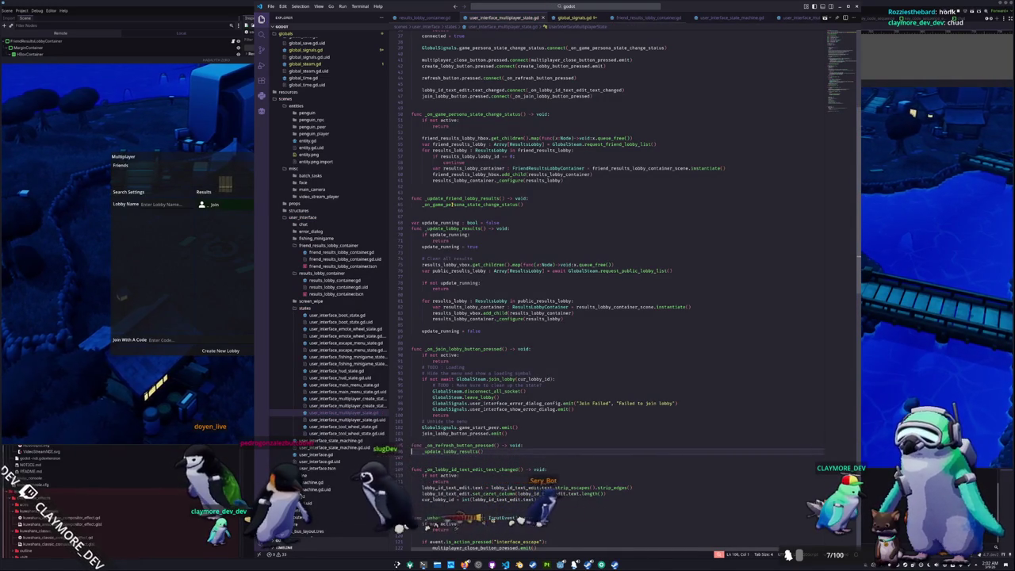
key(Return)
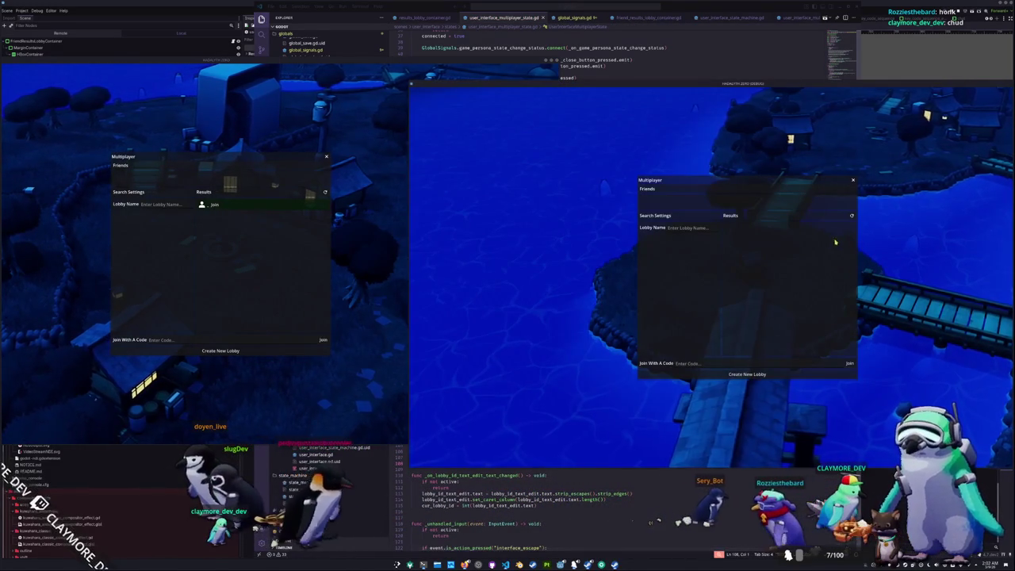
Restart the game builds with F8/F5 and retest Create Lobby
click(210, 351)
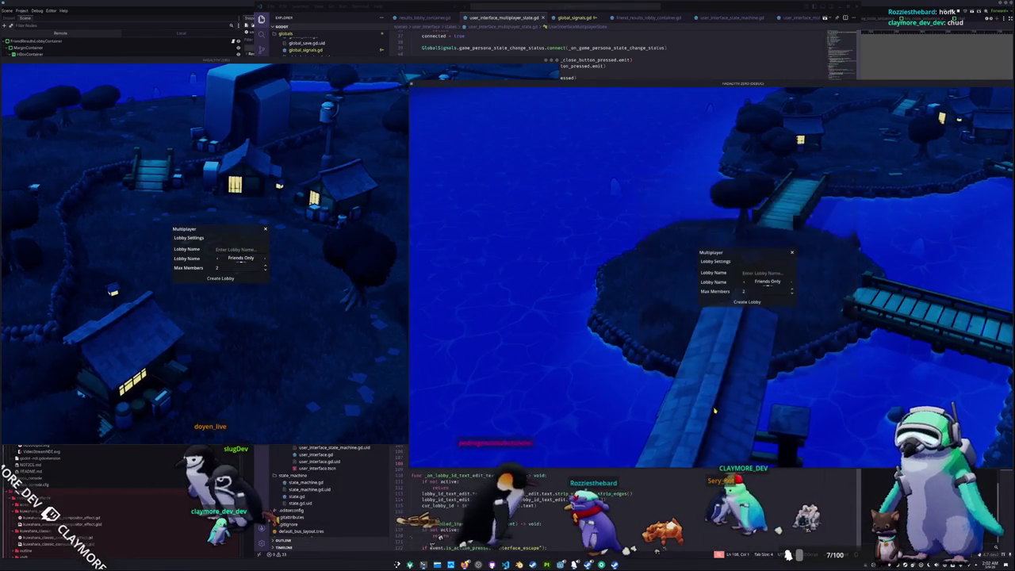
key(F8)
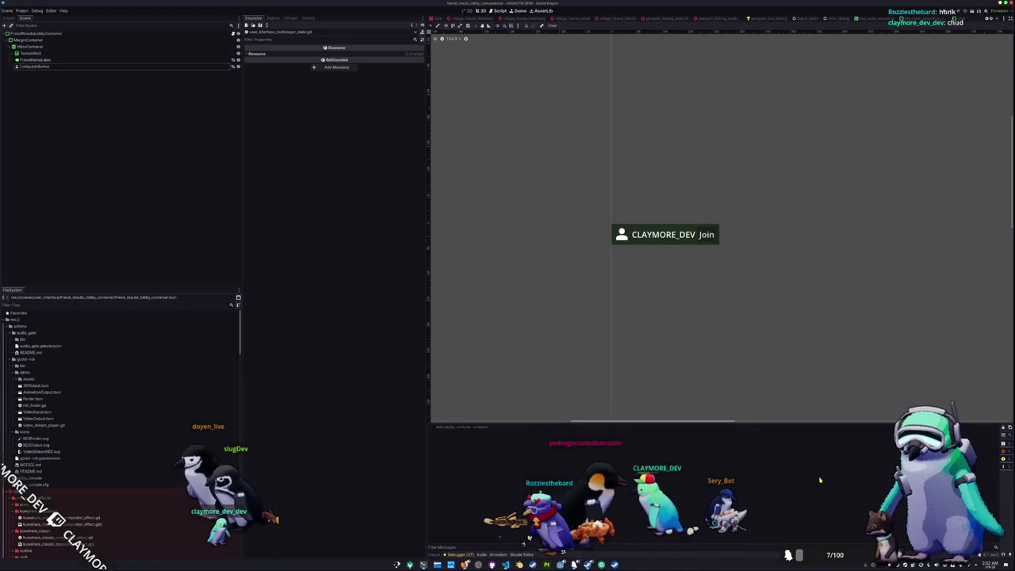
key(F5)
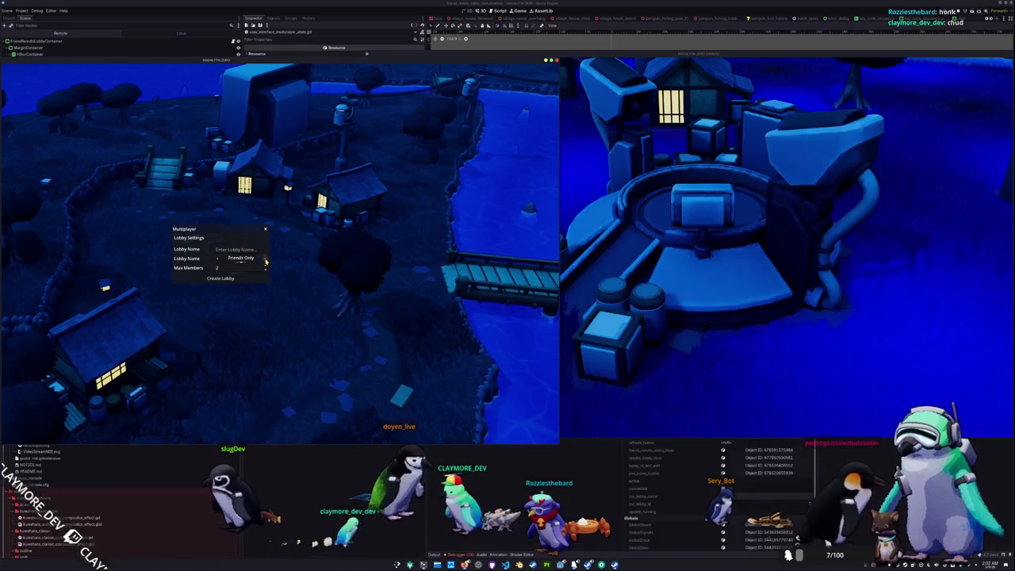
click(241, 280)
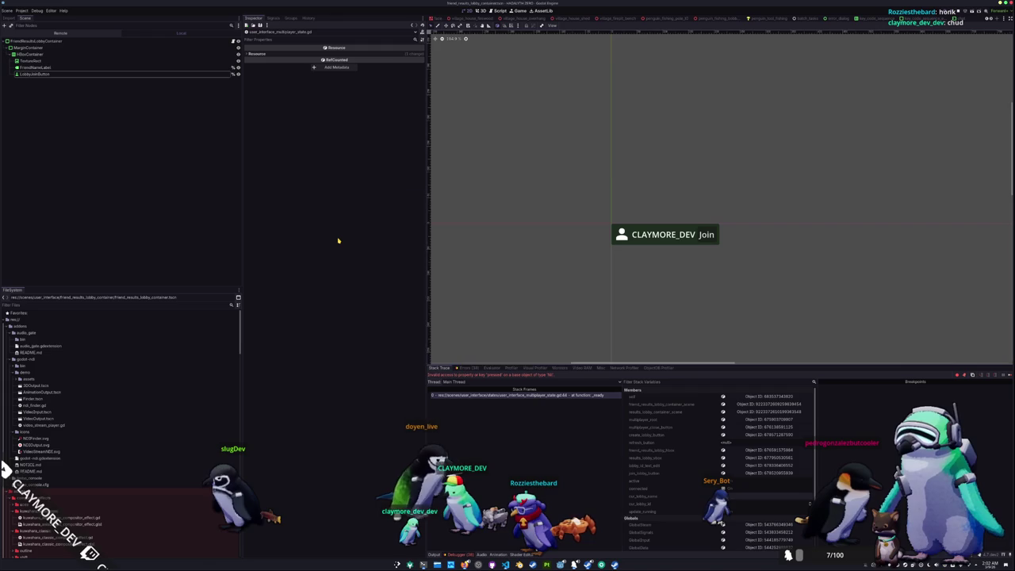
Open the user_interface scene via quick search for 'user_'
key(shift+alt+o)
text(user_)
key(Down)
key(Return)
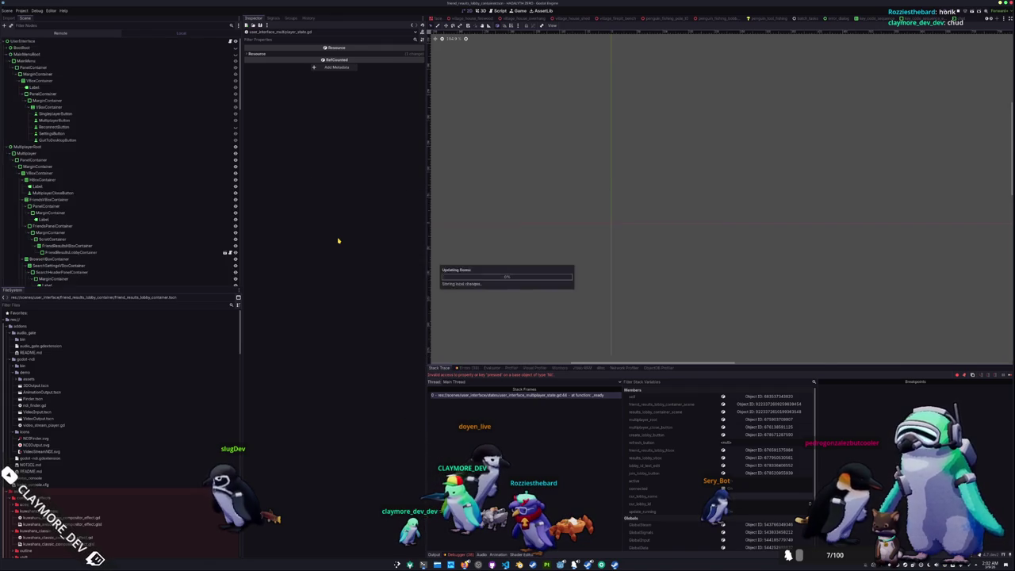
Assign ResultsRefreshButton to UserInterfaceMultiplayerState's Refresh Button export
scroll(115, 203, down, 3)
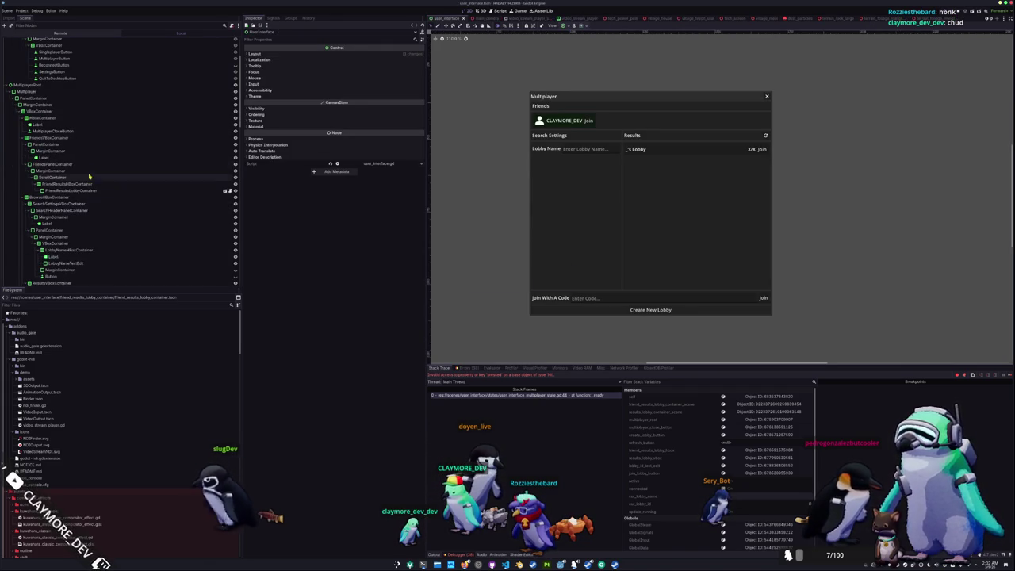
scroll(75, 199, down, 2)
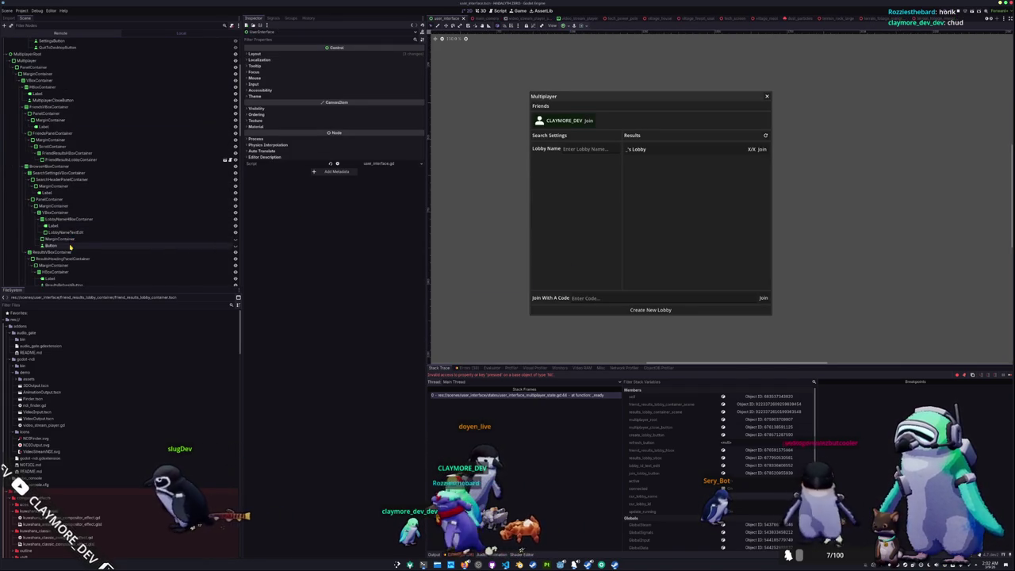
scroll(69, 247, down, 10)
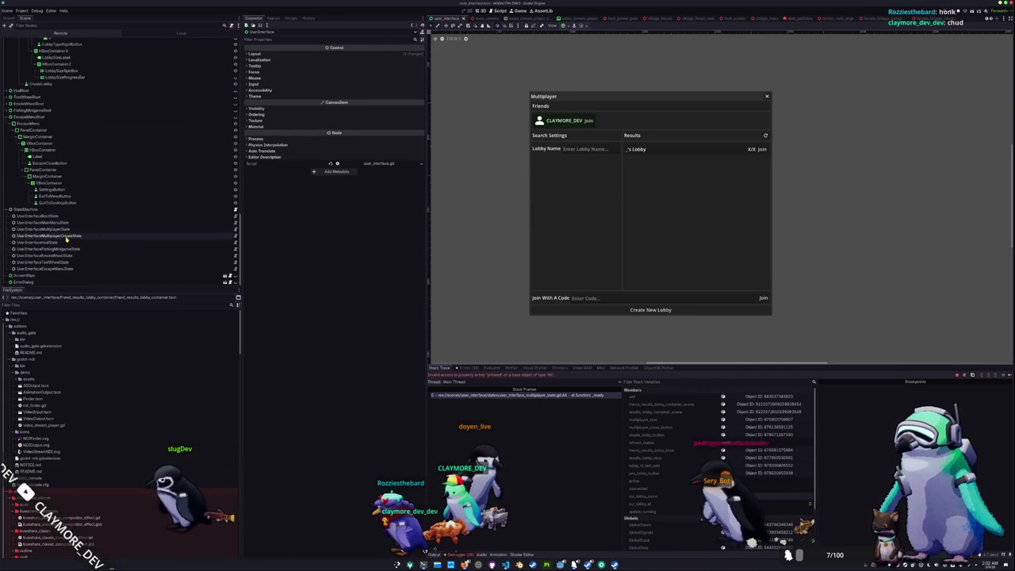
click(49, 229)
click(377, 77)
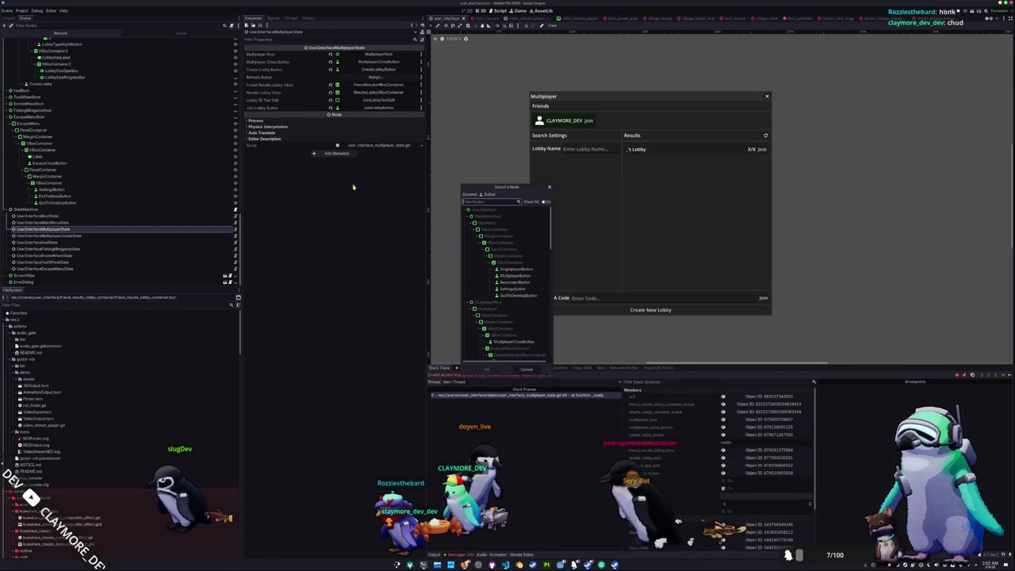
text(ref)
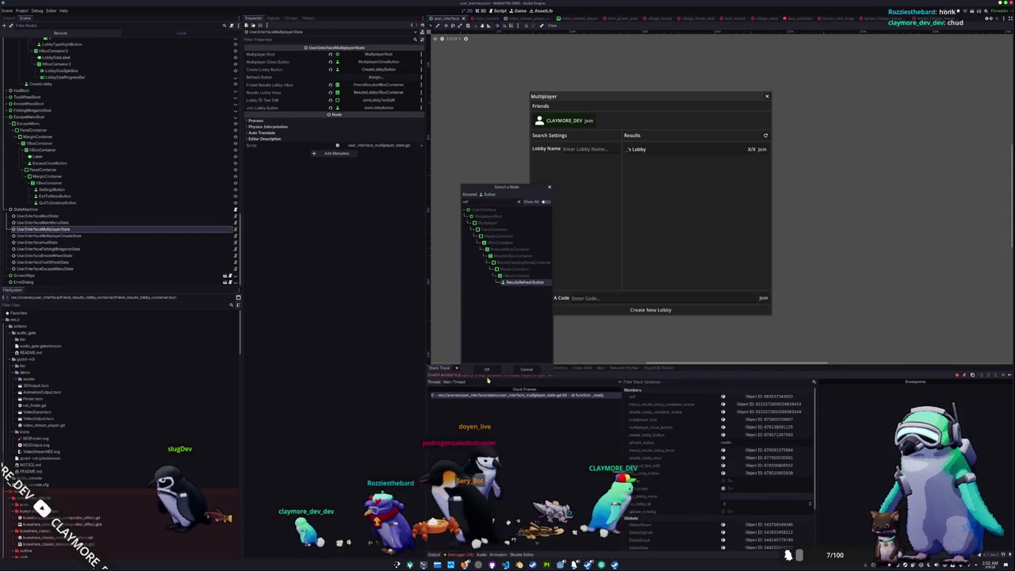
double_click(519, 283)
Stop and relaunch the game, moving its window to the upper right
key(F8)
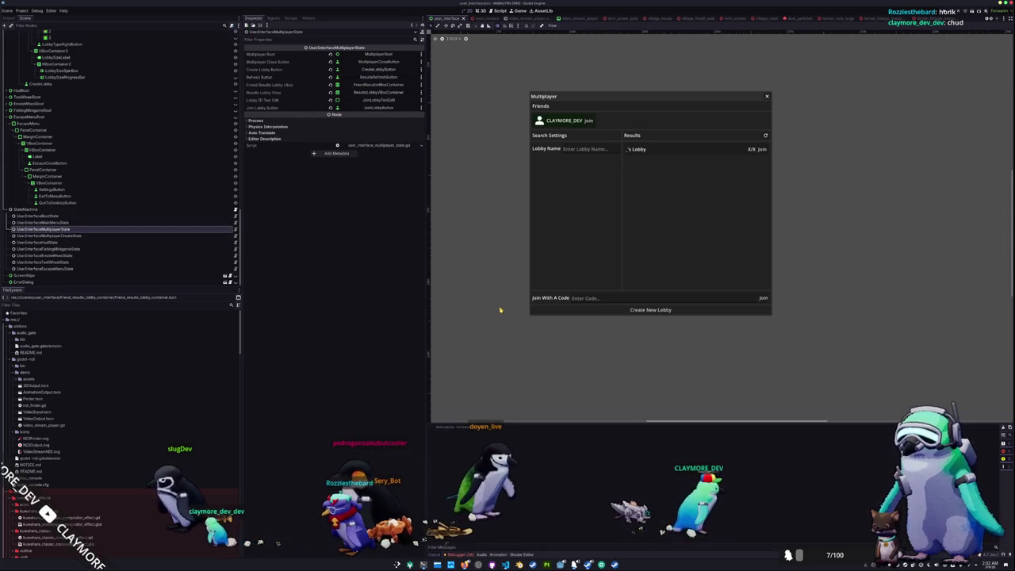
key(F5)
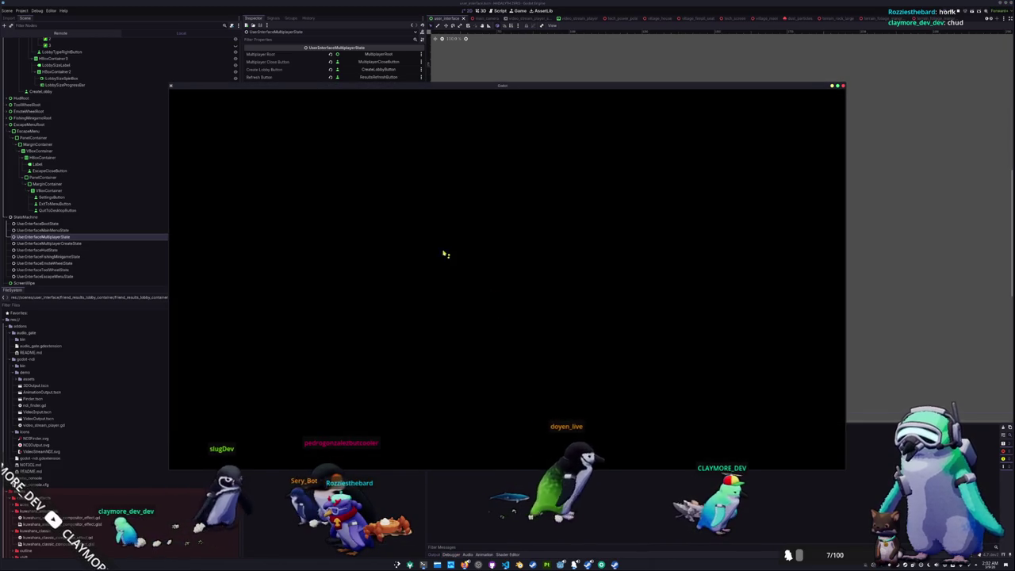
mouse_move(379, 93)
mouse_down()
mouse_move(478, 132)
mouse_move(668, 171)
mouse_move(661, 212)
mouse_move(679, 83)
mouse_move(637, 58)
mouse_up()
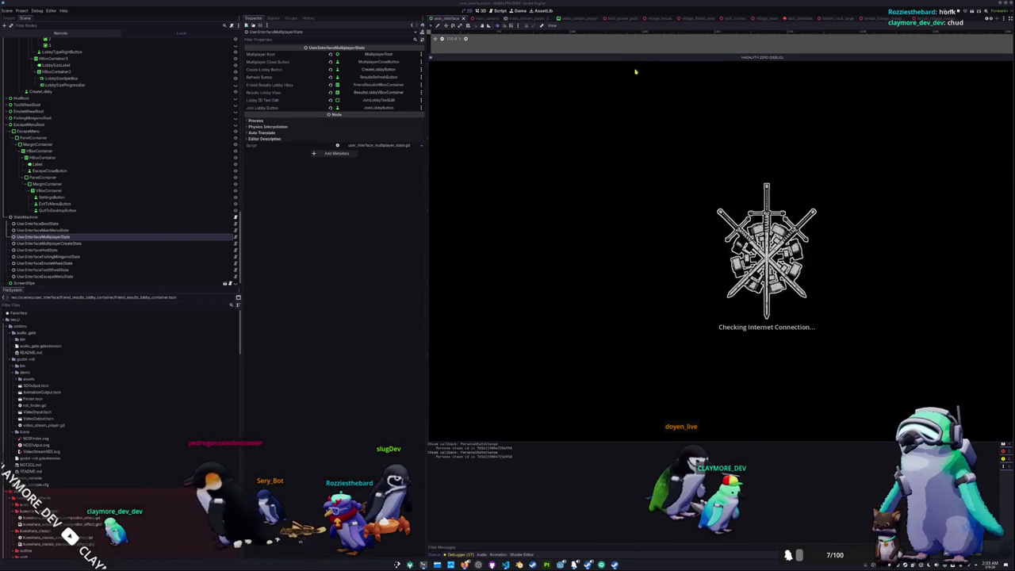
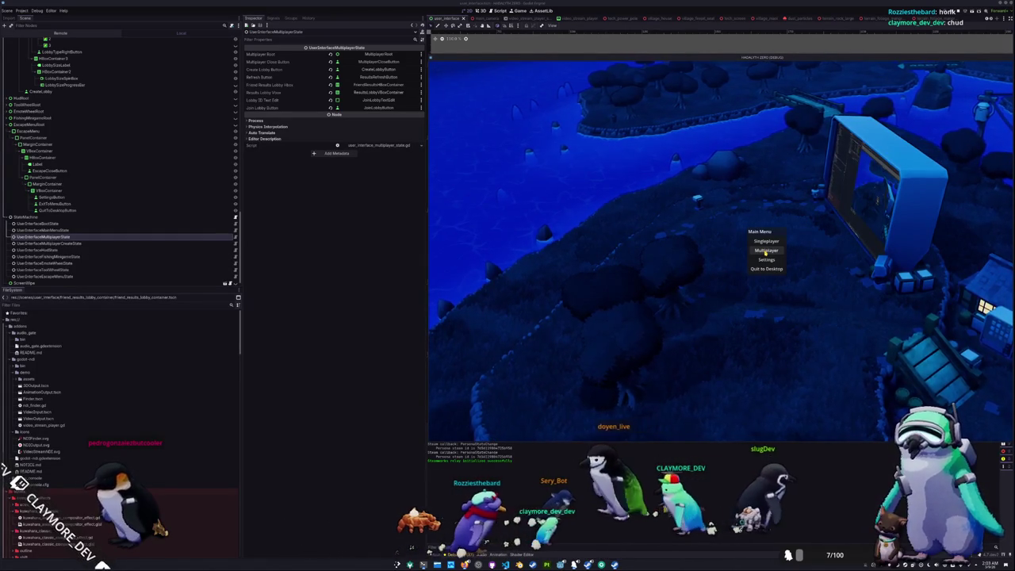
Open the lobby menu in one game and leave the match in the second game for its main menu
click(766, 250)
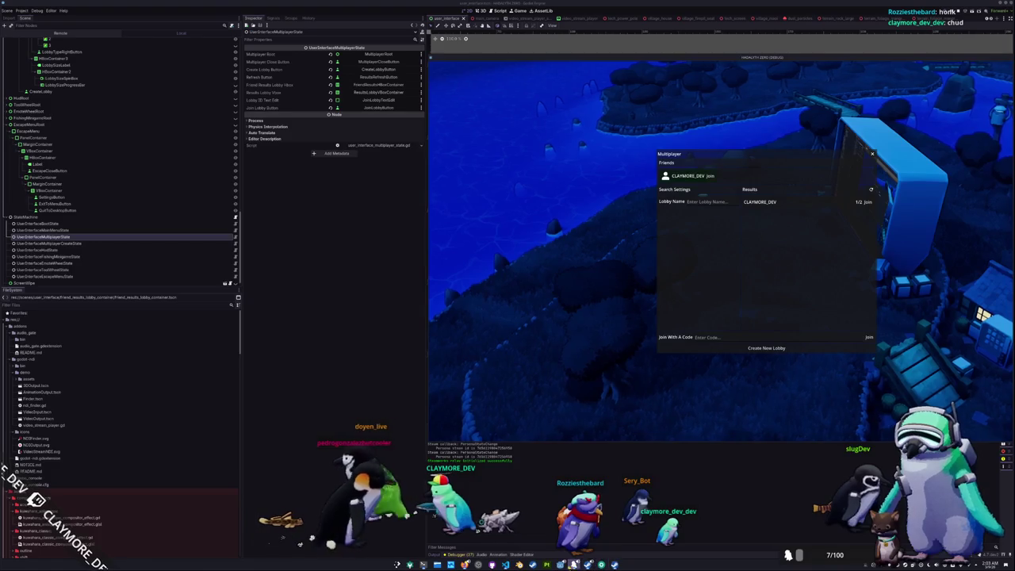
key(Escape)
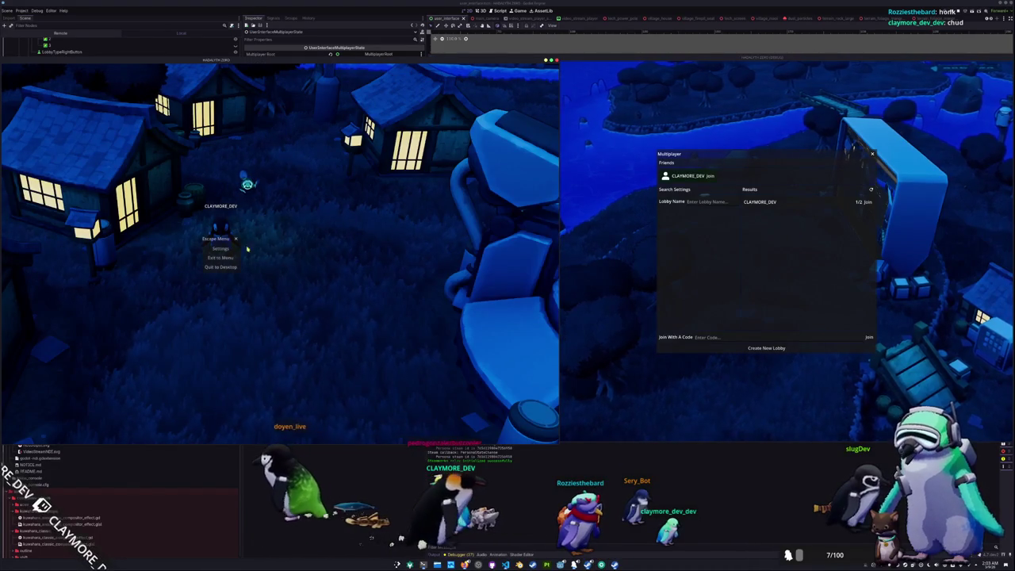
click(221, 258)
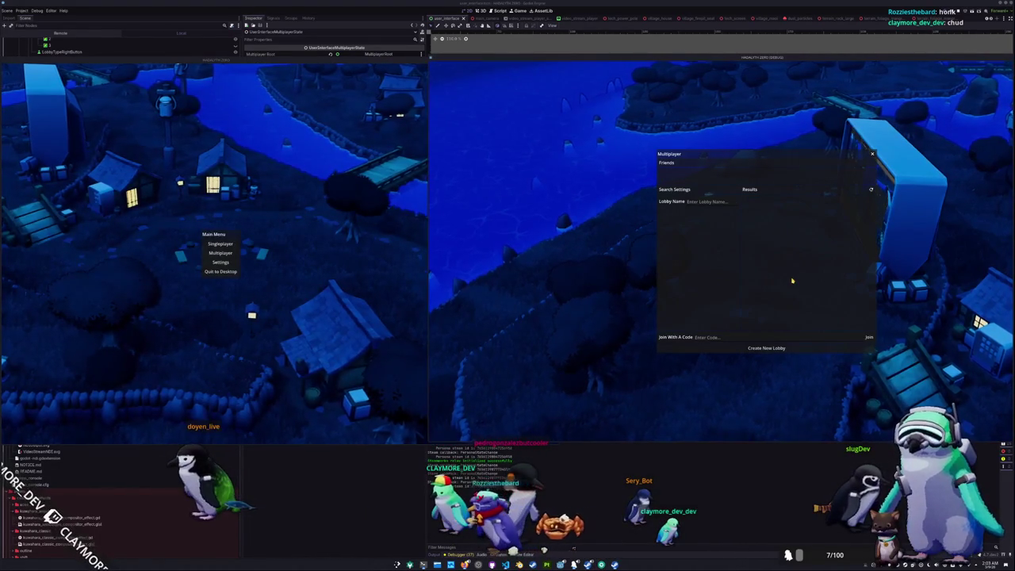
In the left game, create a new Friends Only lobby from the Multiplayer menu
click(225, 254)
click(219, 351)
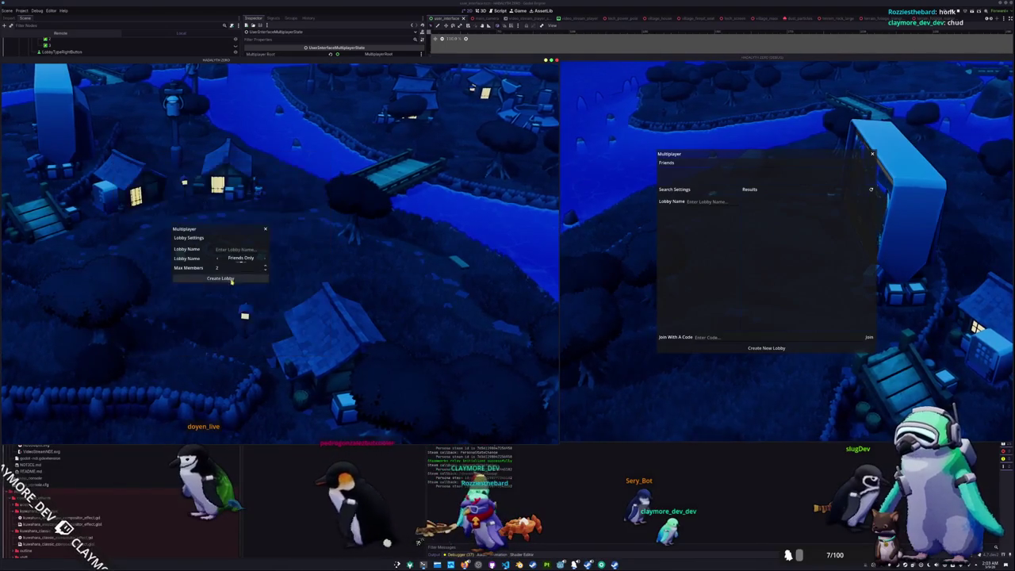
click(219, 278)
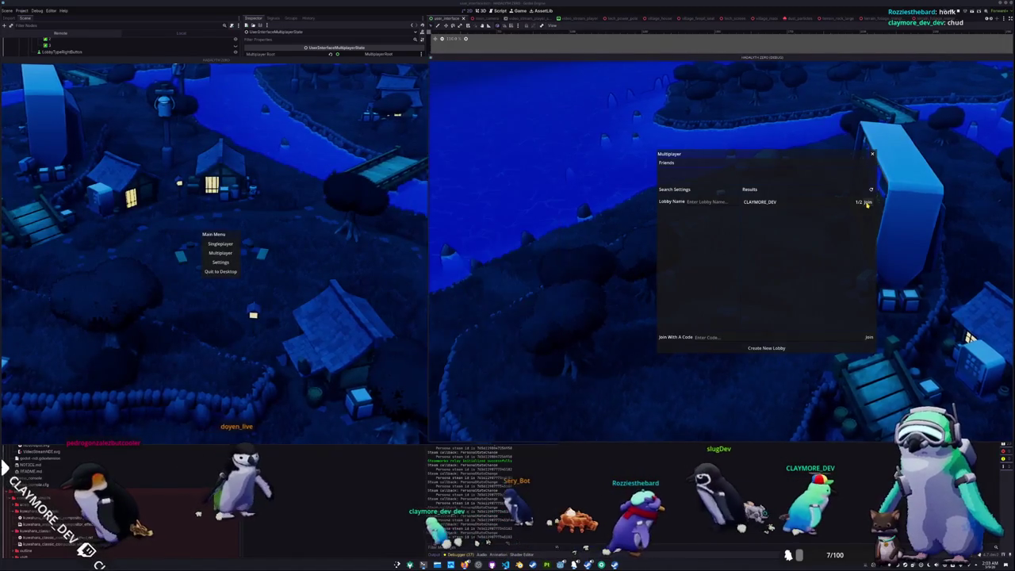
Try joining the listed friend's lobby twice and dismiss the failed-join messages
click(867, 203)
click(811, 237)
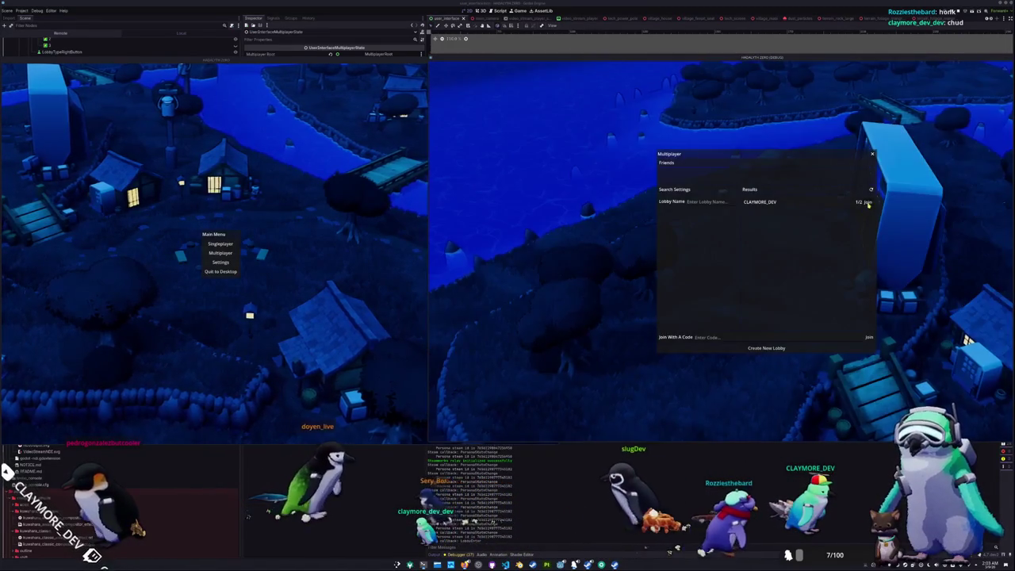
click(863, 204)
click(811, 238)
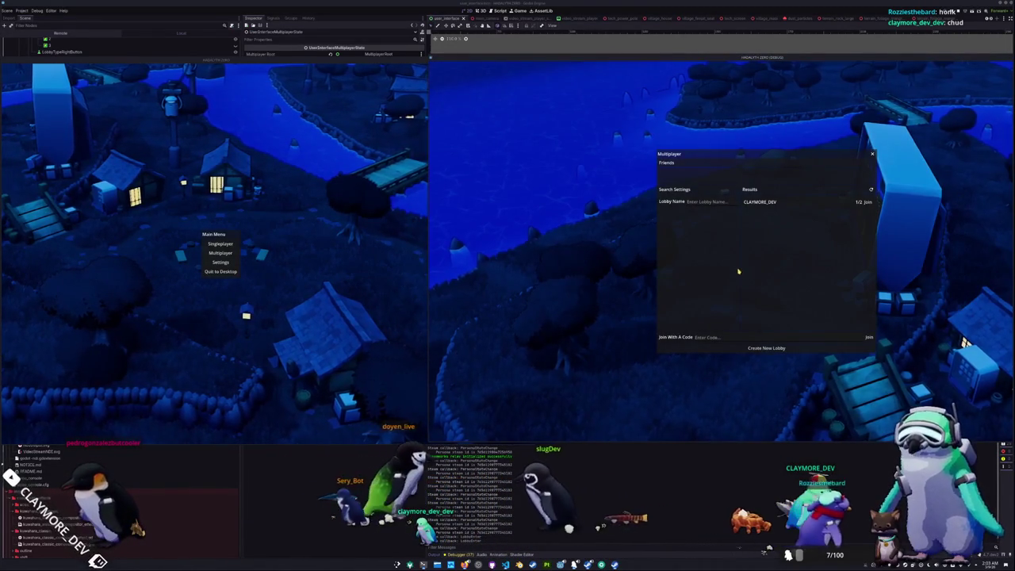
In the left game, create a new Public lobby with Max Members 32
click(230, 253)
click(220, 350)
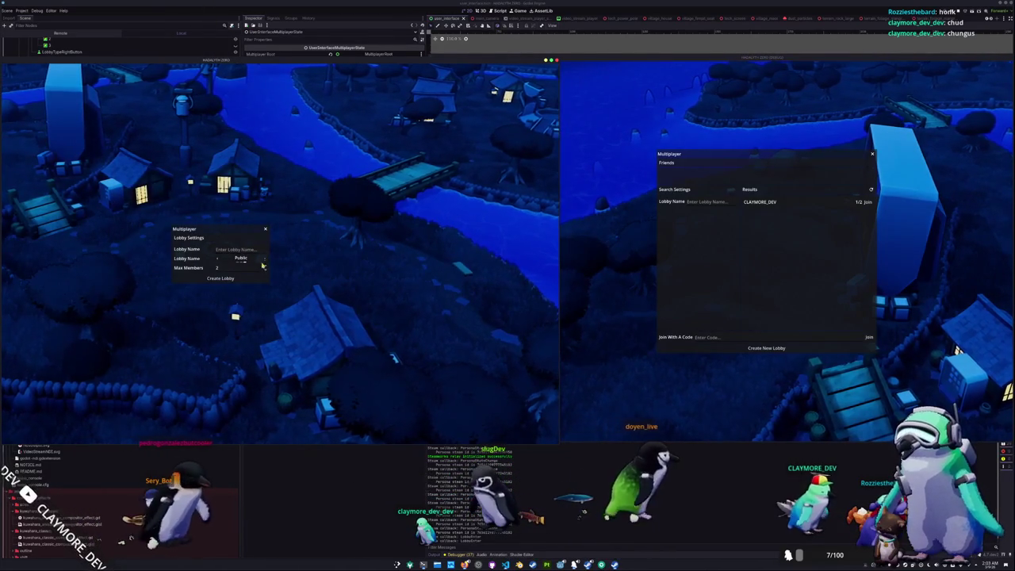
text(32)
click(243, 279)
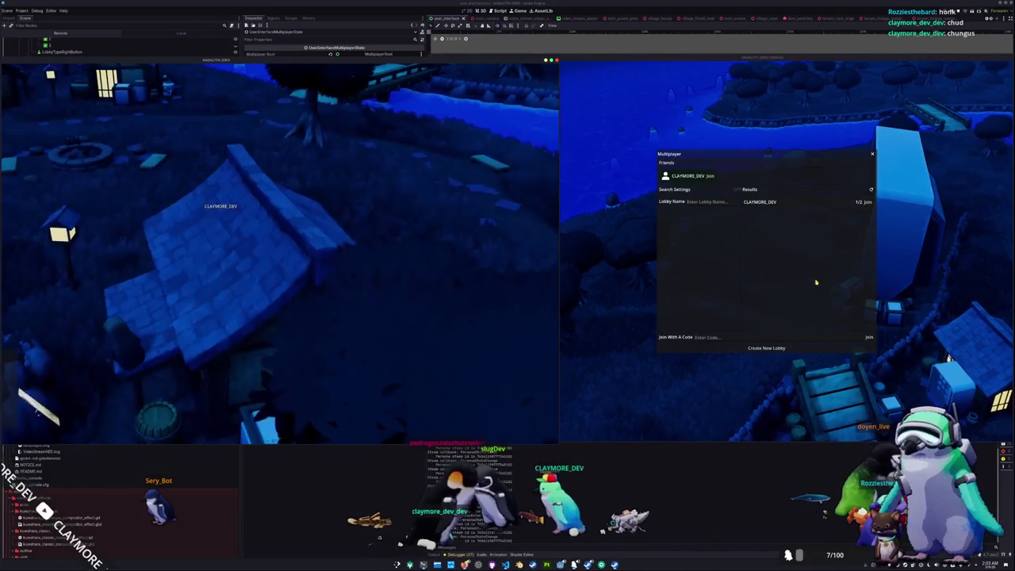
Refresh the results, join the friend's new lobby, walk briefly, then exit to the main menu
click(871, 192)
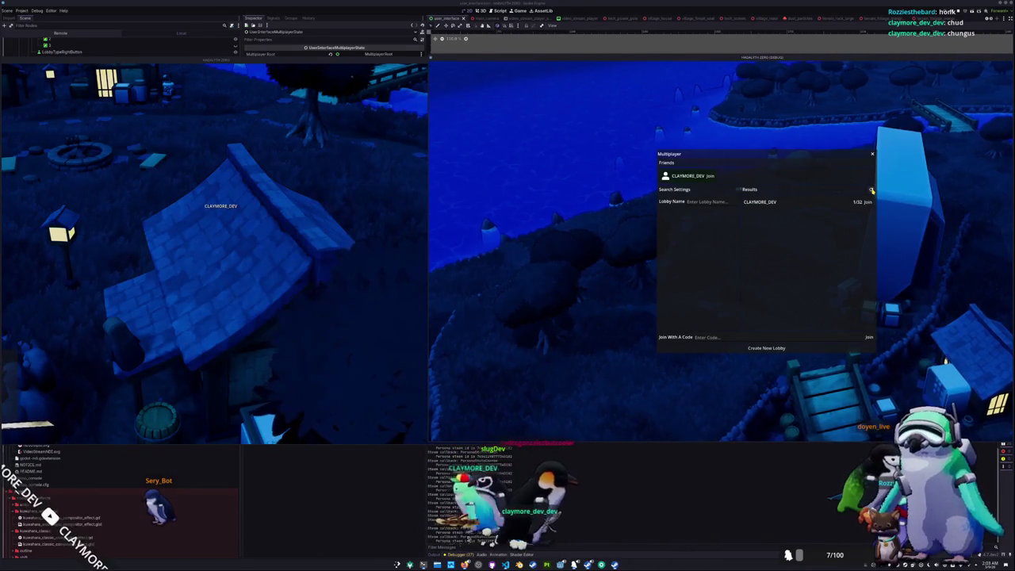
click(866, 202)
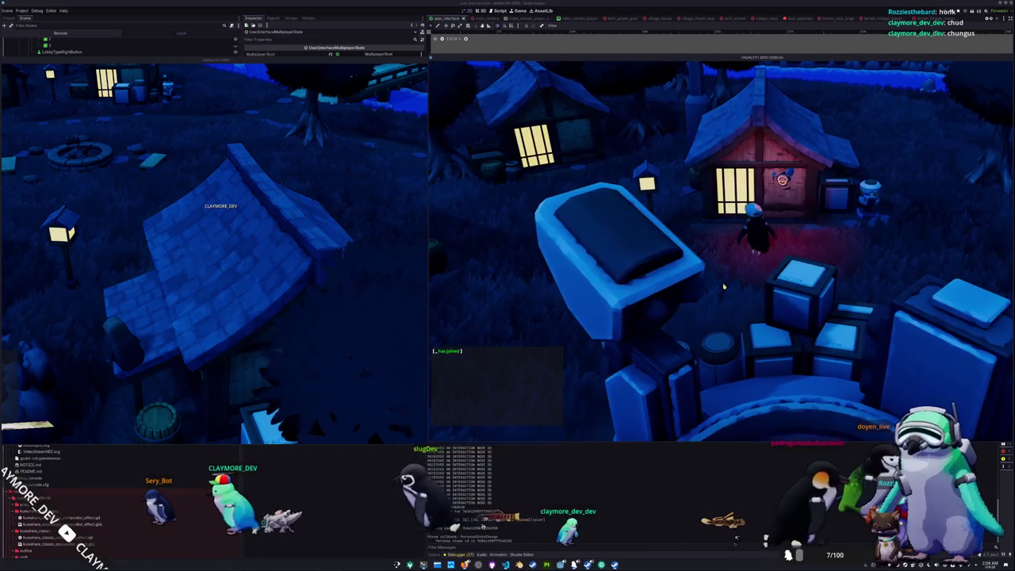
key(s)
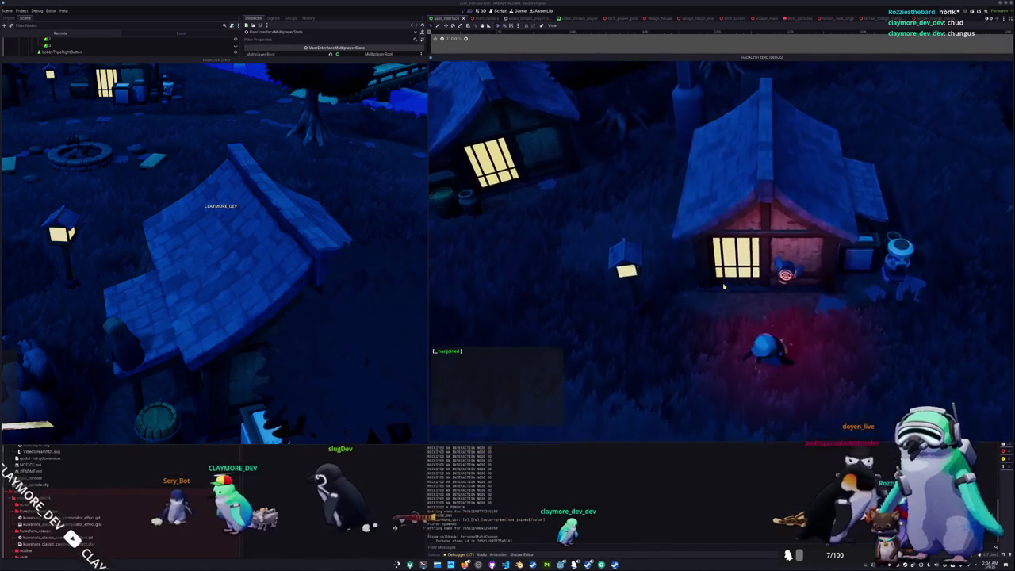
key(Escape)
click(761, 257)
click(283, 317)
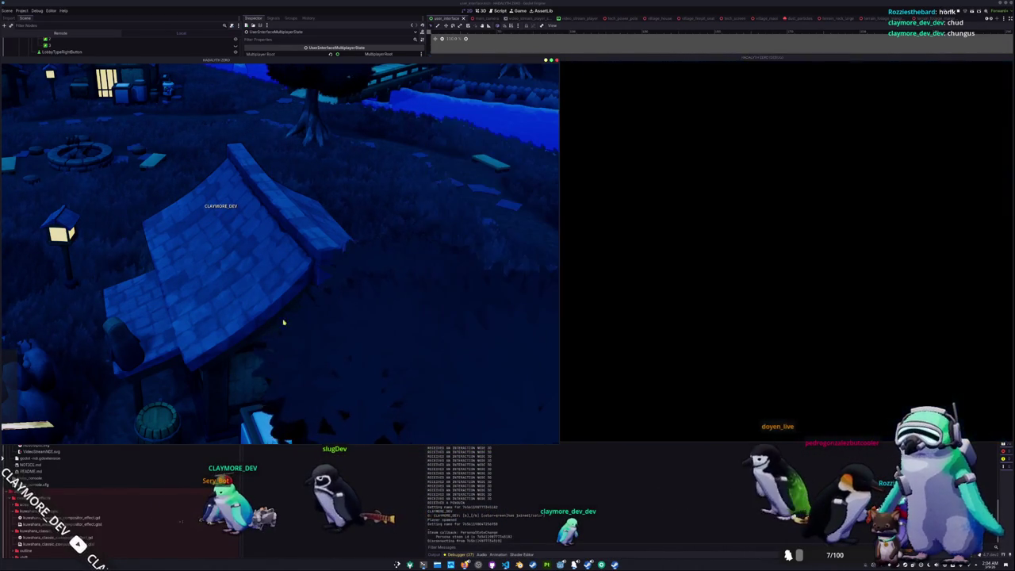
Exit the hosting game to its main menu and stop the running instances with F8
key(Escape)
click(214, 256)
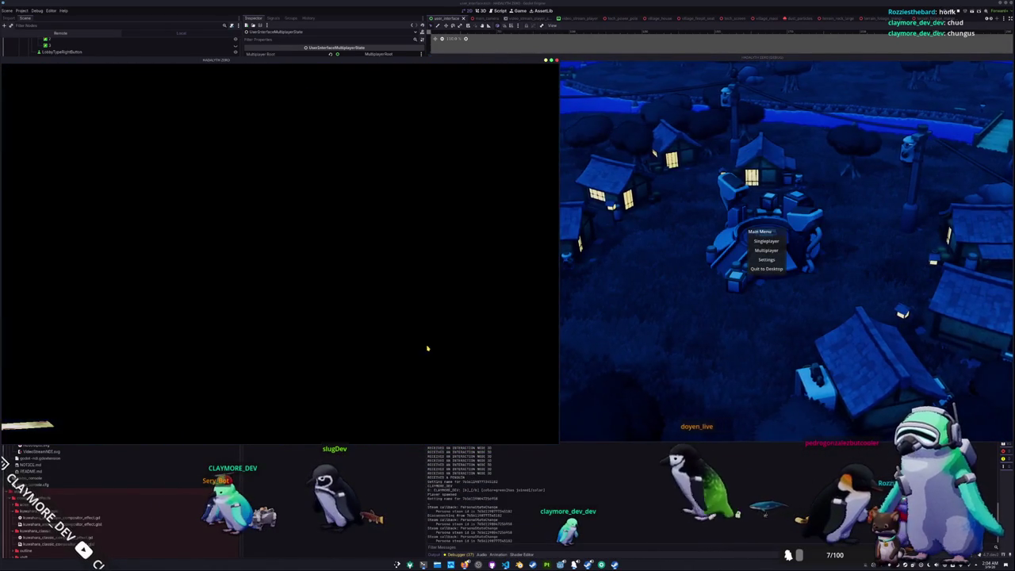
key(F8)
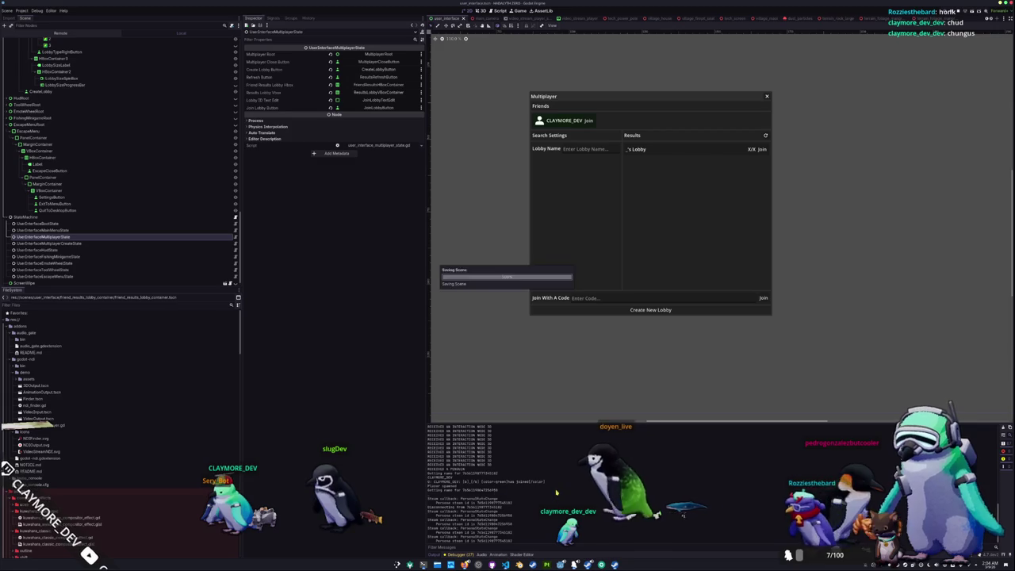
Select the ResultsLobbyContainer row in the Multiplayer panel, then switch to VS Code
drag(569, 310, 567, 374)
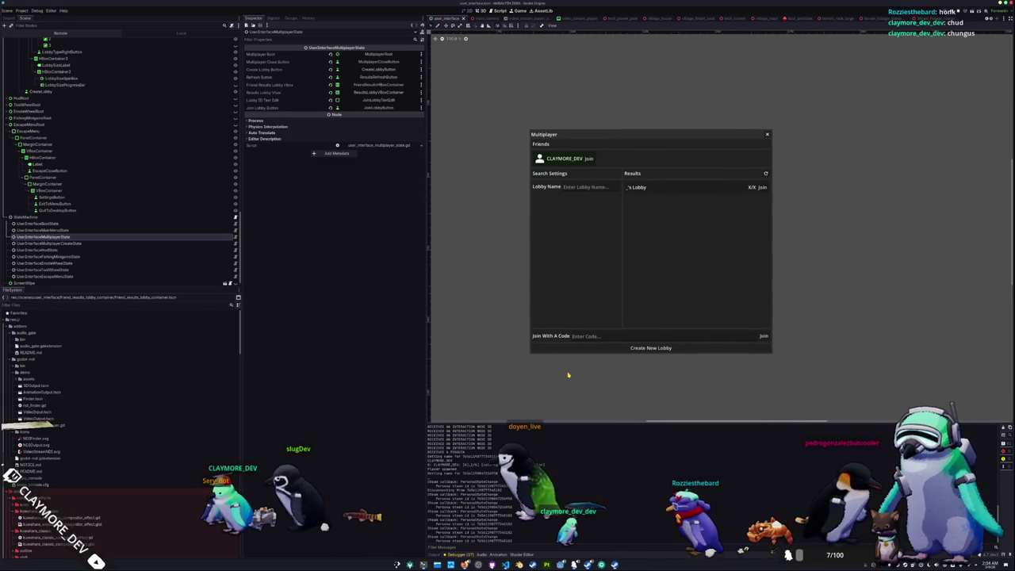
click(637, 188)
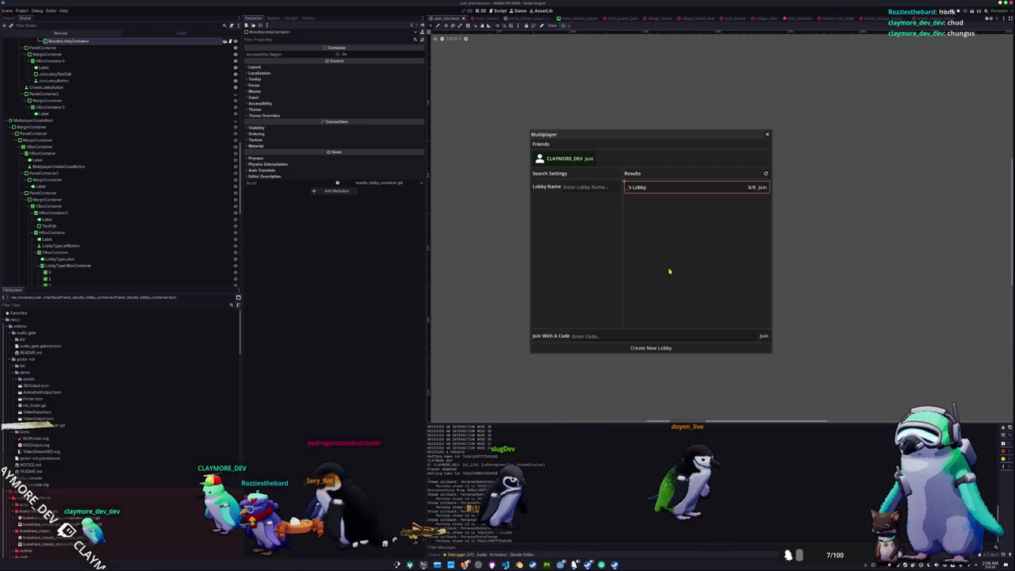
key(alt+Tab)
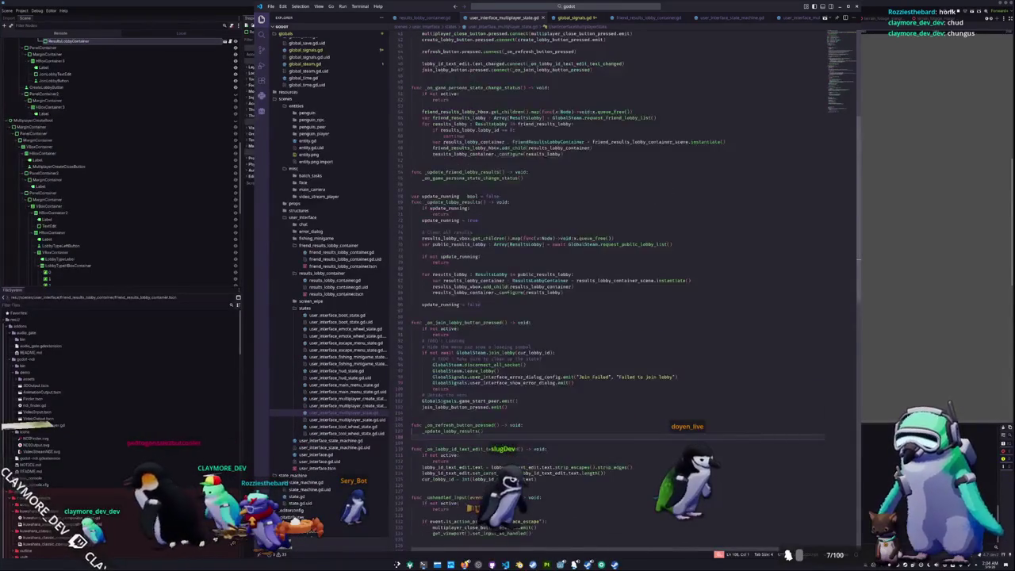
Close friends.rs to bring hadalyth_steam.rs into view
key(alt+Tab)
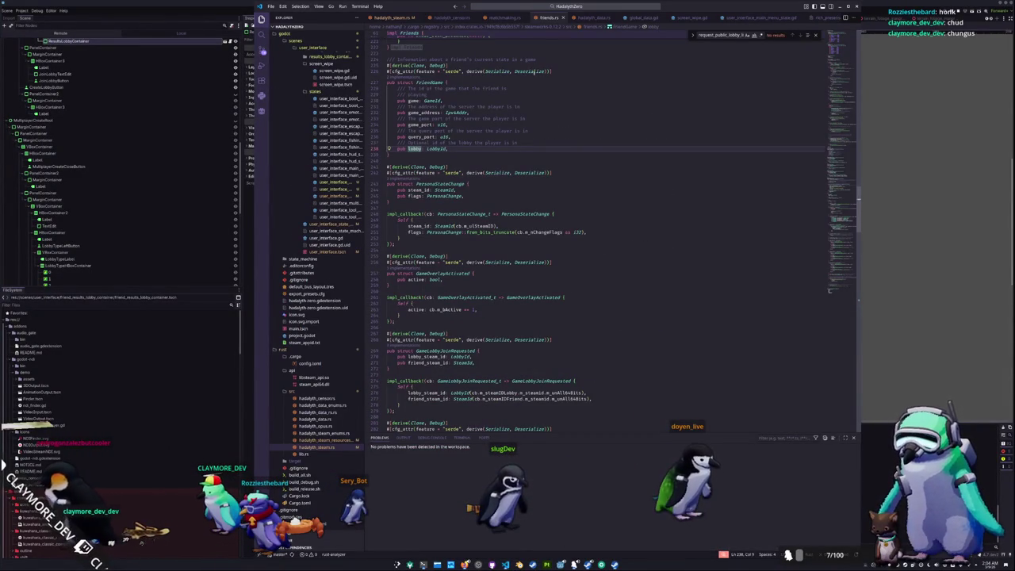
middle_click(548, 17)
scroll(610, 278, up, 2)
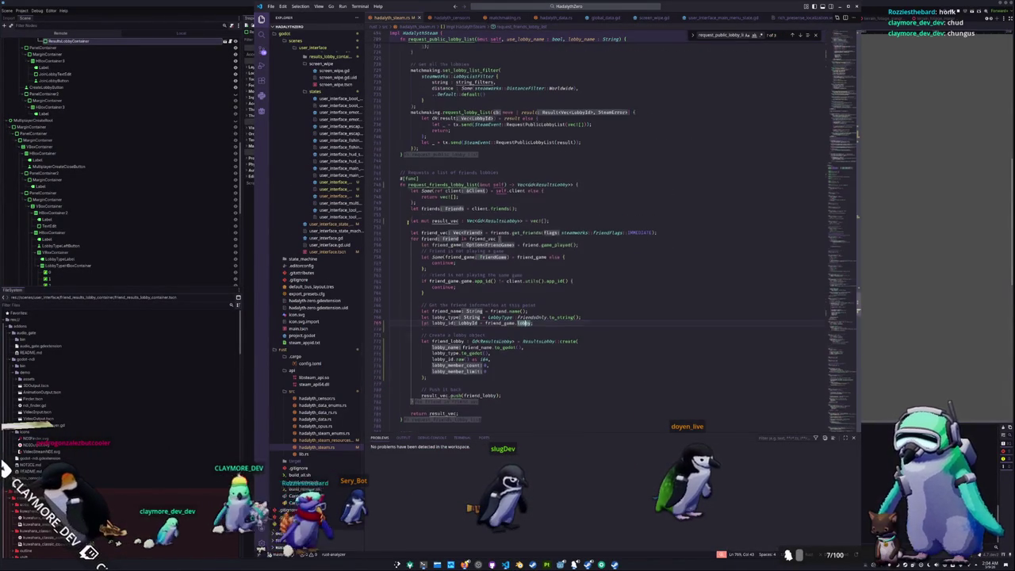
scroll(611, 251, down, 5)
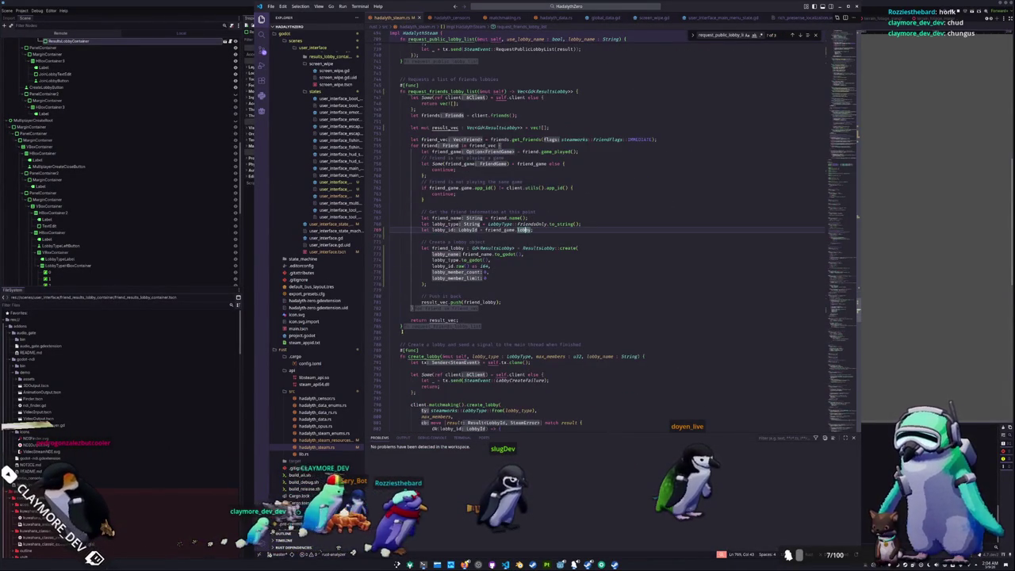
Add #[func] fn get_friends_in_lobby(&mut self, lobby_id : i64) below request_friends_lobby_list and begin its client let-else
click(404, 334)
key(Return)
text(#[func])
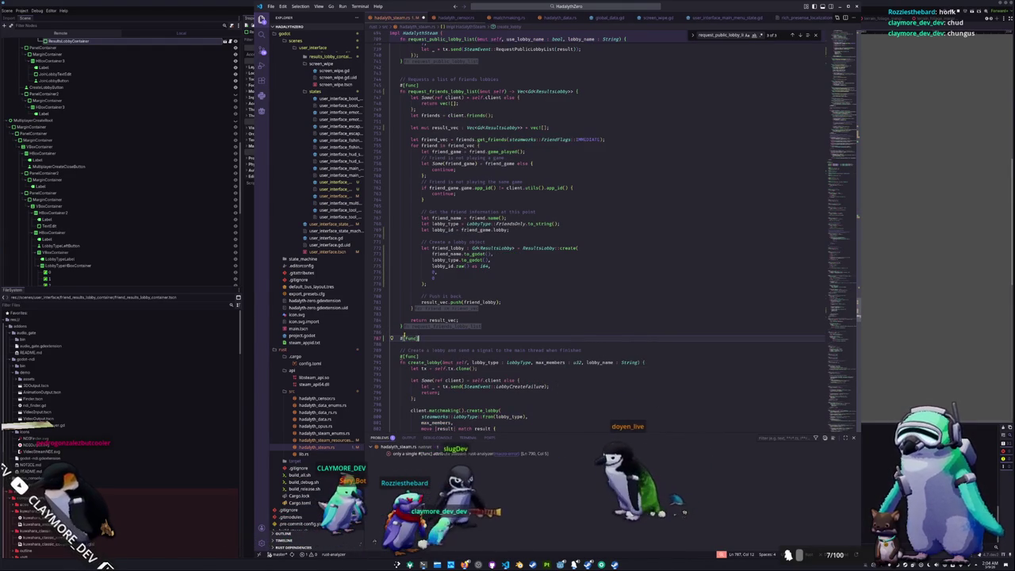
key(Return)
text(fn )
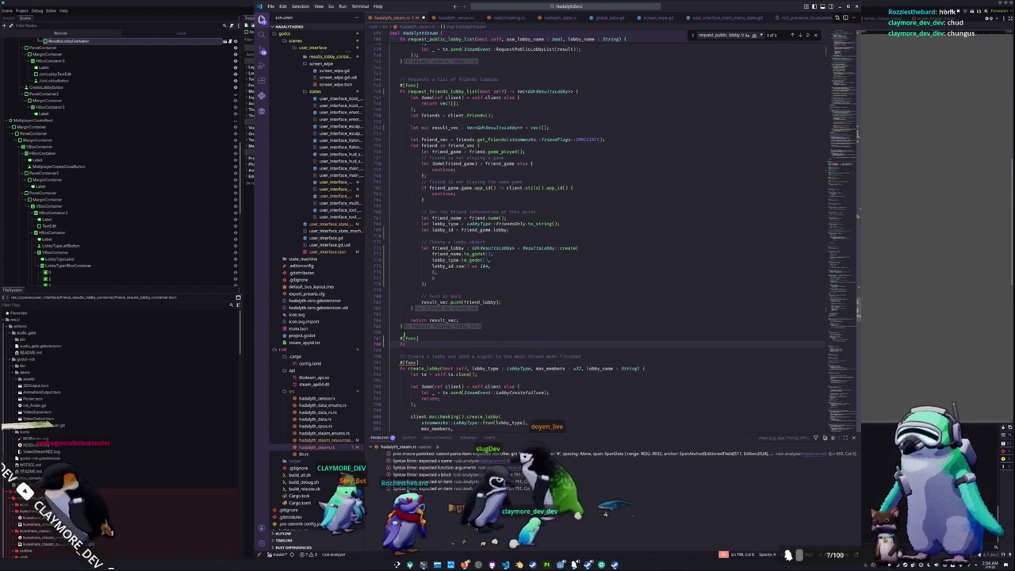
text(get_friends_in_lobby()
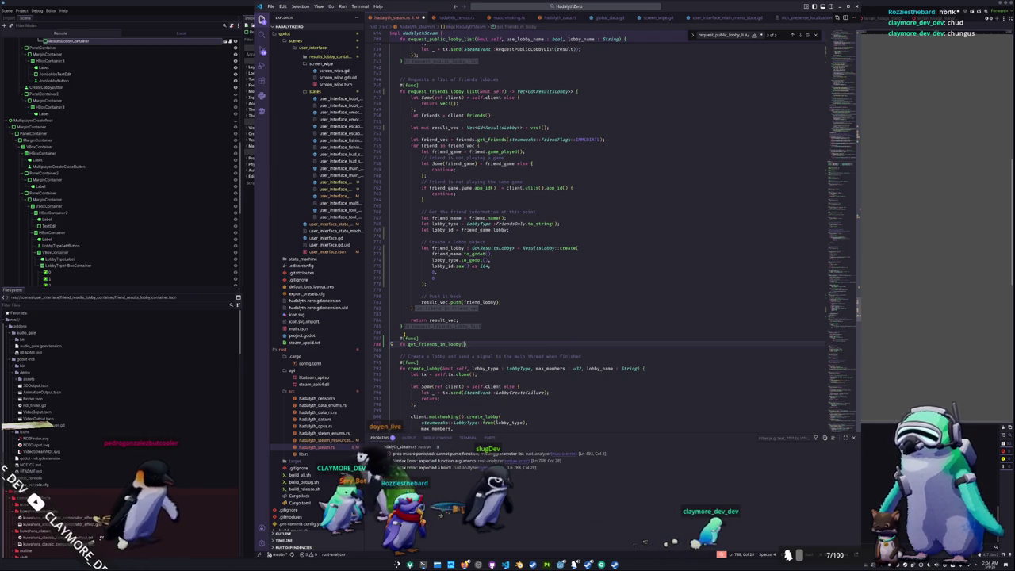
text(&mut self, lobby_id : i64)
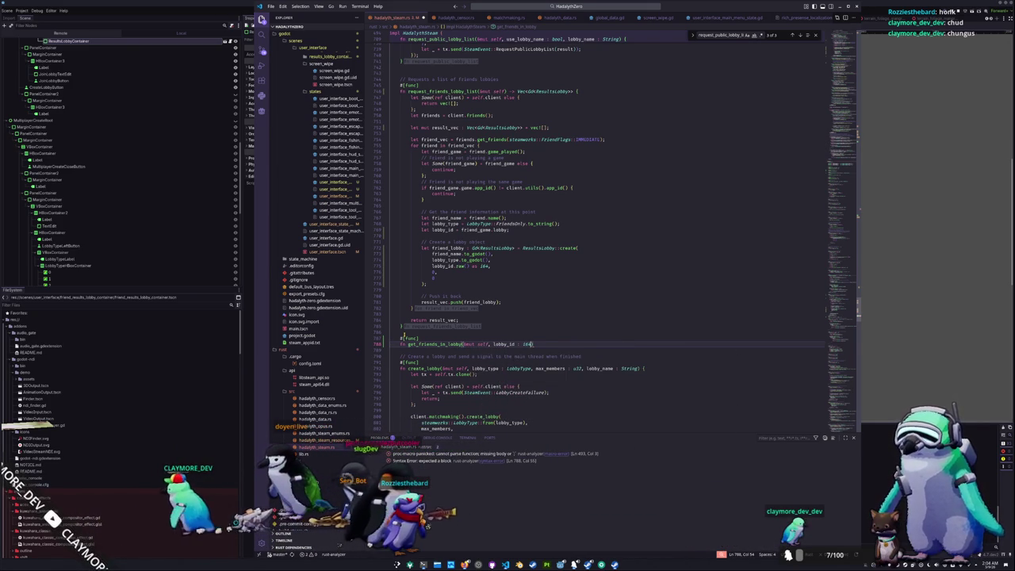
text() {)
key(Return)
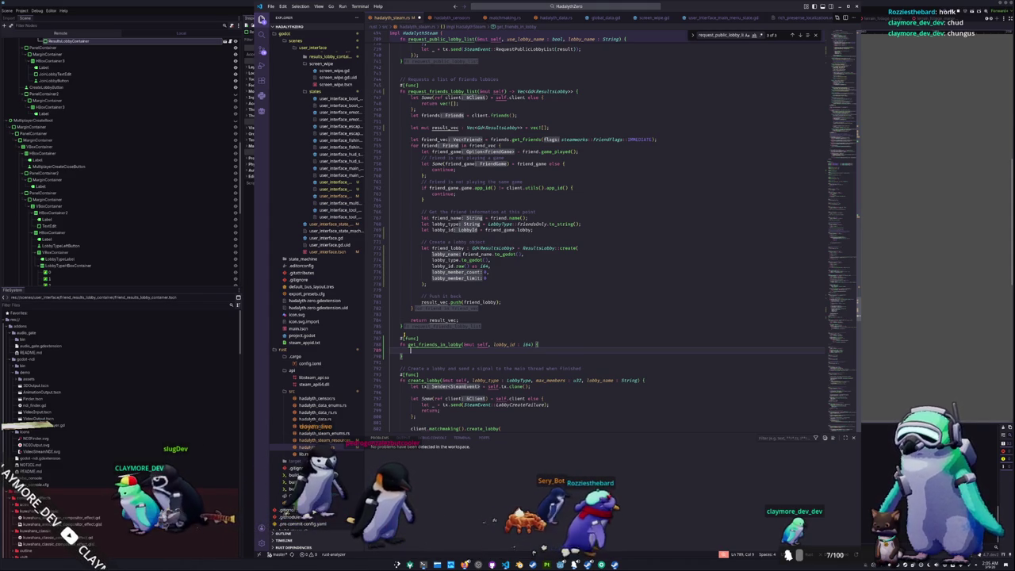
text(let Some())
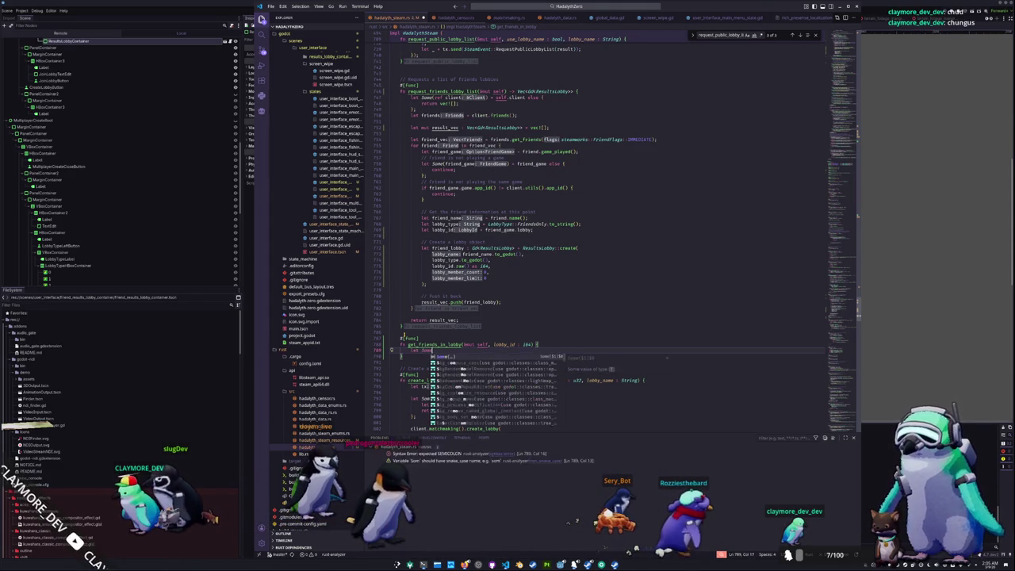
text(ref client) = s)
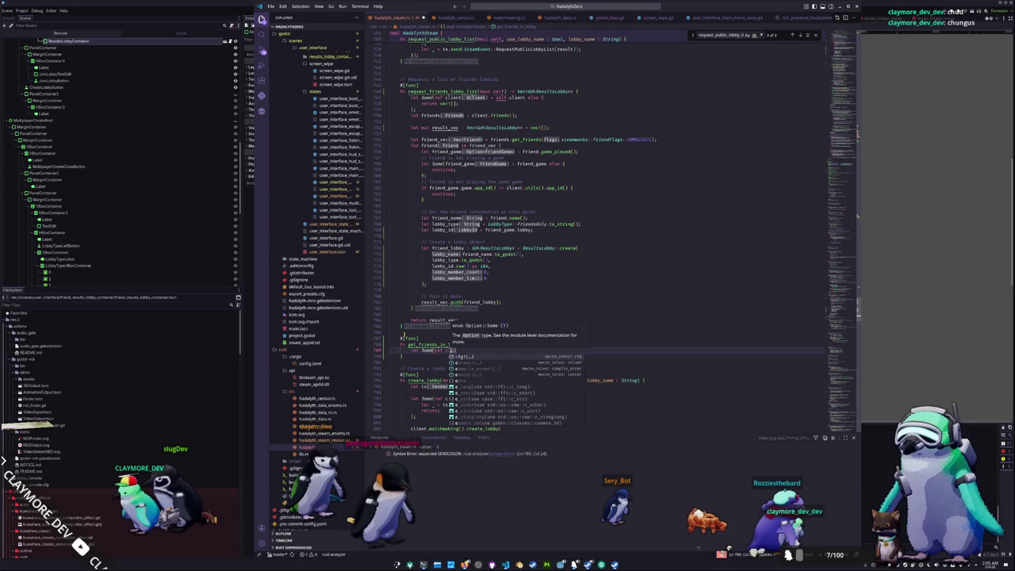
text(elf.client)
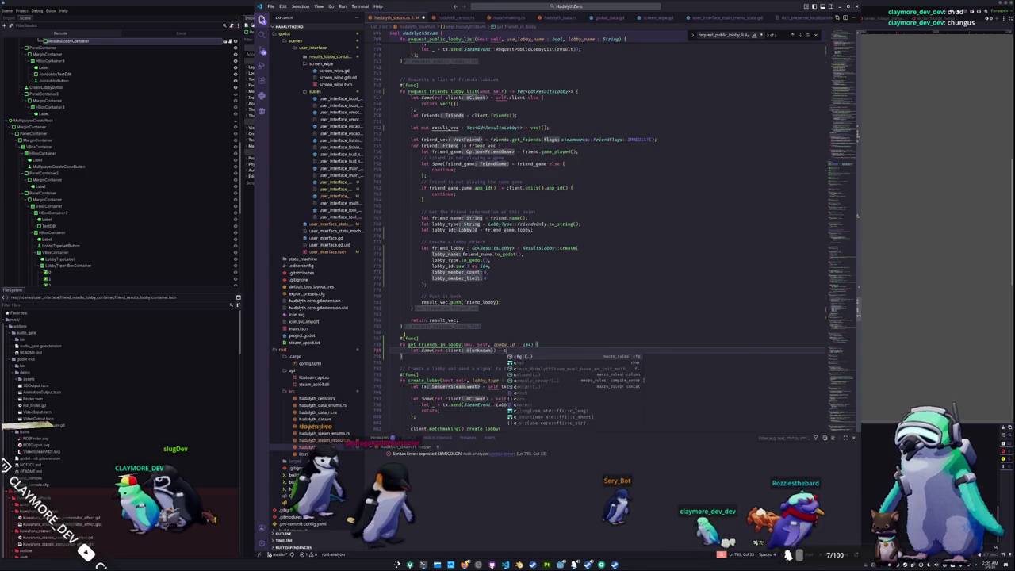
text( else {)
Finish the let-else guard with return 0; and give get_friends_in_lobby a -> i64 return type
key(Return)
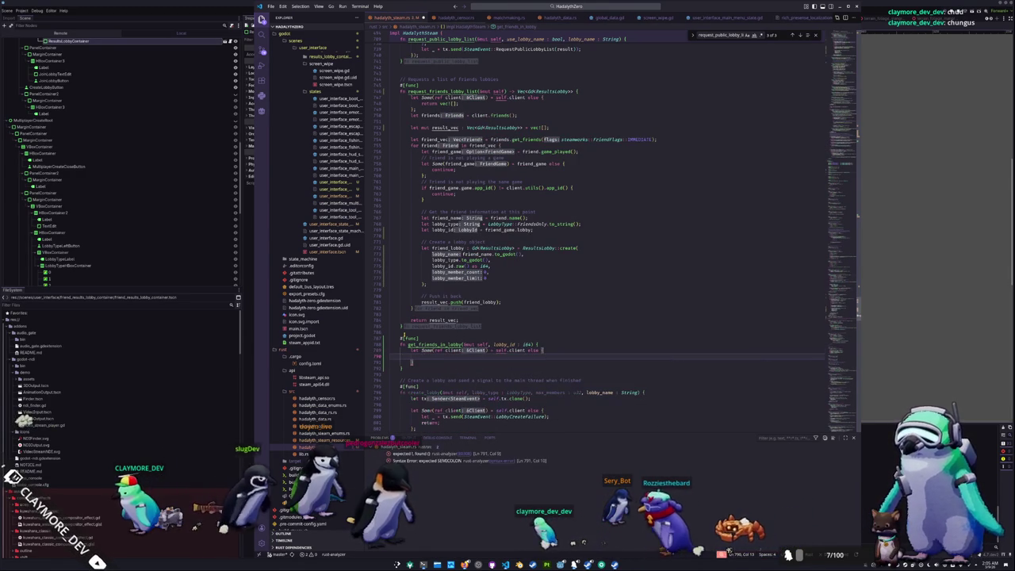
text(return)
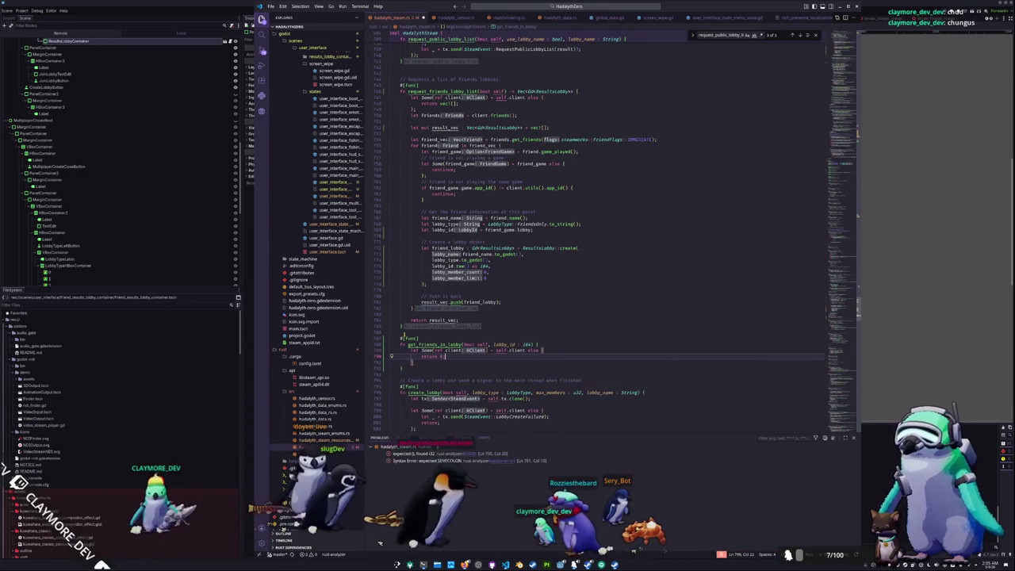
text(;)
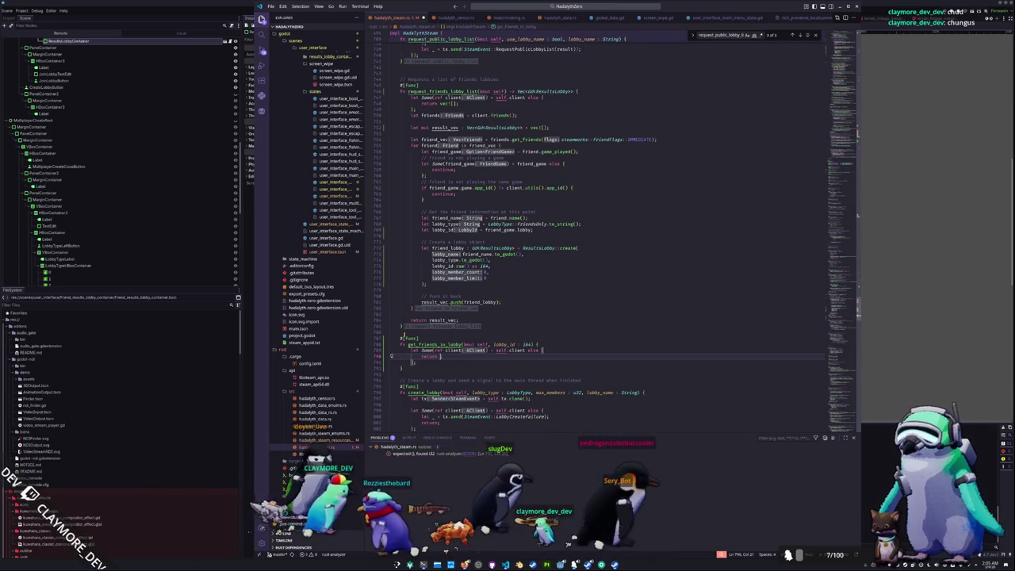
double_click(436, 345)
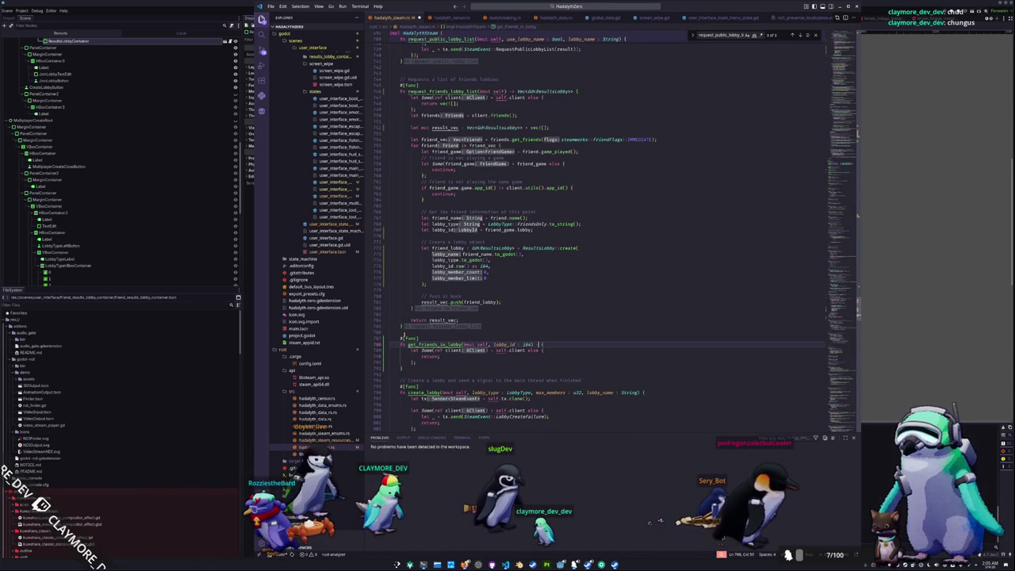
text(-> i64)
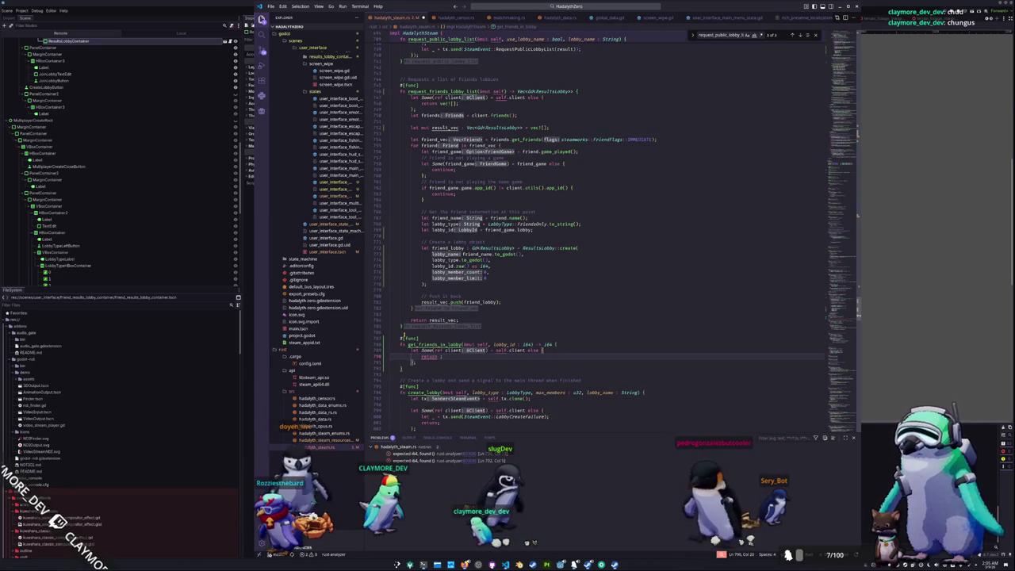
text(0;)
key(Down)
text(;)
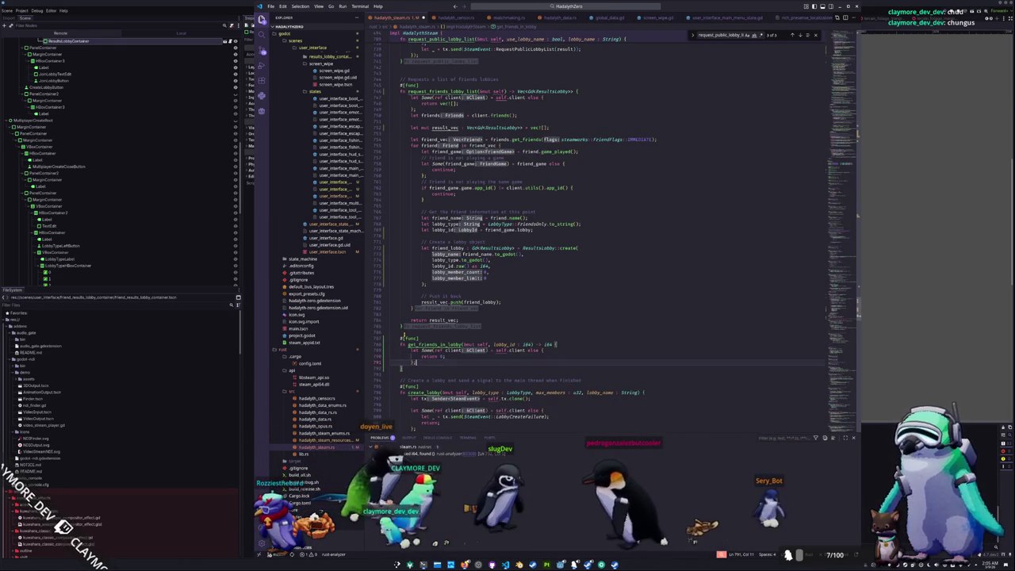
key(Return)
key(Return)
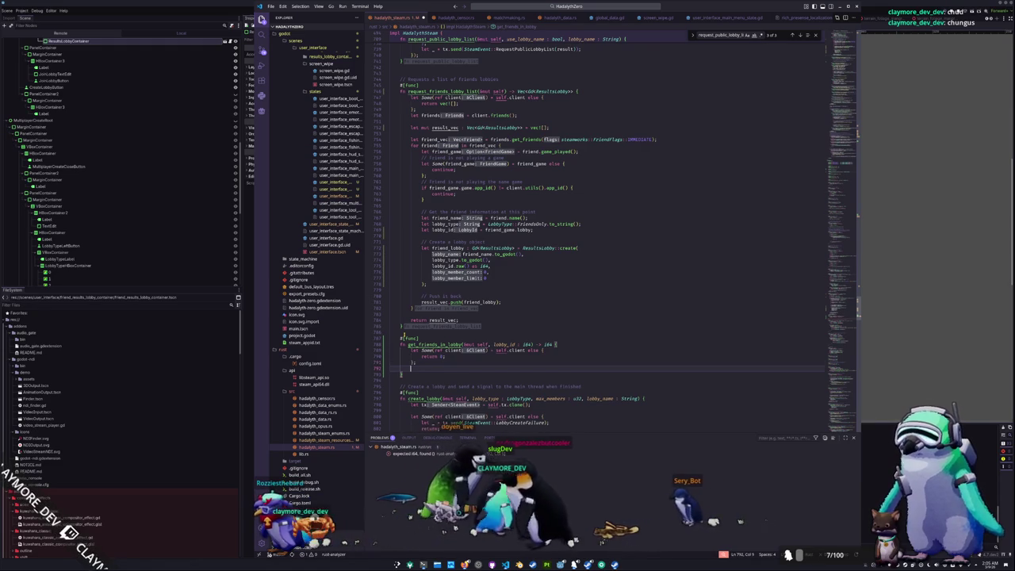
Bind friends from the Steam client and browse the friends method suggestions and their docs
text(let )
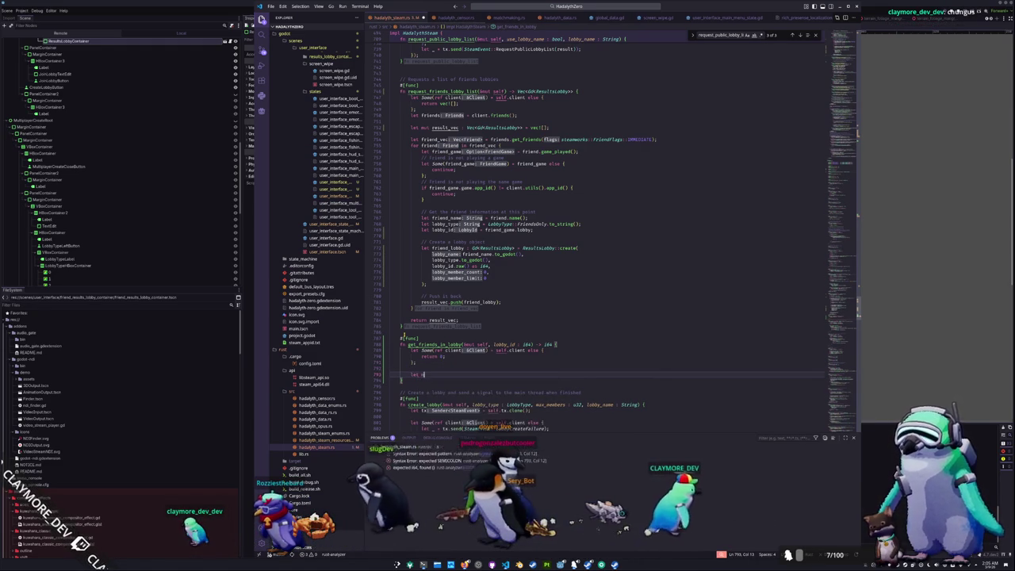
text(chmaking)
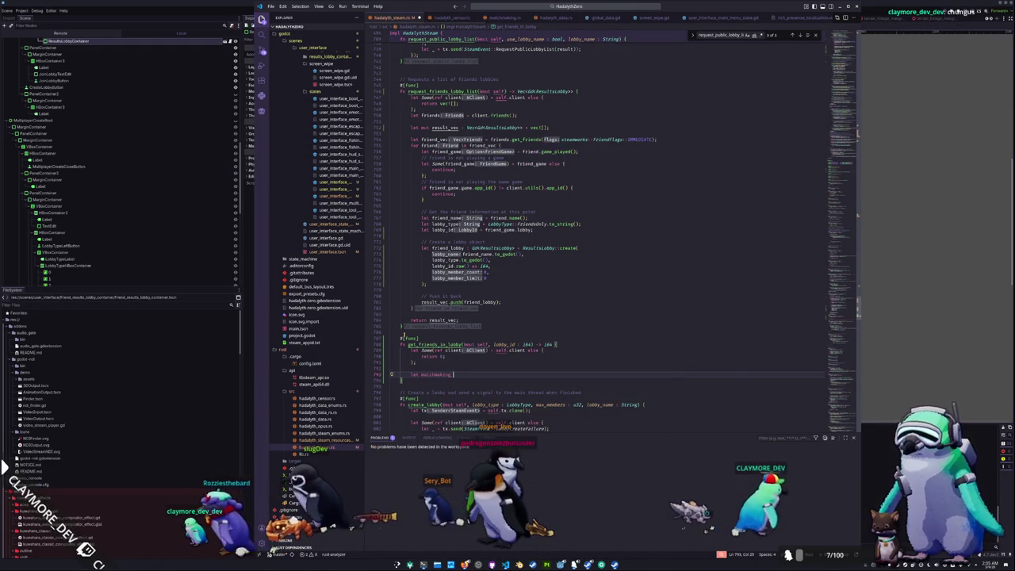
text(client.friends()
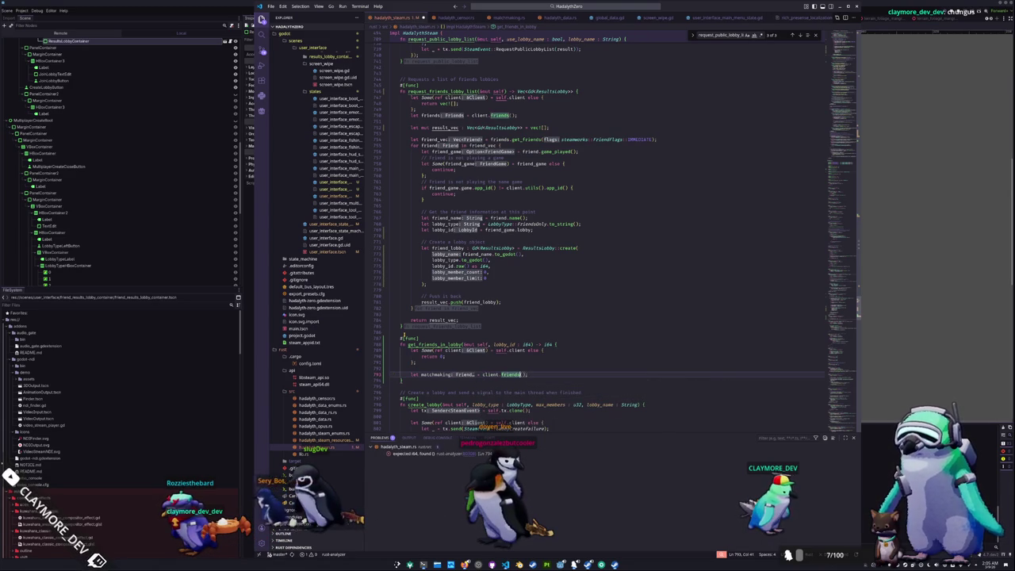
text(friends)
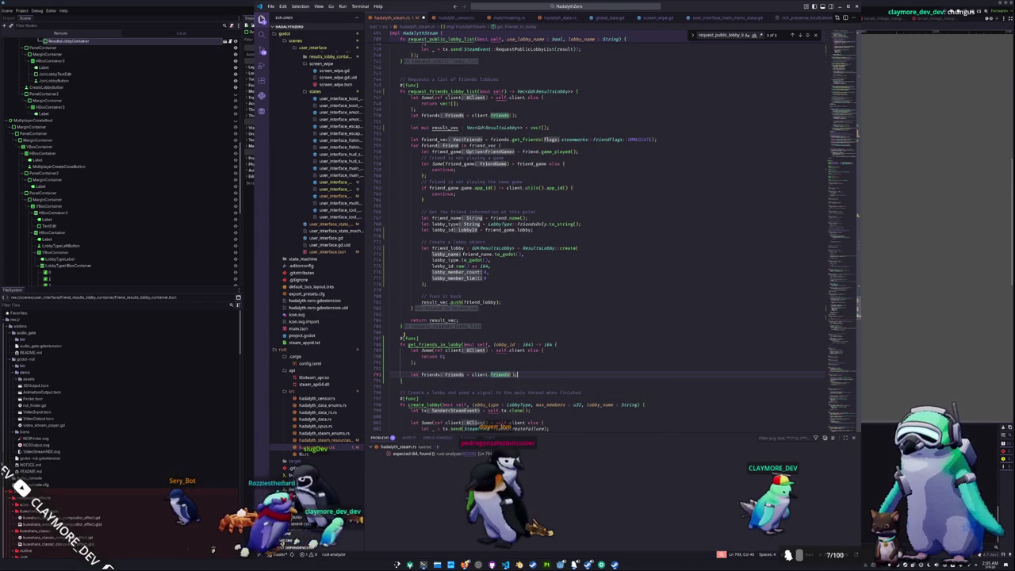
key(Return)
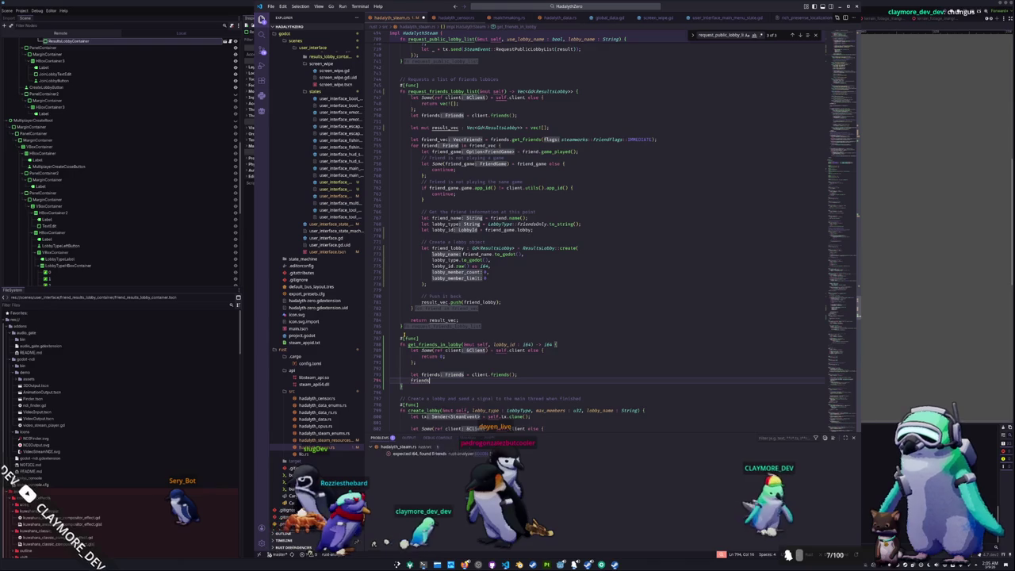
text(friends.)
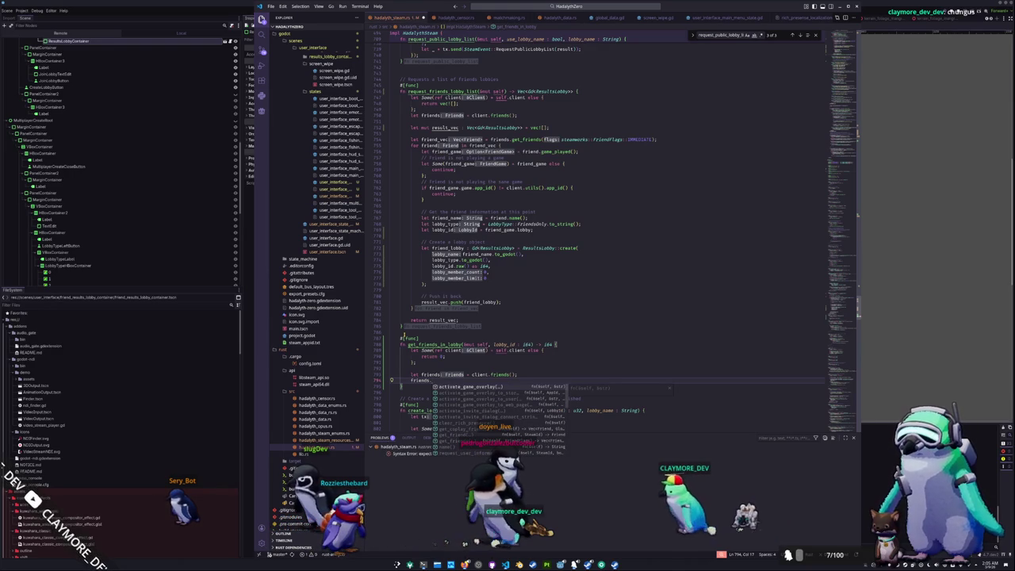
key(Down)
key(Down)
key(Down)
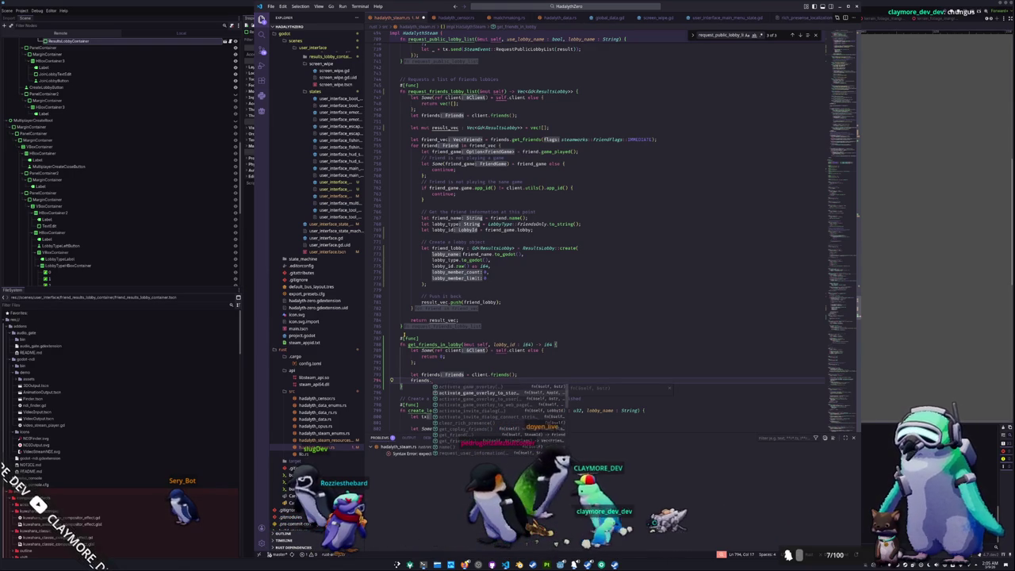
key(Down)
key(Down)
key(Down)
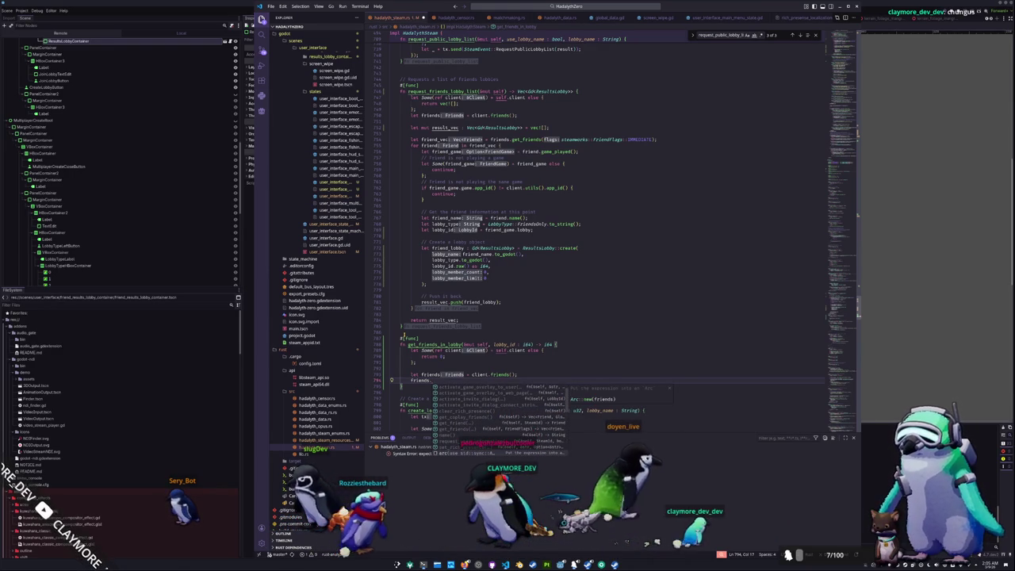
key(Down)
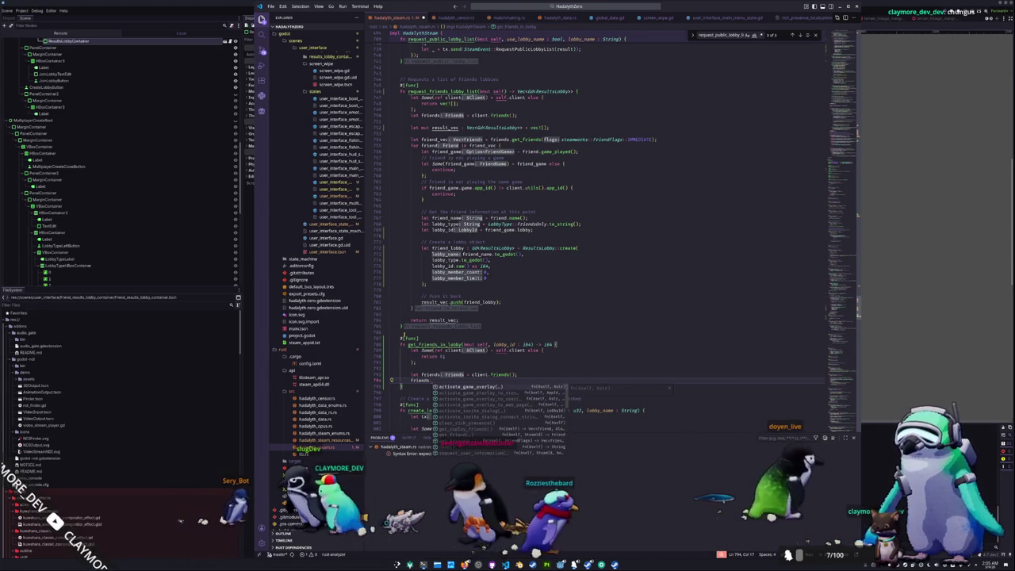
key(Up)
key(Down)
key(Down)
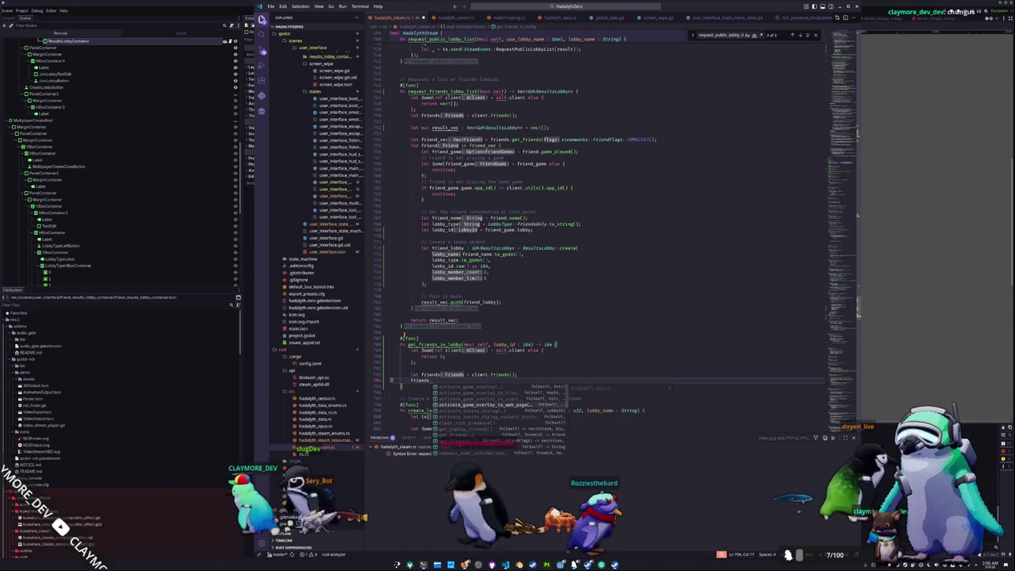
key(Down)
key(Down)
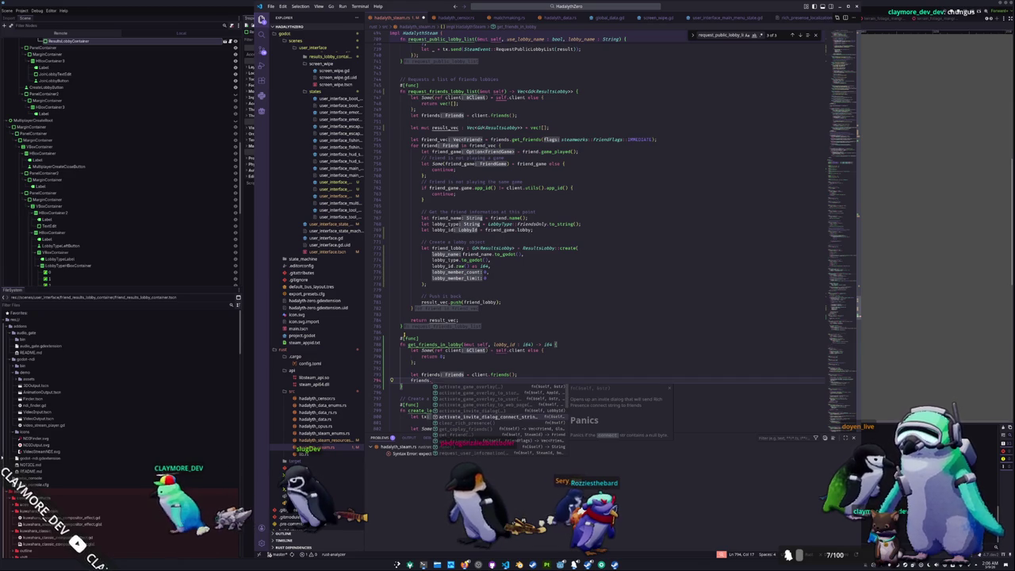
key(Up)
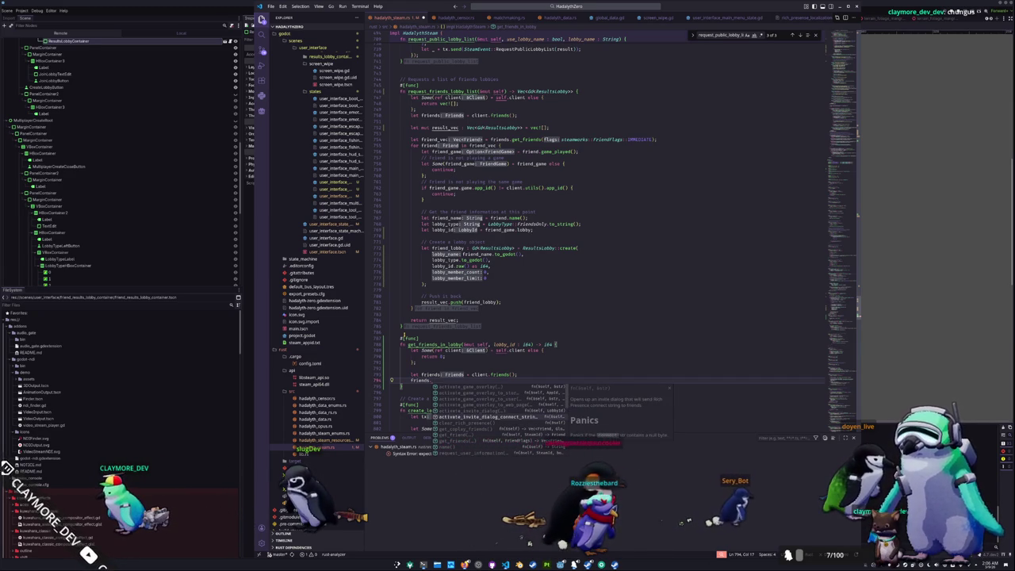
key(Down)
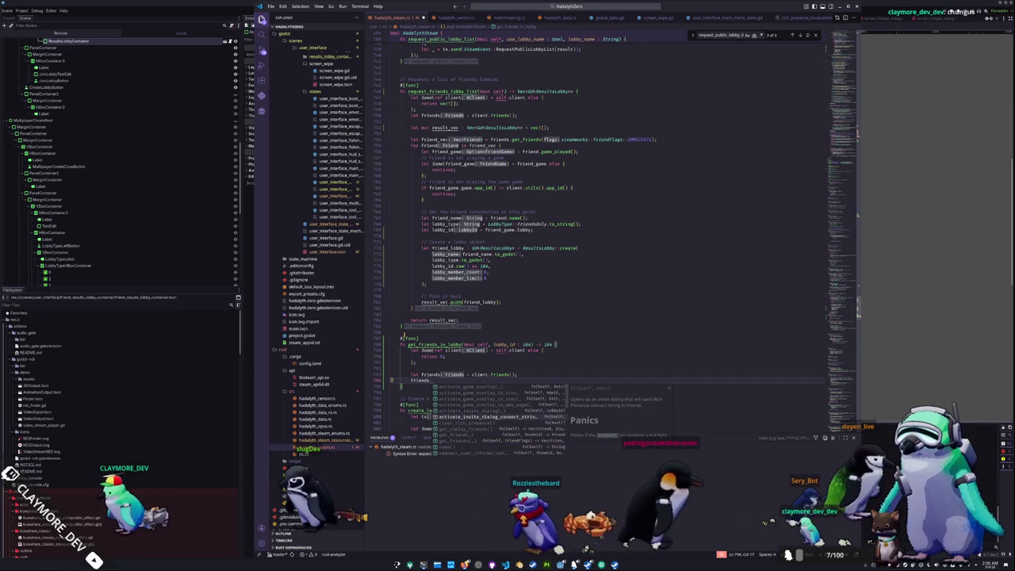
key(Up)
key(Up)
key(Down)
key(Down)
key(Down)
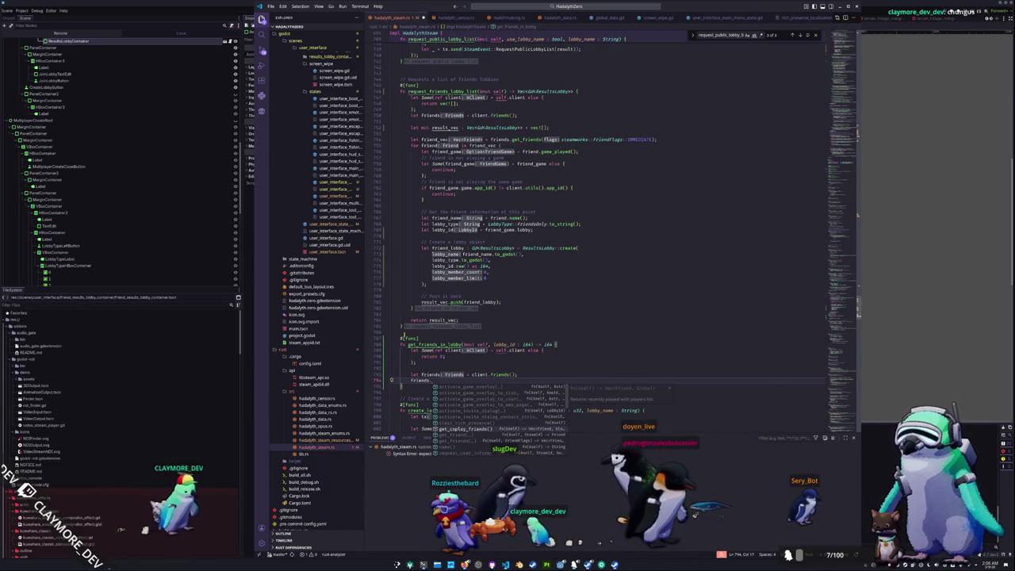
key(Down)
key(Down)
key(Down)
key(Down)
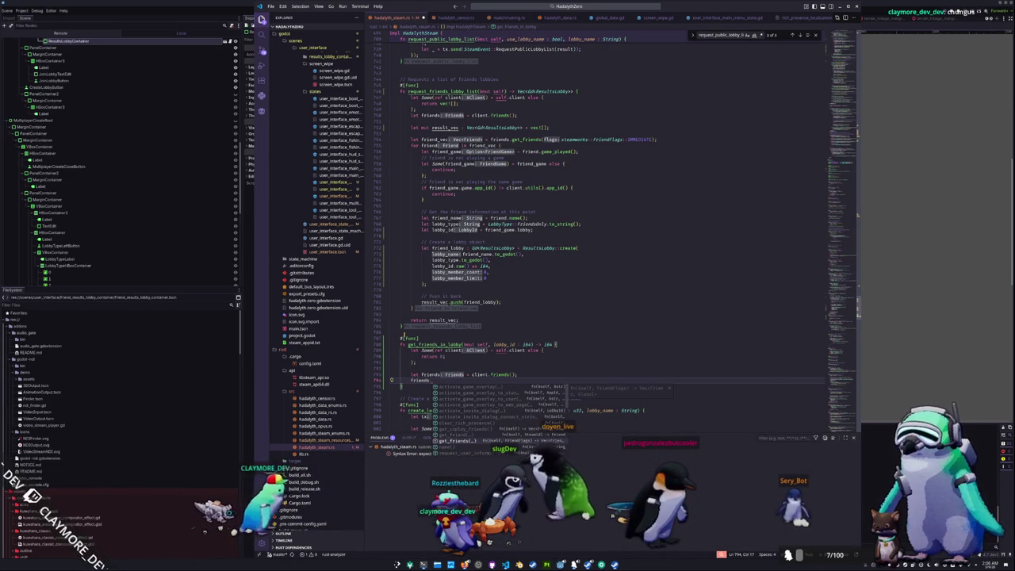
key(Down)
key(Down)
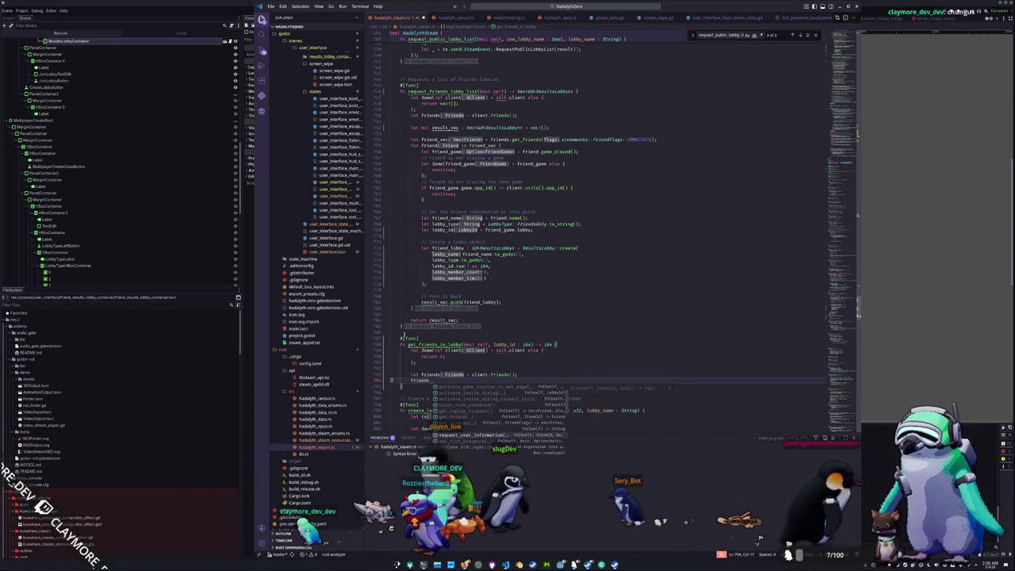
Replace friends. with a matchmaking call and browse its lobby-query method suggestions
key(shift+Home)
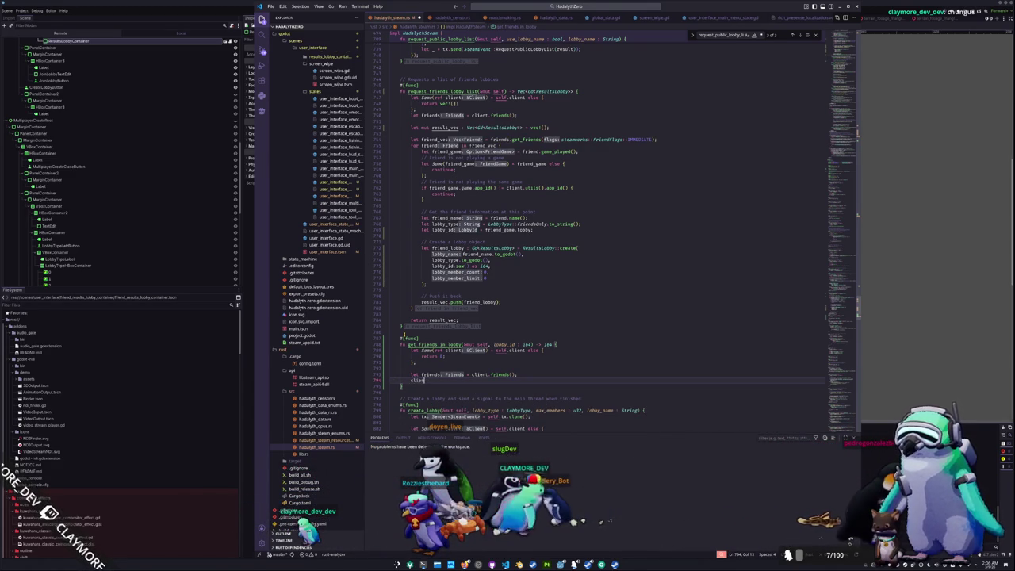
text(match)
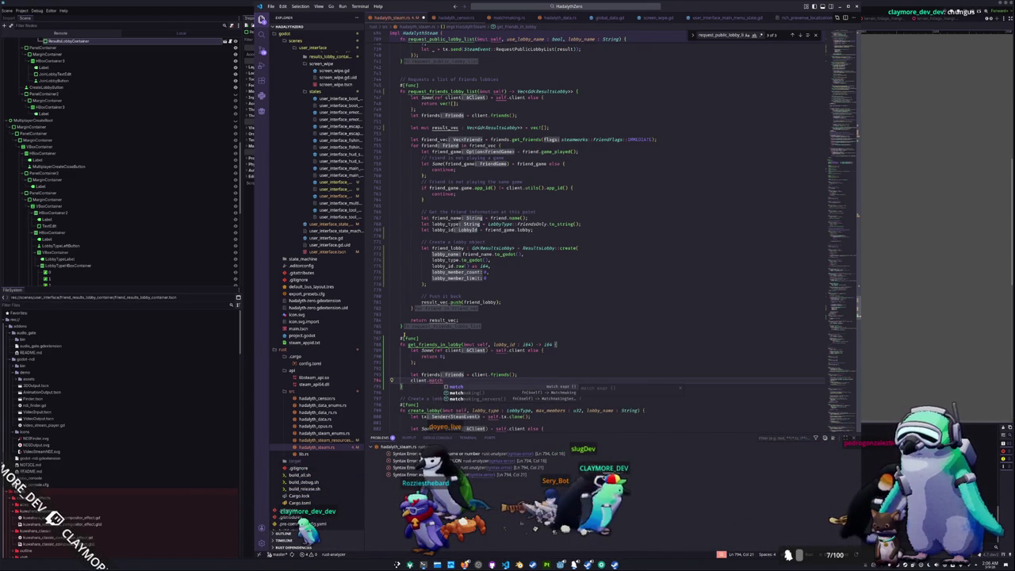
text(.)
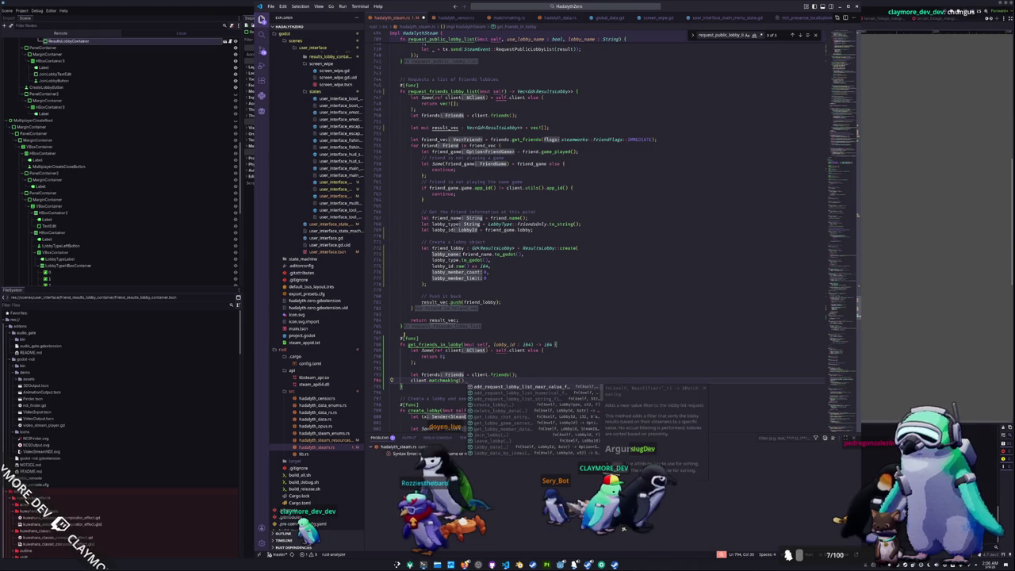
key(Down)
key(Down)
key(Down)
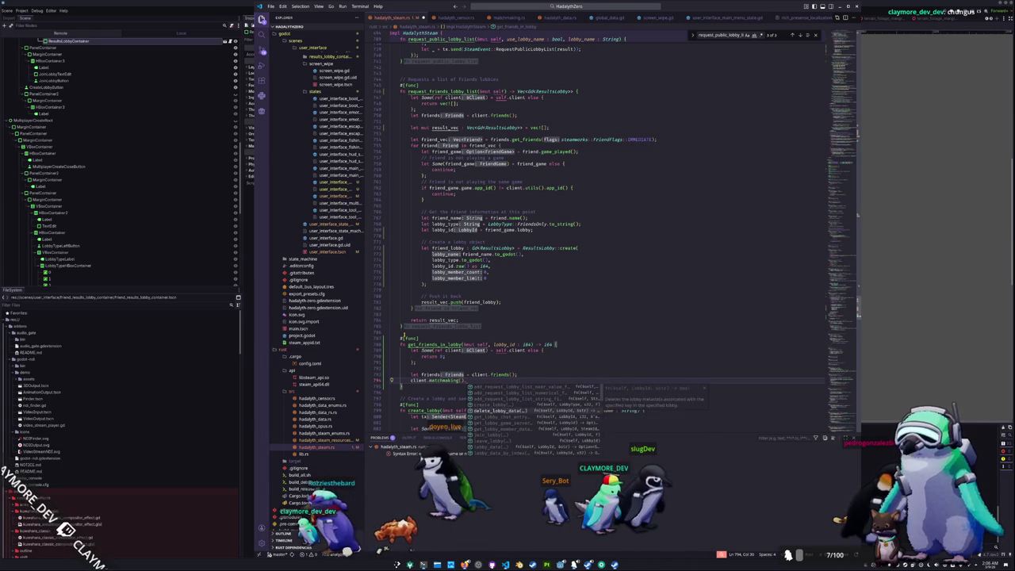
key(Down)
key(Down)
key(Down)
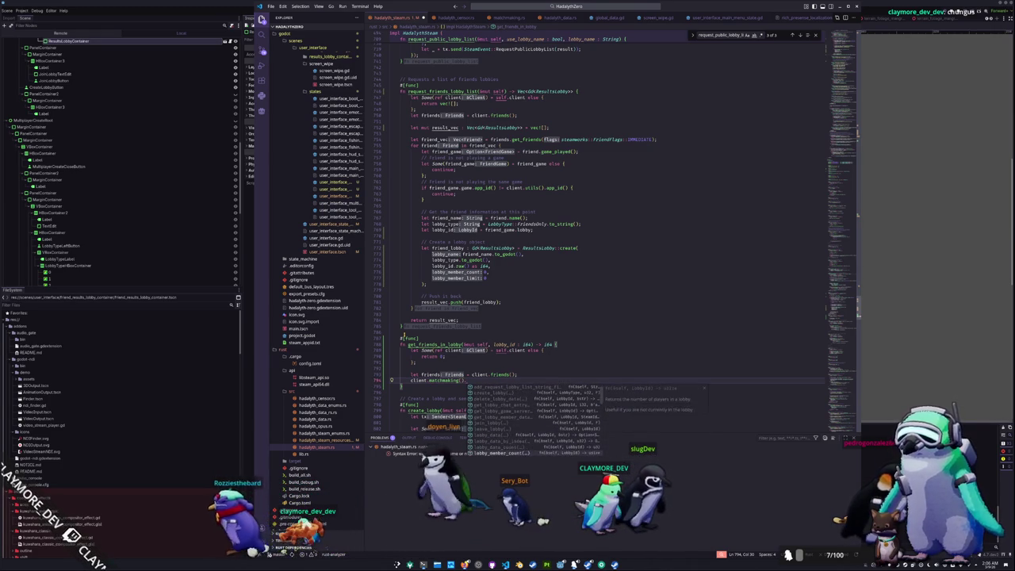
key(Down)
key(Down)
key(Down)
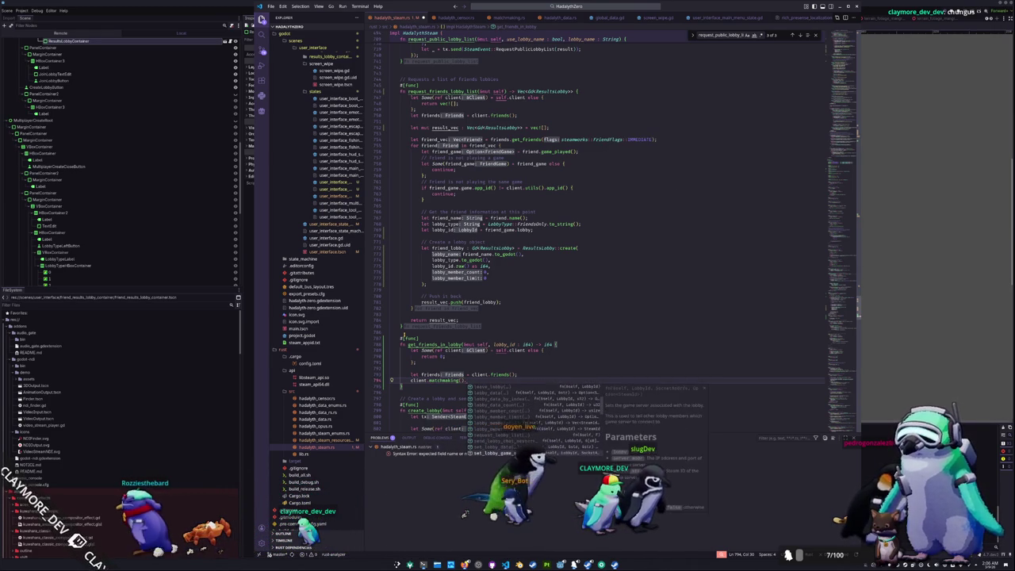
key(Down)
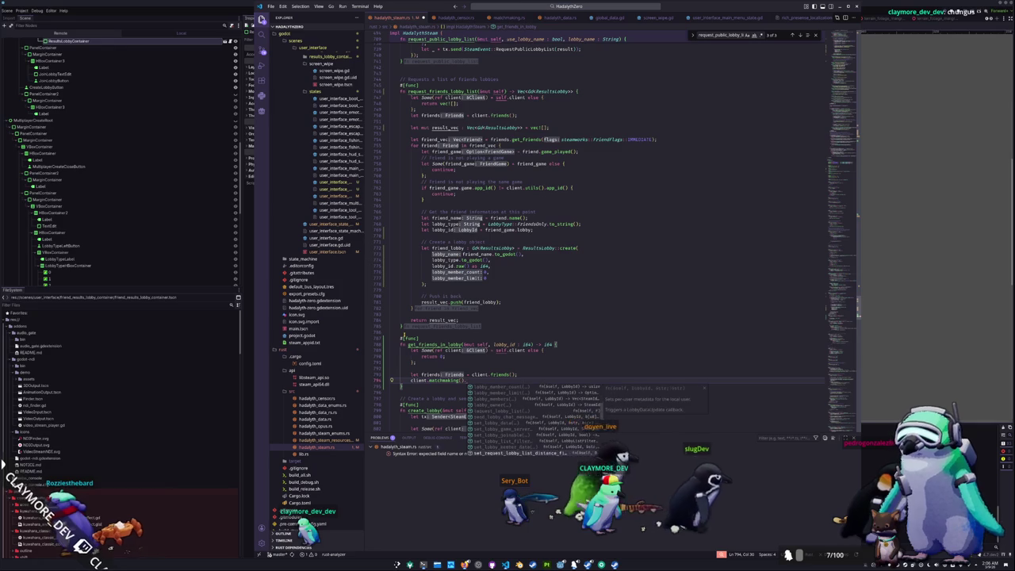
key(Down)
key(Down)
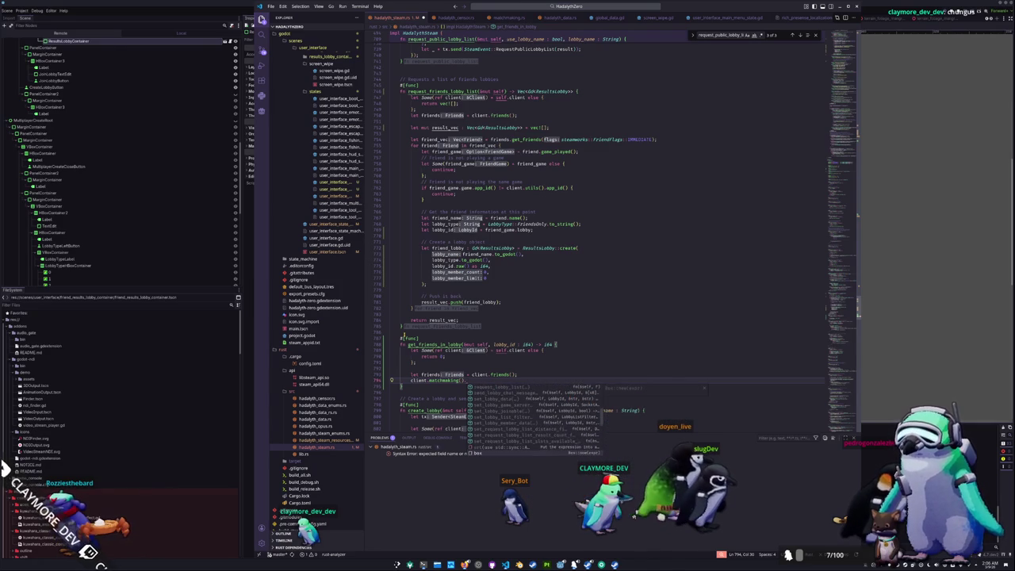
Select the unfinished get_friends_in_lobby function and delete it
key(ctrl+shift+Left)
key(ctrl+shift+Left)
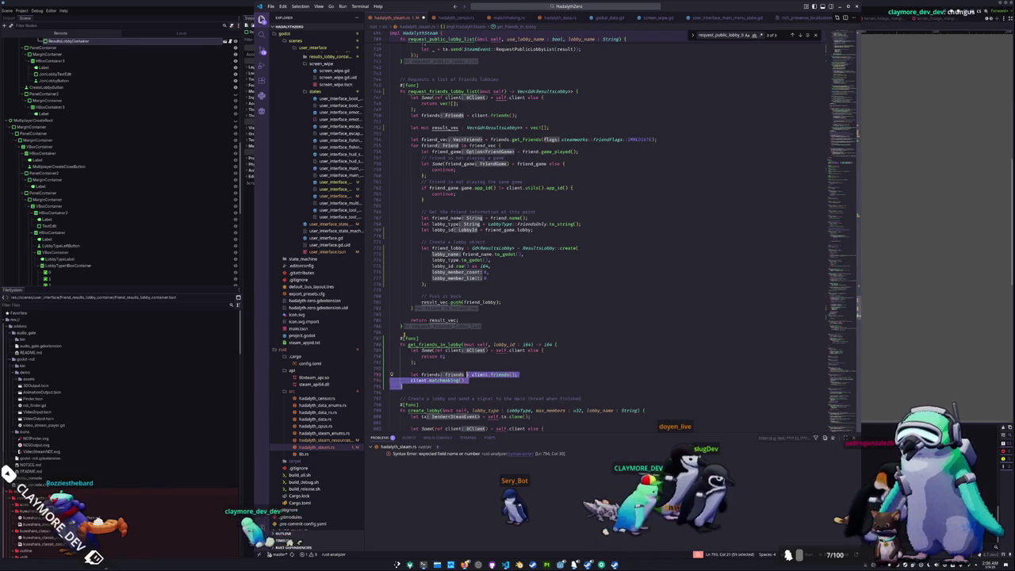
key(shift+Up)
key(shift+Up)
key(shift+Up)
key(BackSpace)
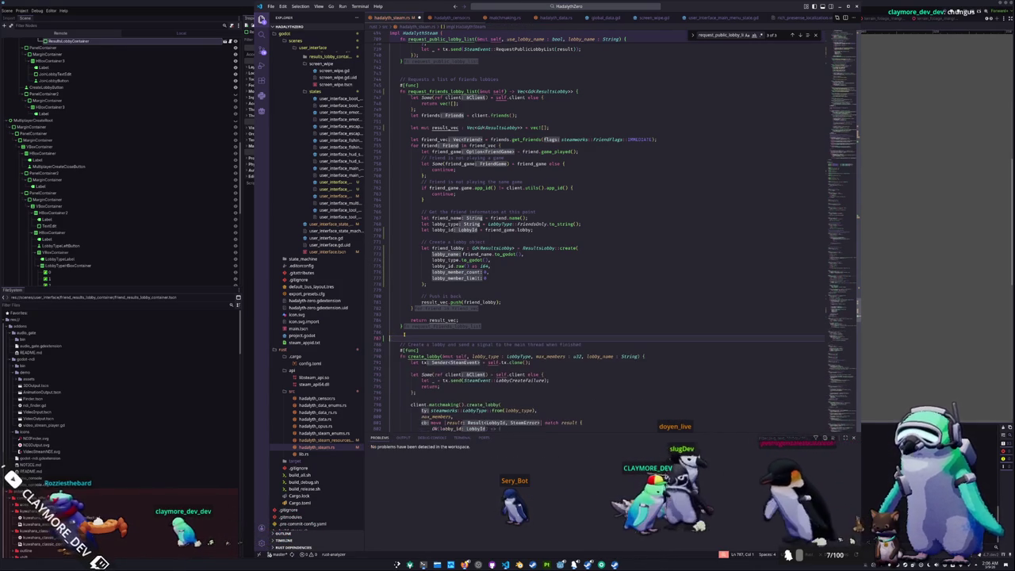
Switch to the running game and enlarge its Multiplayer window
key(ctrl+Tab)
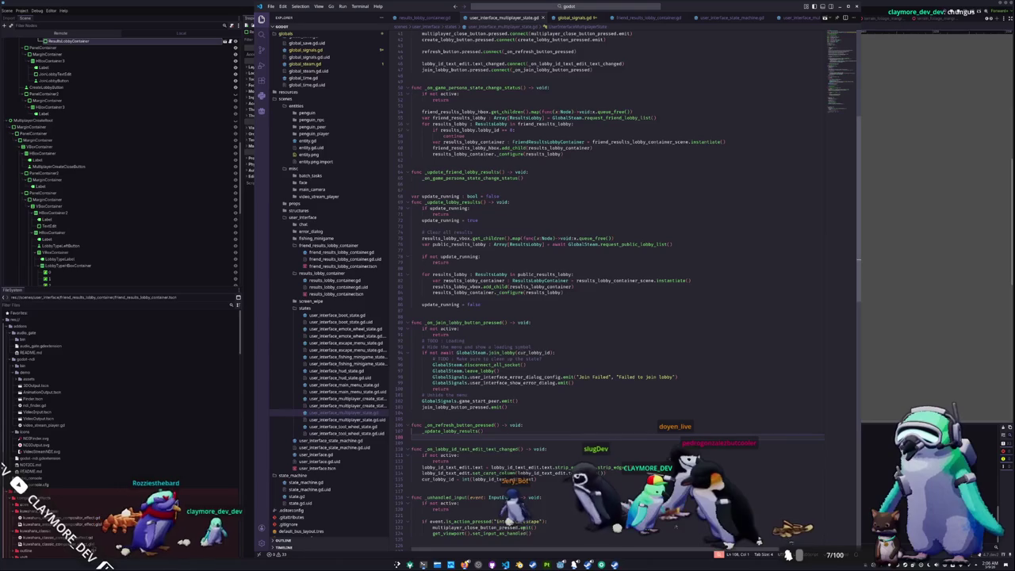
key(alt+Tab)
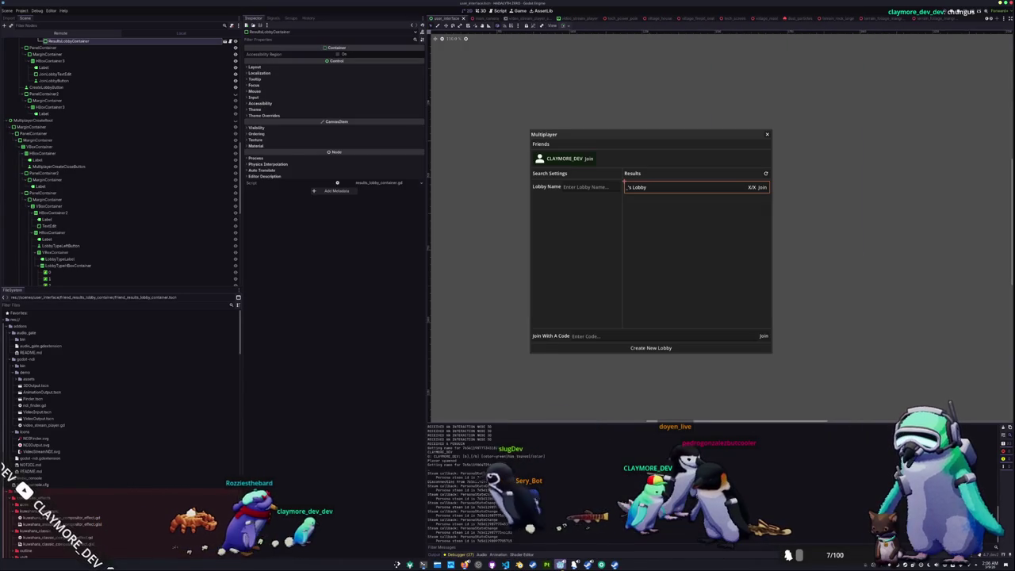
mouse_move(516, 303)
mouse_down()
mouse_move(498, 236)
mouse_move(489, 262)
mouse_up()
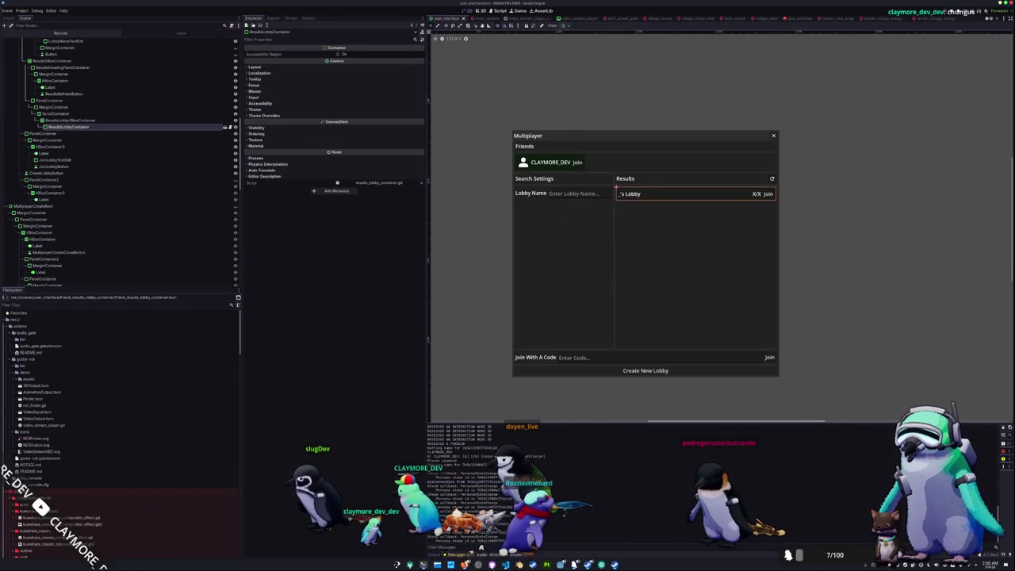
Back in VS Code, open user_interface_multiplayer_create_state.gd from the Explorer
key(alt+Tab)
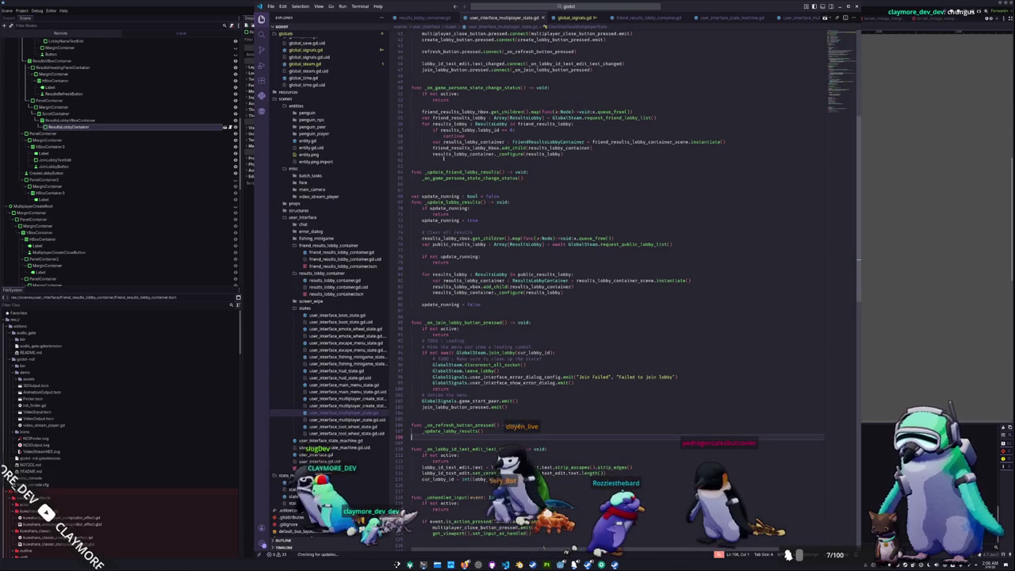
click(347, 406)
scroll(469, 378, up, 10)
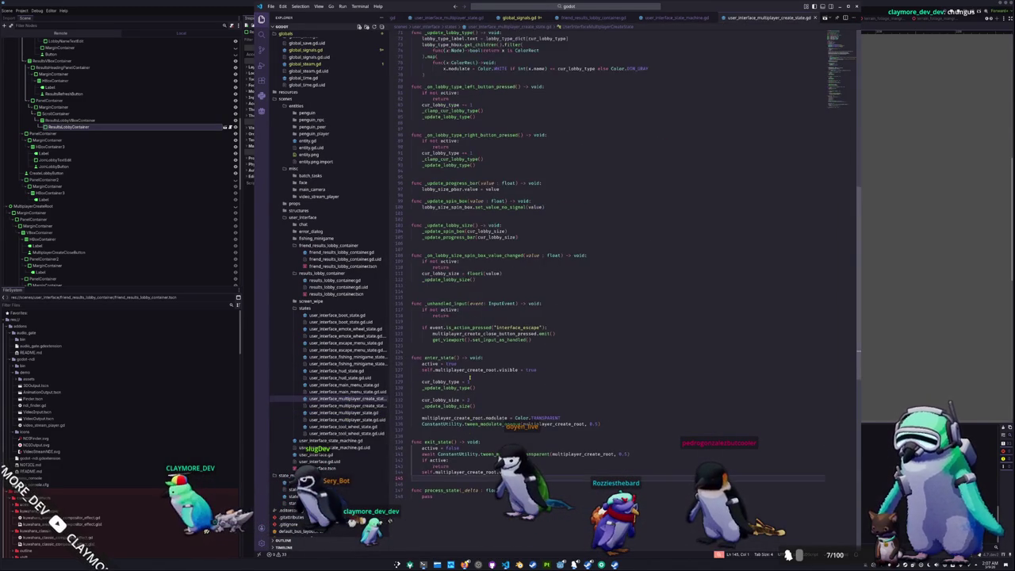
Scroll to the create-lobby handler, select its GlobalSteam.get_steam_display_name() call, then return to Godot
scroll(474, 378, up, 9)
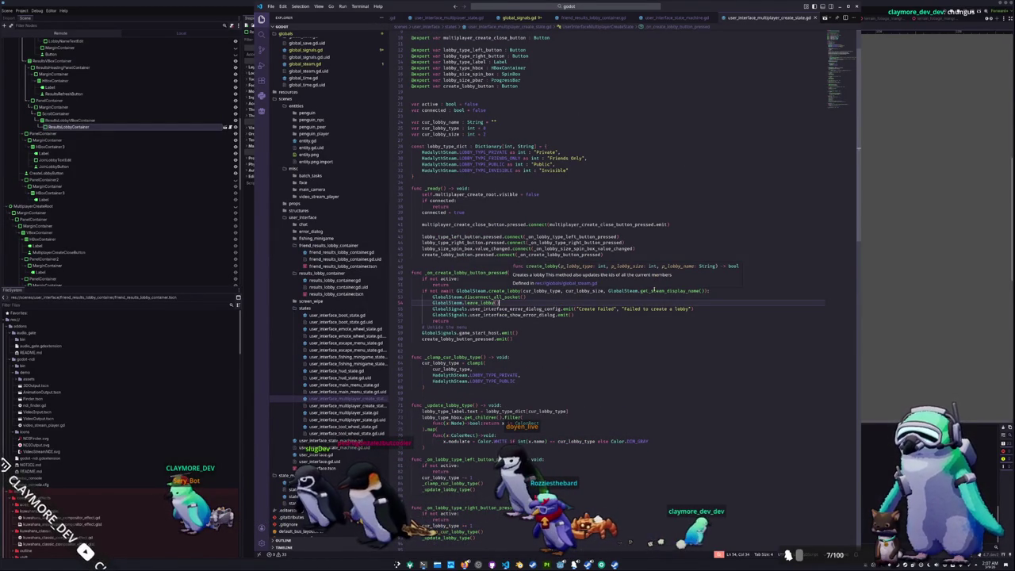
key(shift+alt+Right)
key(shift+alt+Right)
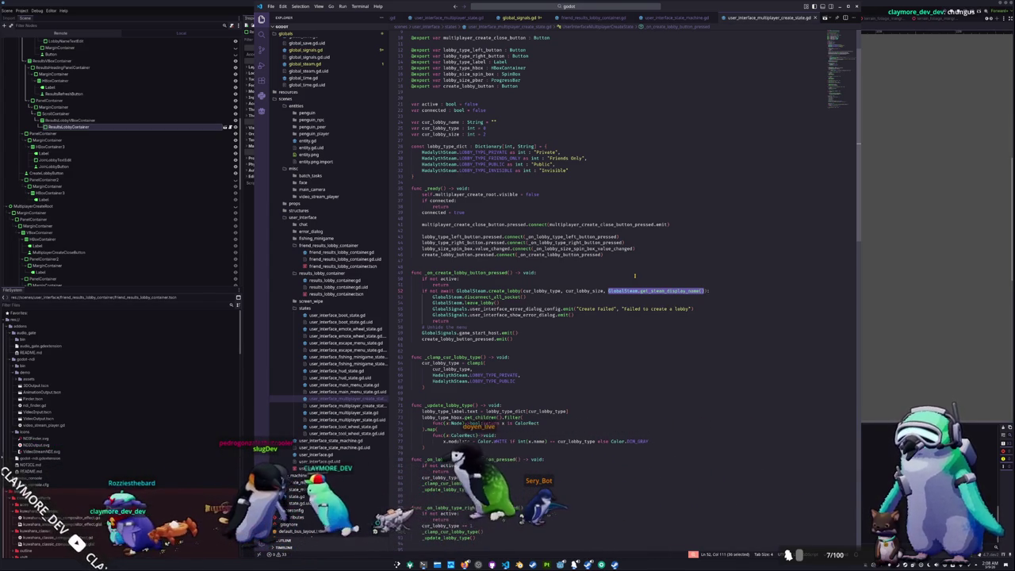
click(911, 227)
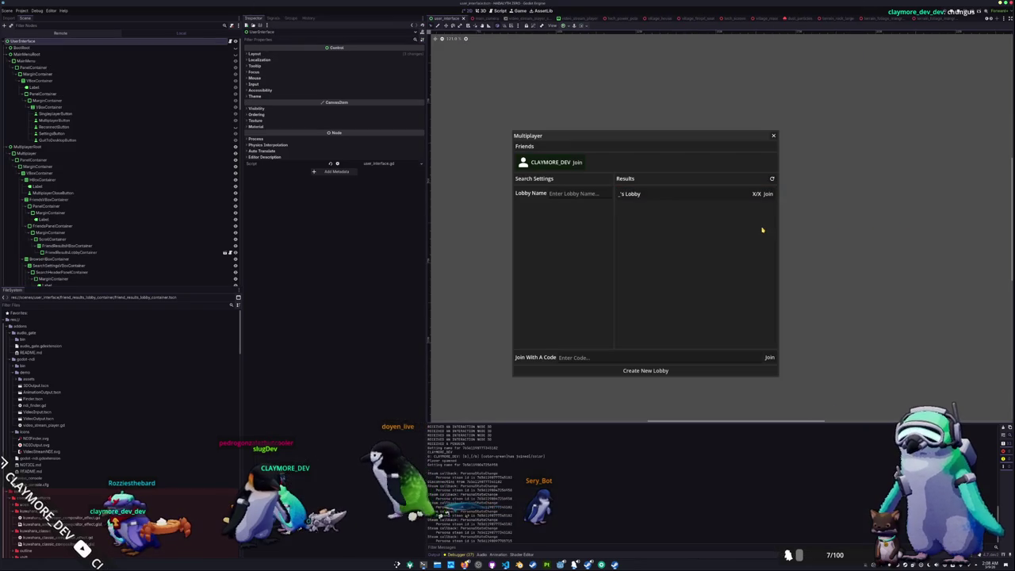
Show MultiplayerCreateRoot and hide MultiplayerRoot in the scene tree
click(566, 193)
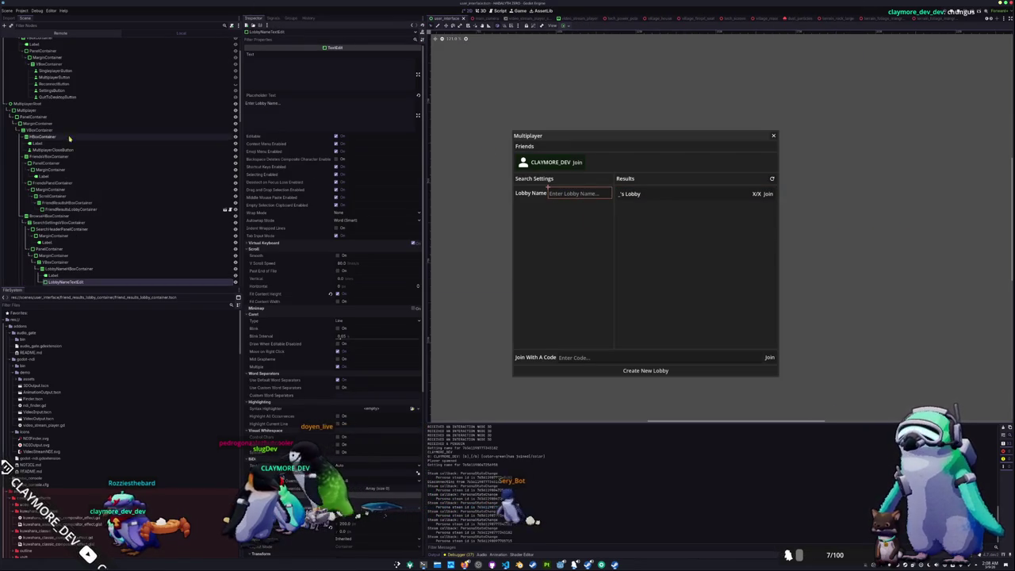
click(5, 104)
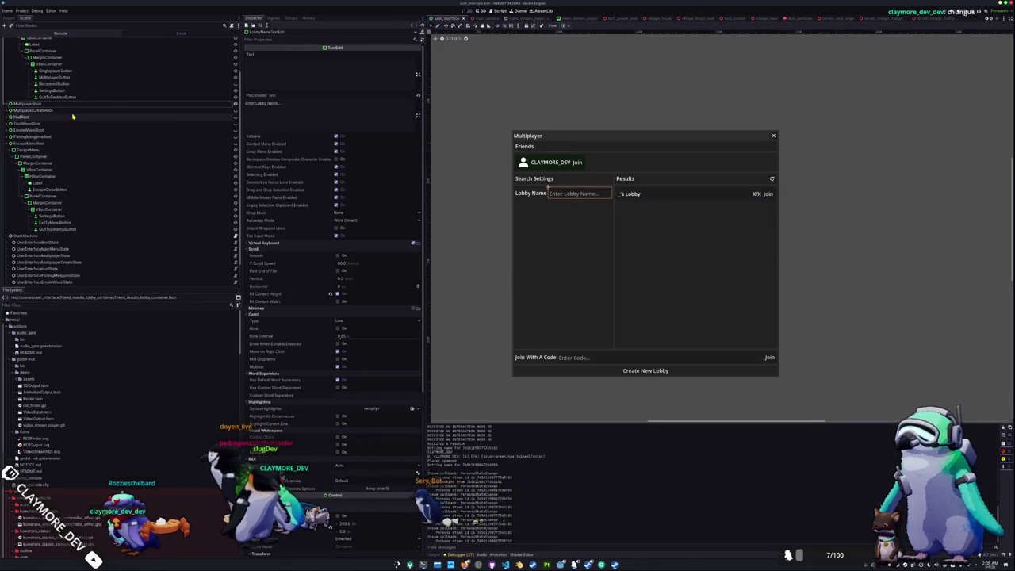
click(235, 110)
click(235, 104)
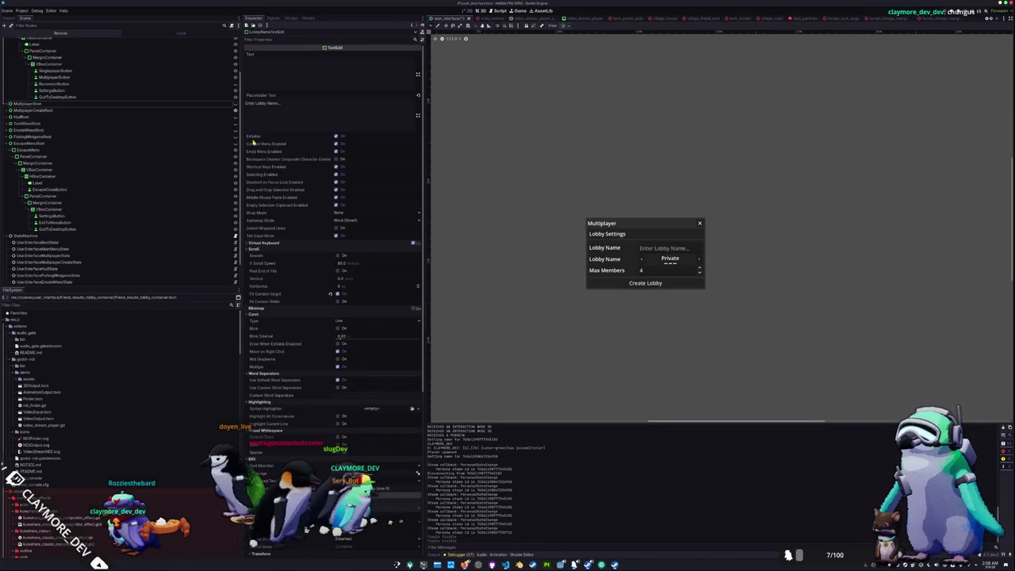
Rename the create-lobby panel's TextEdit node to LobbyNameTextEdit
click(639, 250)
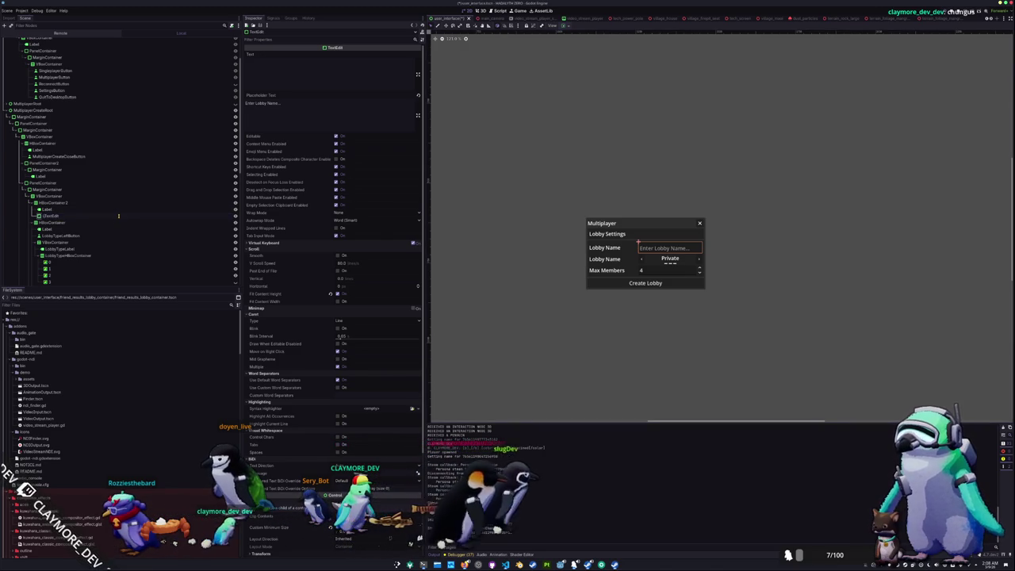
click(118, 215)
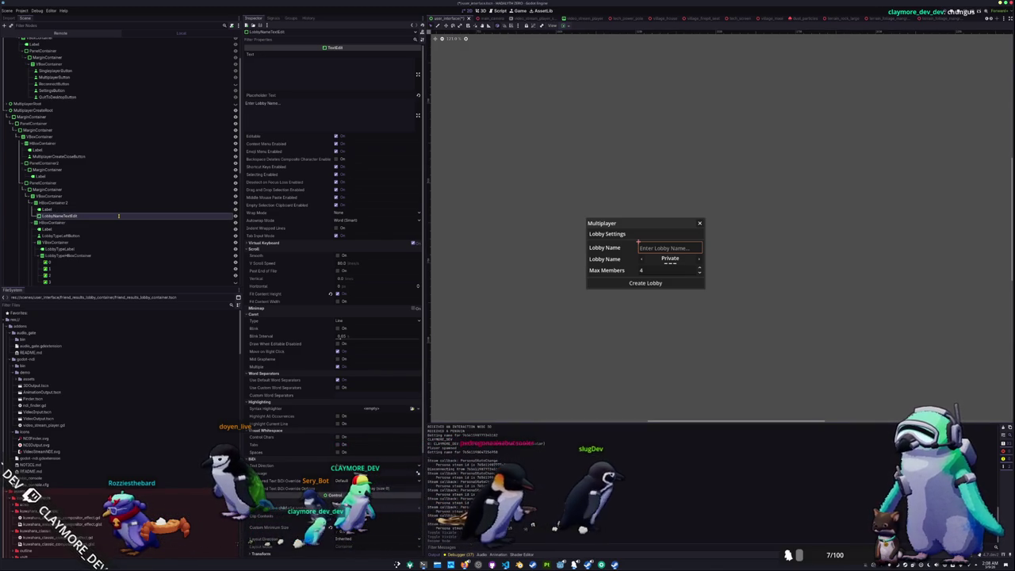
scroll(136, 217, down, 10)
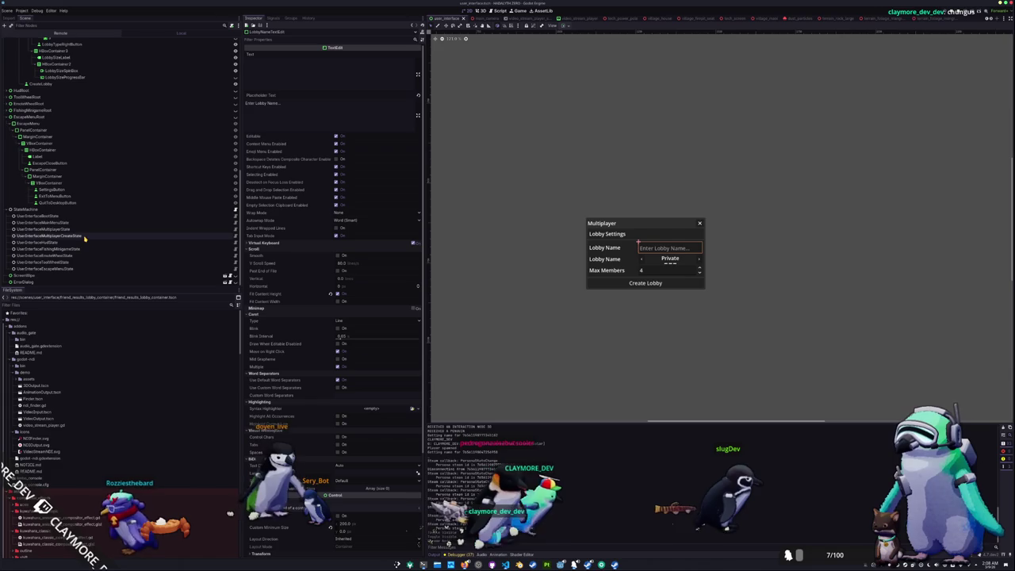
Open the script attached to the UserInterfaceMultiplayerCreateState node
click(85, 229)
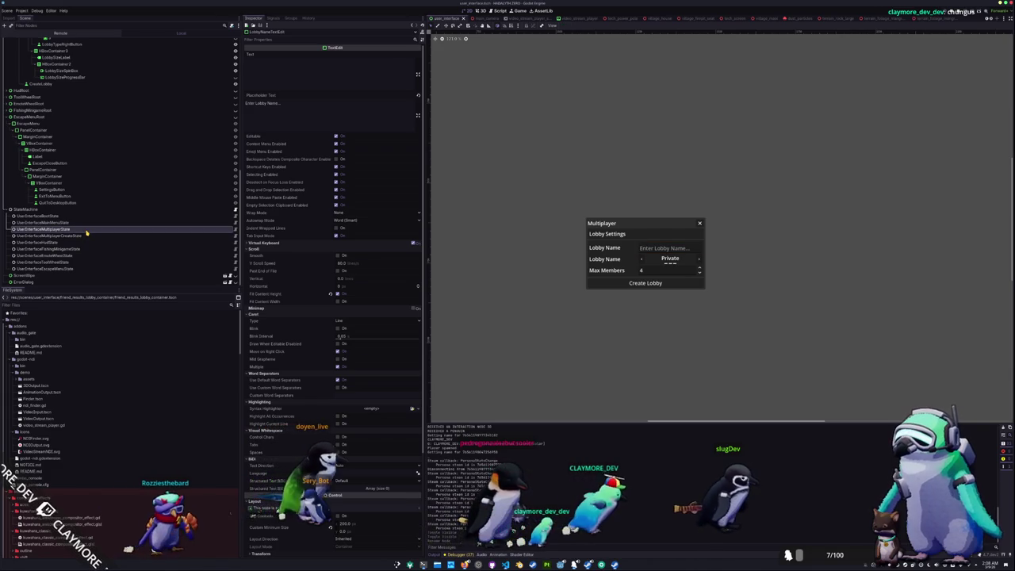
click(198, 235)
click(236, 239)
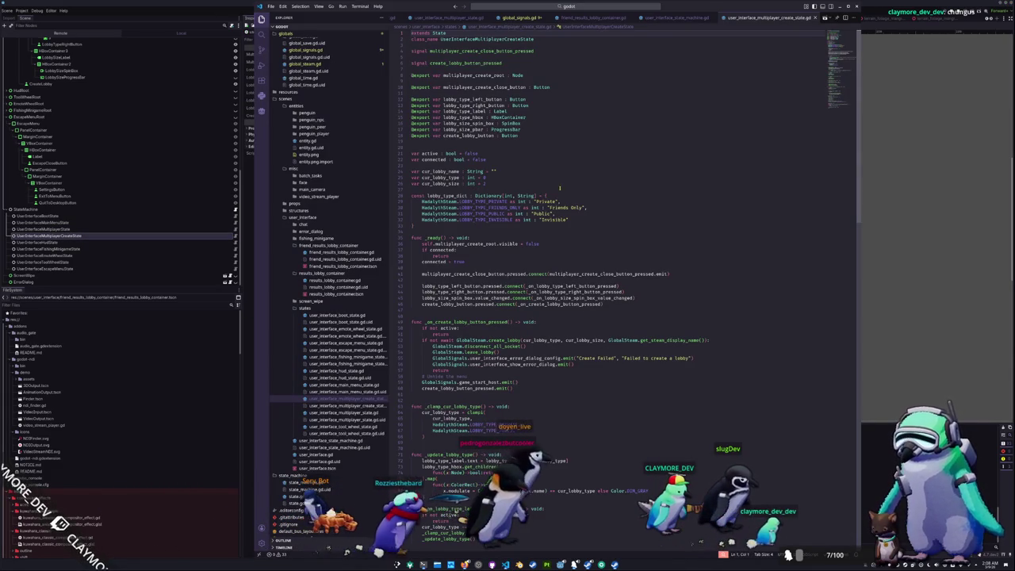
click(441, 140)
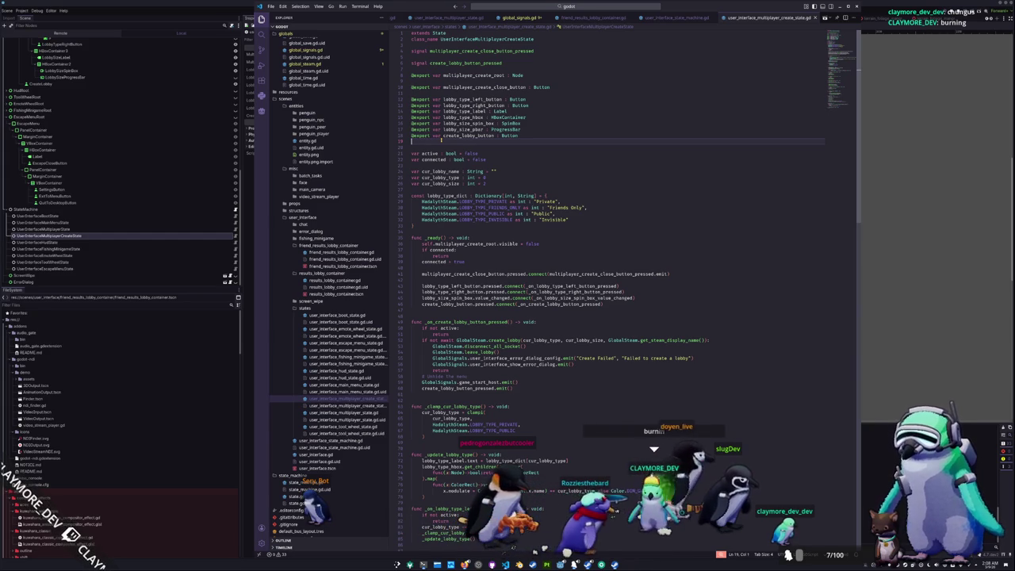
key(Up)
key(Up)
key(Up)
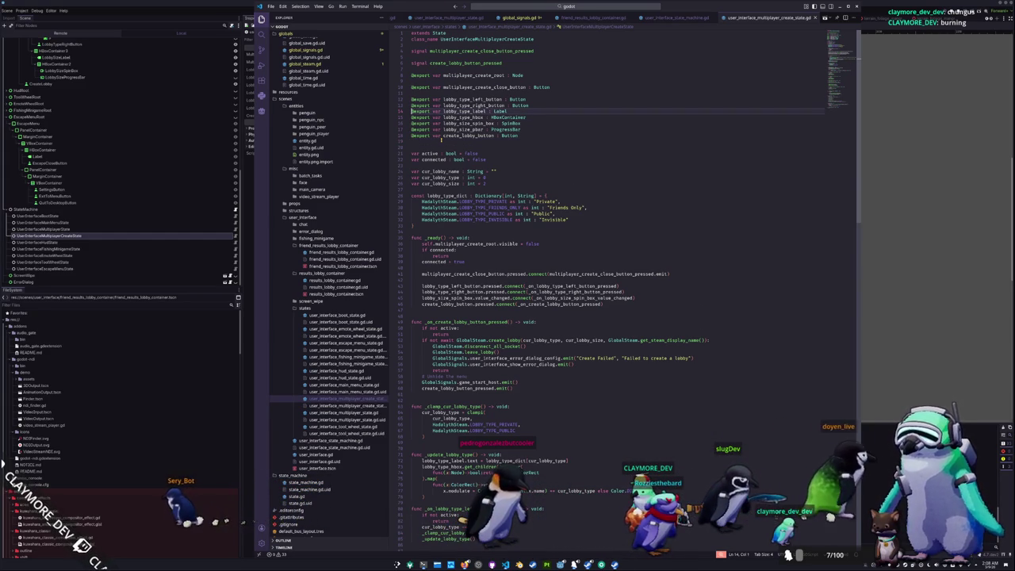
key(alt+Tab)
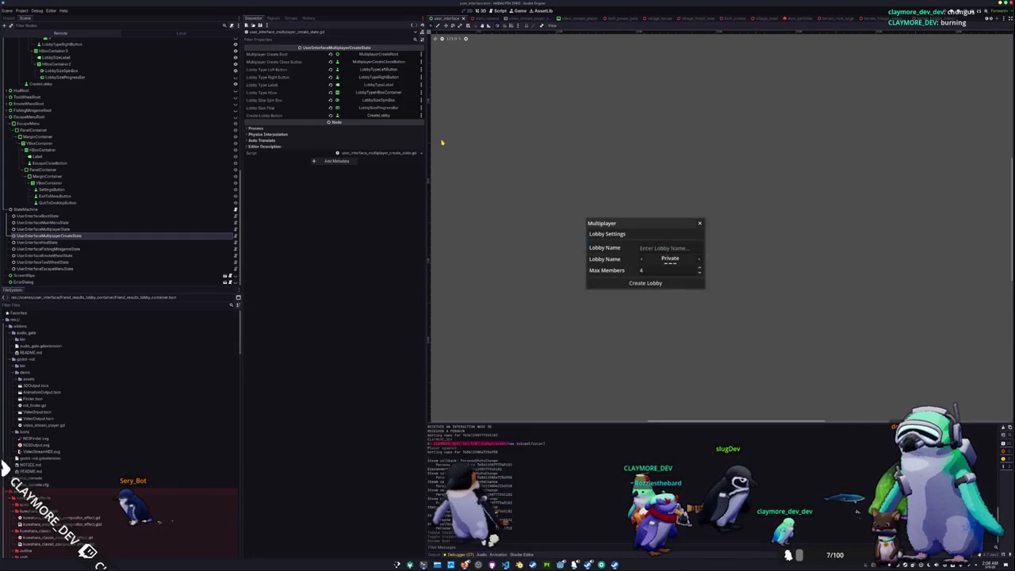
key(alt+Tab)
key(Return)
text(@export)
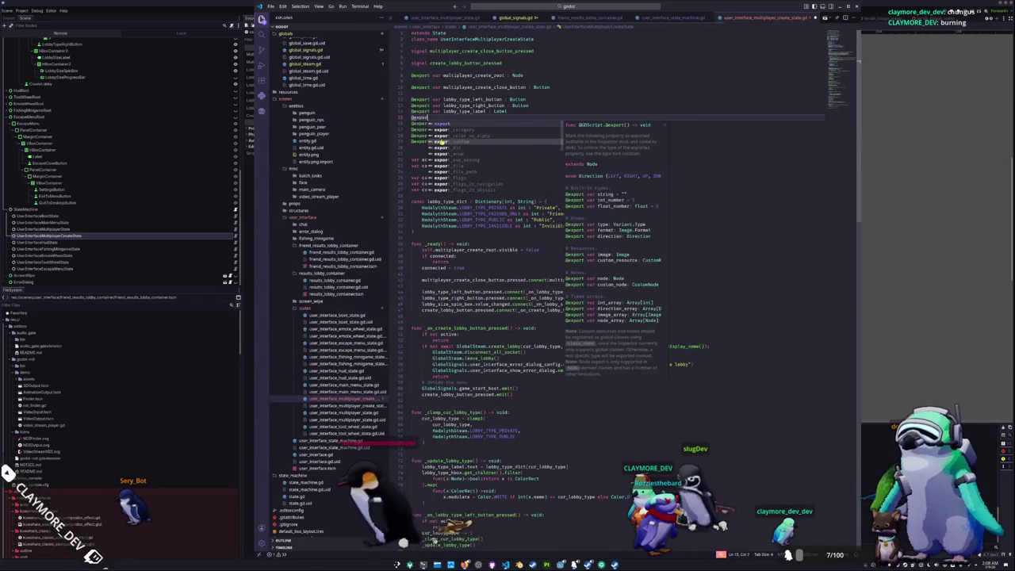
text( var lobby_name_line_edit)
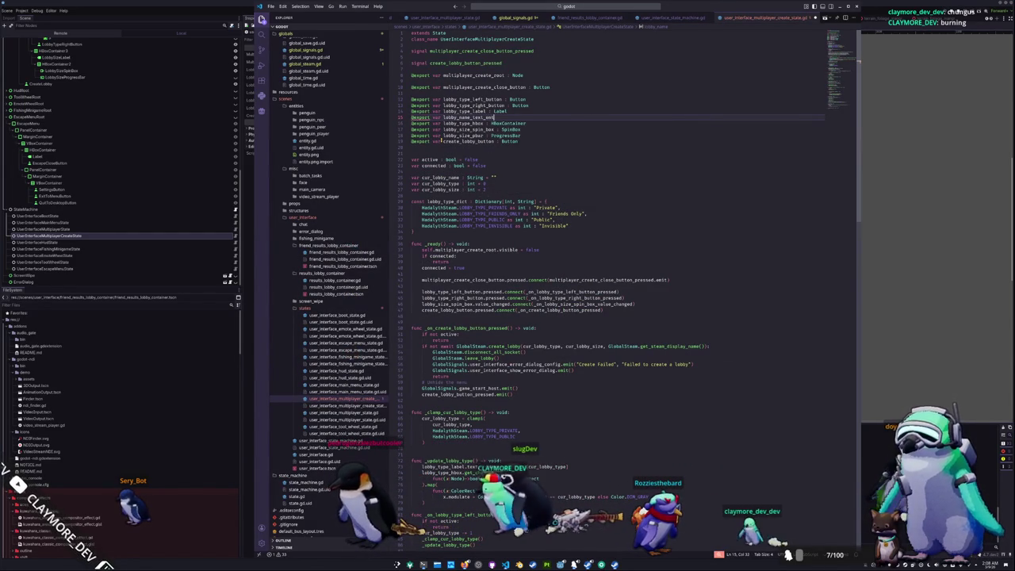
text( : Label)
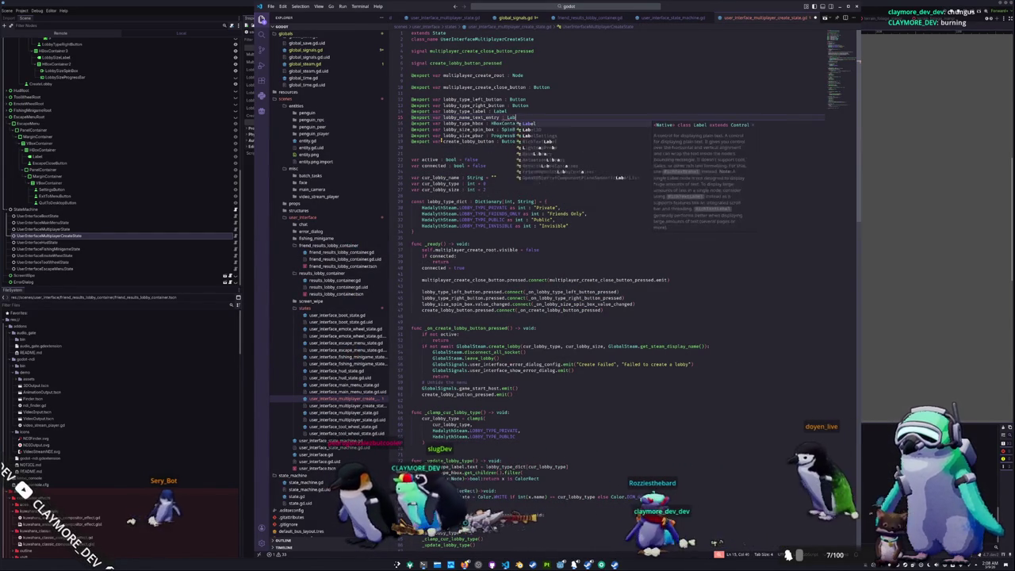